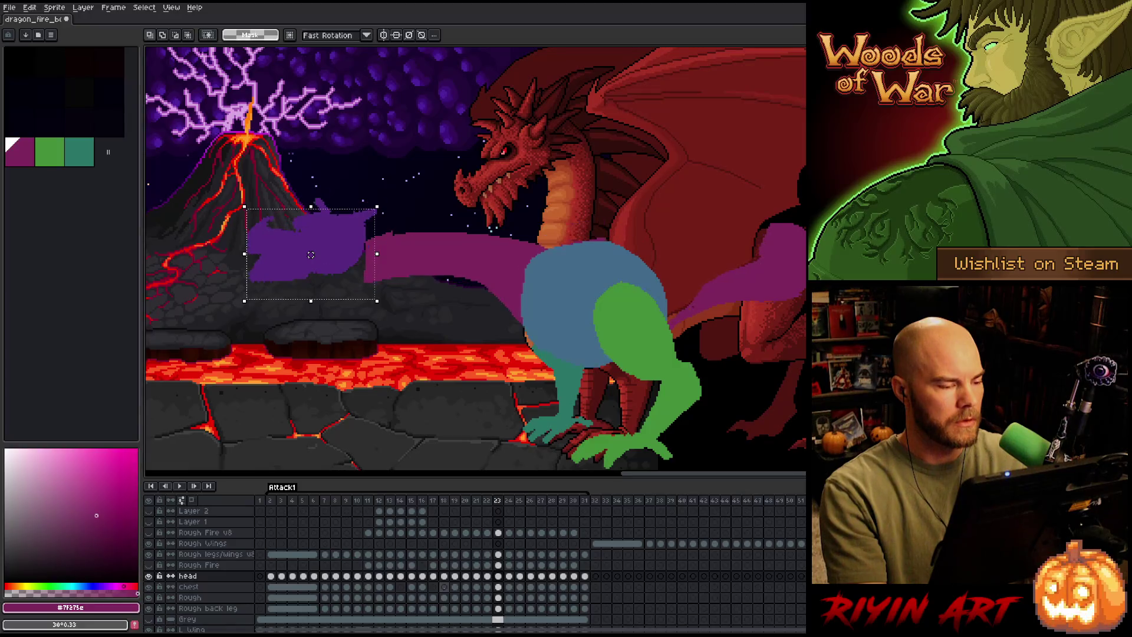
Commit the head on frame 23, then nudge it slightly right and down on frame 24.
key(ctrl+t)
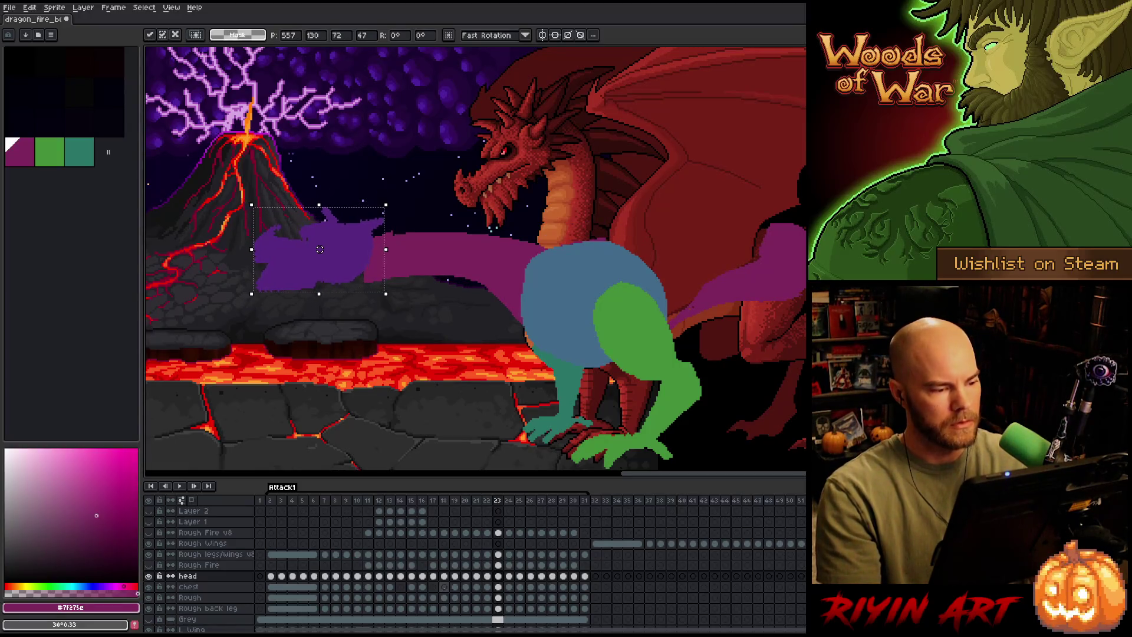
key(Return)
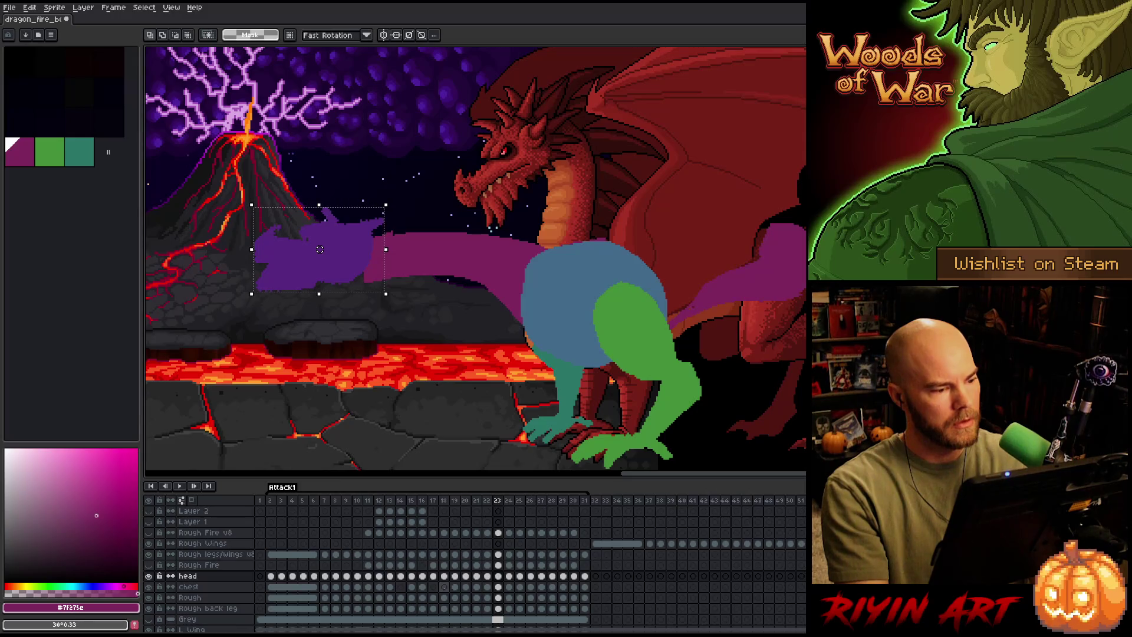
key(period)
key(comma)
key(period)
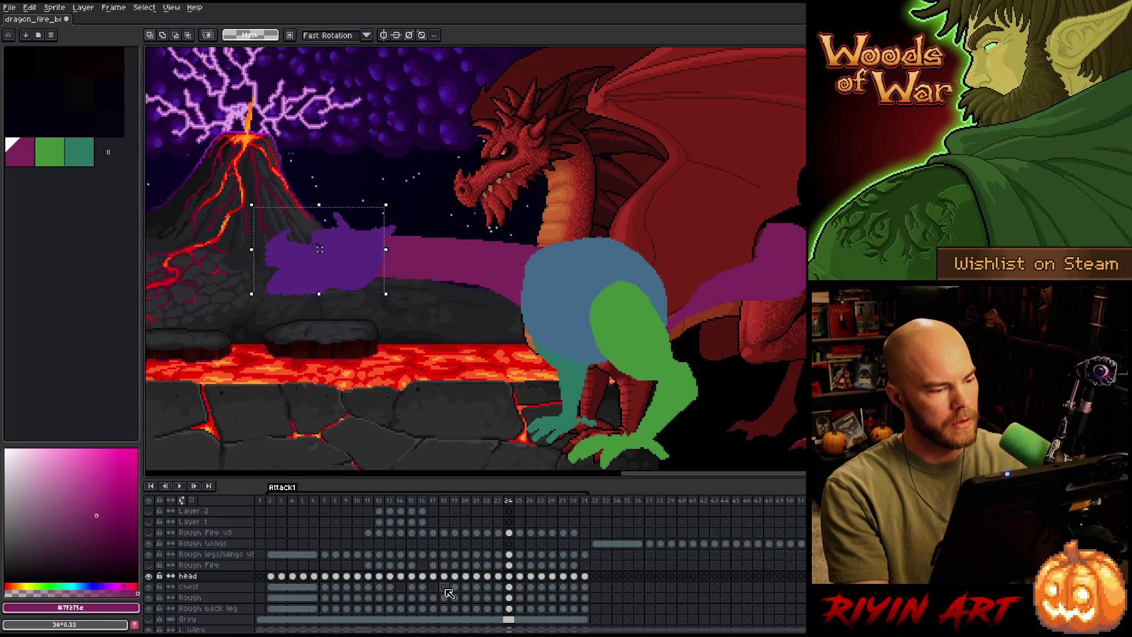
key(comma)
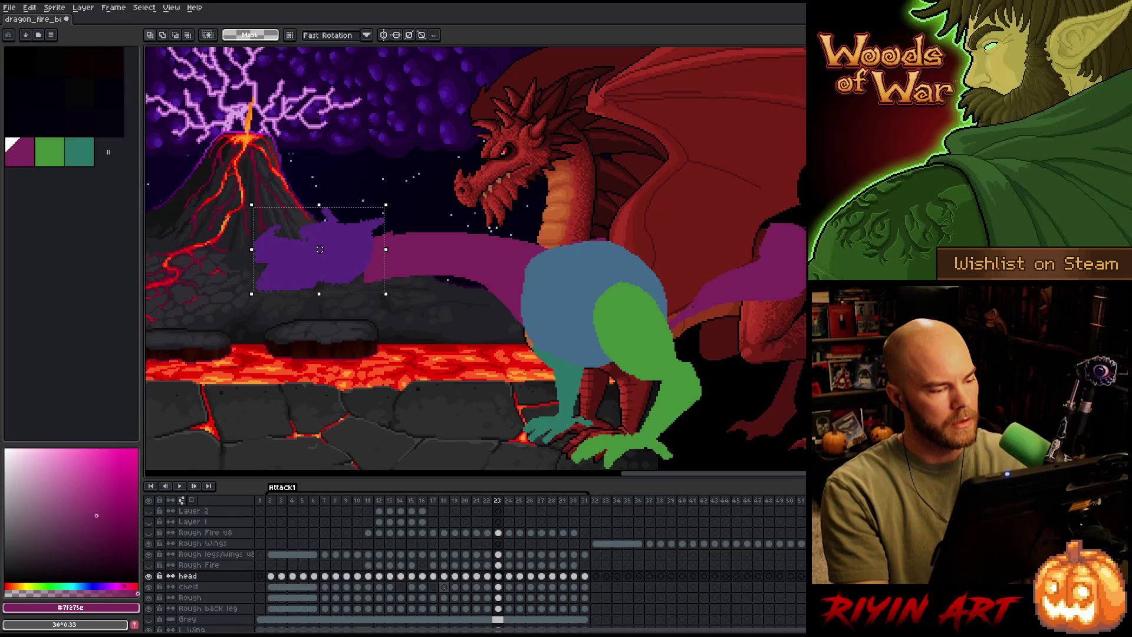
key(period)
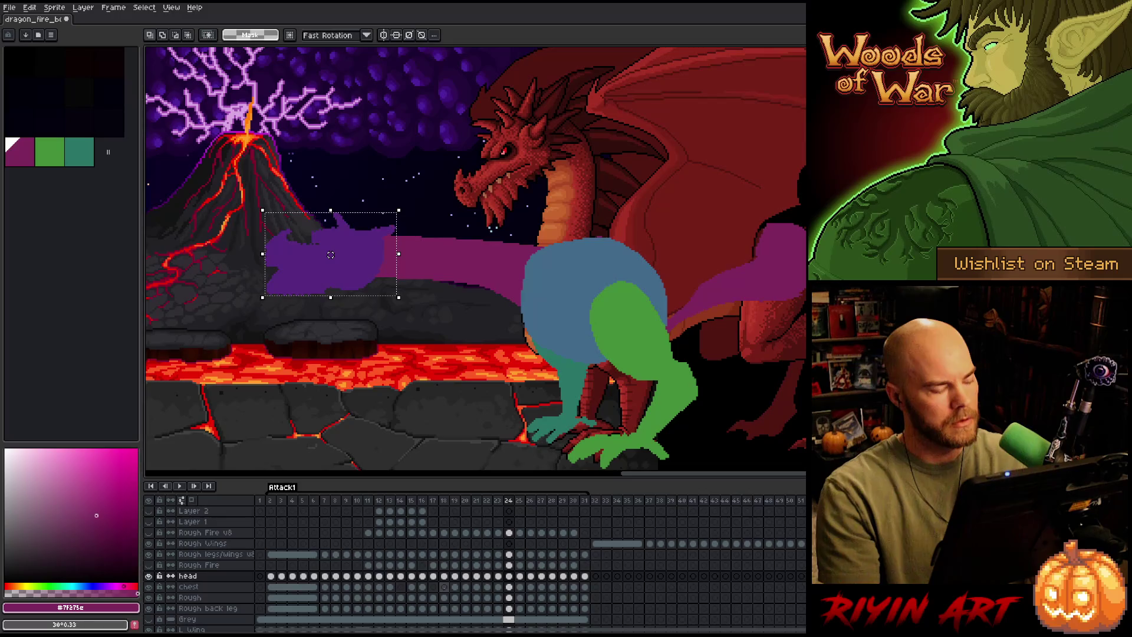
drag(331, 255, 327, 256)
key(Return)
Compare frames 24 and 25, then move the head up and right on frame 26.
key(period)
key(comma)
key(period)
key(comma)
key(period)
key(comma)
key(period)
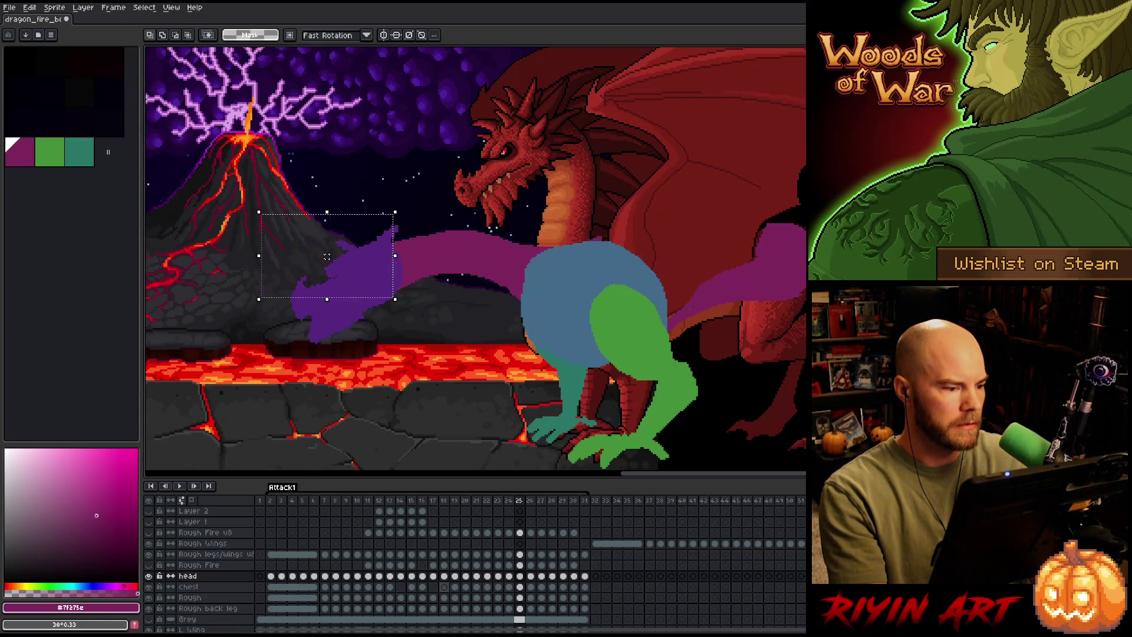
key(period)
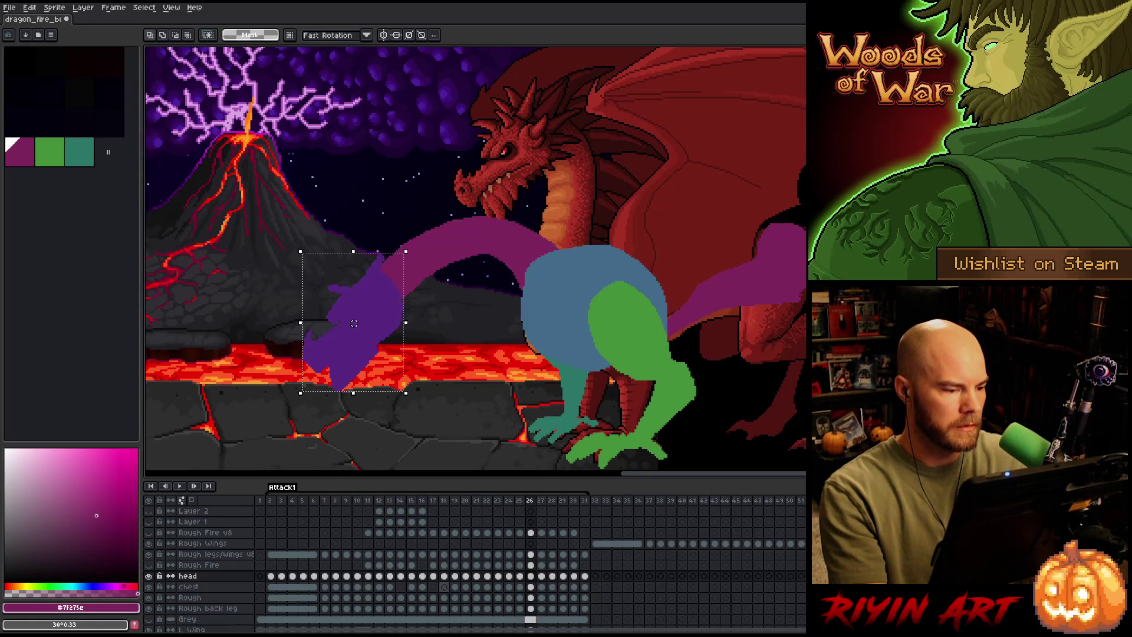
mouse_move(386, 379)
mouse_down()
mouse_move(382, 341)
mouse_move(414, 344)
mouse_up()
key(comma)
On frame 28, select the head and move it about 43 px right.
key(period)
key(comma)
key(period)
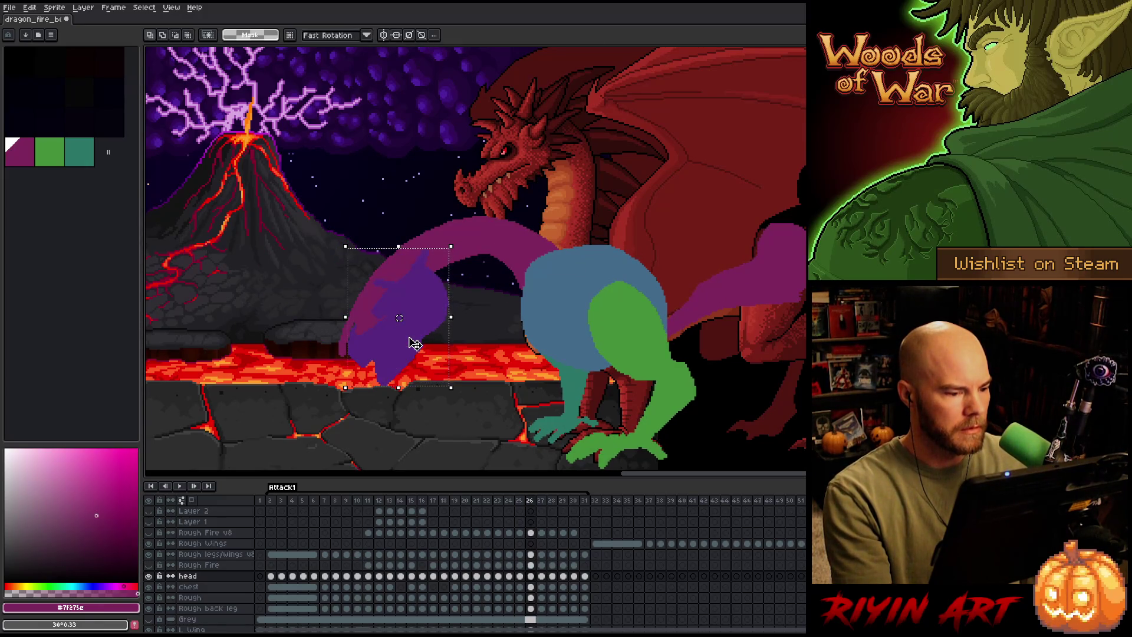
key(period)
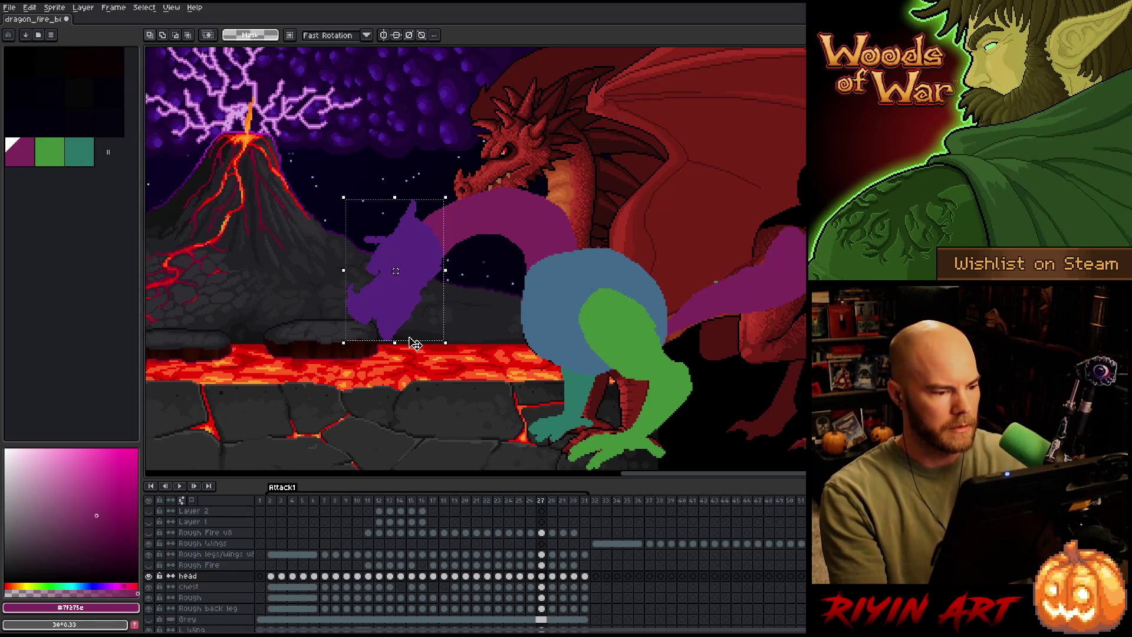
key(comma)
key(comma)
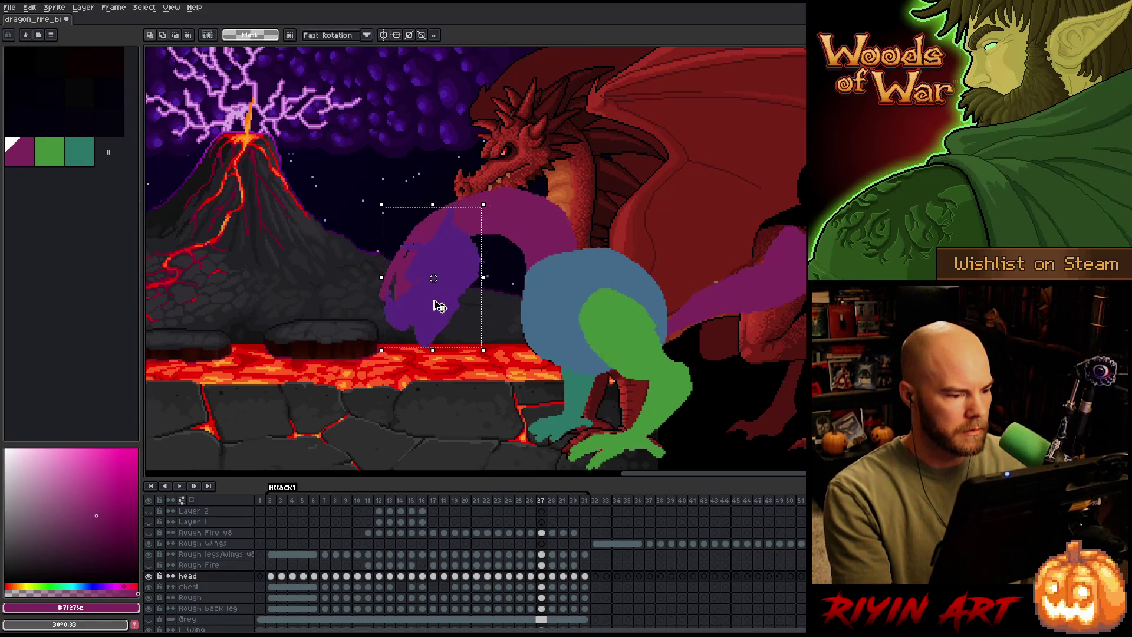
key(period)
key(period)
key(period)
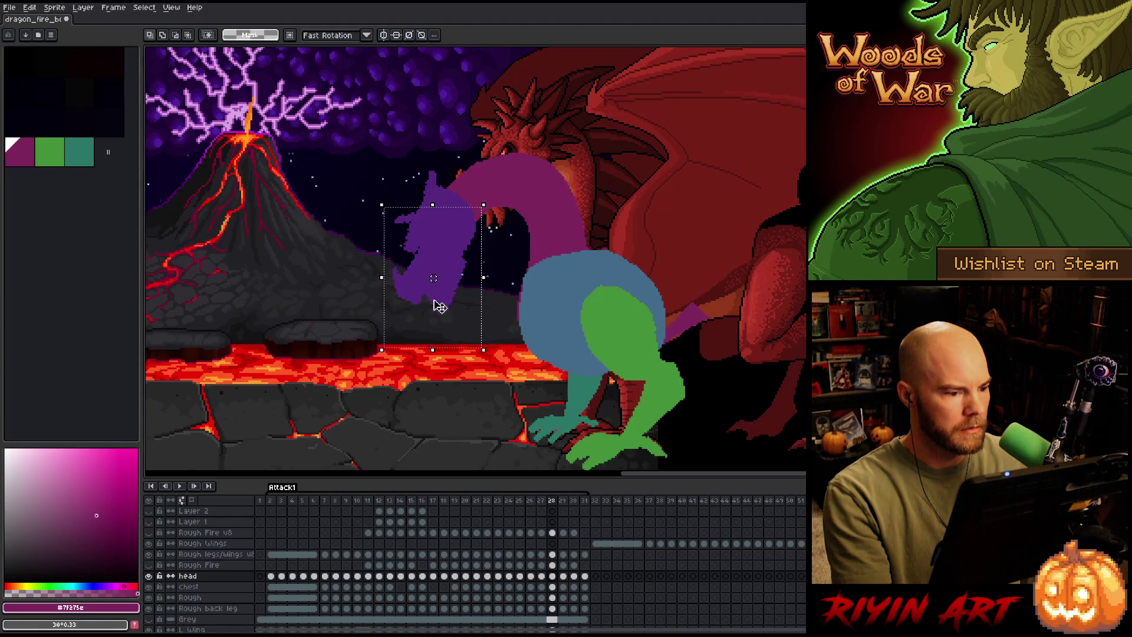
key(comma)
key(period)
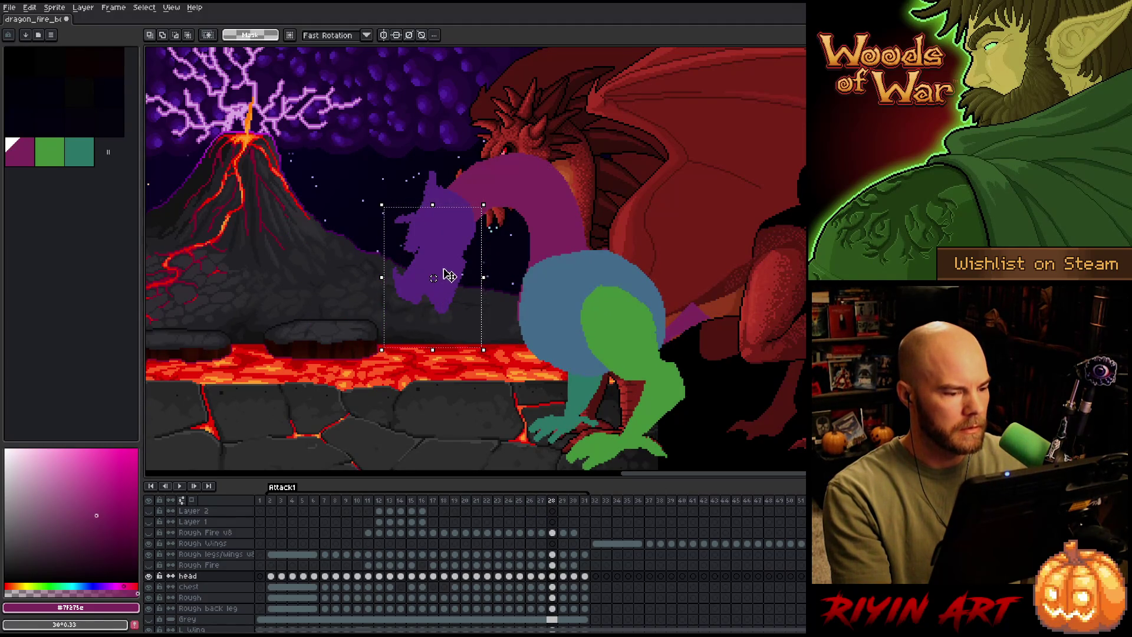
click(446, 266)
drag(445, 266, 470, 264)
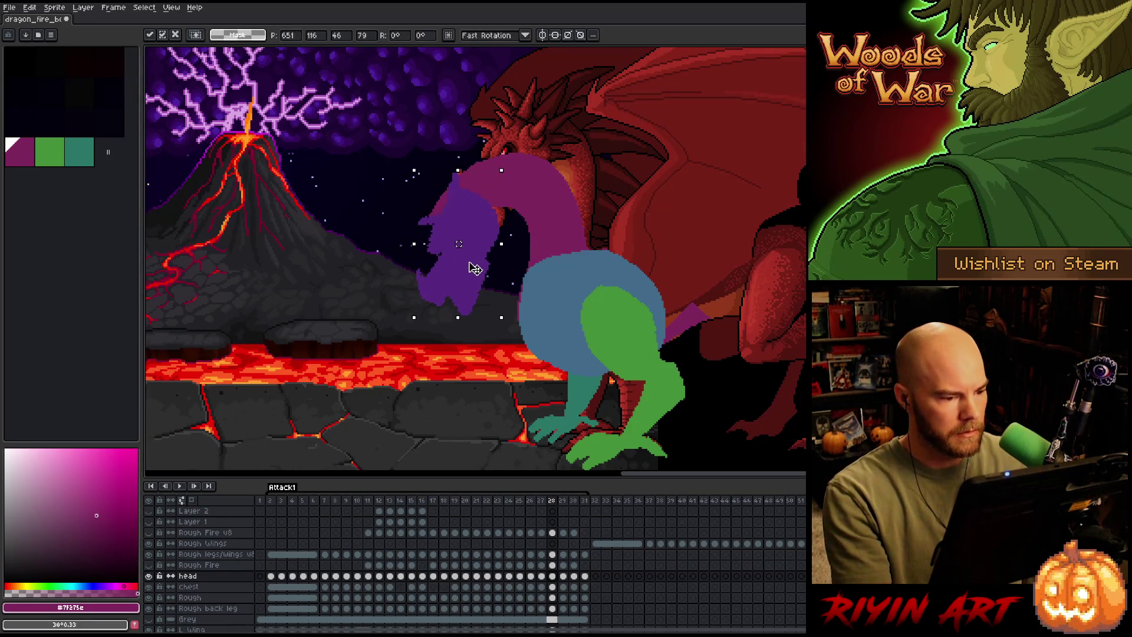
Move the head down about 49 px on frame 29.
key(period)
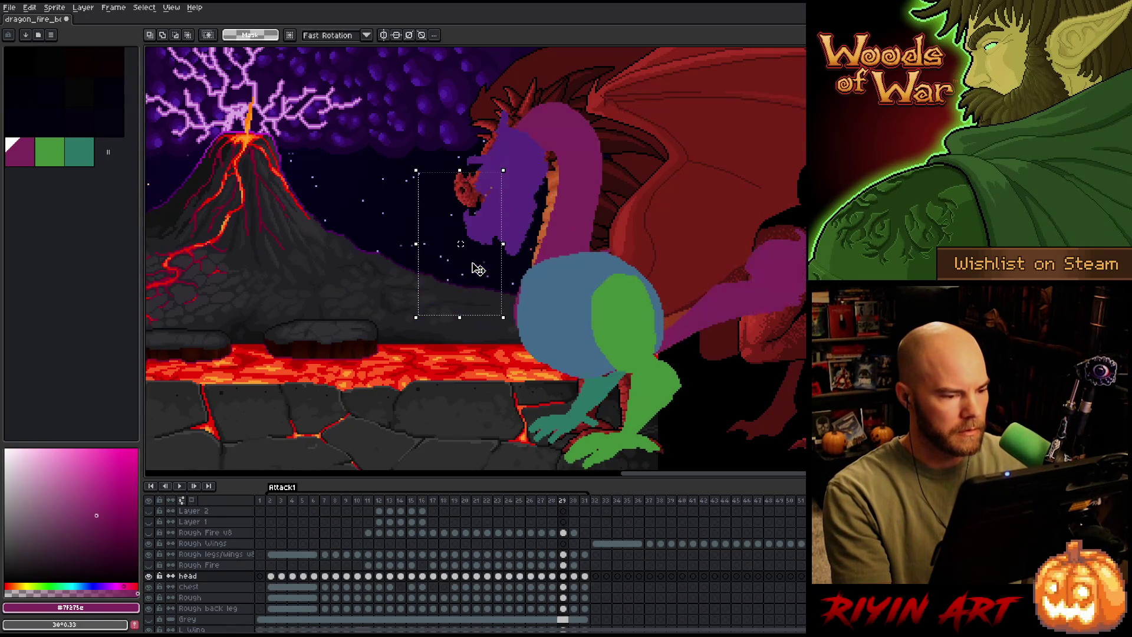
key(comma)
key(period)
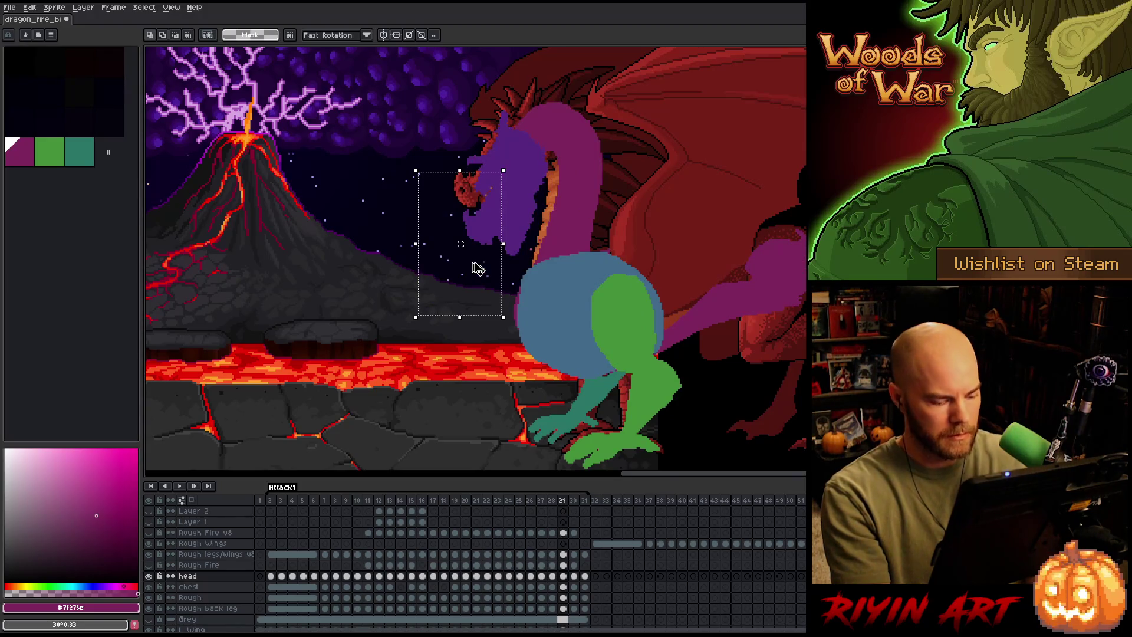
drag(501, 235, 500, 263)
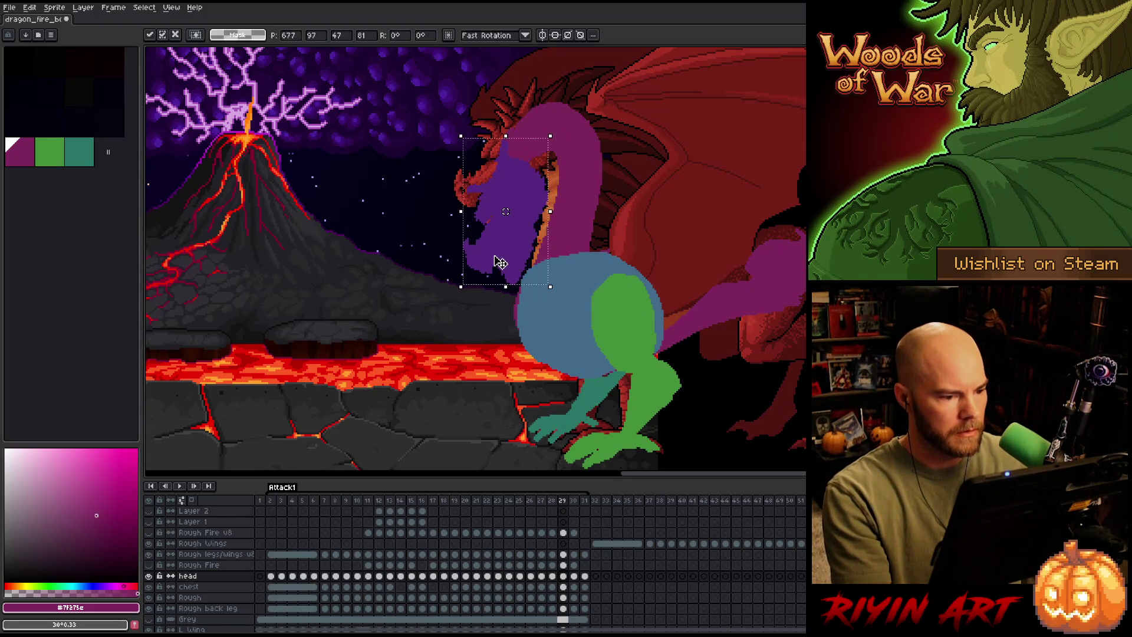
key(comma)
key(period)
Shift the head down and left on frame 27, then step back to frame 25.
key(comma)
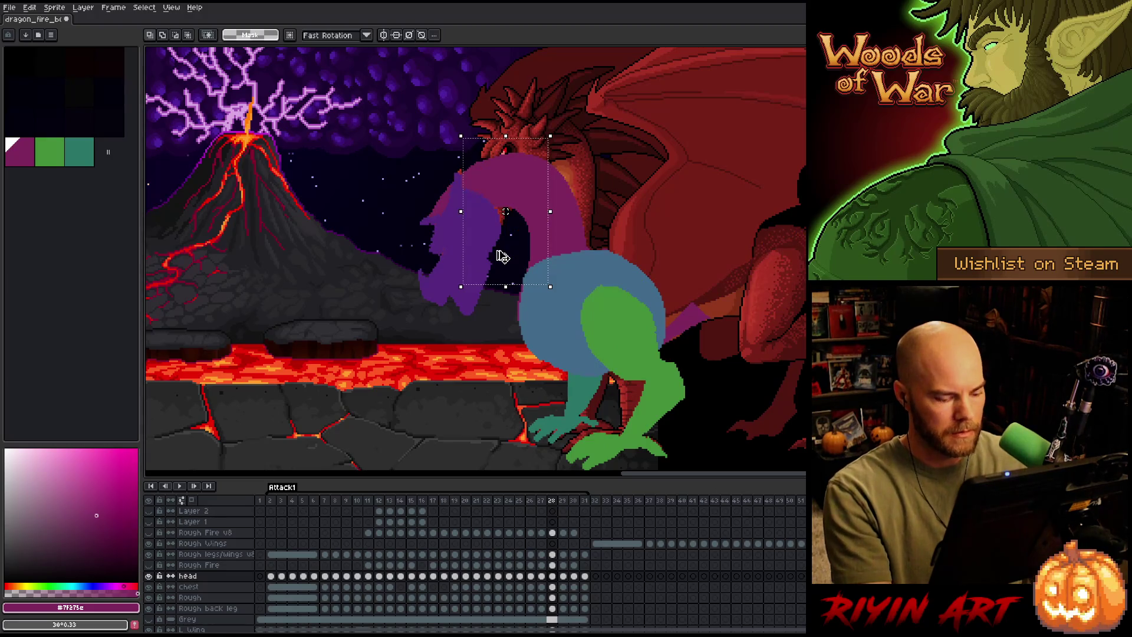
key(comma)
drag(447, 301, 444, 313)
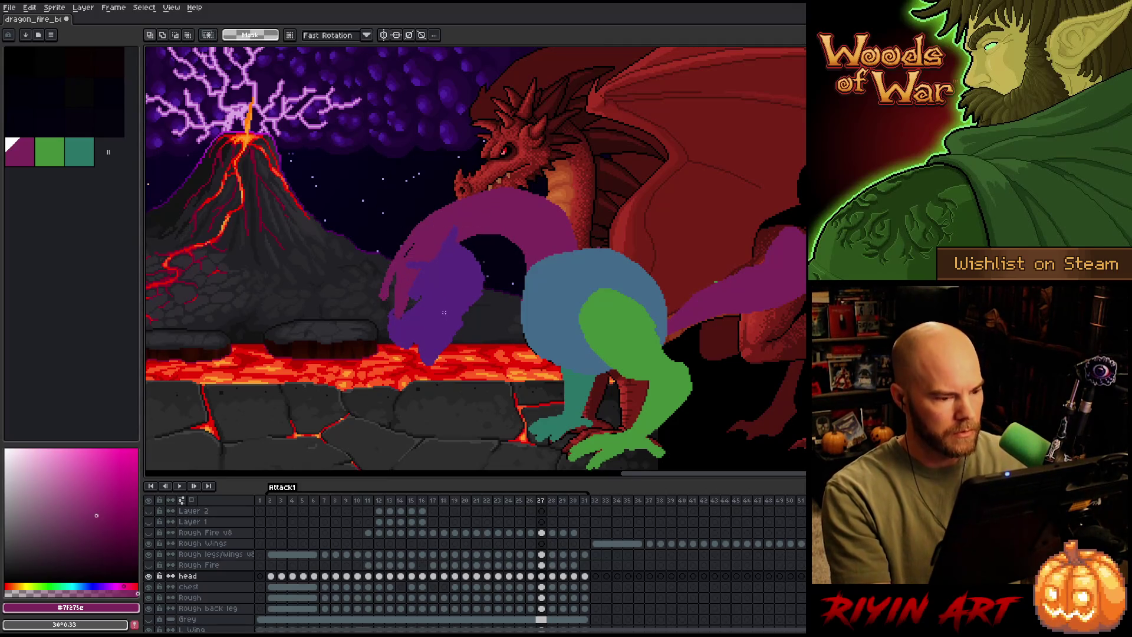
key(comma)
key(comma)
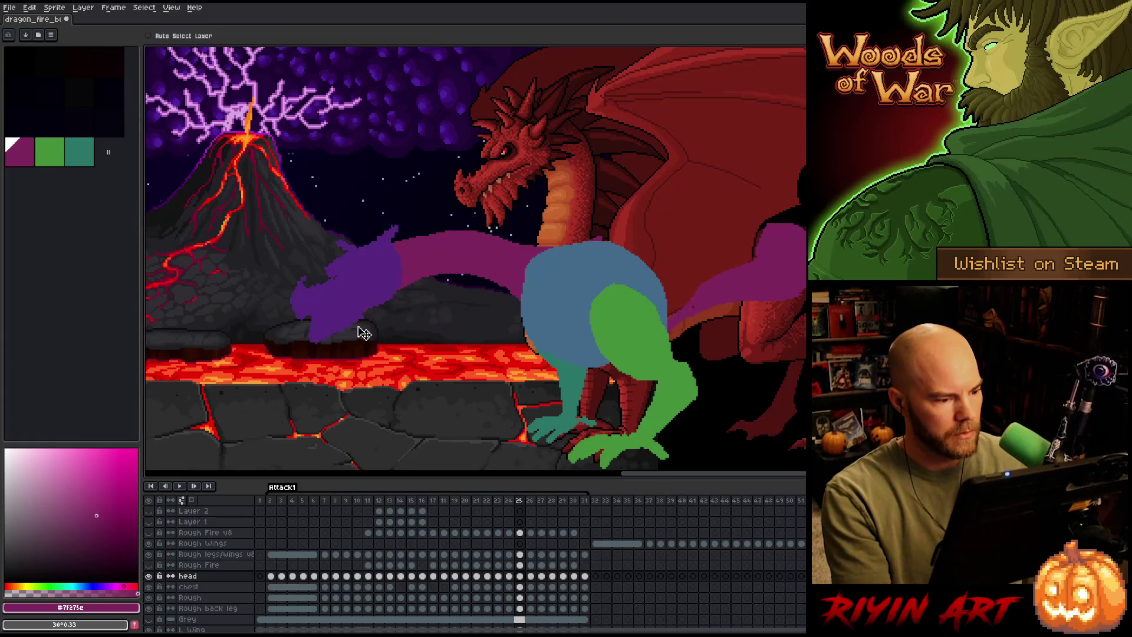
Rotate the purple head about 8.4° with a transform and apply it.
key(period)
key(period)
key(comma)
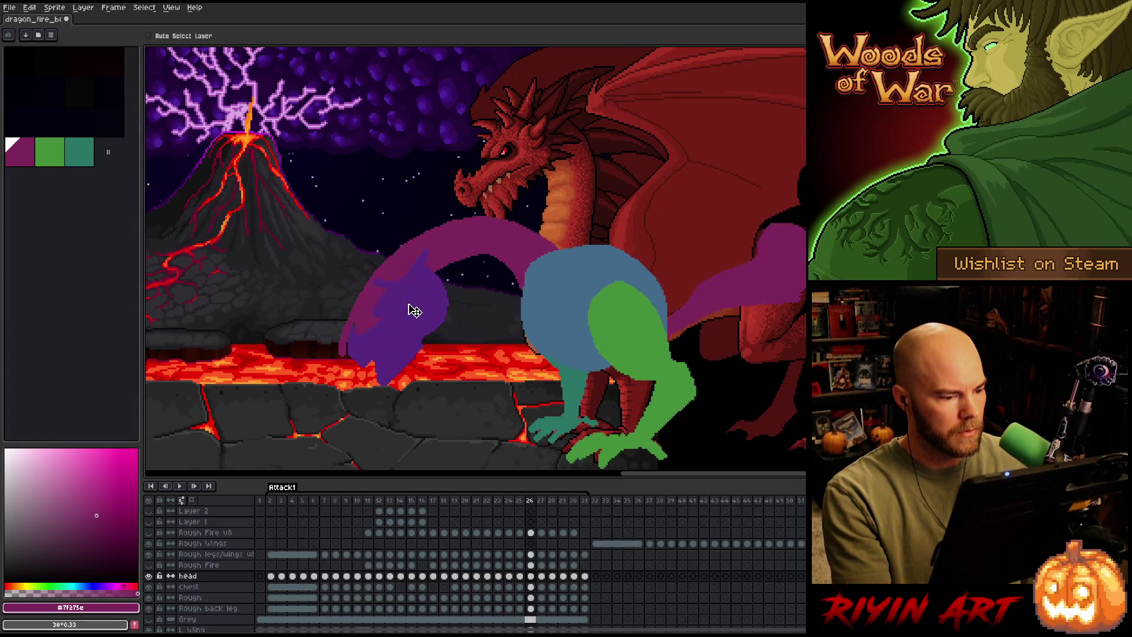
key(comma)
key(period)
key(period)
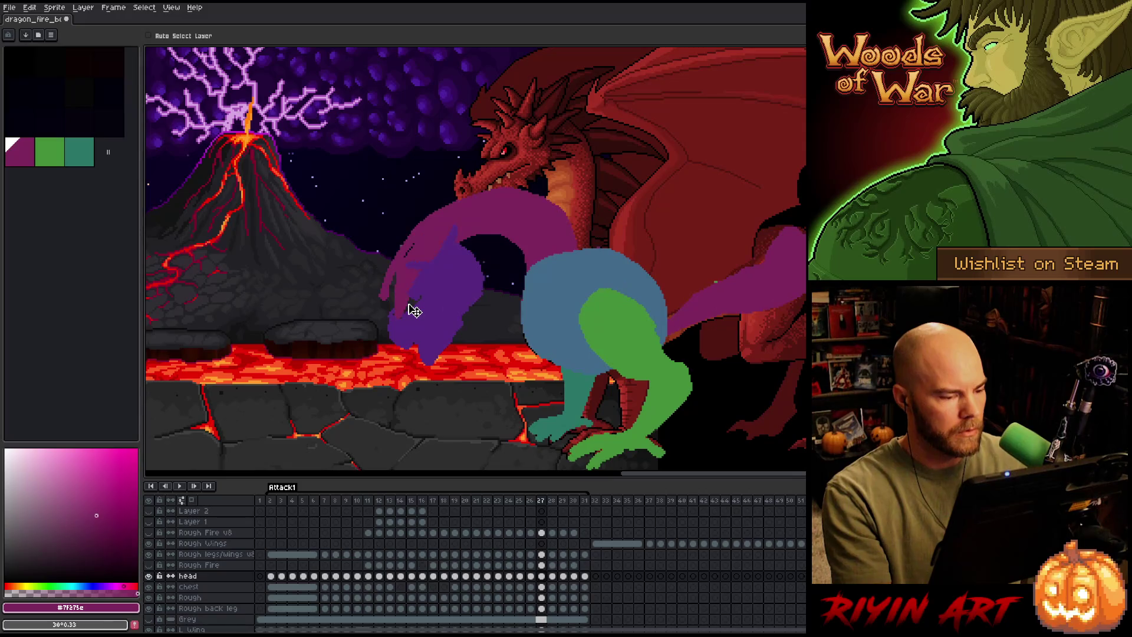
key(ctrl+t)
drag(493, 219, 469, 287)
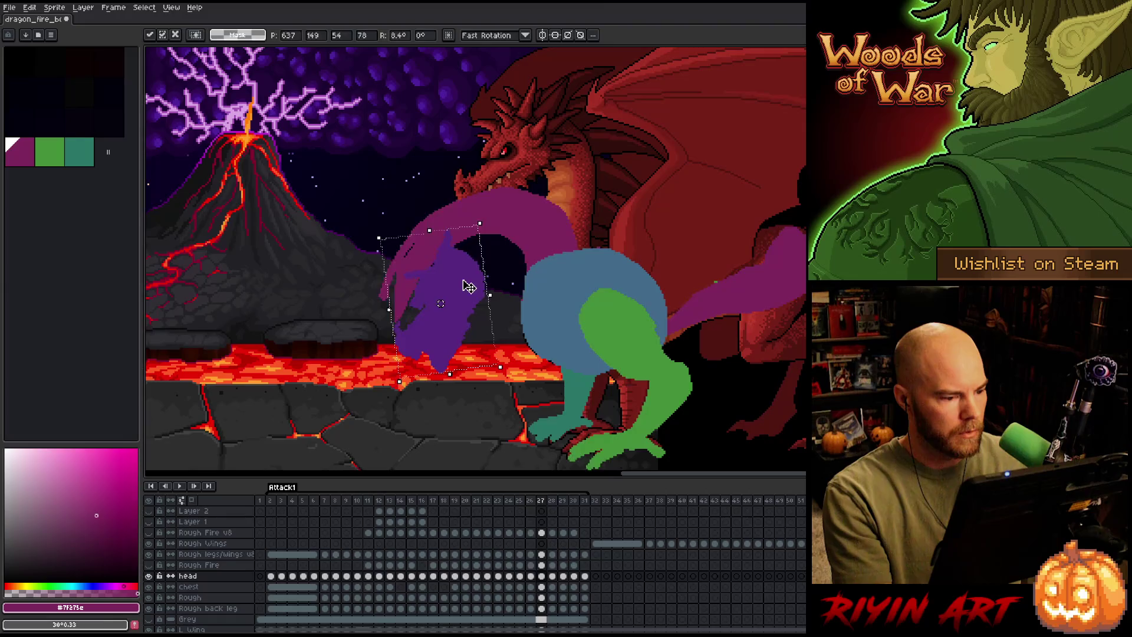
key(Return)
Deselect, switch to the Move tool, and nudge the head slightly on frame 30.
key(period)
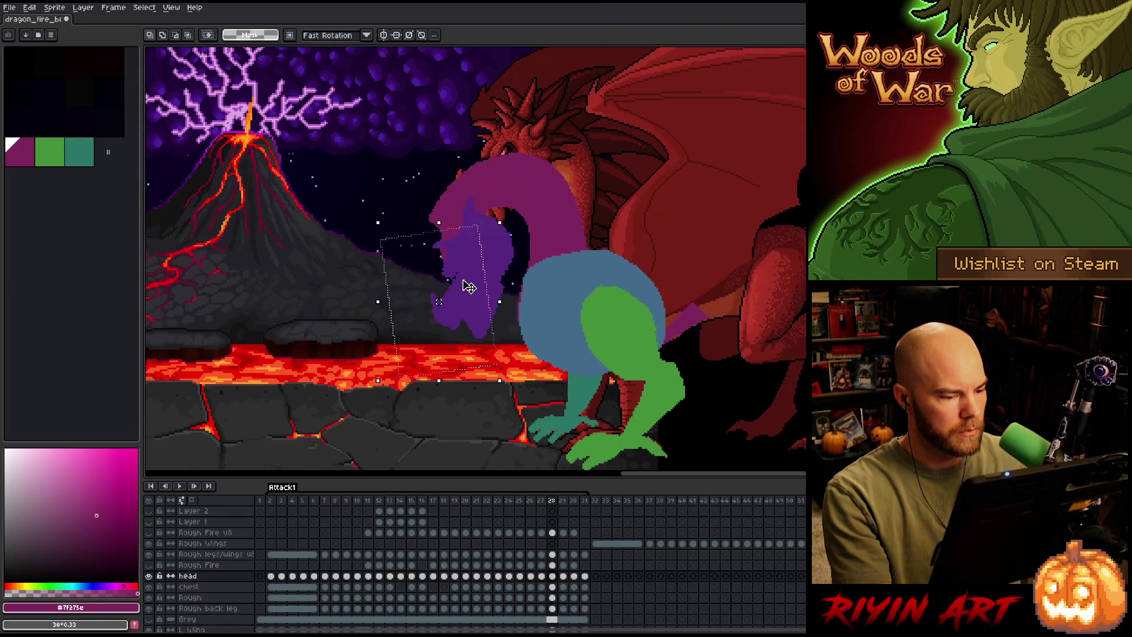
key(ctrl+d)
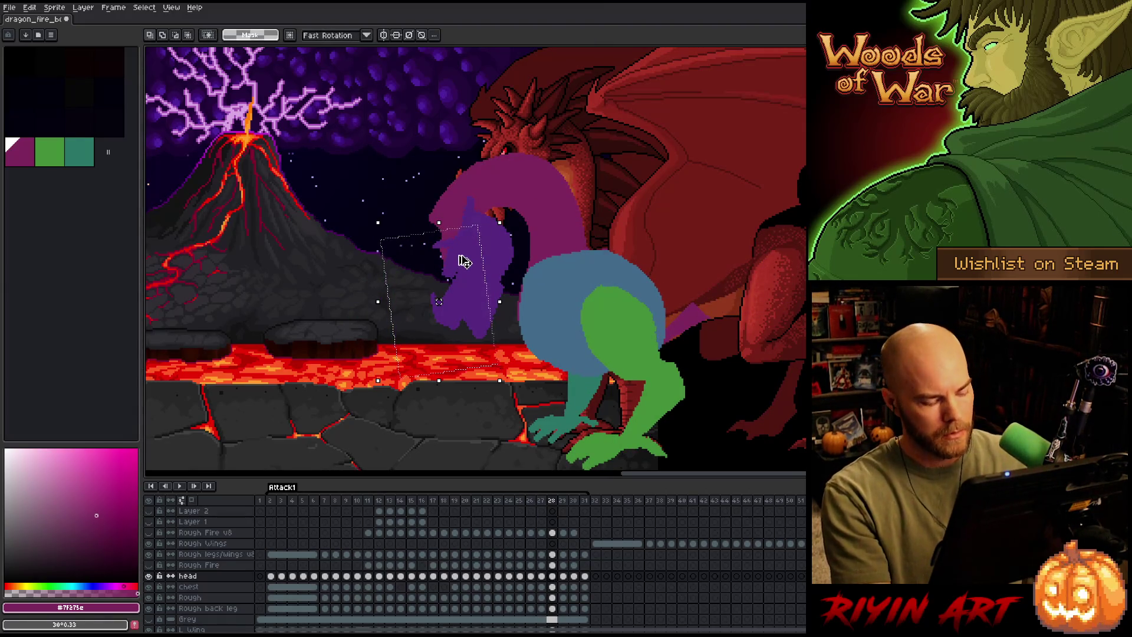
key(v)
key(comma)
key(period)
key(period)
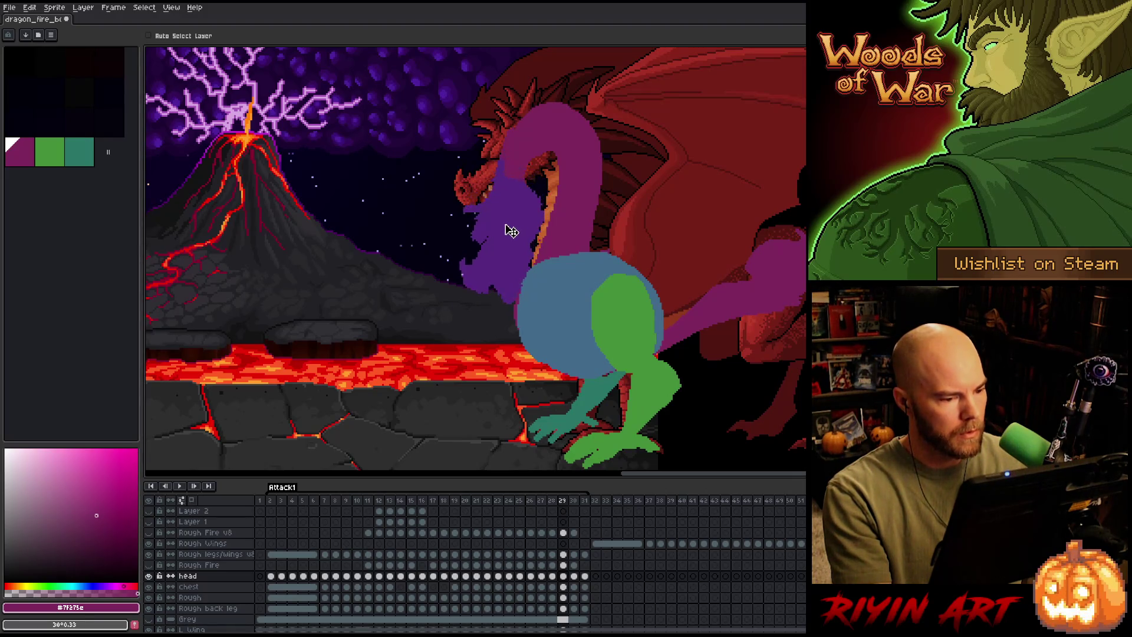
key(period)
drag(514, 186, 515, 182)
Move the head up and right over the neck on frame 29.
key(period)
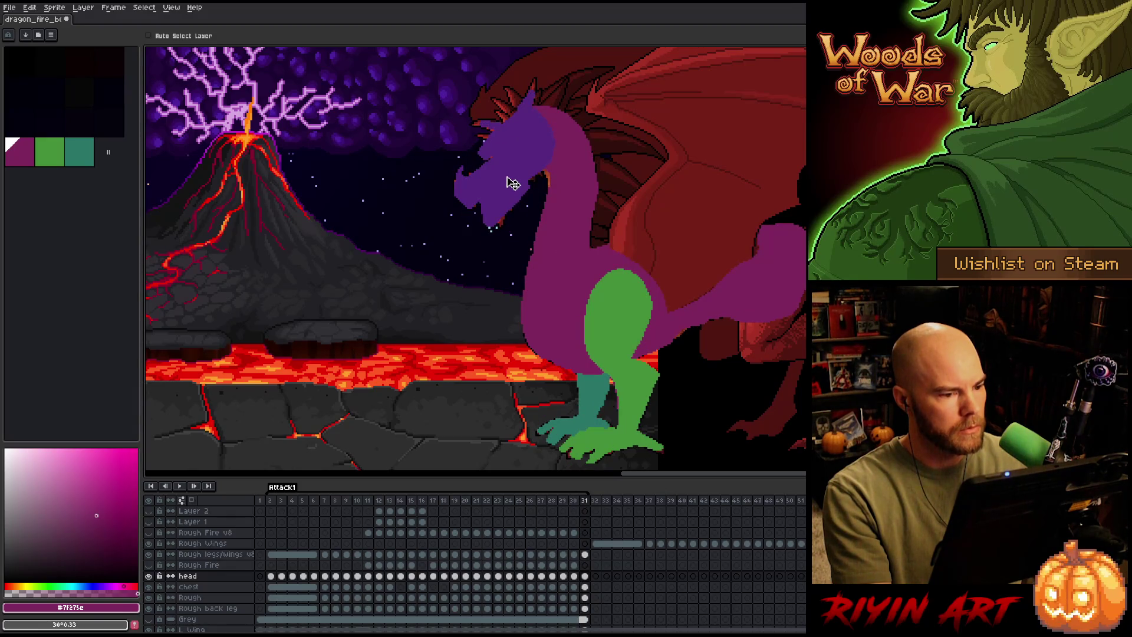
key(comma)
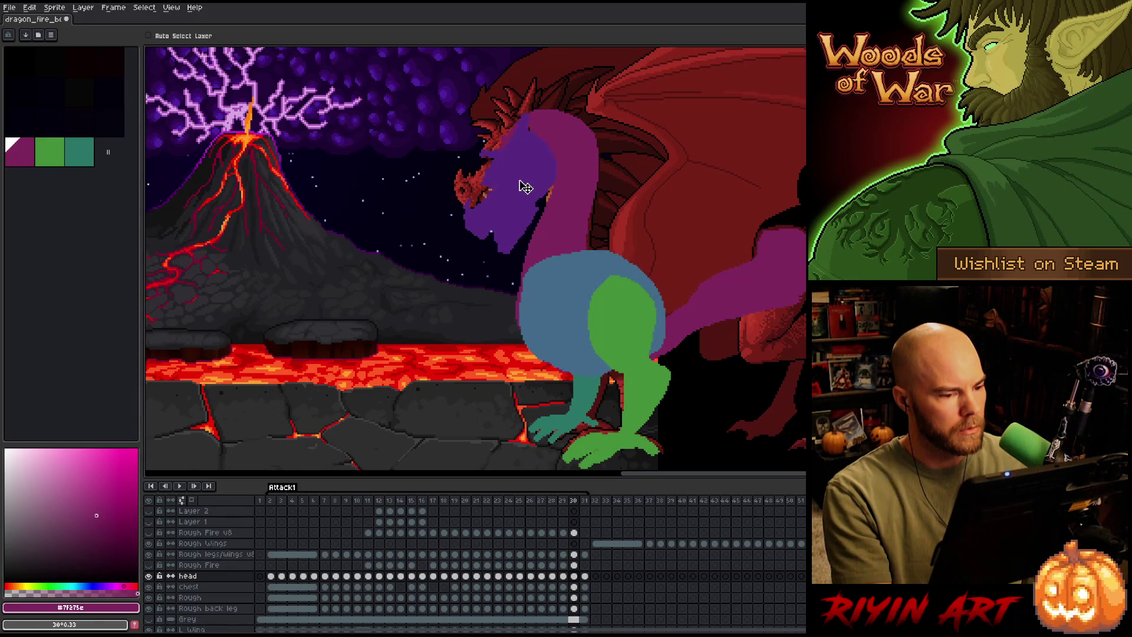
key(comma)
drag(516, 211, 525, 192)
Shift the purple head slightly left and down on frame 28.
key(period)
key(comma)
key(comma)
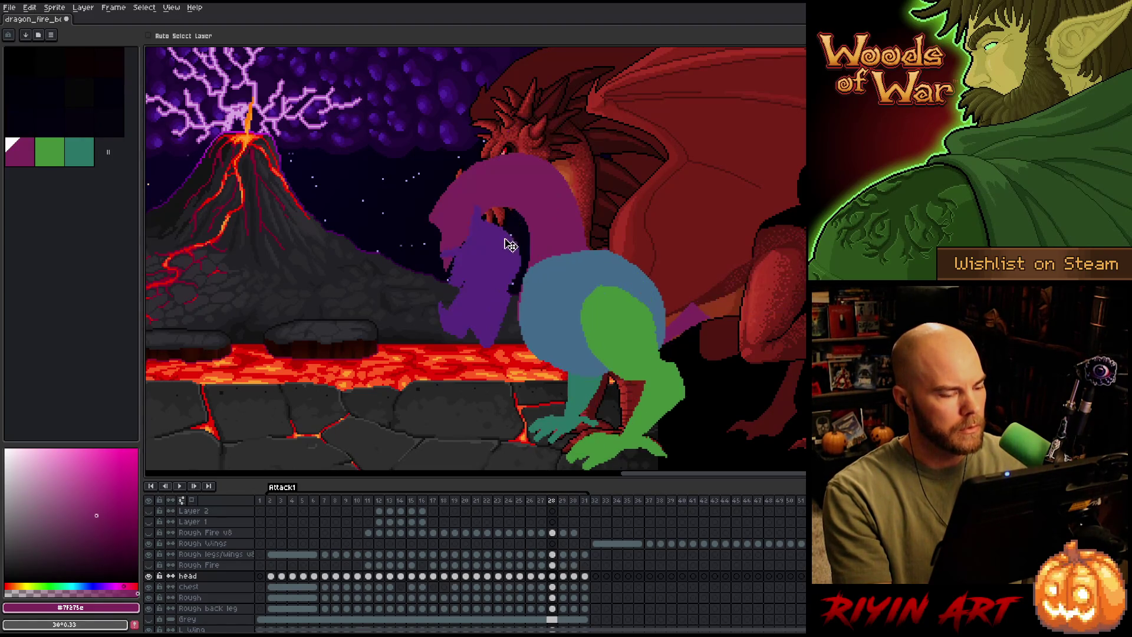
key(comma)
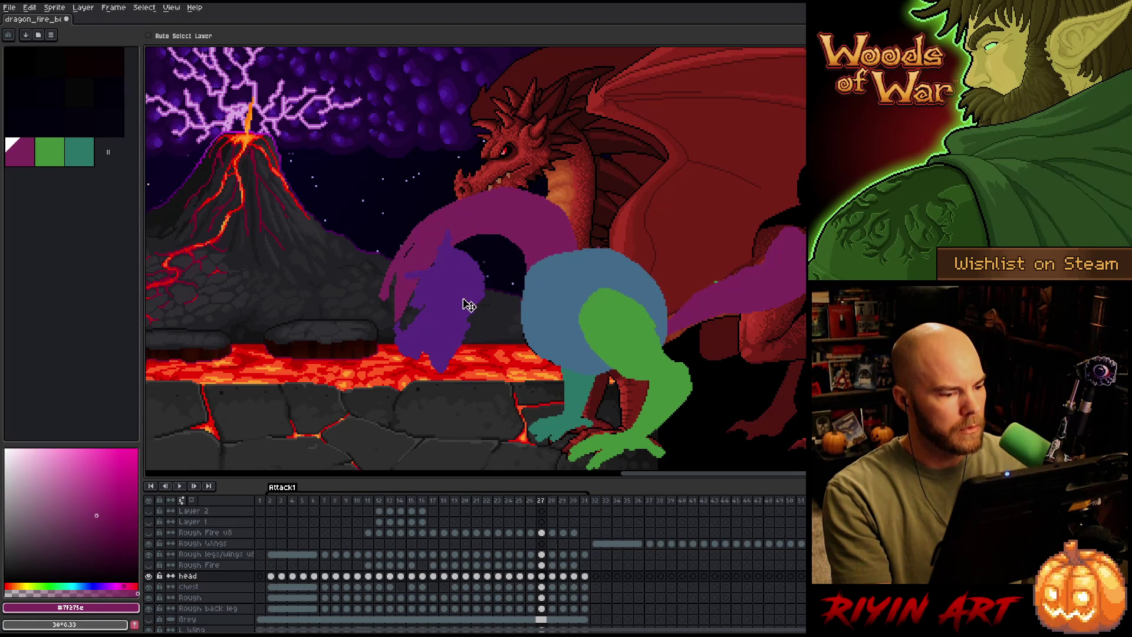
key(comma)
key(comma)
key(period)
key(period)
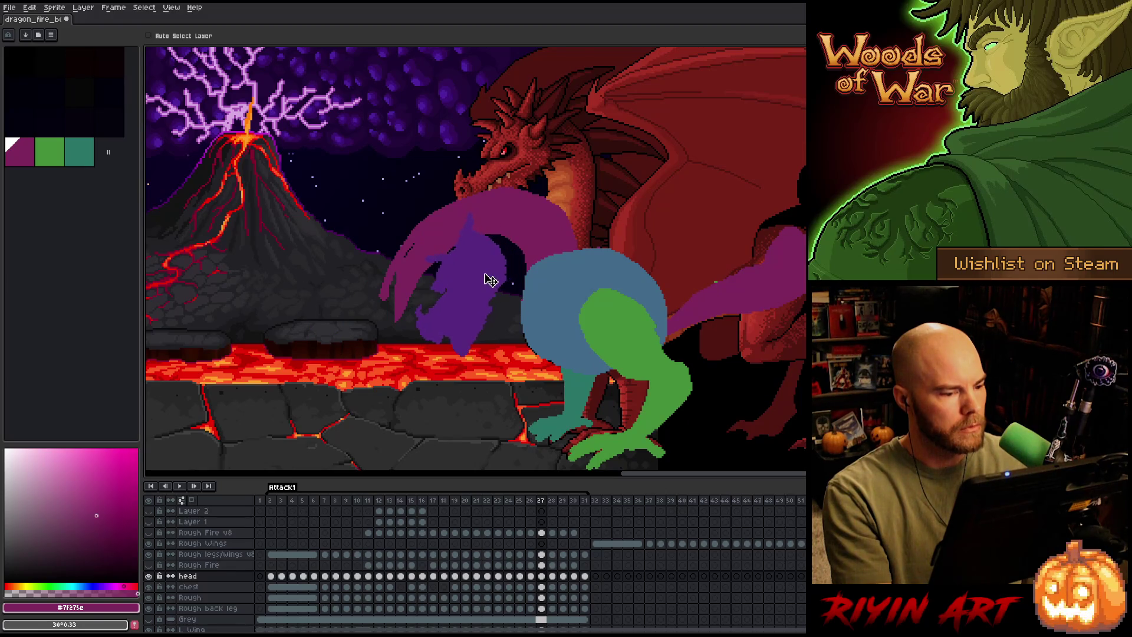
key(period)
key(comma)
key(period)
key(period)
key(period)
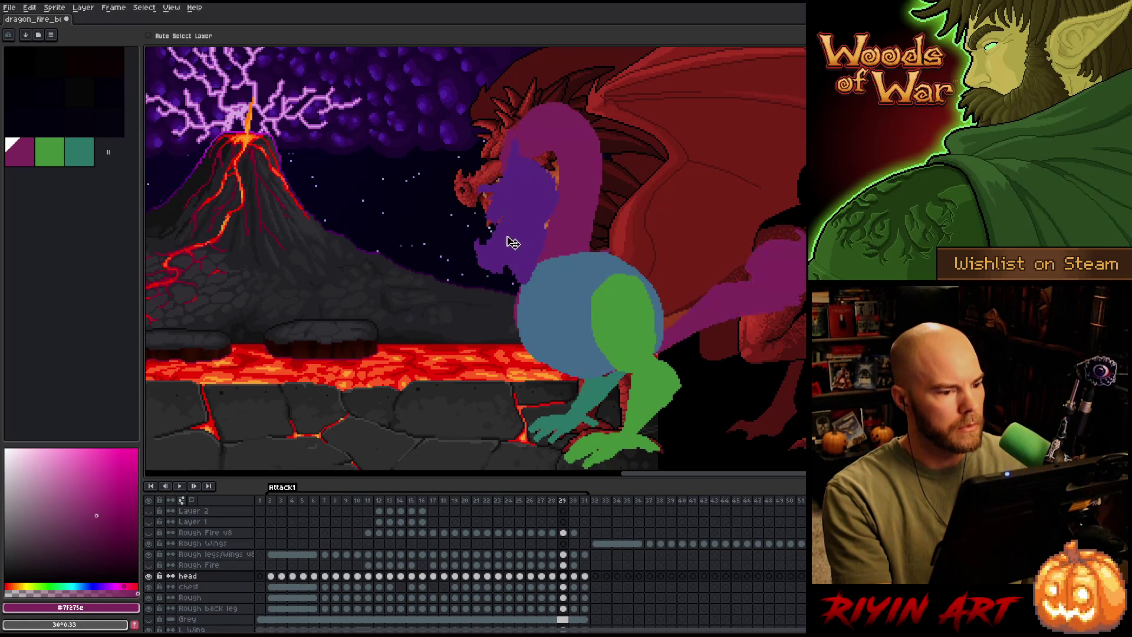
drag(532, 193, 527, 195)
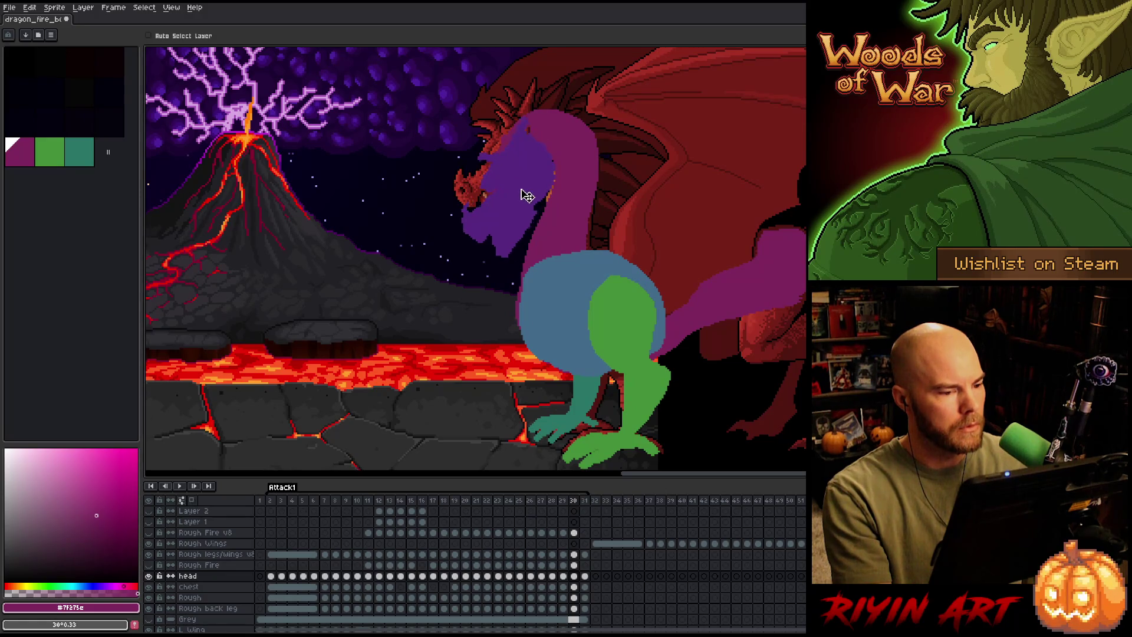
Move the purple head up and right on frame 30.
key(comma)
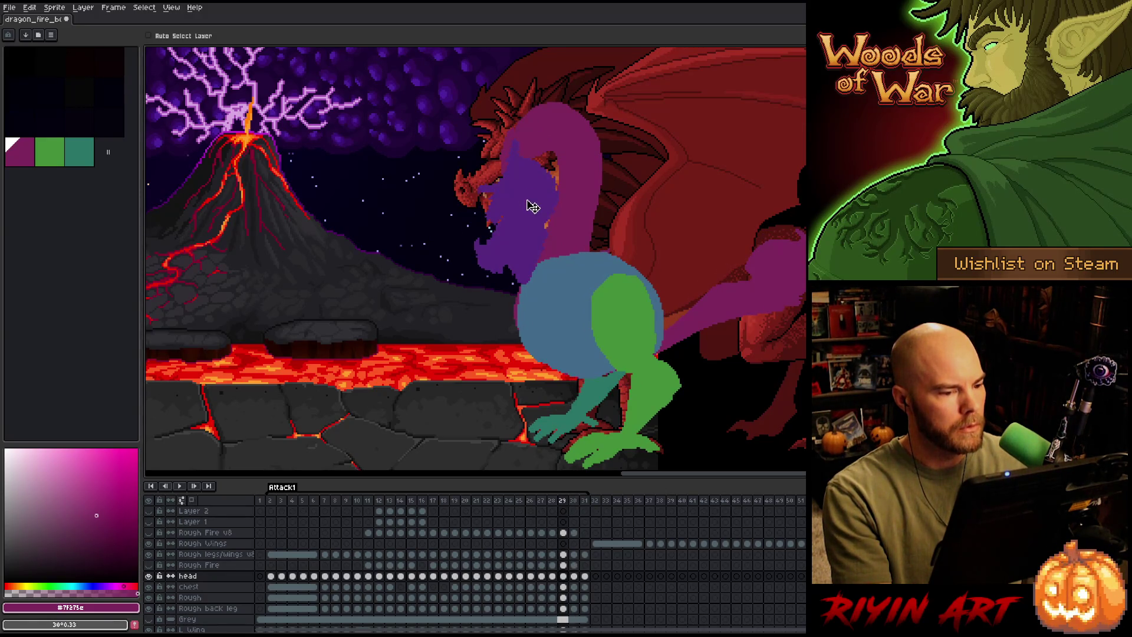
key(period)
key(comma)
key(period)
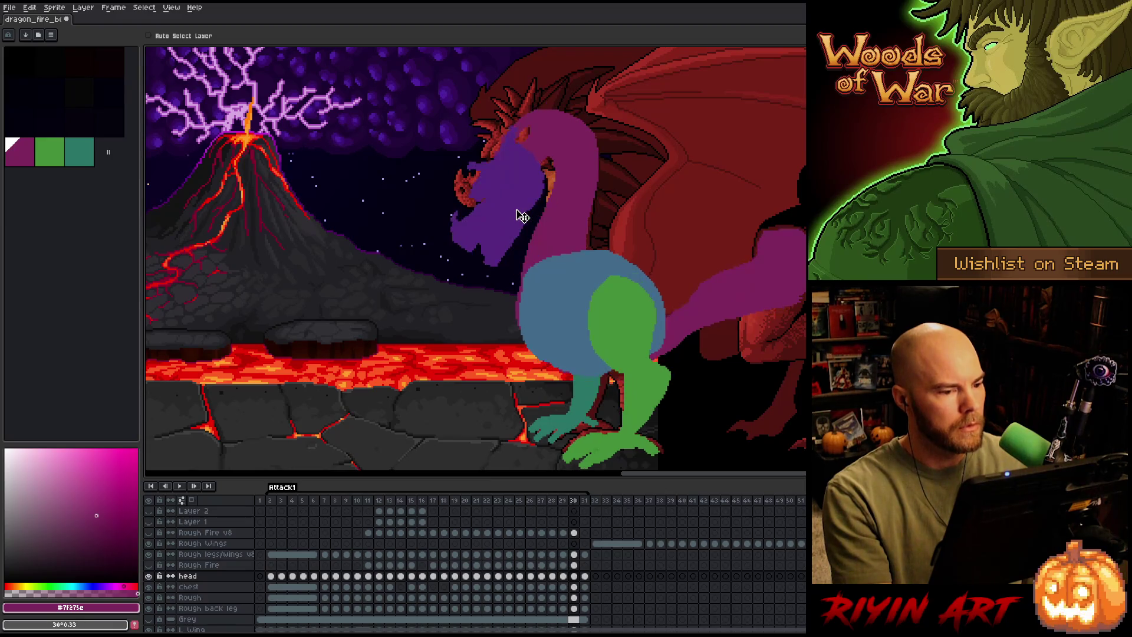
key(period)
key(comma)
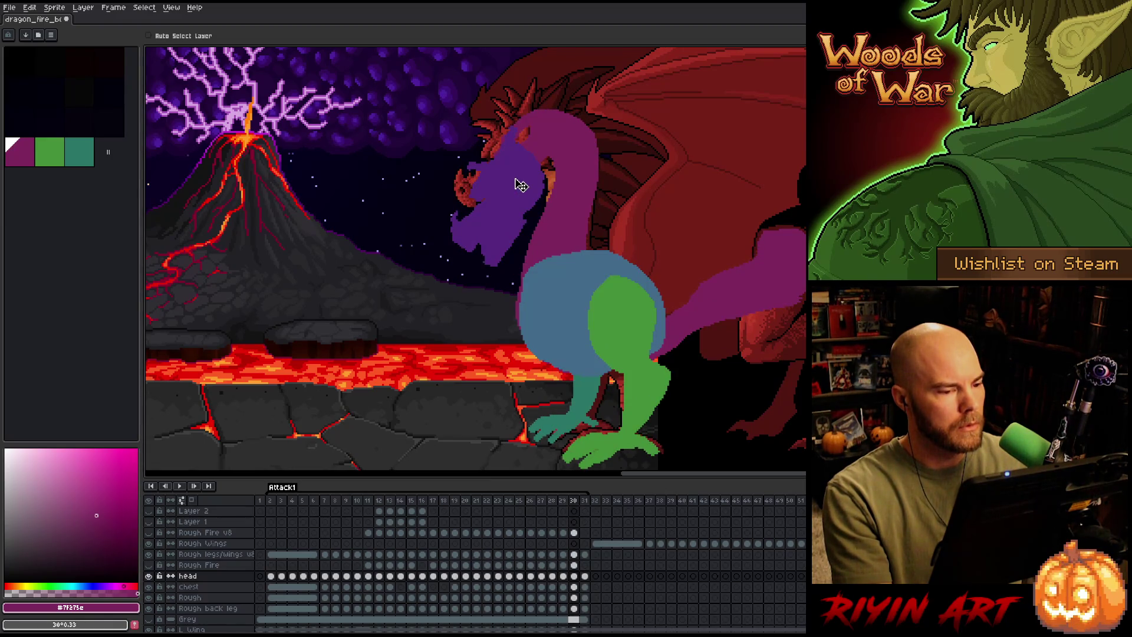
drag(521, 185, 548, 166)
Flip through frames 29–31 to check the motion, then play the animation.
key(period)
key(comma)
key(period)
key(comma)
key(comma)
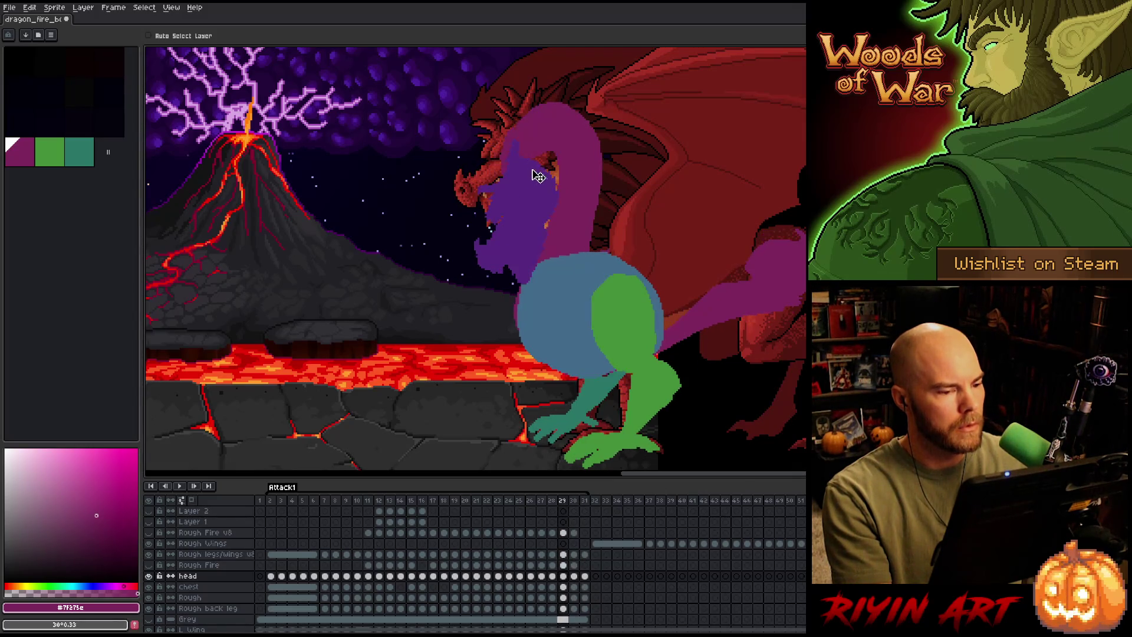
key(period)
key(period)
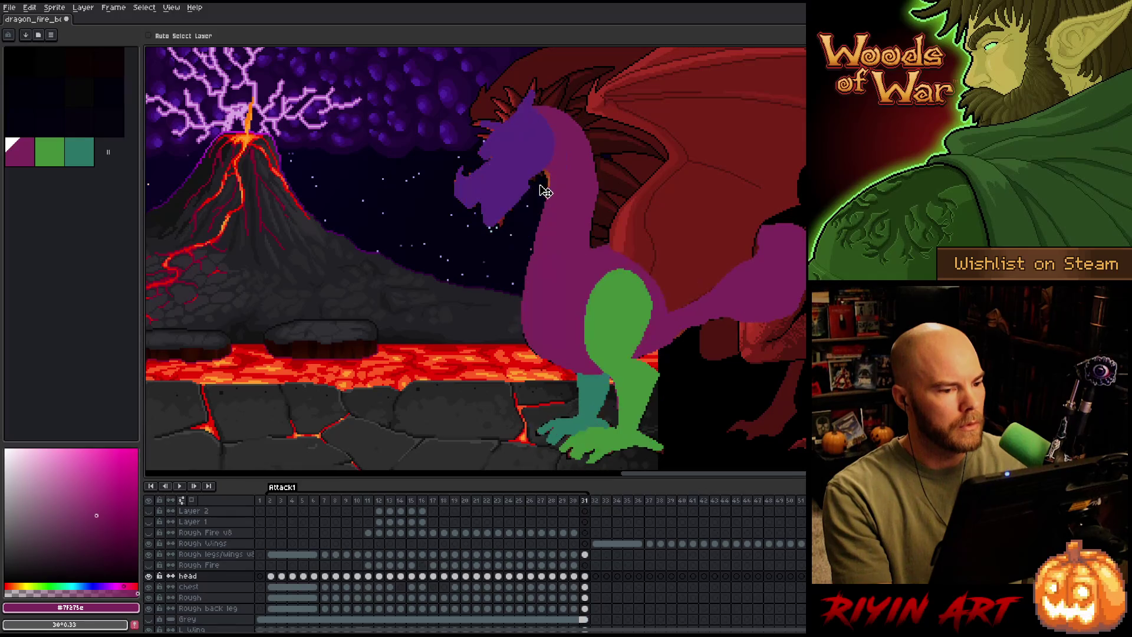
key(comma)
key(comma)
key(period)
key(comma)
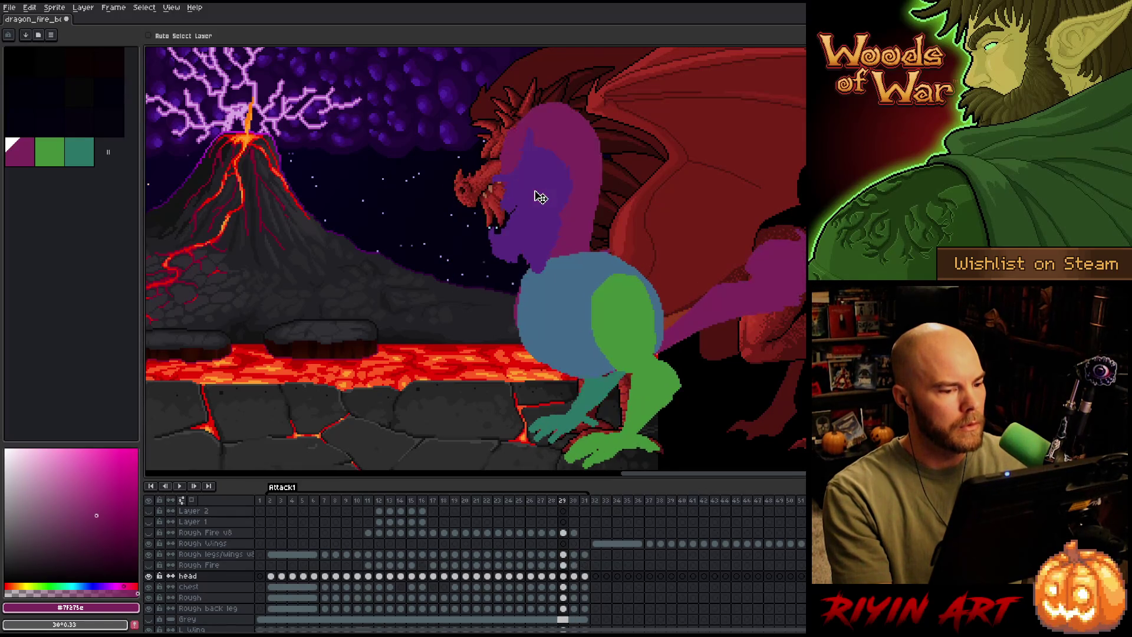
key(period)
key(period)
key(comma)
key(comma)
key(period)
key(period)
key(comma)
key(comma)
key(period)
key(comma)
key(period)
key(period)
key(comma)
key(comma)
key(comma)
key(Return)
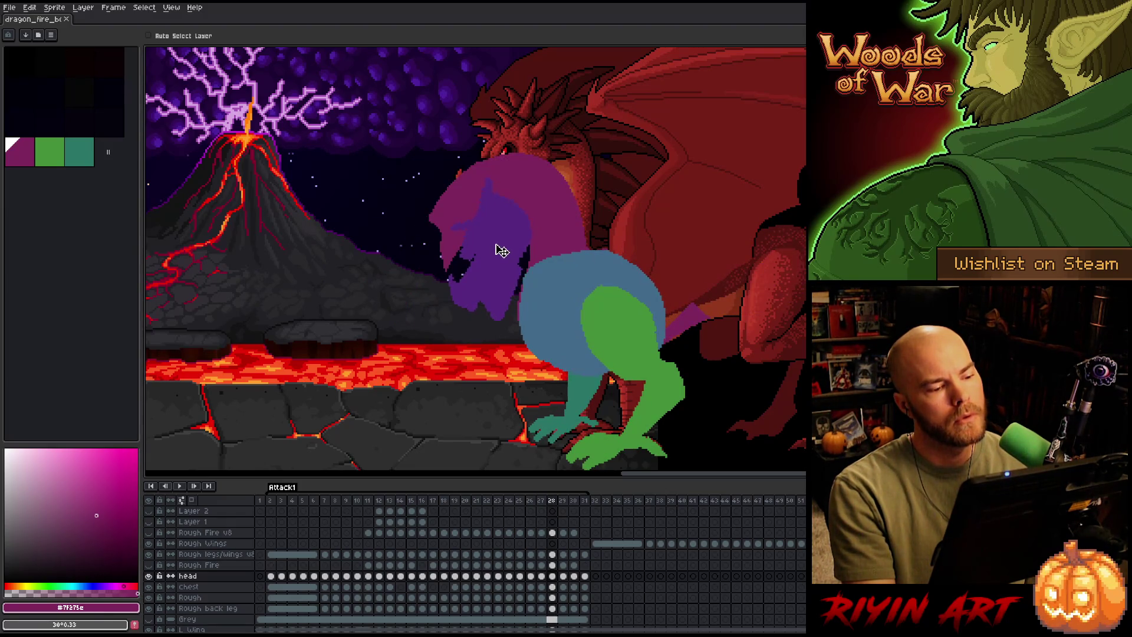
Reposition the purple head on frame 29, checking it against frames 28 and 30.
key(Right)
mouse_move(536, 218)
mouse_down()
mouse_move(513, 227)
mouse_move(531, 186)
mouse_up()
key(Right)
key(Left)
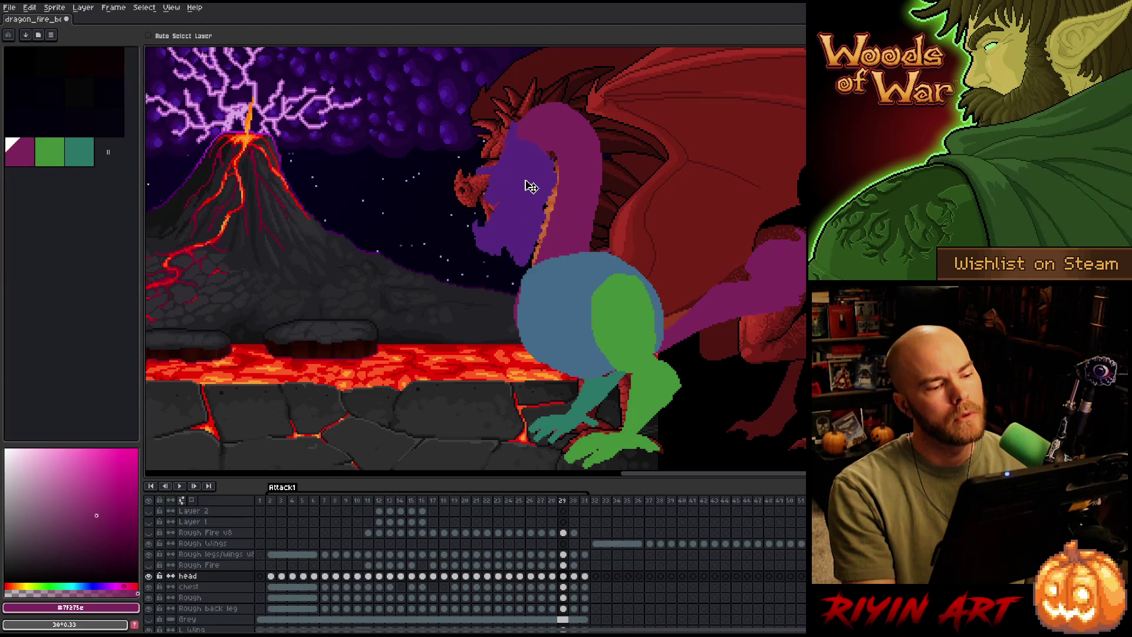
key(Left)
key(Right)
key(Right)
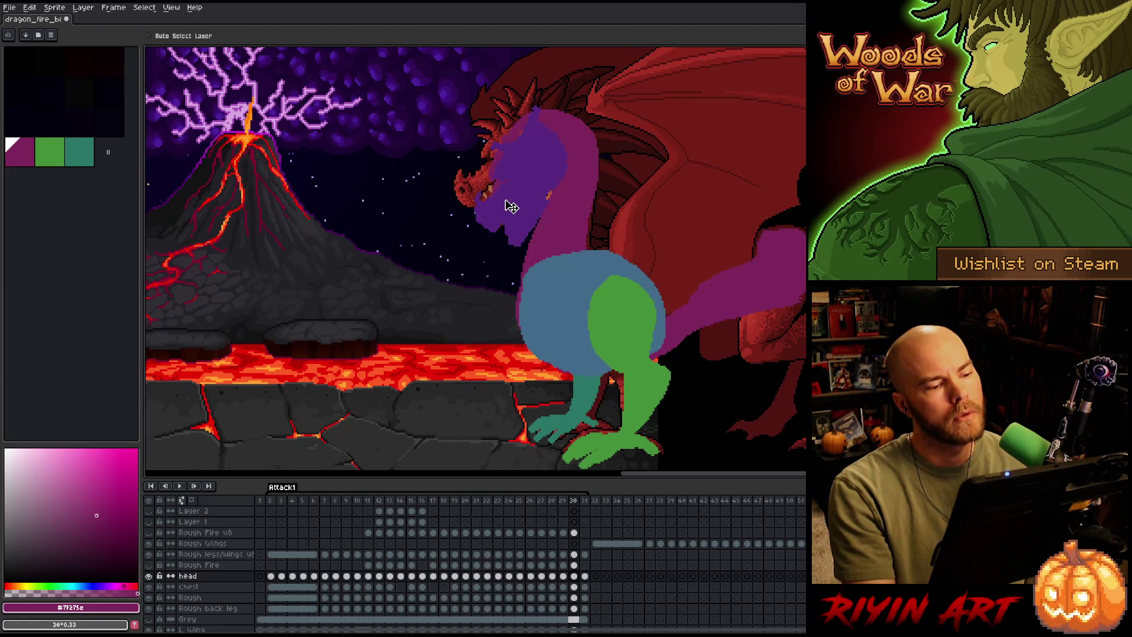
Raise the purple head on frame 30 and play the animation to review.
drag(519, 197, 521, 165)
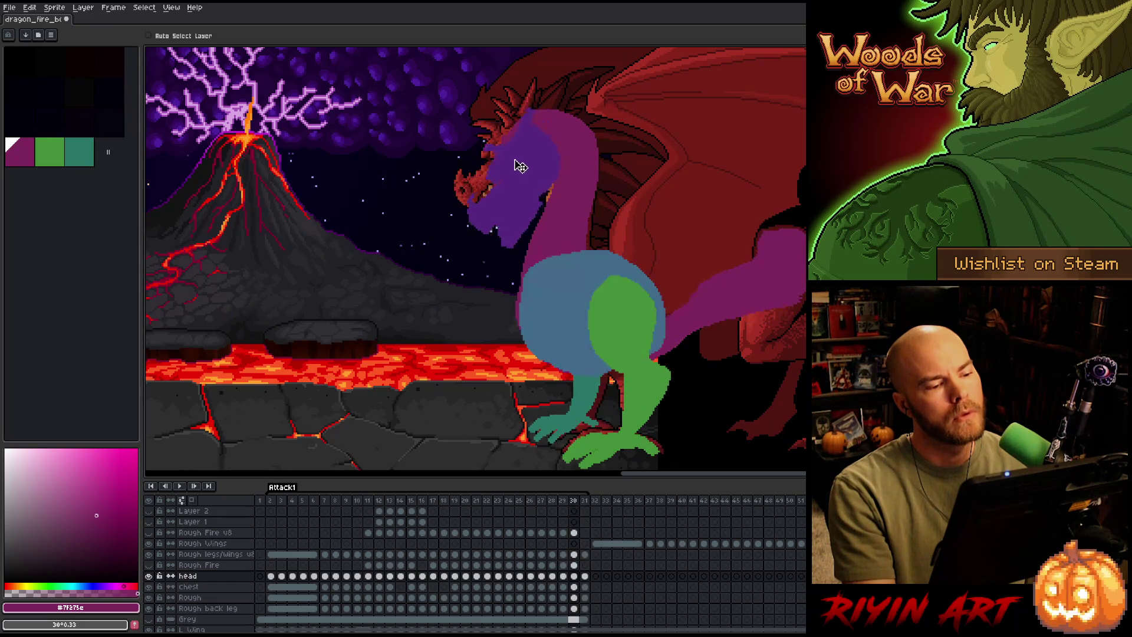
key(Left)
key(Right)
key(Right)
key(Left)
key(Left)
key(Return)
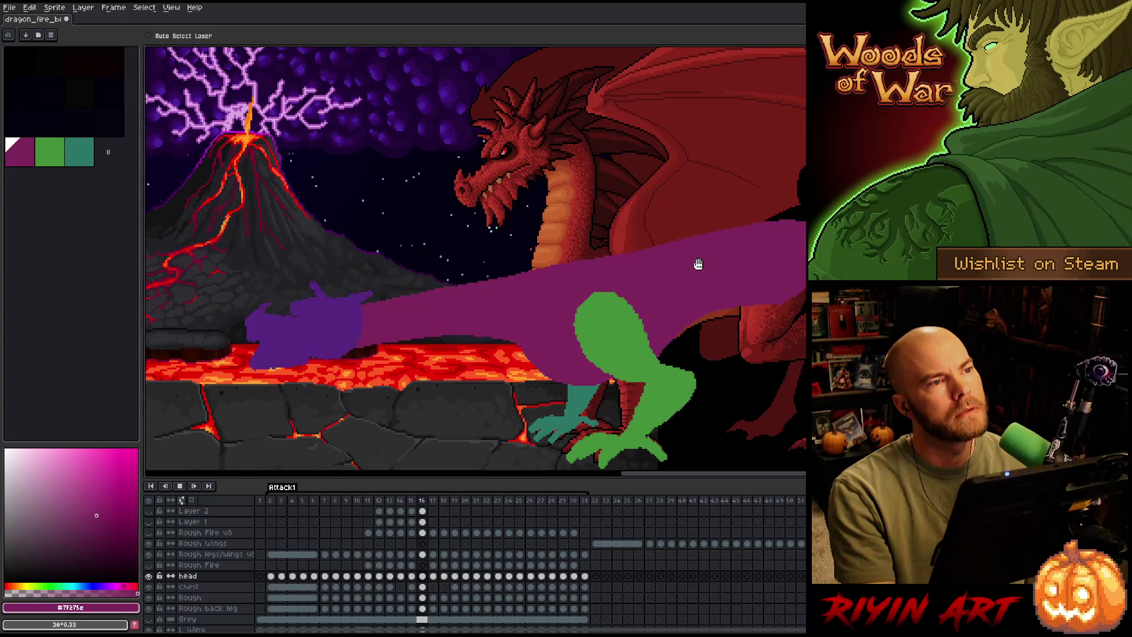
Stop playback and step through frames 15–20 to review the head poses.
click(358, 501)
key(Right)
key(Right)
key(Right)
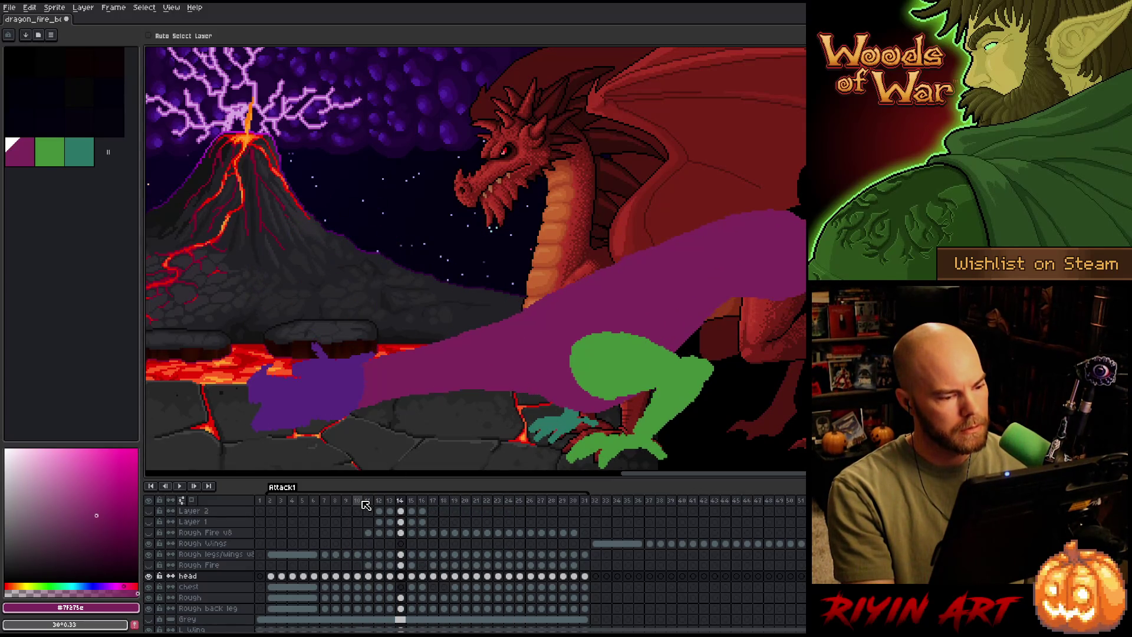
key(Right)
key(Right)
key(Left)
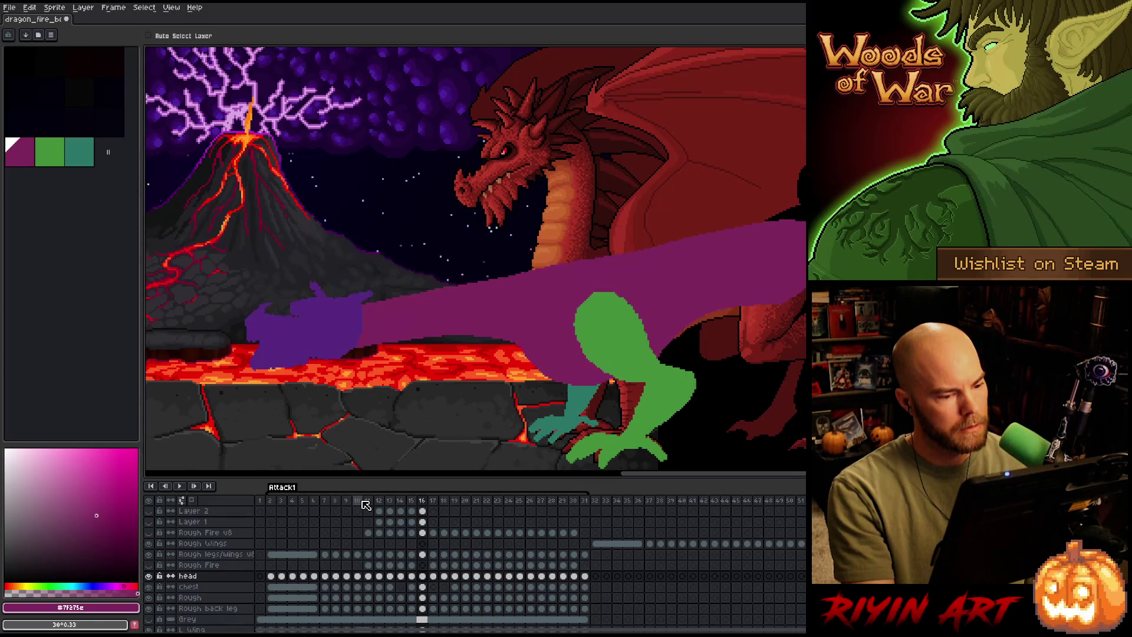
key(Right)
key(Left)
key(Left)
key(Right)
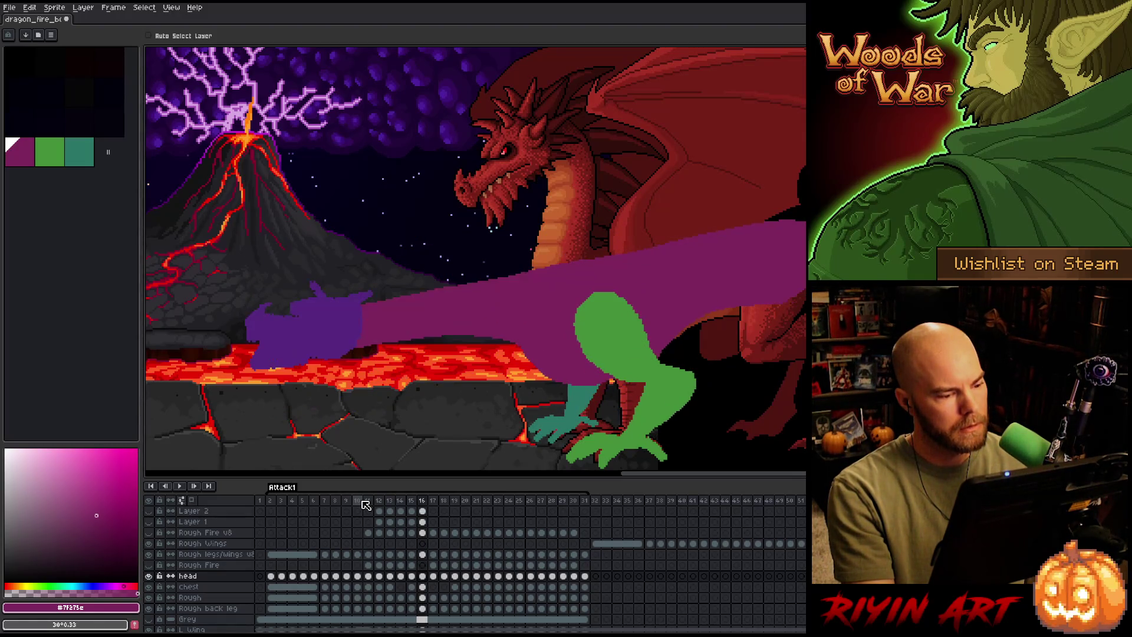
key(Right)
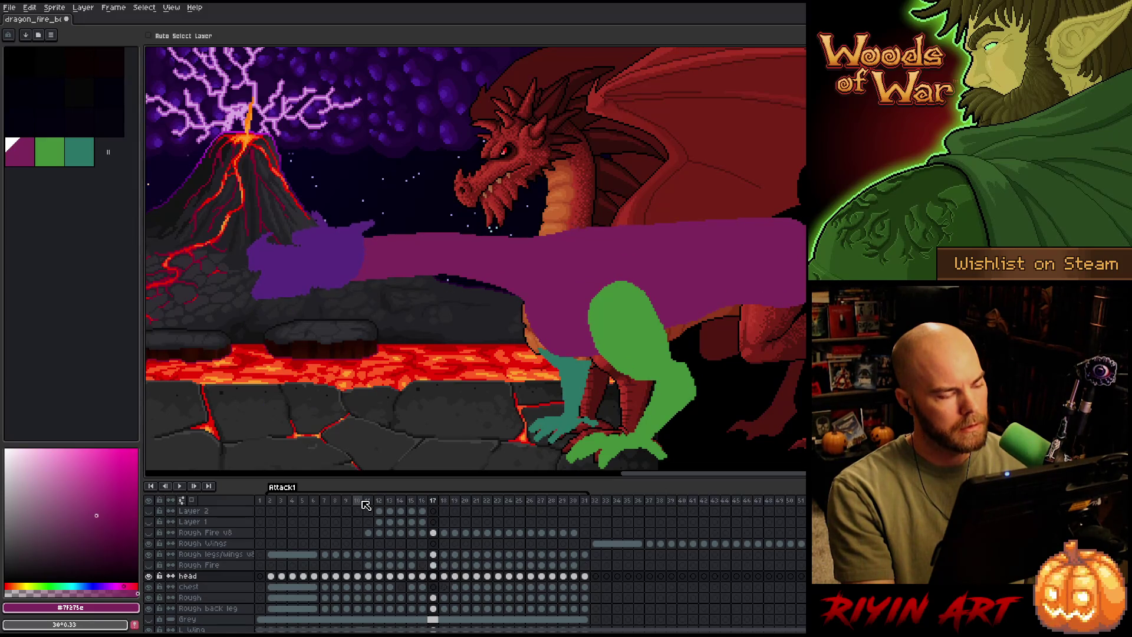
key(Right)
key(Right)
key(Right)
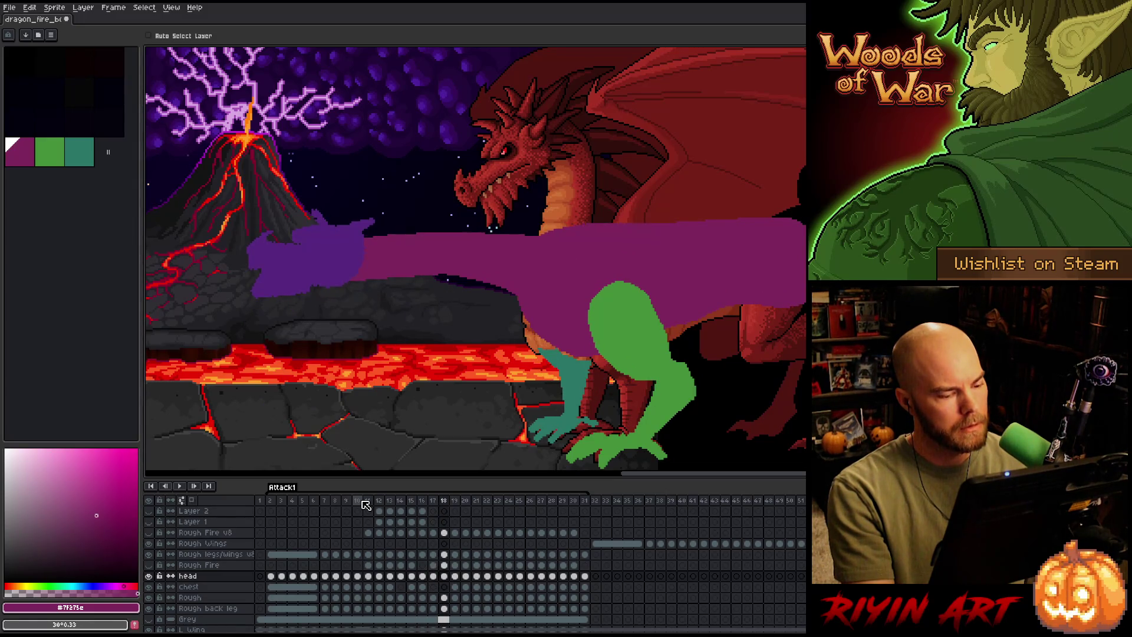
key(Left)
key(Left)
key(Left)
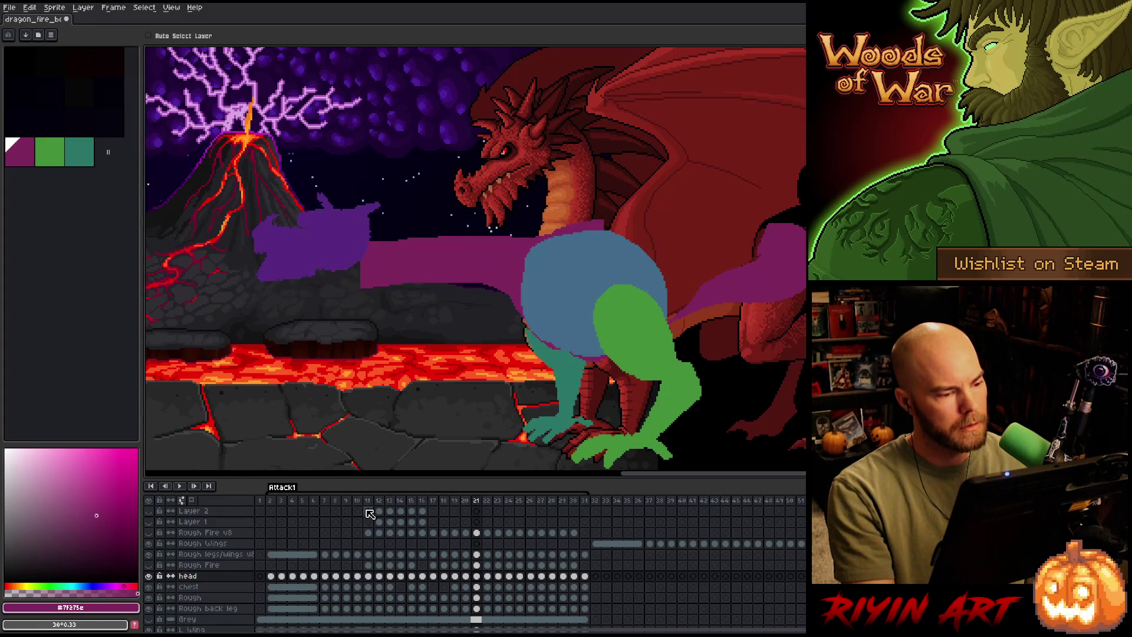
key(Left)
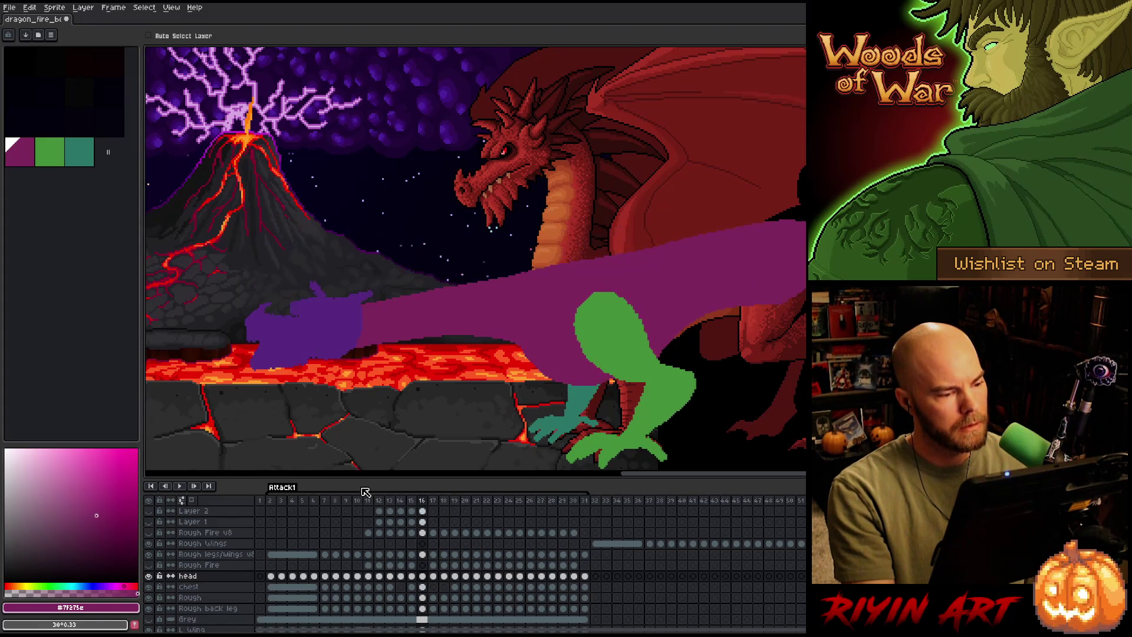
key(Left)
Flip back and forth between frames 14–16 comparing the head's extension.
key(Left)
key(Right)
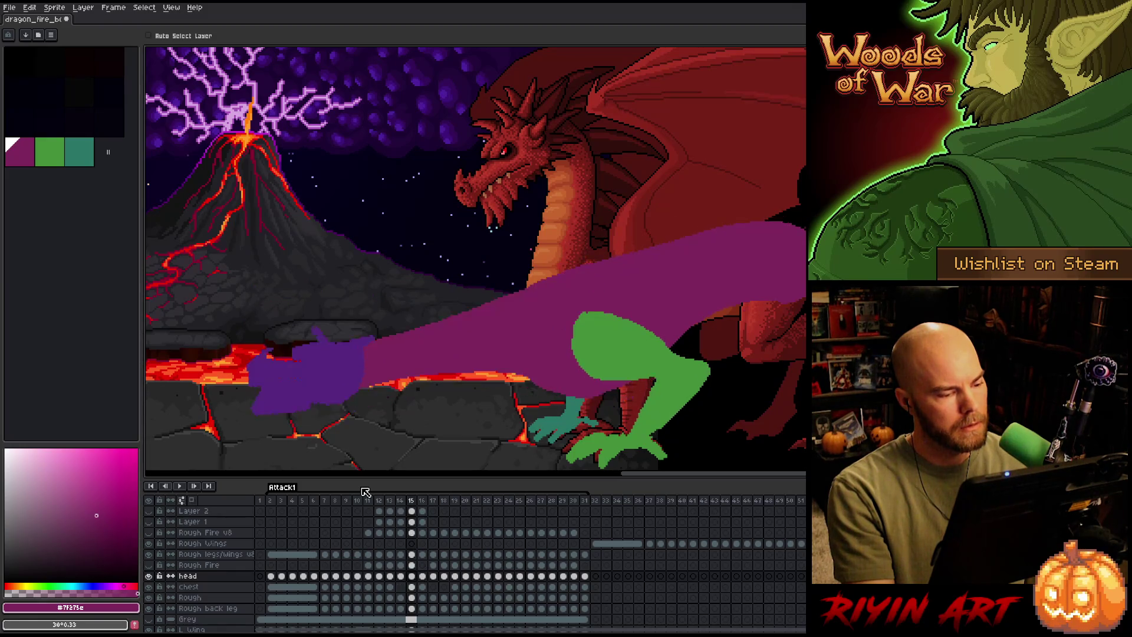
key(Right)
key(Left)
key(Left)
key(Right)
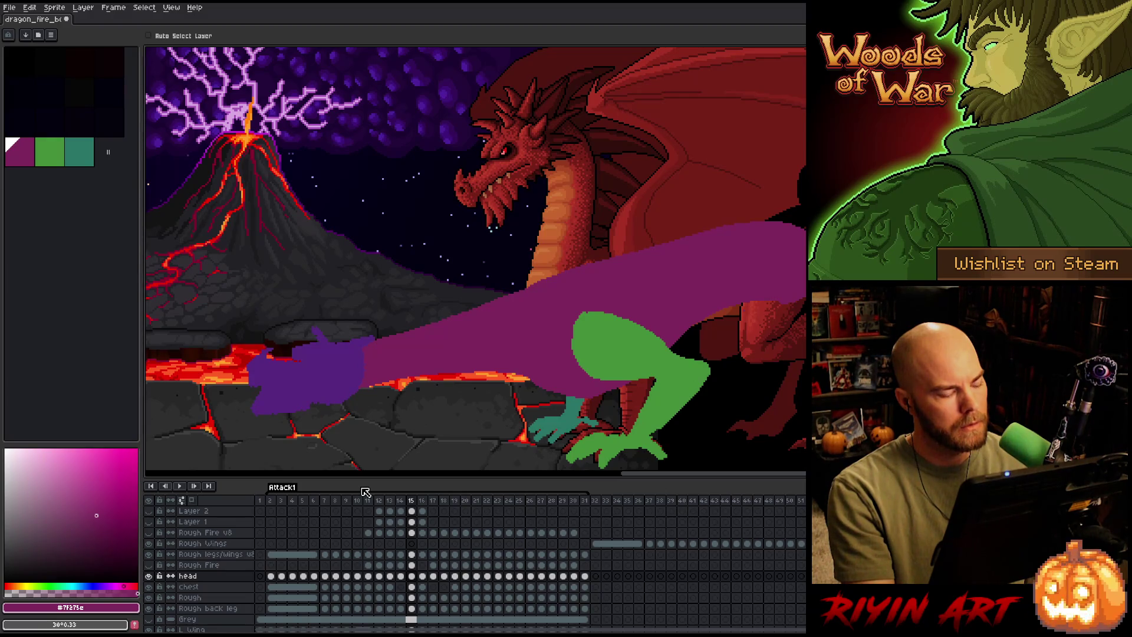
key(Right)
key(Left)
key(Left)
key(Right)
key(Right)
key(Left)
key(Right)
key(Left)
key(Left)
key(Right)
key(Right)
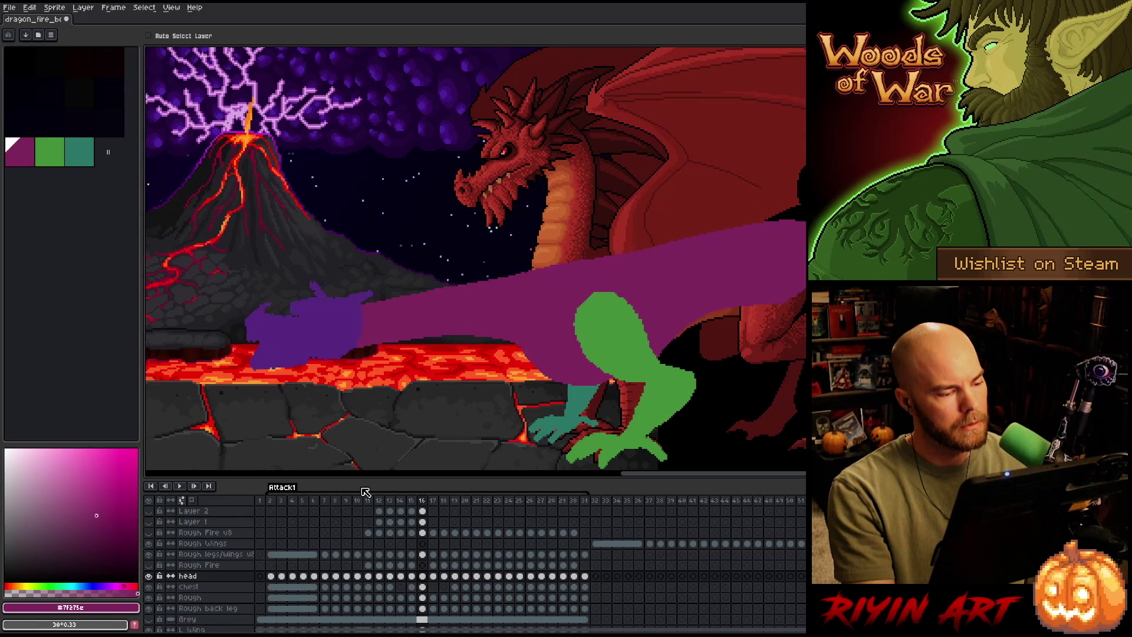
key(Right)
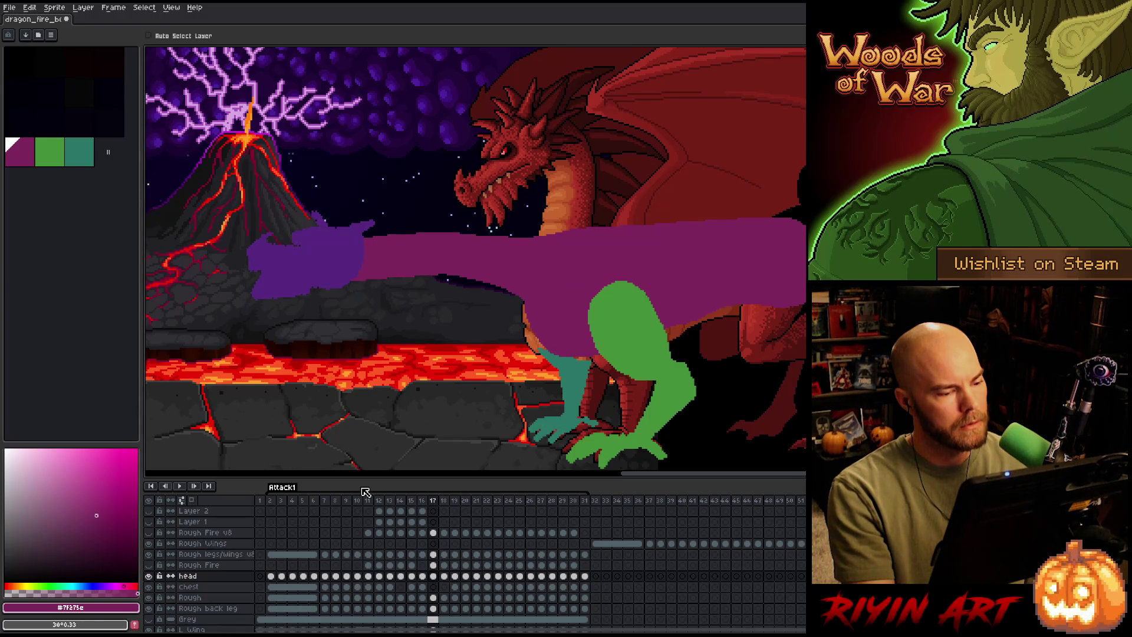
key(Left)
key(Left)
key(Right)
key(Left)
key(Right)
key(Left)
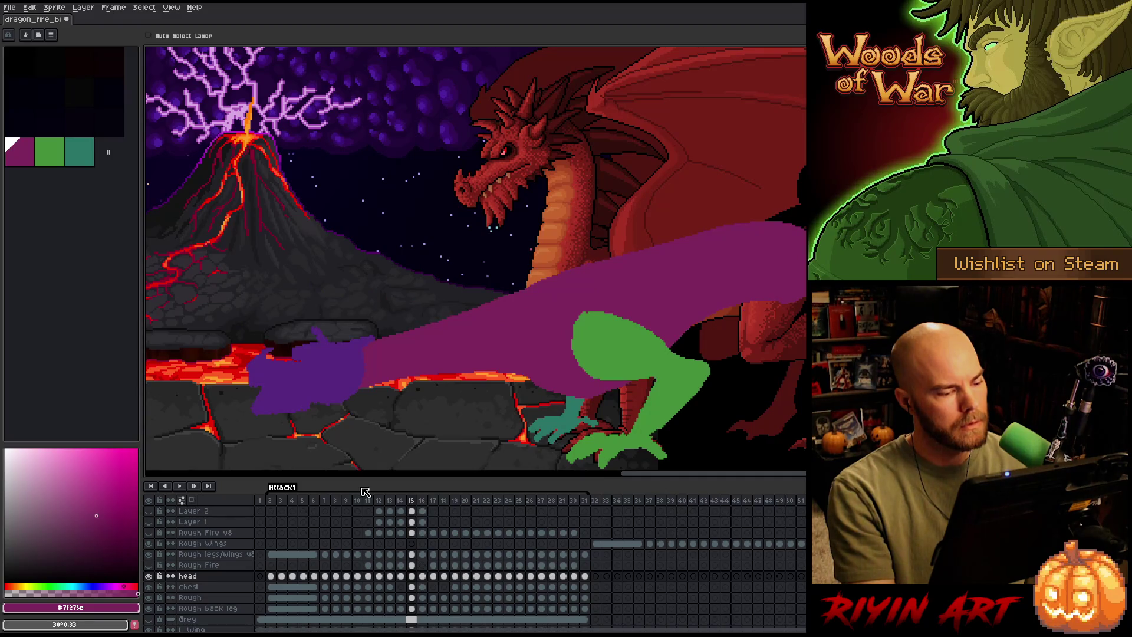
key(Right)
key(Left)
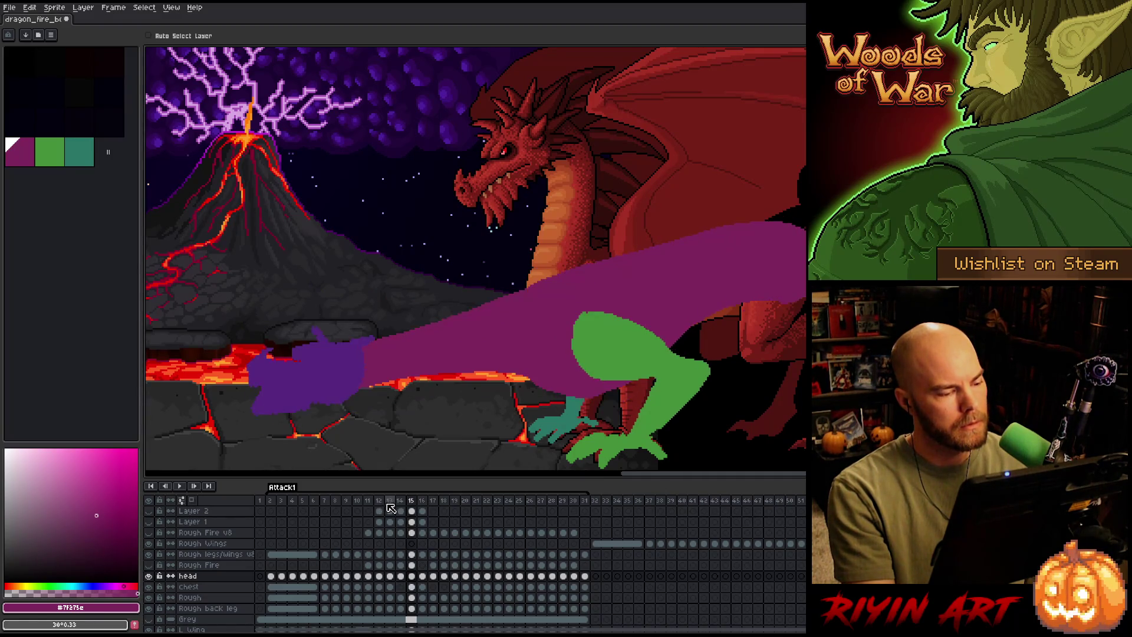
key(Right)
key(Left)
key(Right)
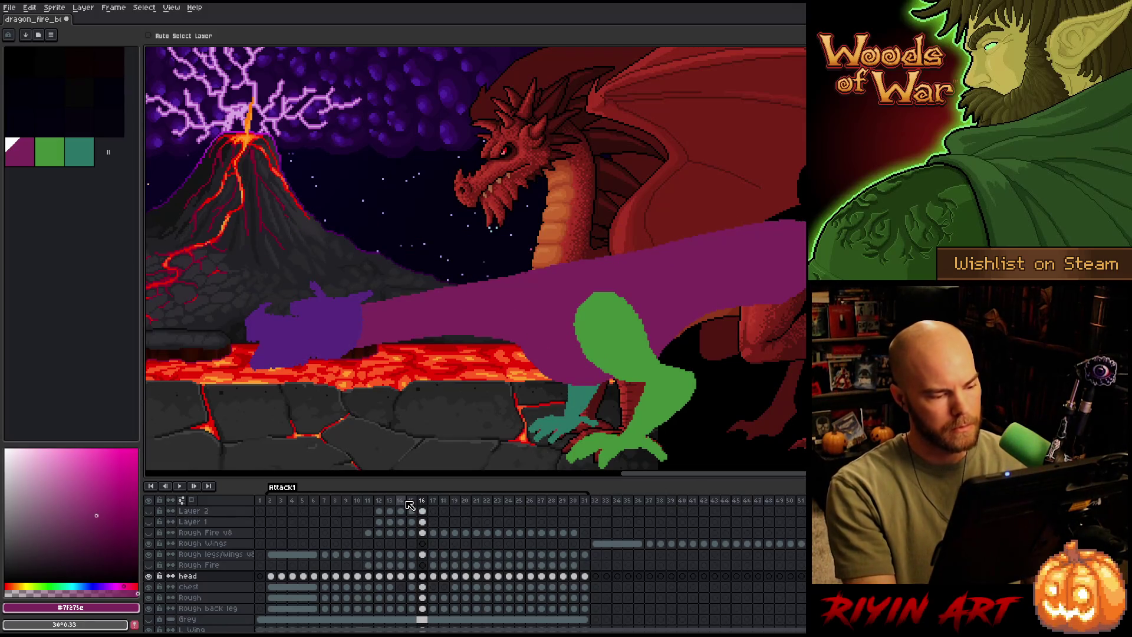
Insert a new frame after frame 16 and return to frame 16.
key(alt+n)
key(Left)
key(Left)
key(Right)
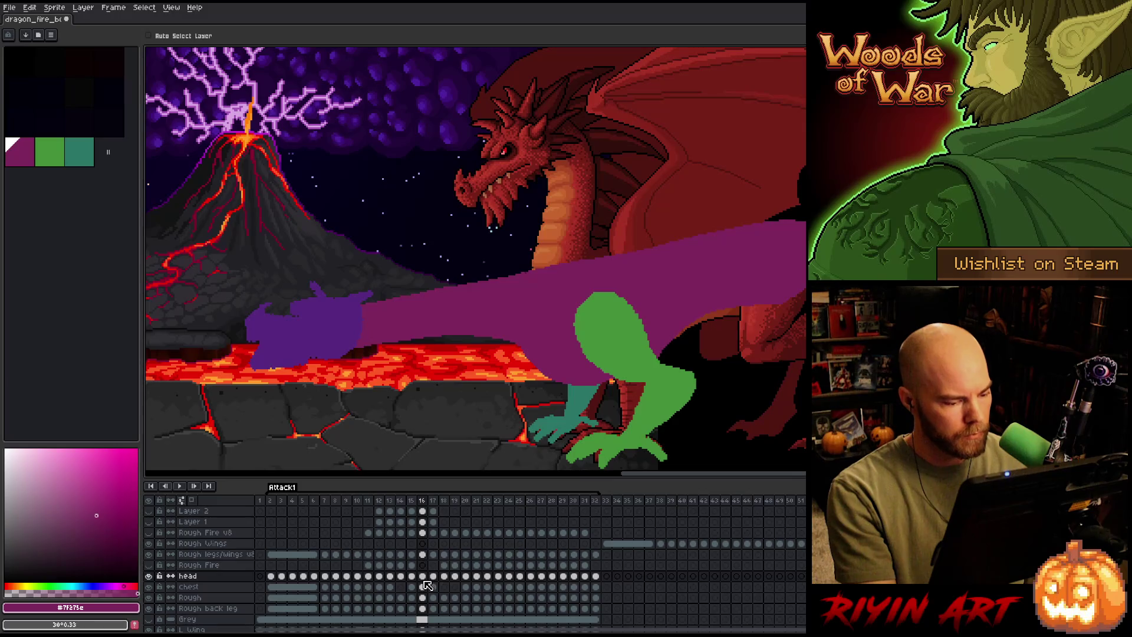
Lower the purple head on frame 16, comparing it against the neighbouring frames.
drag(324, 336, 321, 348)
key(Left)
key(Right)
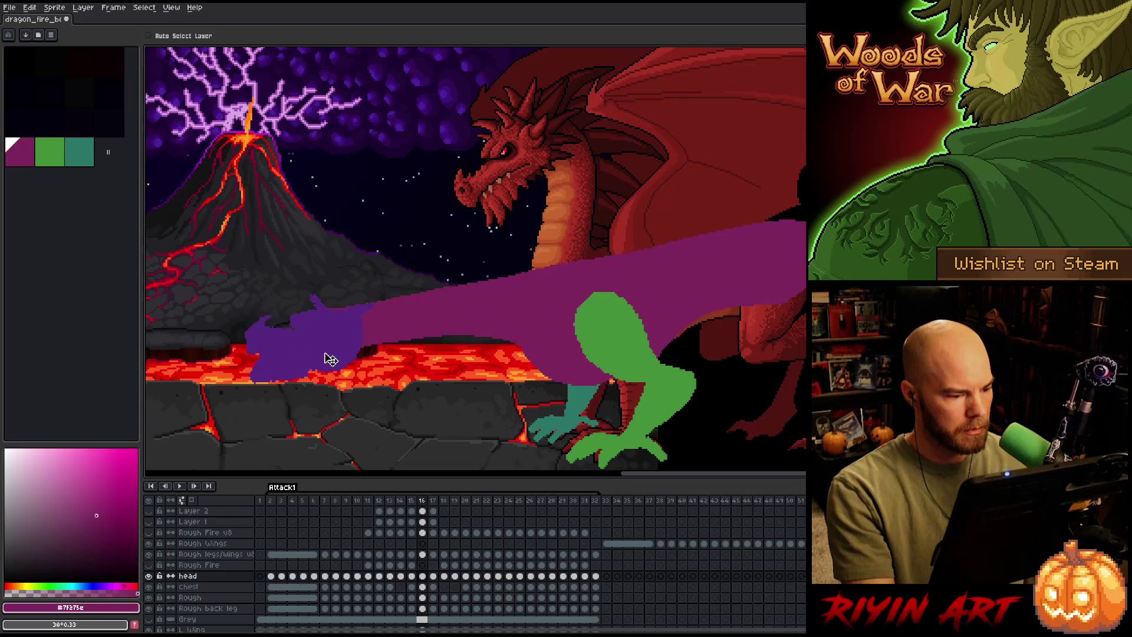
key(Right)
key(Left)
key(Left)
key(Right)
drag(340, 351, 340, 352)
key(Left)
key(Right)
key(Right)
key(Left)
key(Left)
key(Right)
key(Right)
key(Left)
key(Right)
Lower the purple head on frame 18 in two moves, comparing it with frame 19.
key(Right)
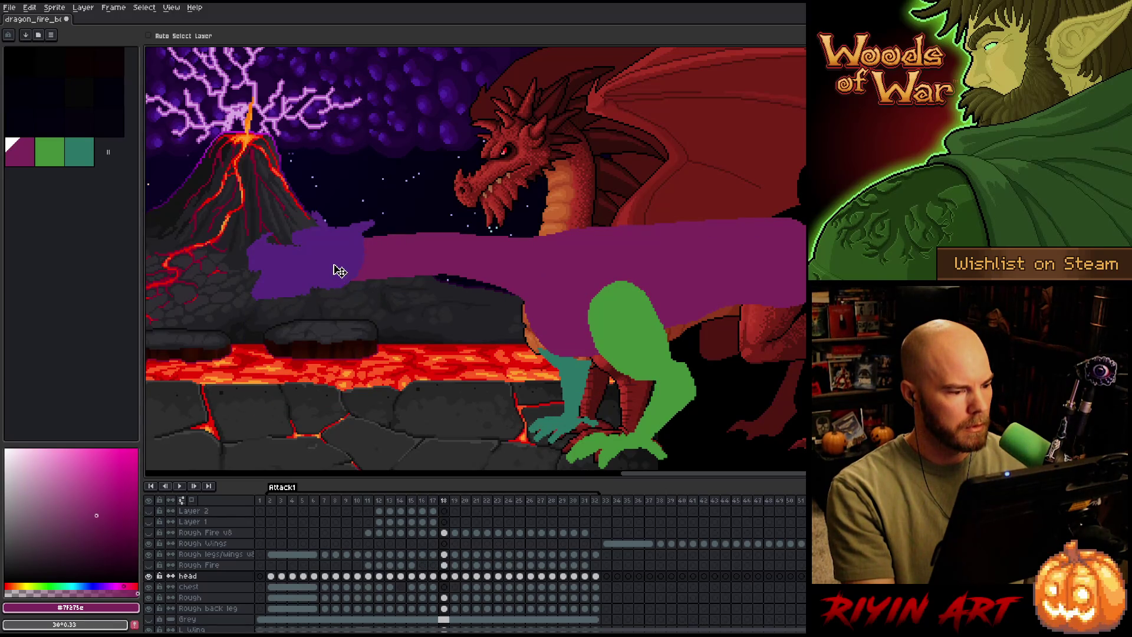
drag(341, 270, 340, 308)
key(Right)
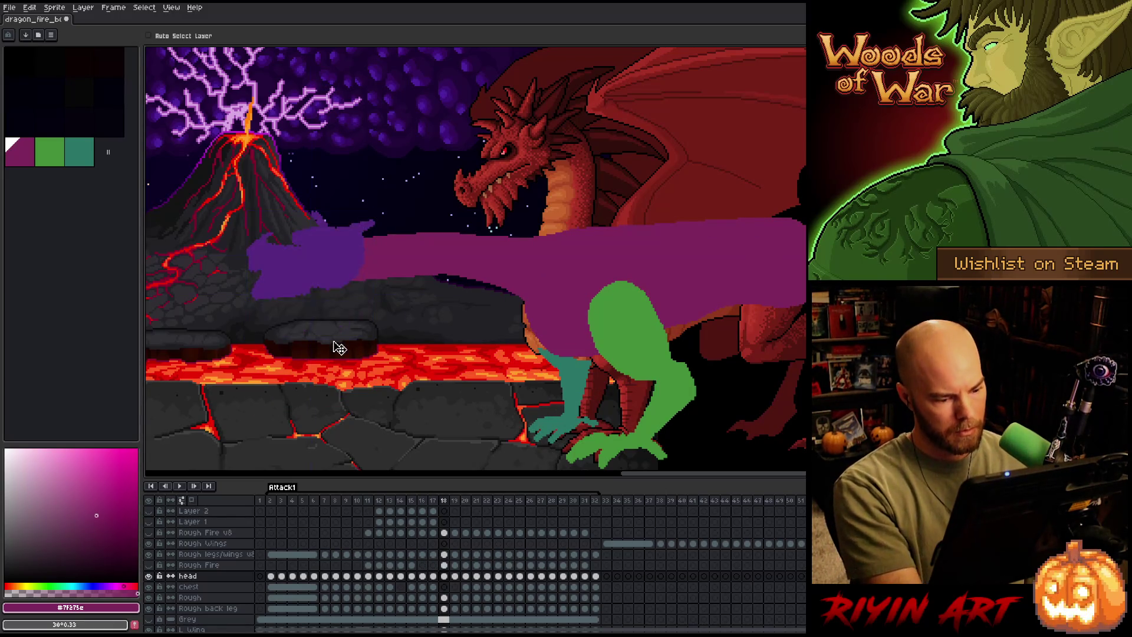
key(Left)
drag(331, 277, 331, 314)
key(Right)
key(Left)
key(Left)
key(Left)
key(Left)
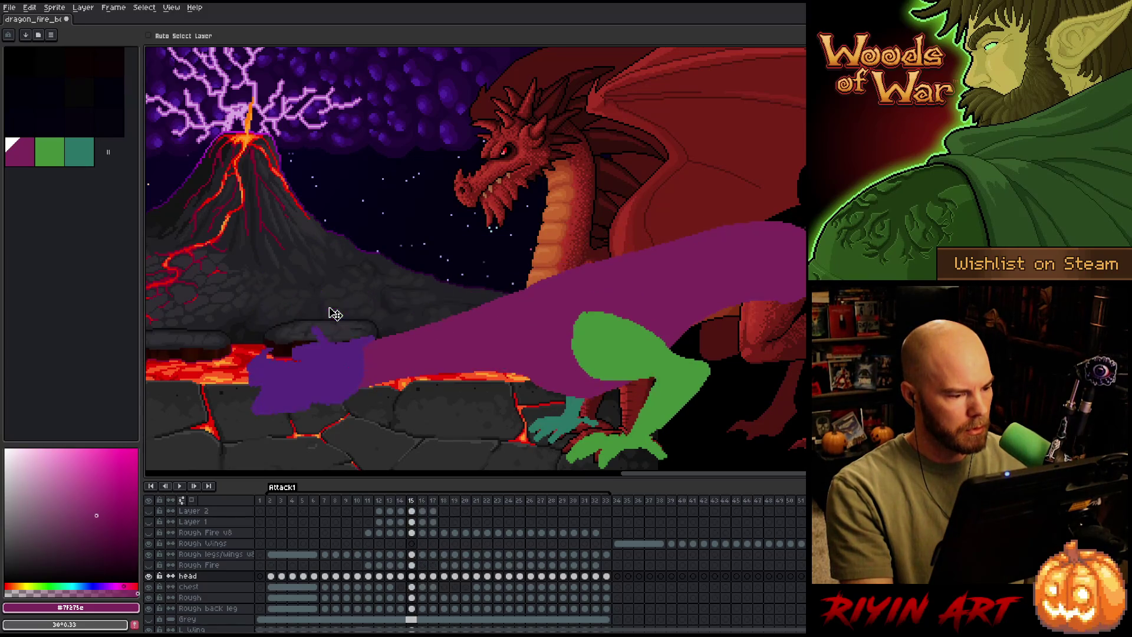
key(Right)
key(Right)
key(Right)
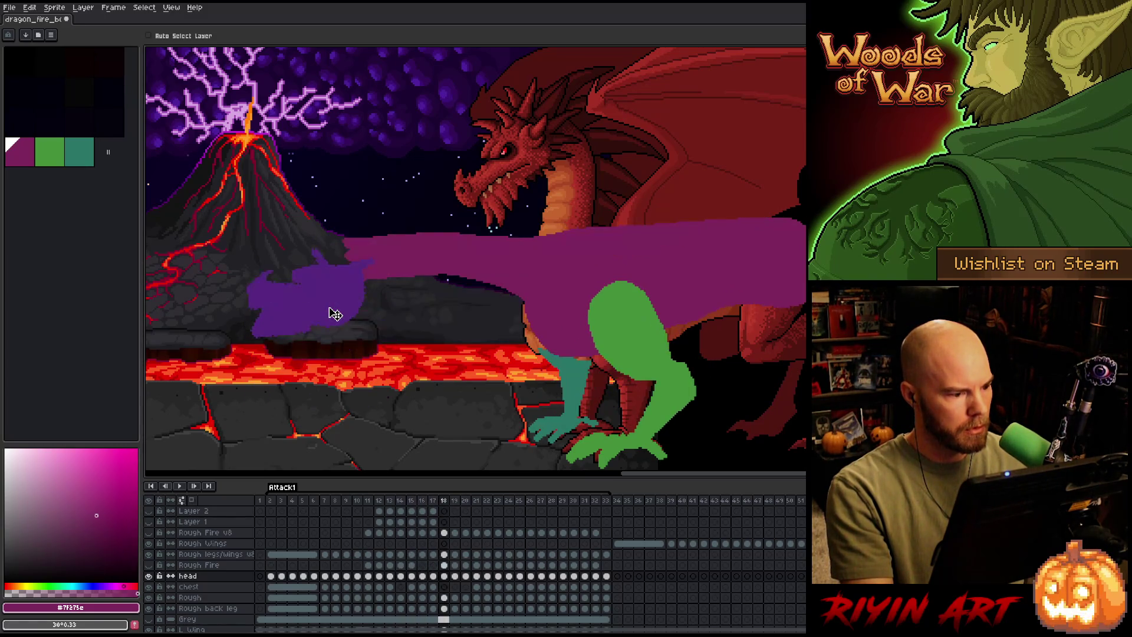
key(Left)
key(Left)
key(Left)
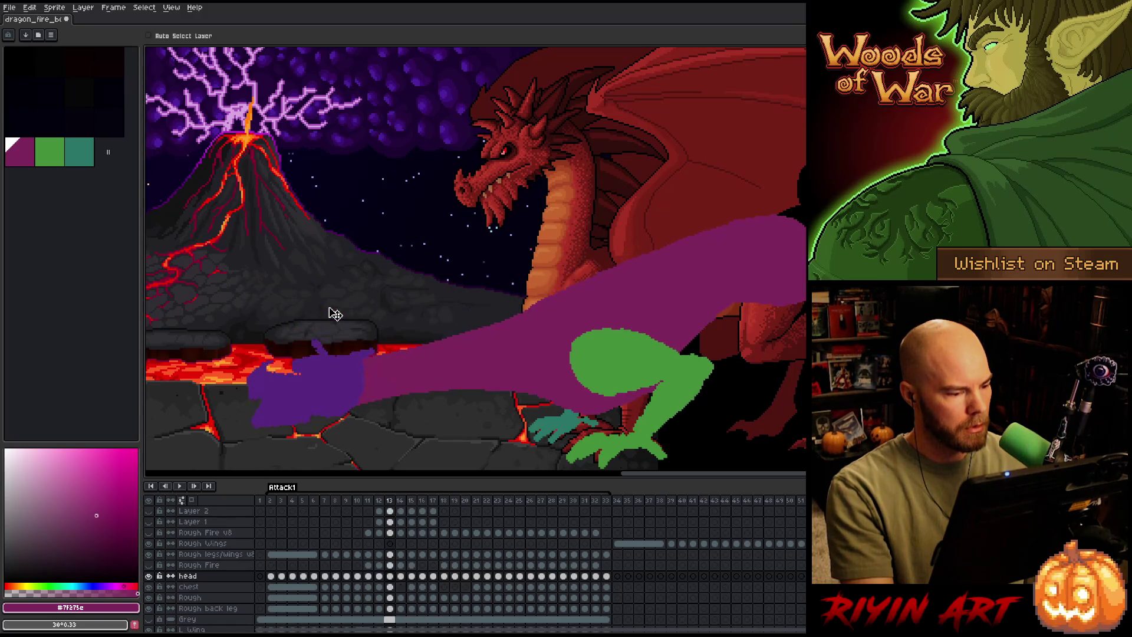
key(Right)
key(Right)
key(Right)
key(Right)
key(Right)
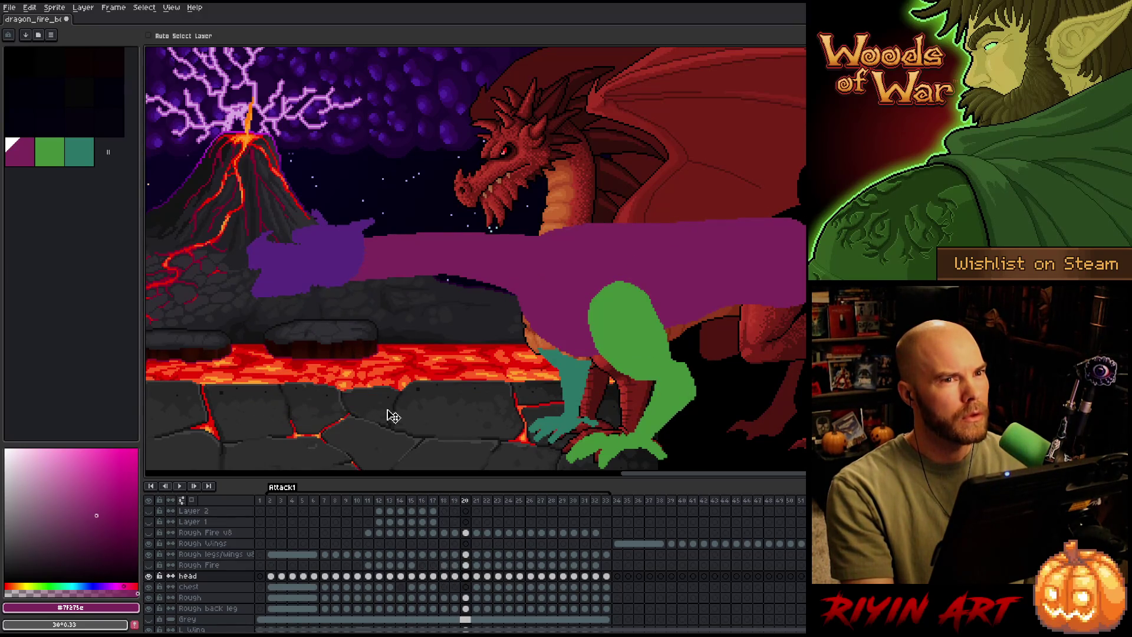
Step back and forth through frames 13–17 to review the head motion.
key(Left)
key(Left)
key(Left)
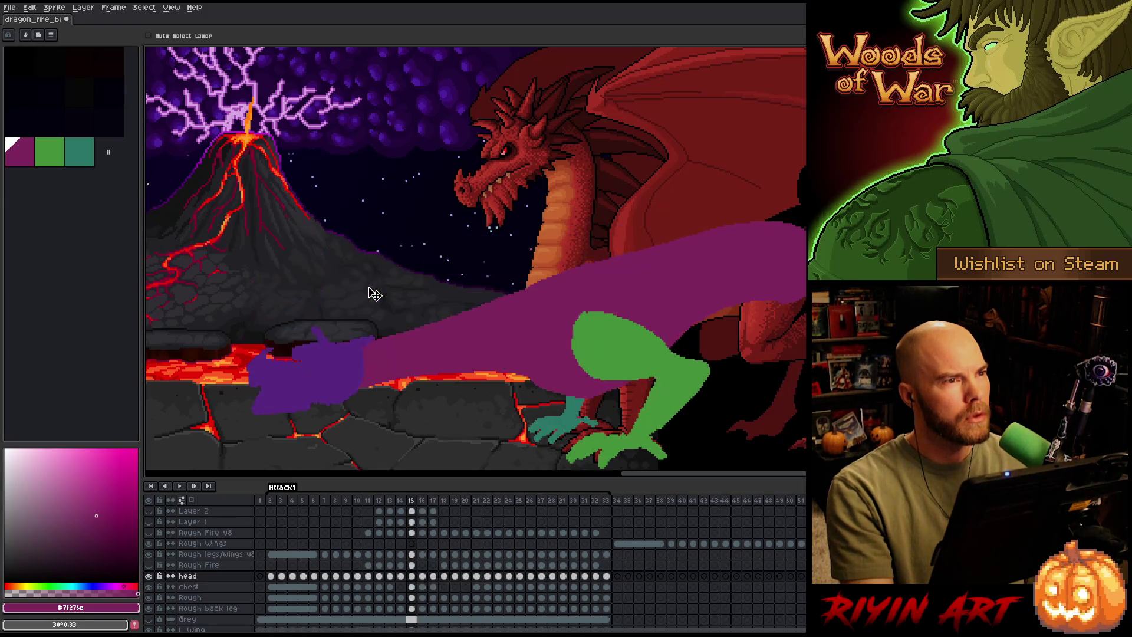
key(Right)
key(Right)
key(Right)
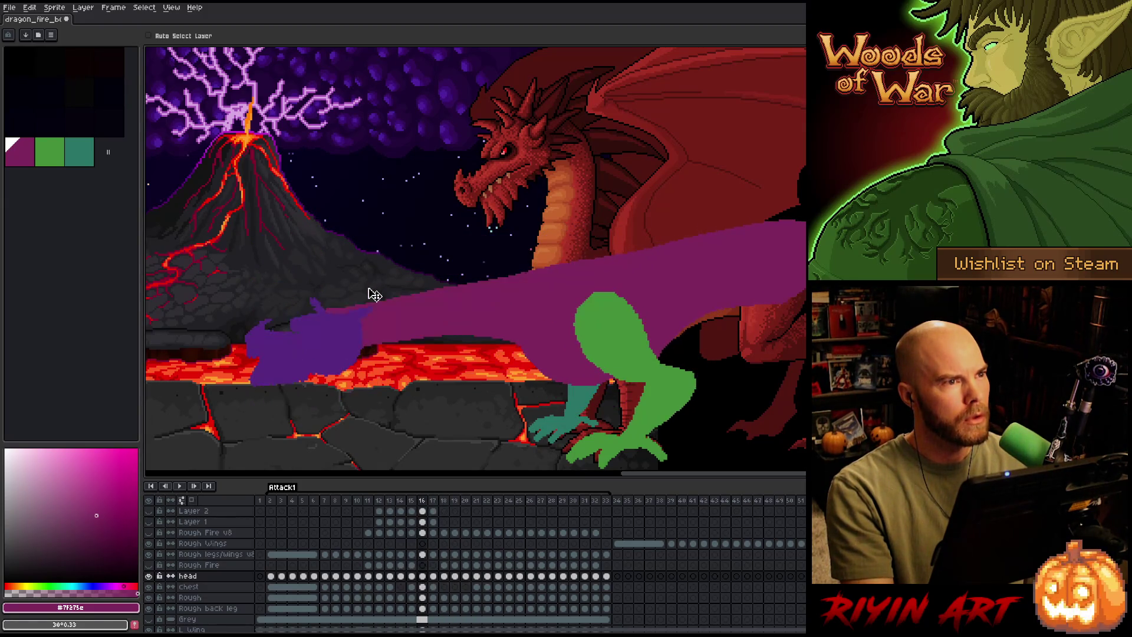
key(Left)
key(Left)
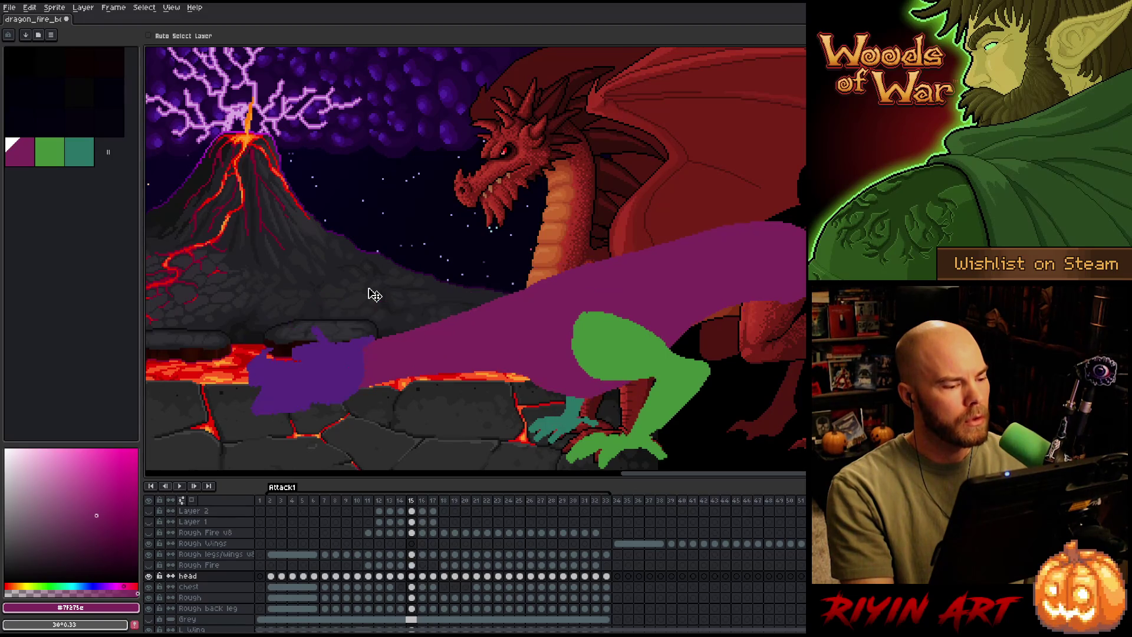
key(Left)
key(Right)
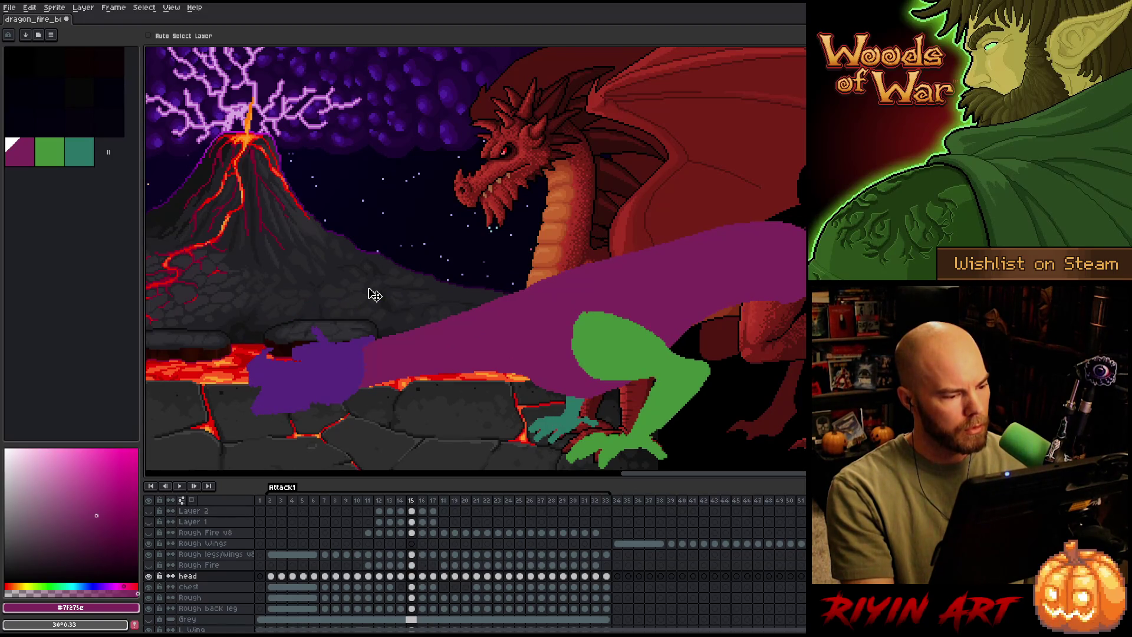
key(Right)
Move the frame 16 head about 15 px lower, then show only the purple head layer.
key(Right)
key(Left)
drag(329, 349, 329, 358)
key(Left)
key(Right)
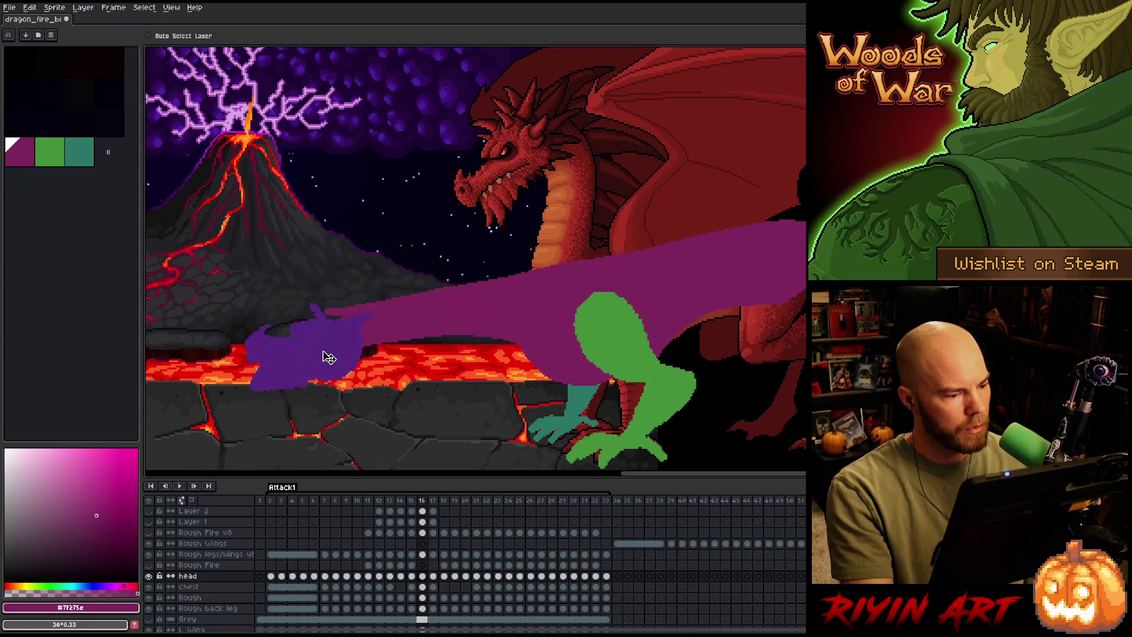
key(Right)
key(Right)
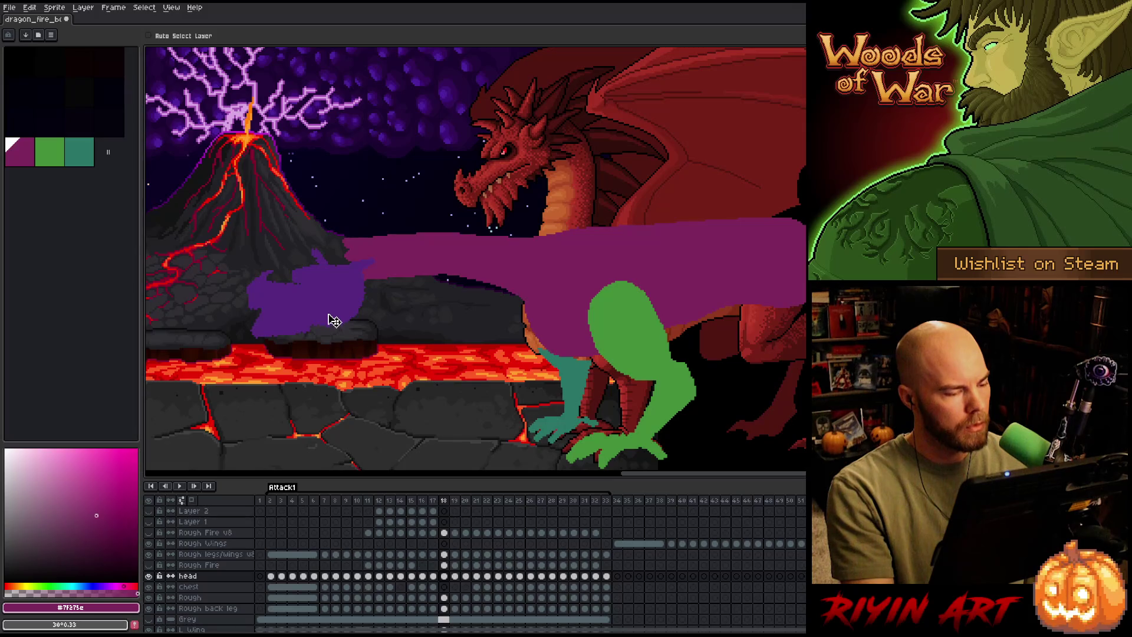
key(Right)
key(Left)
key(Left)
key(Right)
key(Right)
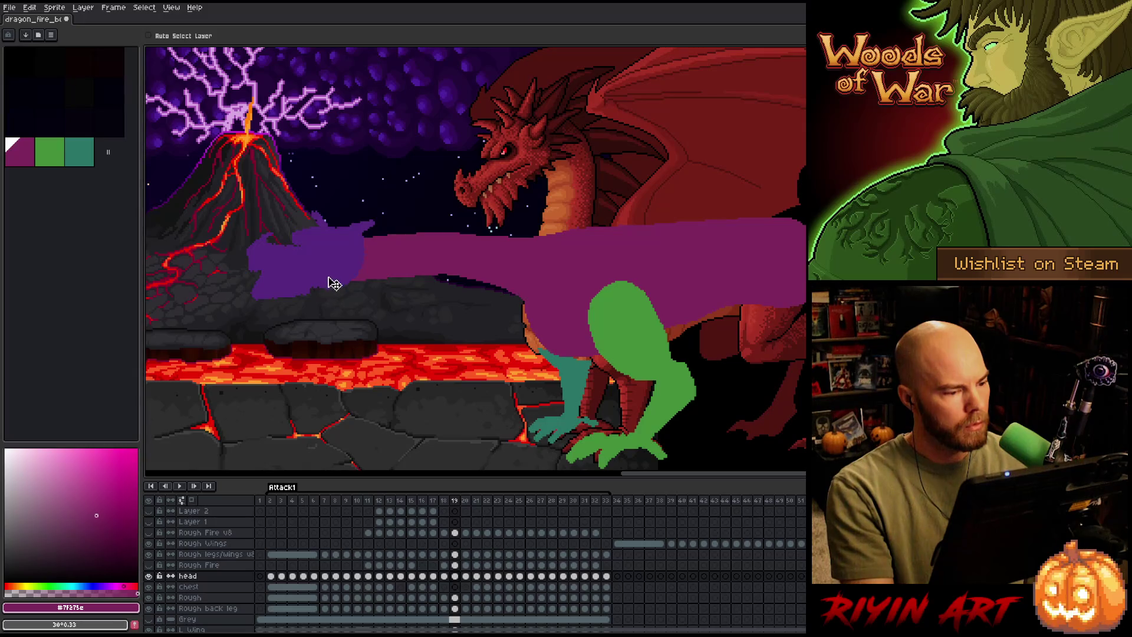
key(Left)
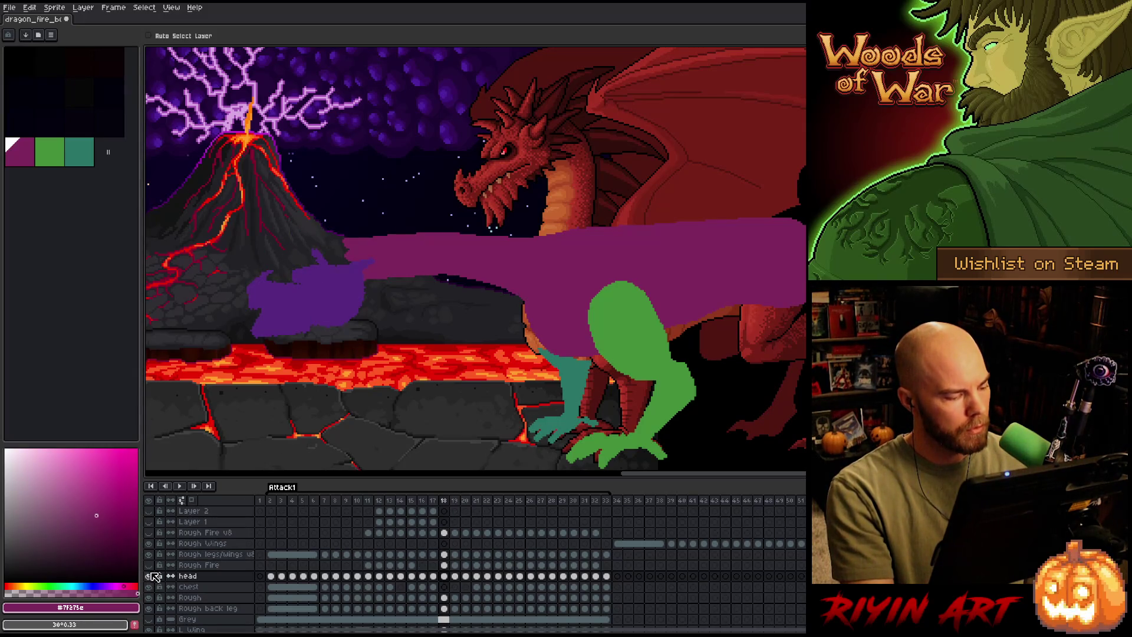
alt+click(152, 577)
Turn on onion skinning and compare the head poses across frames 15–18.
click(181, 501)
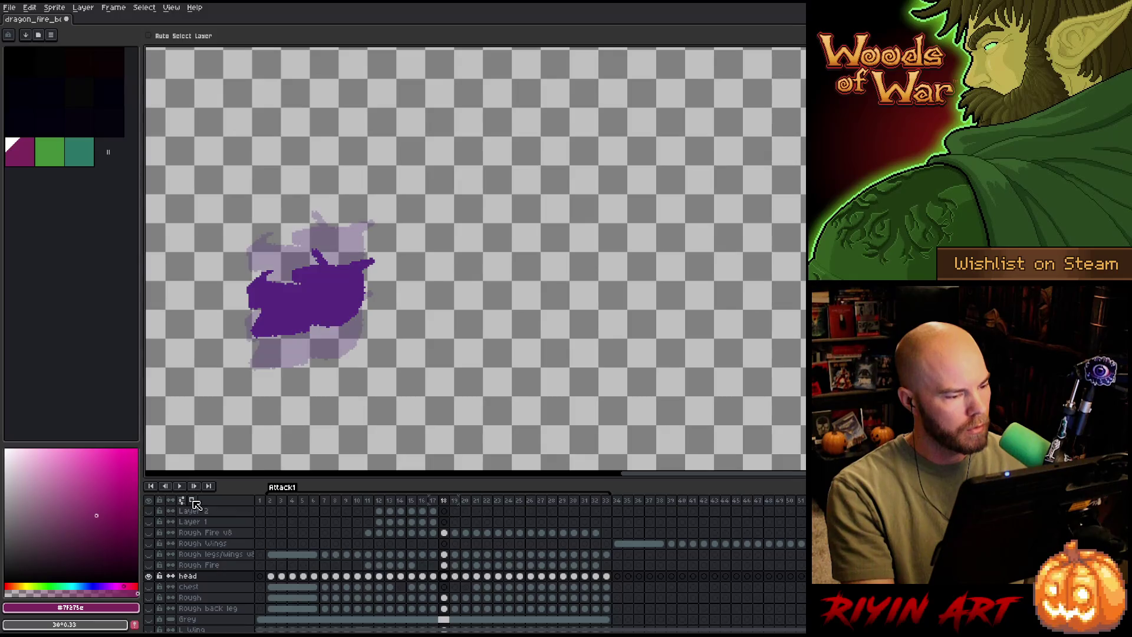
key(Left)
key(Left)
key(Left)
key(Right)
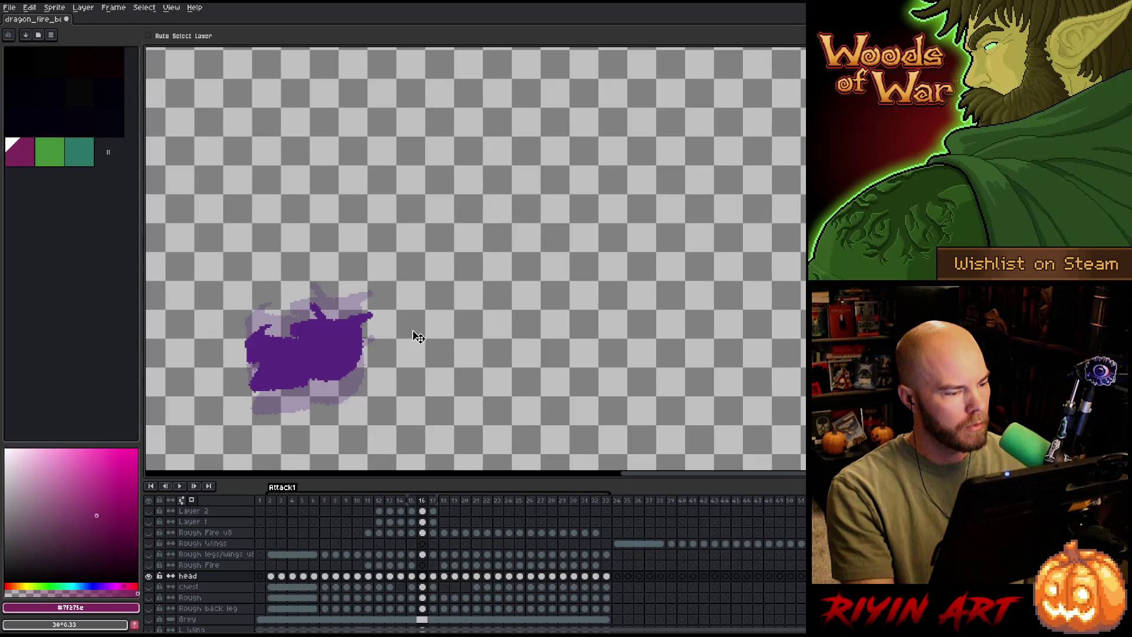
key(Right)
key(Right)
key(Left)
key(Left)
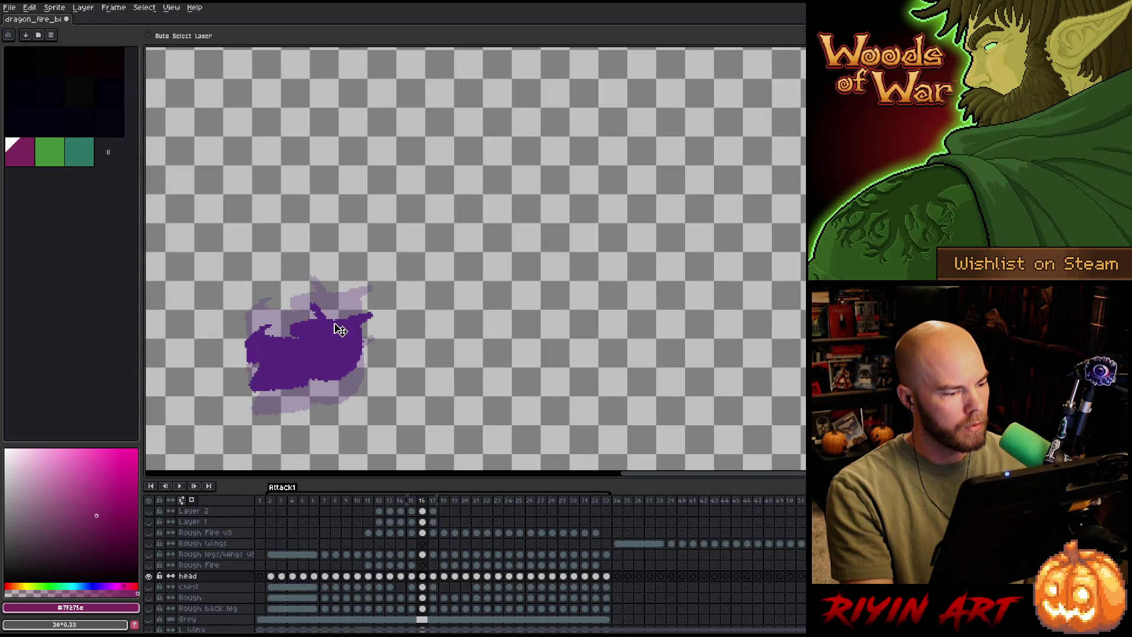
key(Right)
key(Right)
Raise the head slightly on frame 18, comparing its height with frame 19.
drag(334, 306, 333, 298)
key(Right)
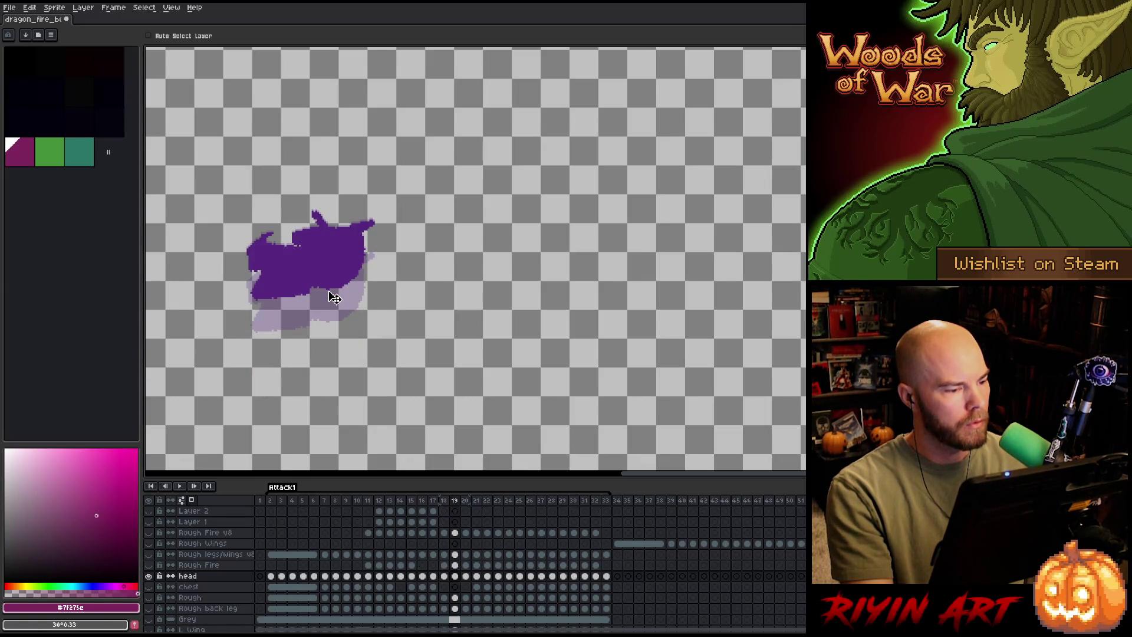
key(Left)
key(Right)
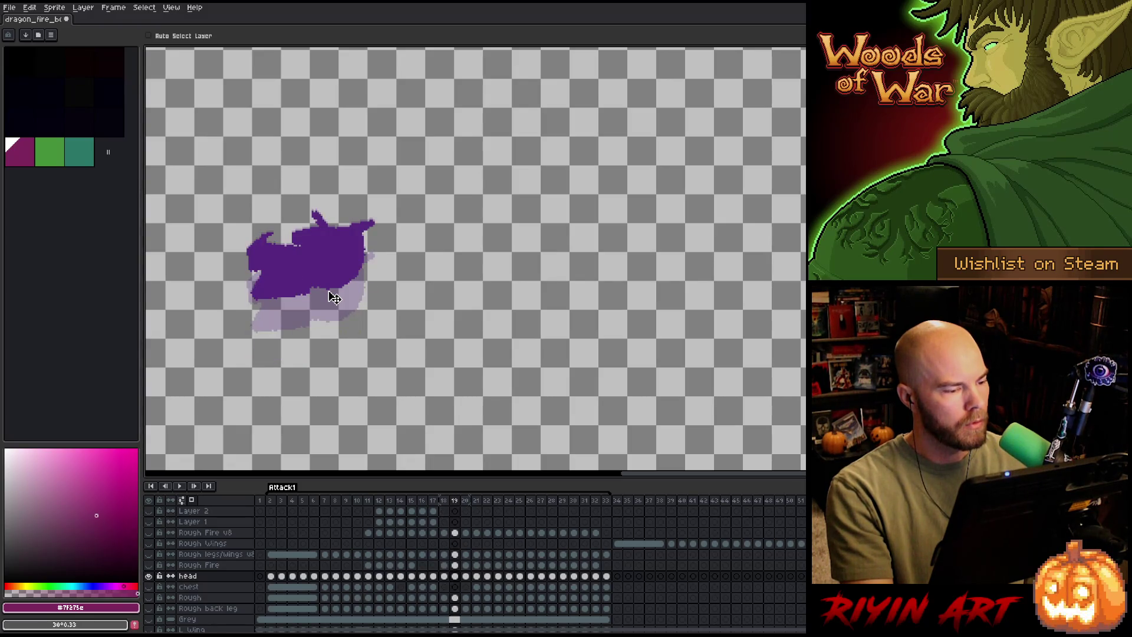
key(Left)
key(Right)
key(Left)
key(Right)
key(Left)
key(Right)
Lower the purple head a few pixels on frame 21, comparing it with frame 22.
key(Right)
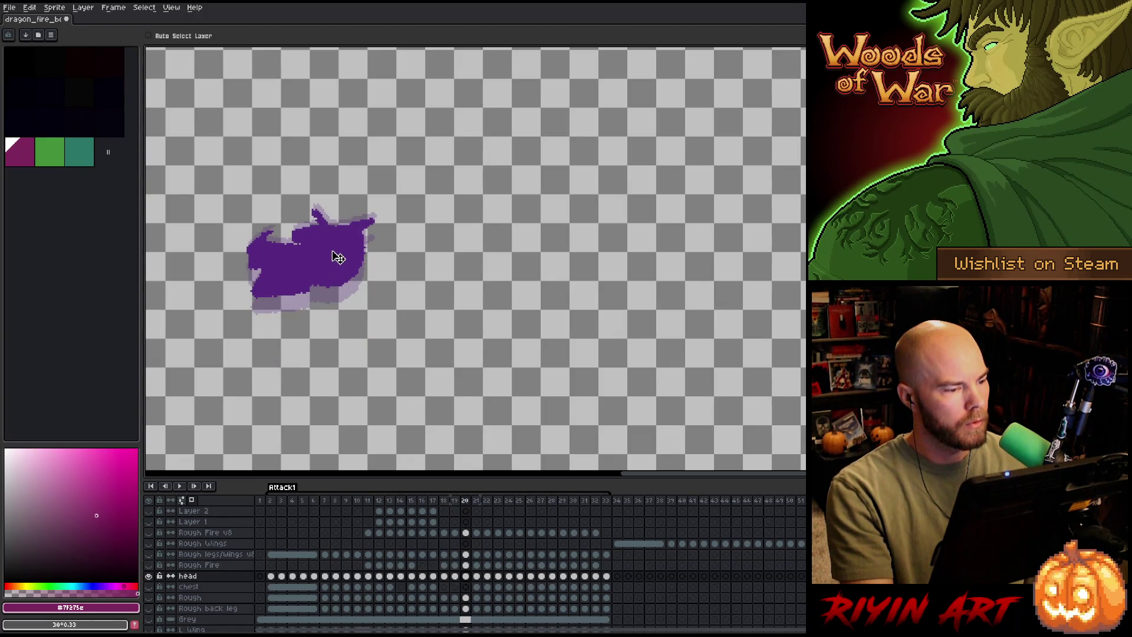
key(Left)
key(Right)
key(Right)
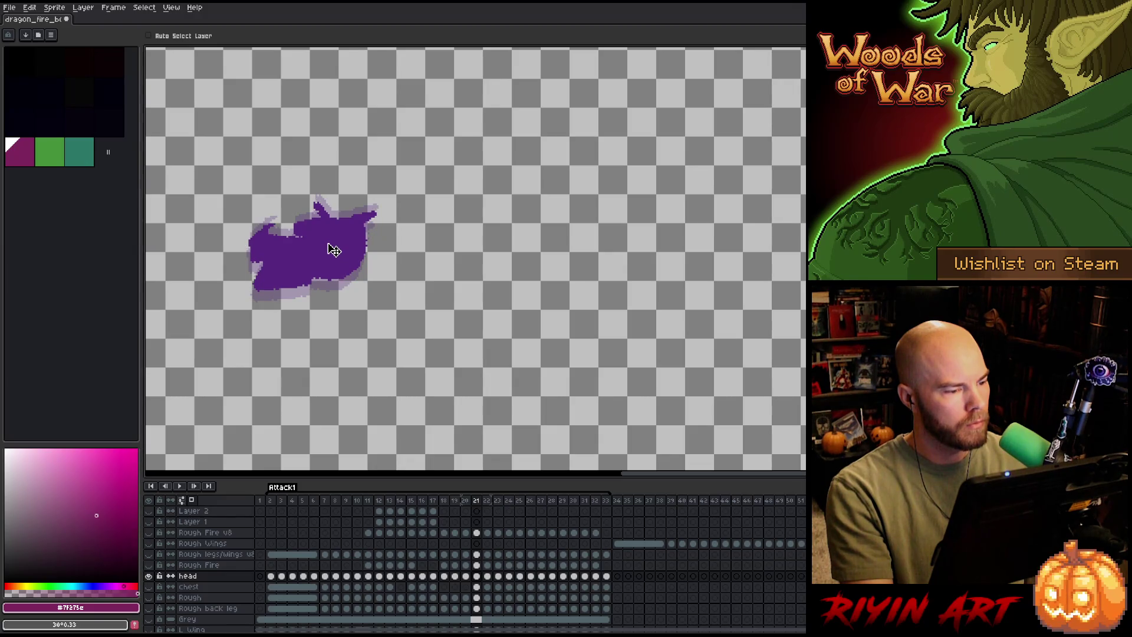
key(Right)
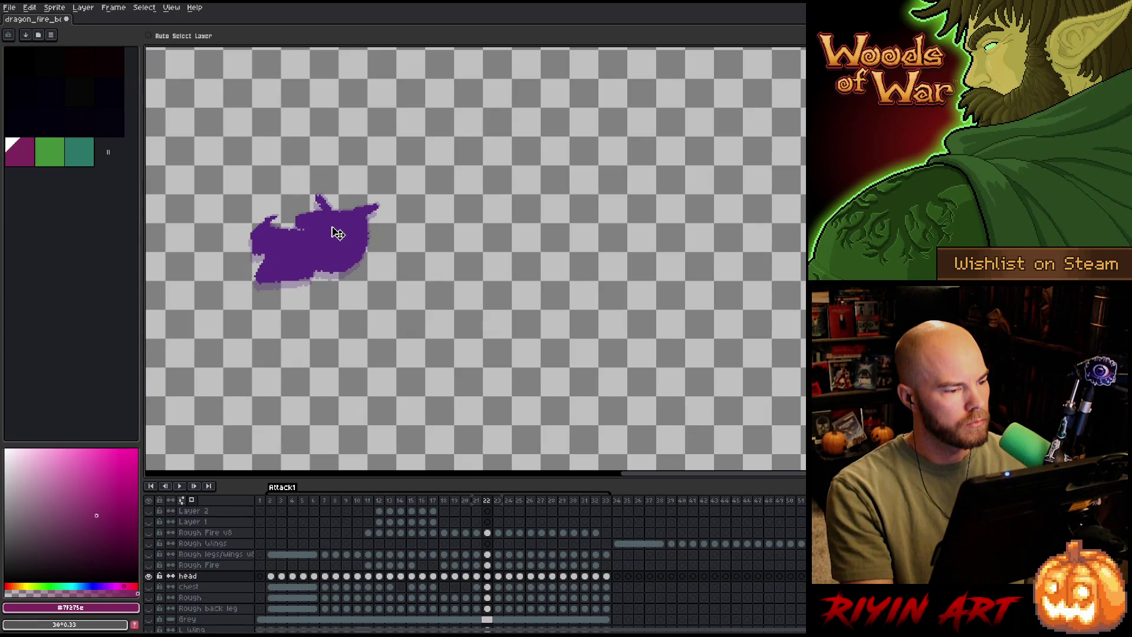
key(Right)
key(Right)
key(Left)
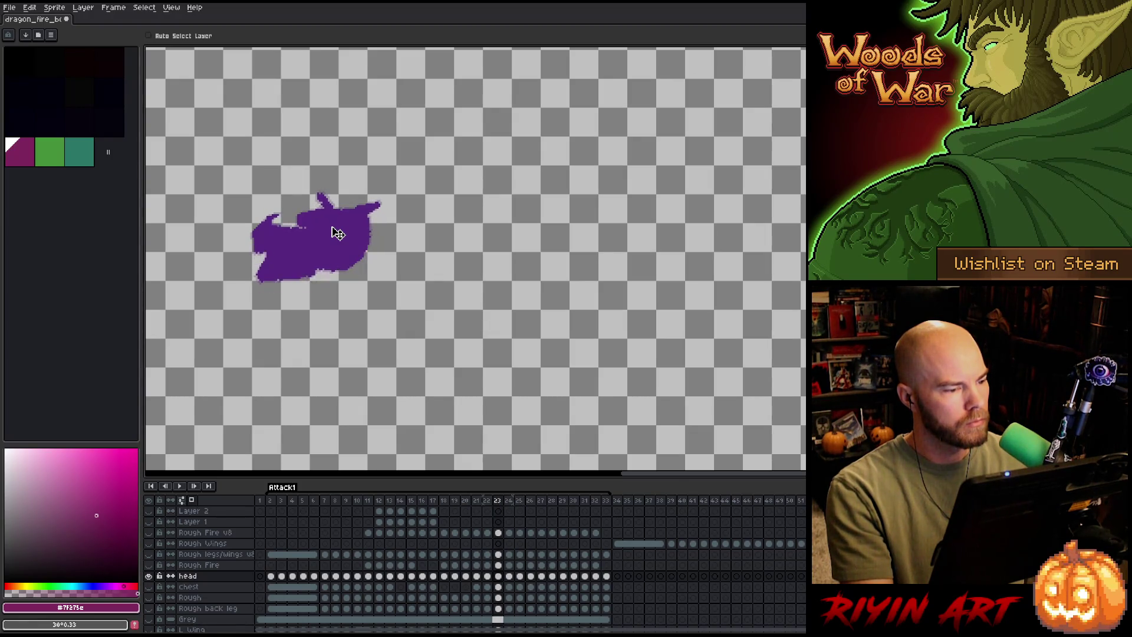
key(Left)
key(Left)
key(Right)
drag(332, 230, 333, 232)
key(Left)
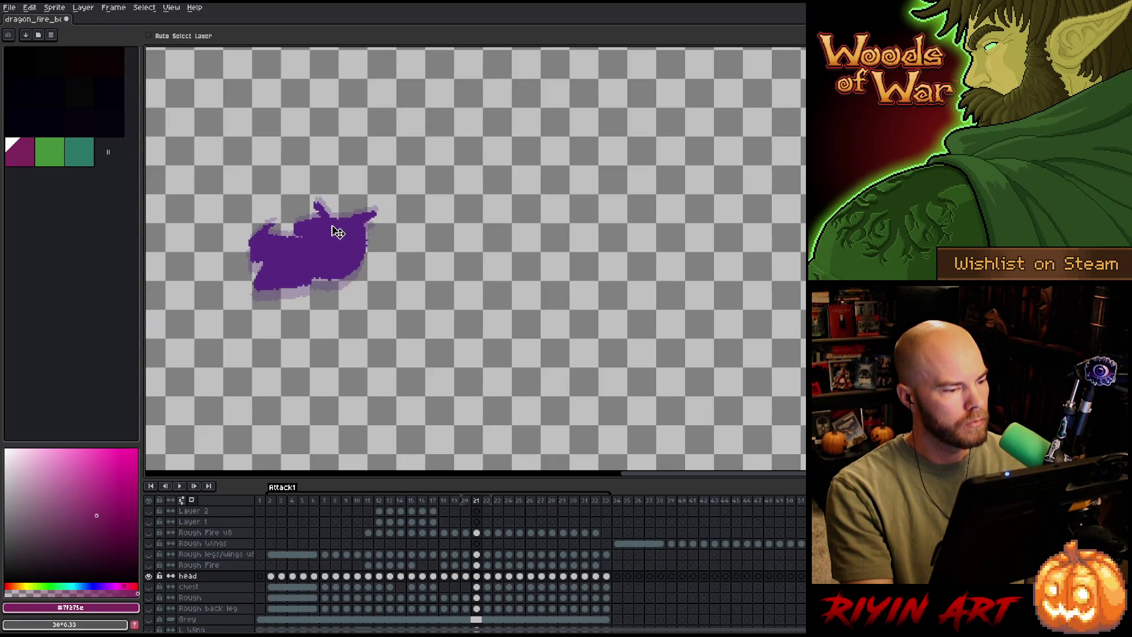
Shift the head slightly down and right on frames 26 and 27.
key(Right)
key(Right)
key(Right)
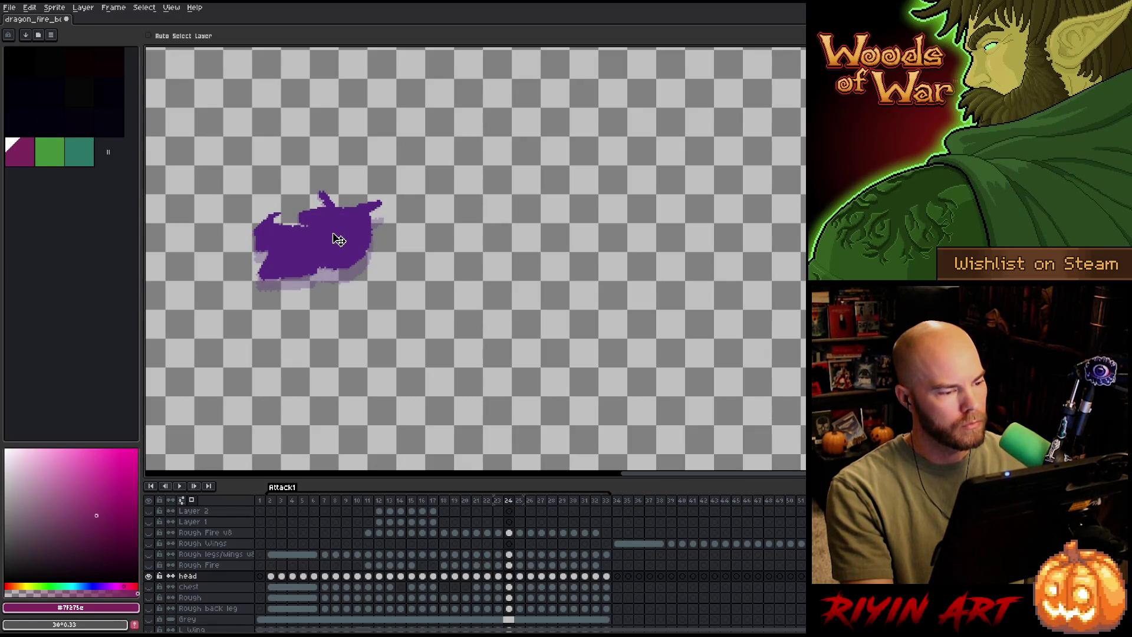
key(Right)
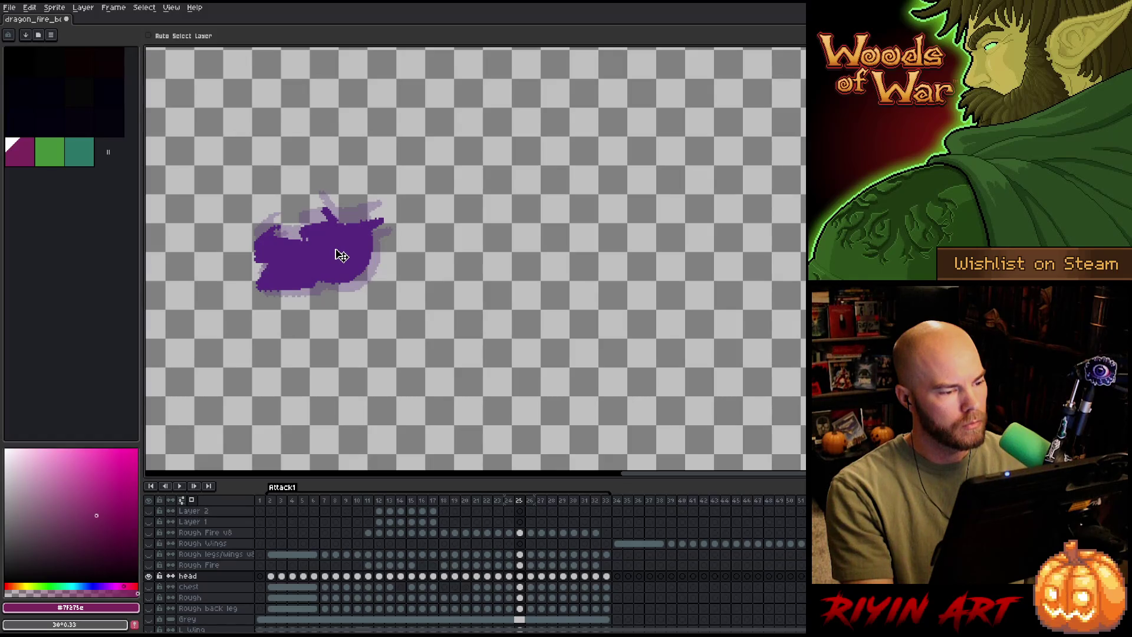
key(Right)
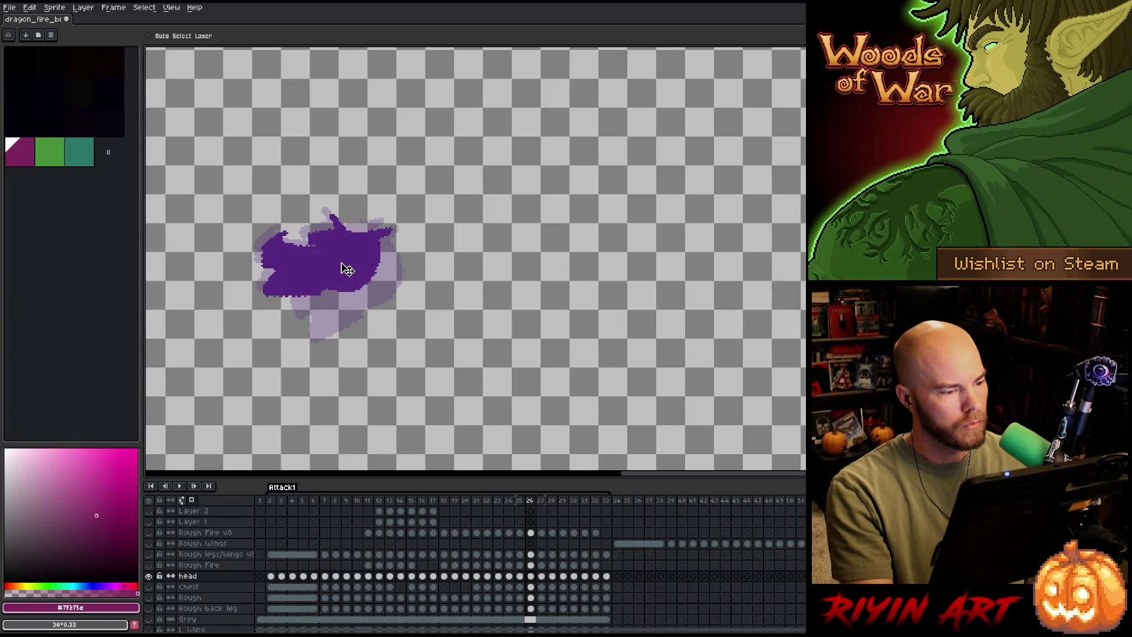
drag(347, 269, 349, 271)
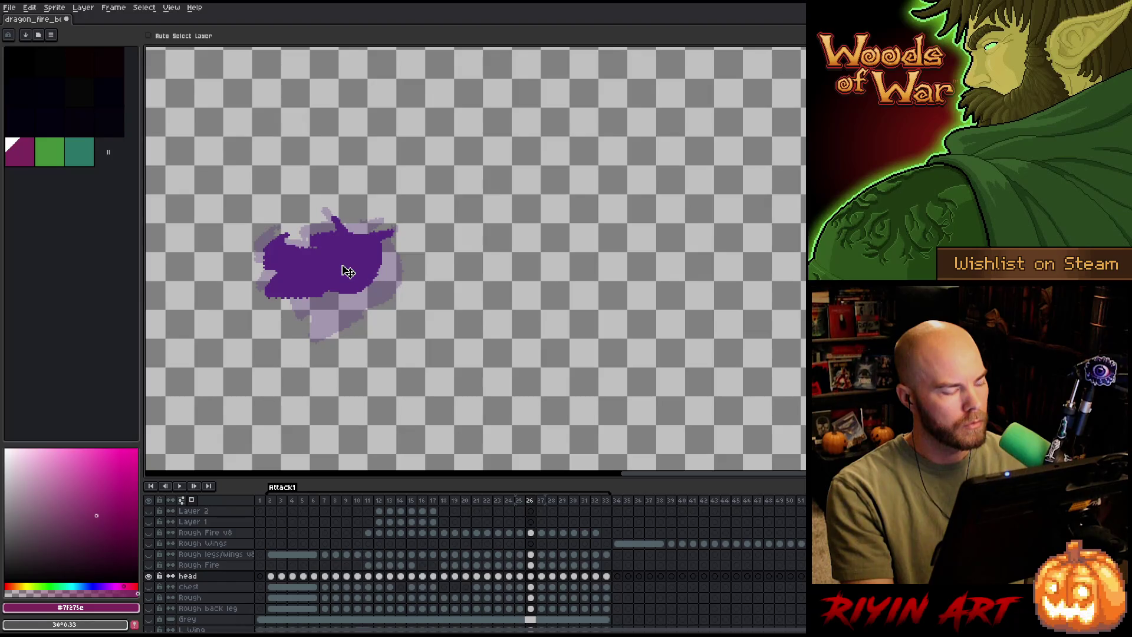
key(Right)
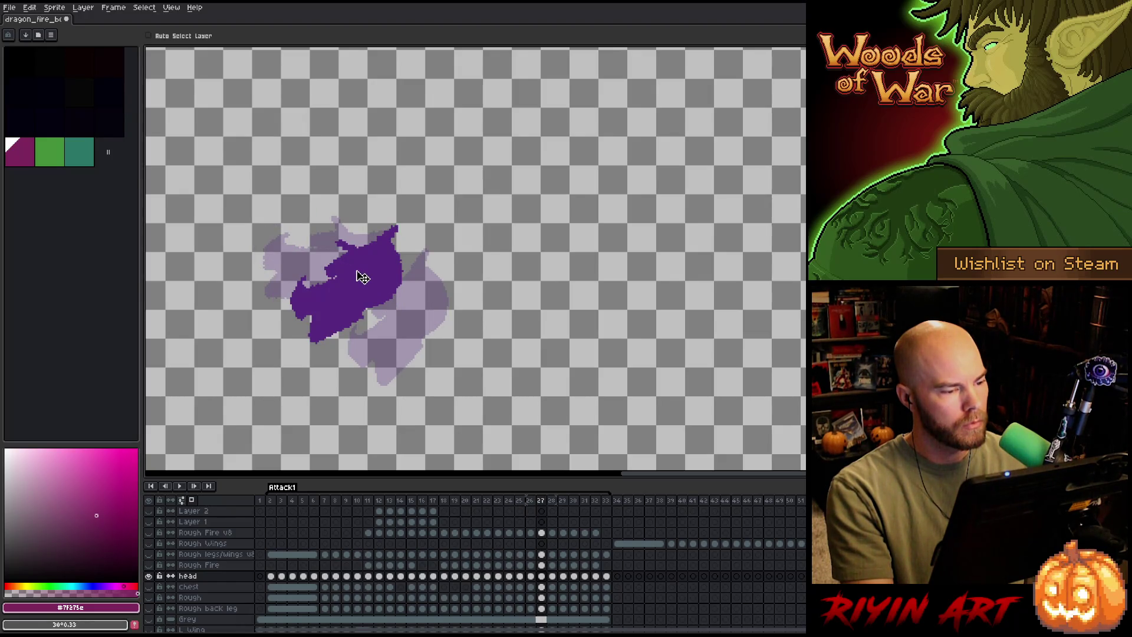
key(Left)
key(Right)
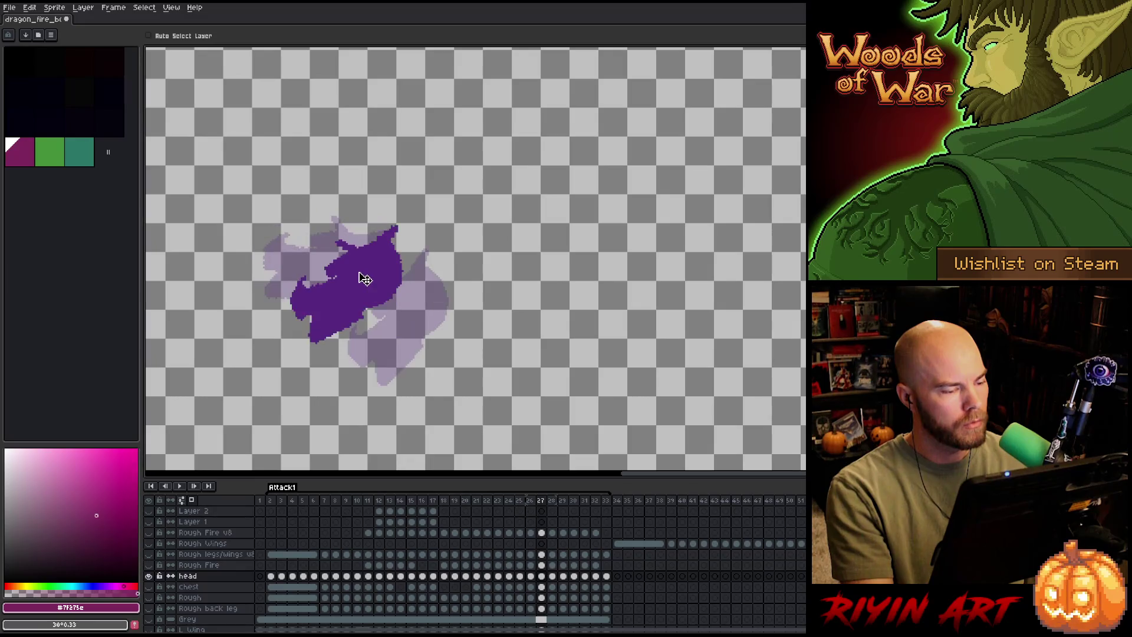
drag(371, 286, 375, 293)
key(Left)
key(Right)
key(Right)
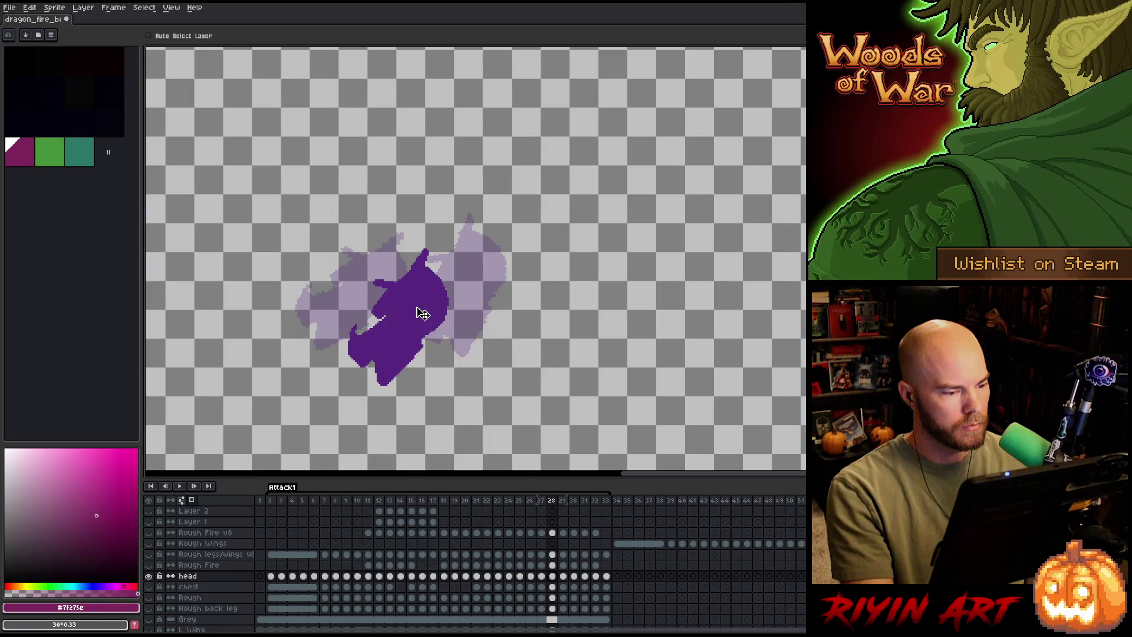
Step through frames 28–32 and nudge the frame 32 head slightly left and down.
key(Left)
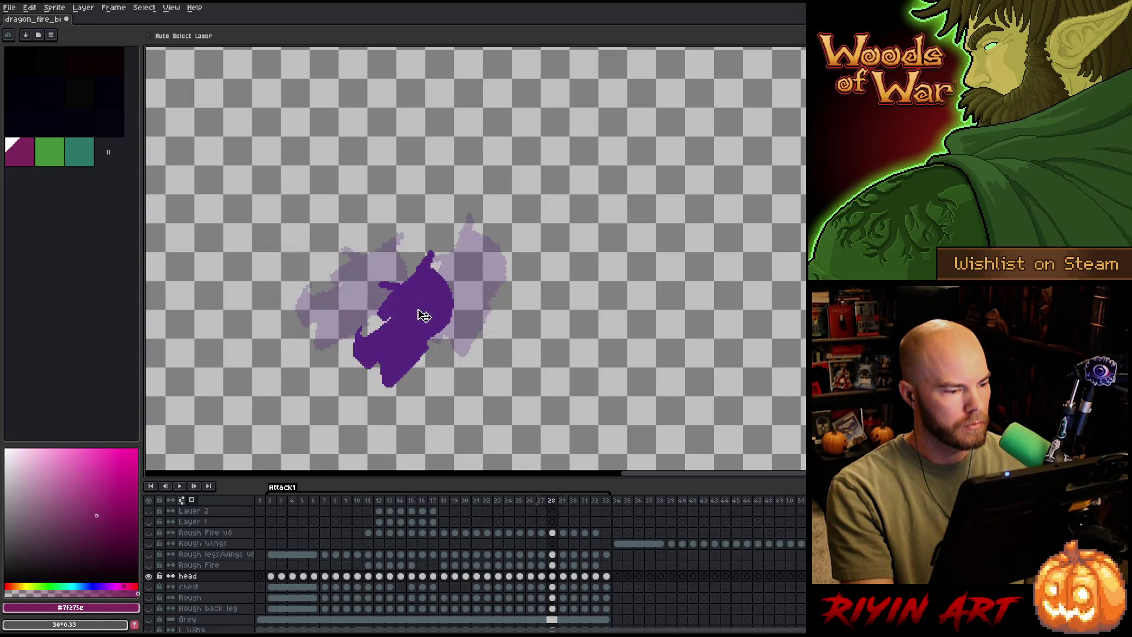
key(Right)
key(Right)
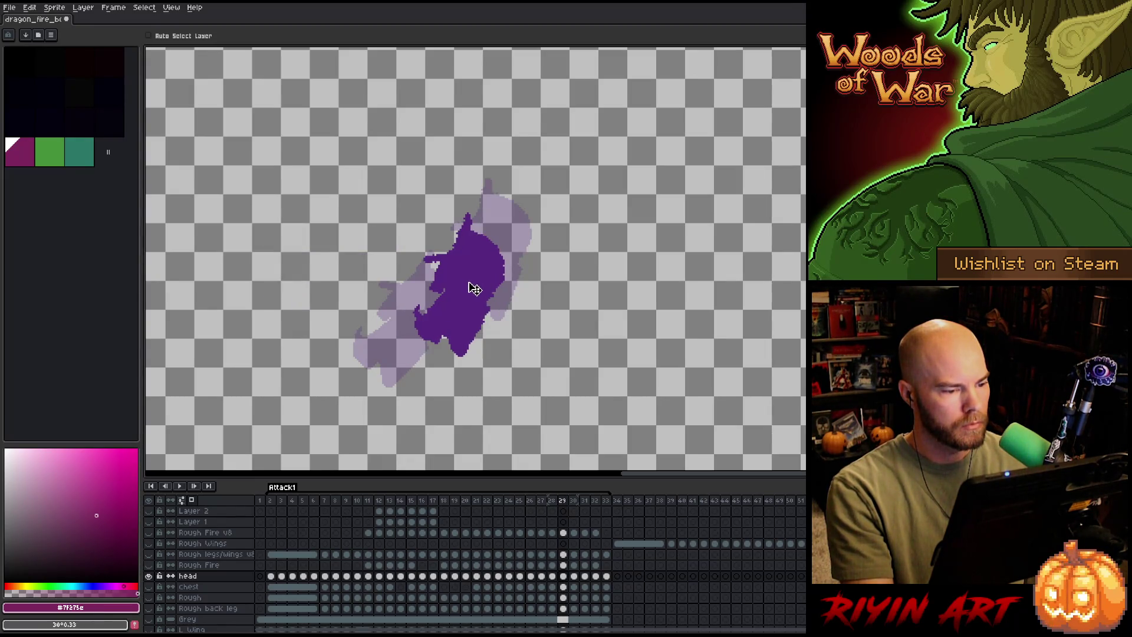
key(Left)
key(Right)
key(Right)
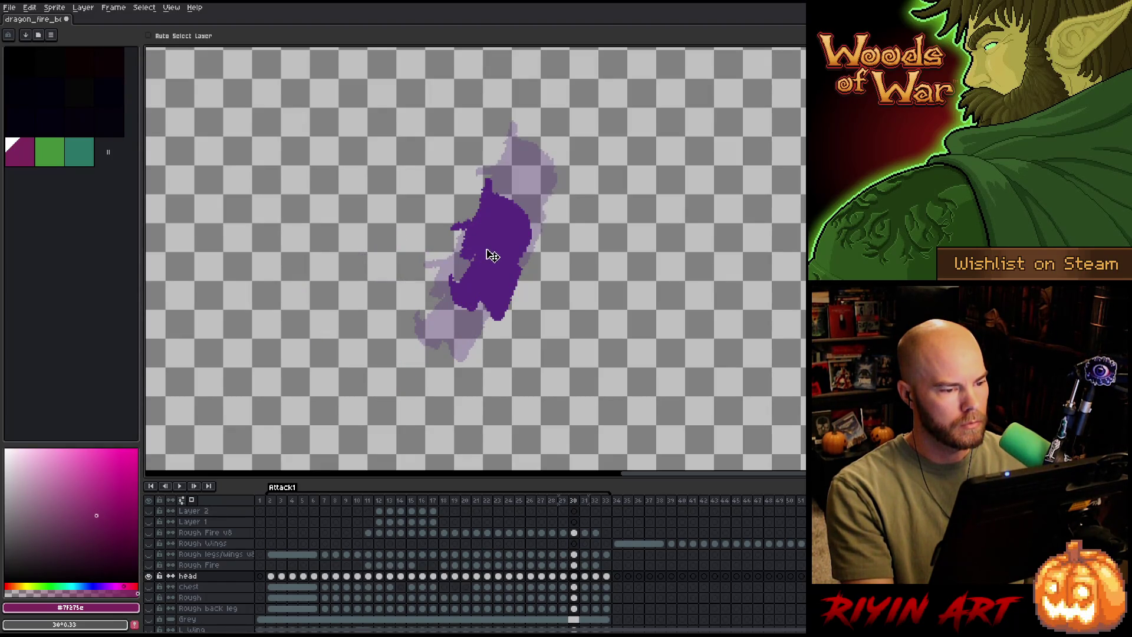
key(Right)
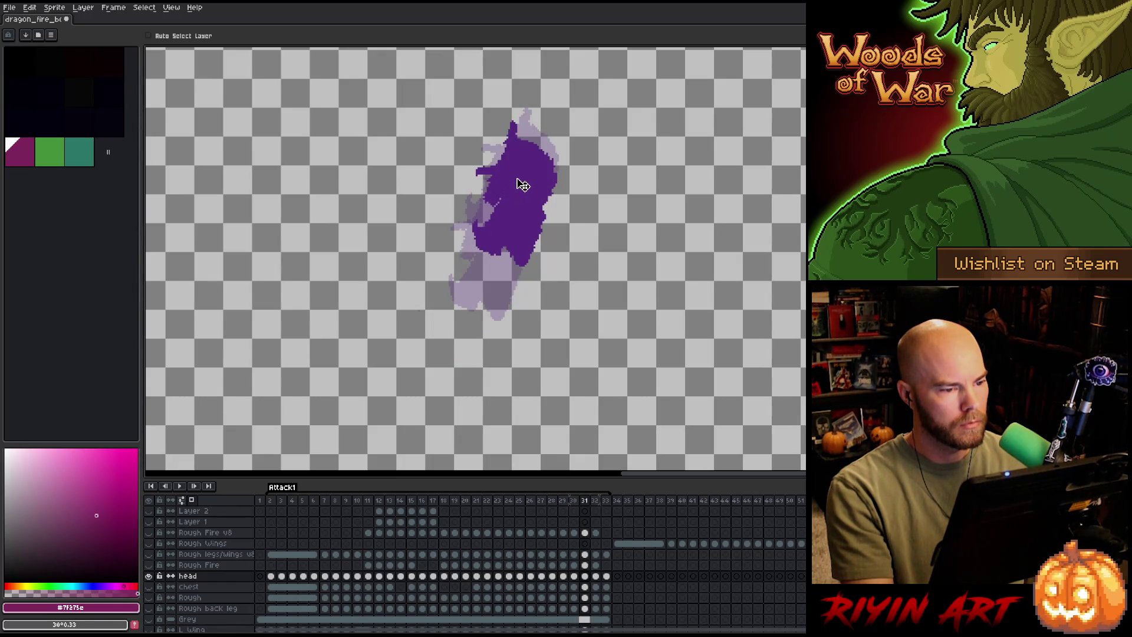
key(Left)
key(Right)
key(Right)
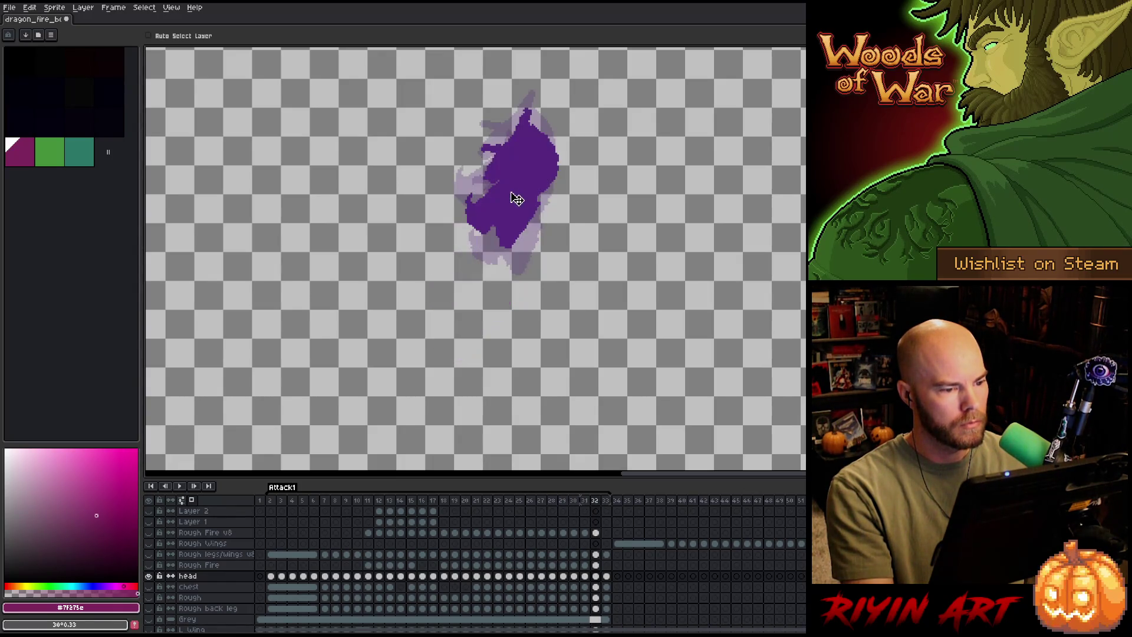
drag(527, 175, 525, 177)
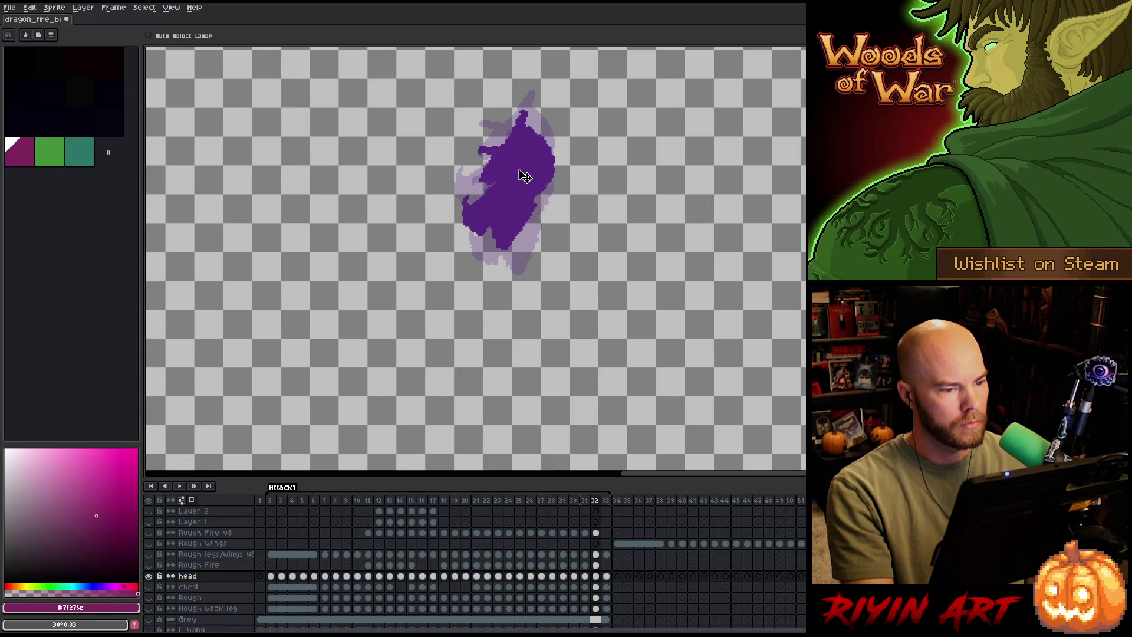
Play the animation, then flip between frames around 31 to compare head poses.
key(Return)
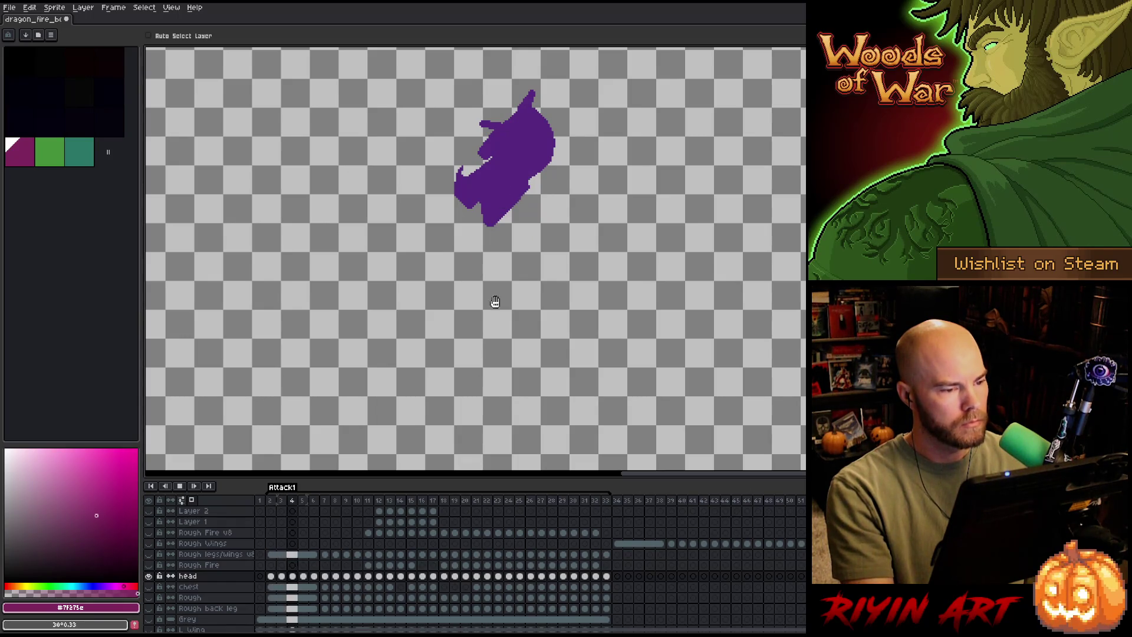
key(Return)
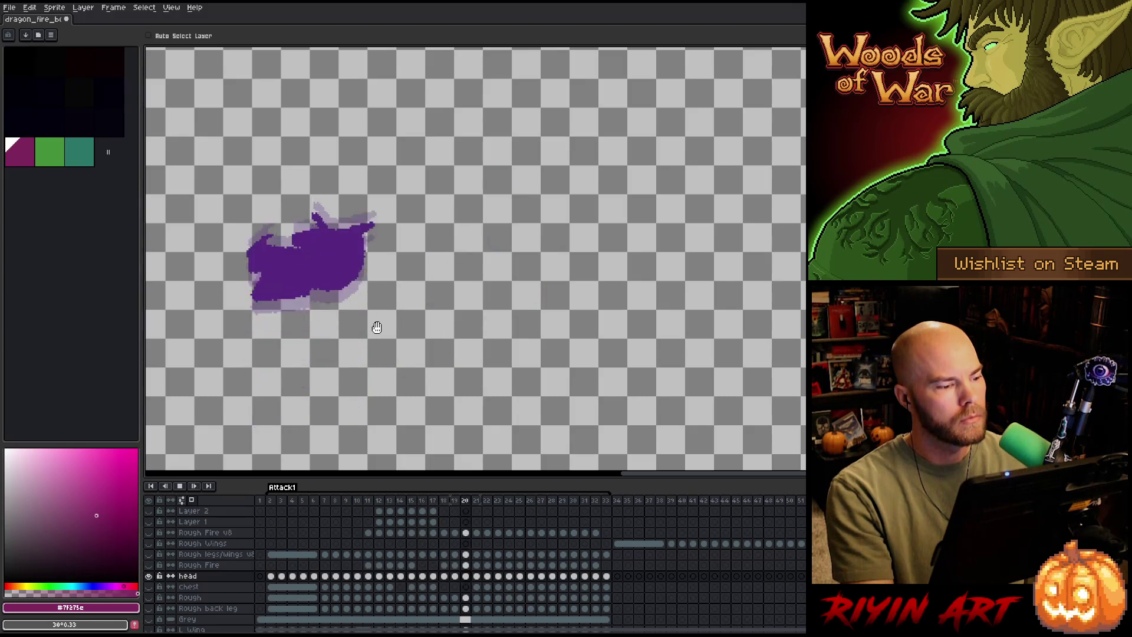
key(Return)
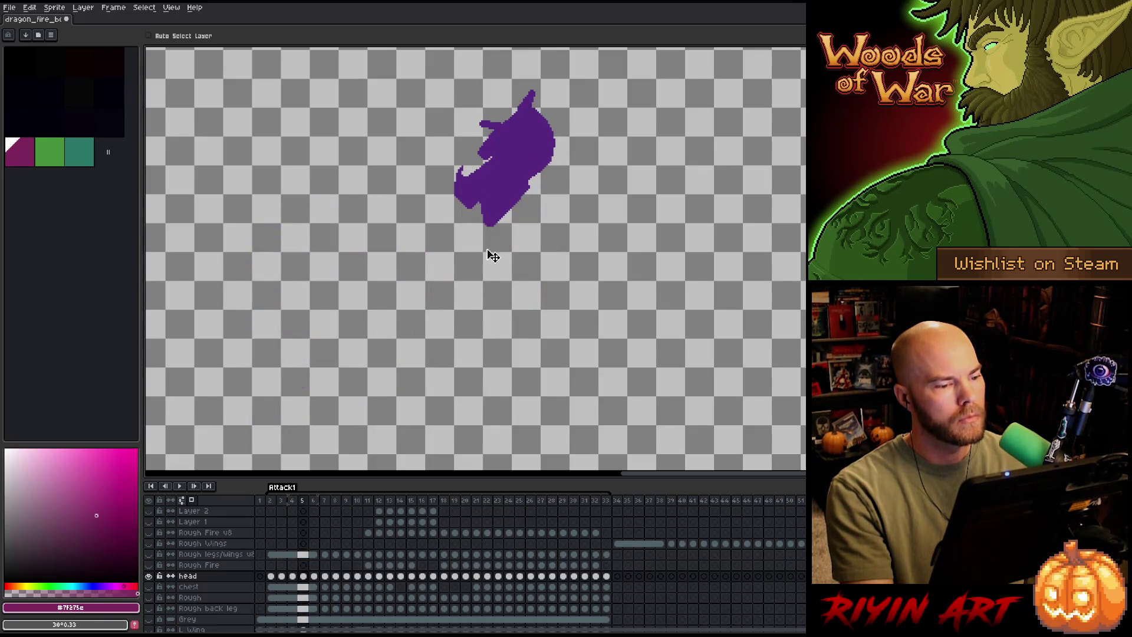
key(Left)
key(Right)
key(Left)
key(Left)
key(Left)
key(Right)
key(Right)
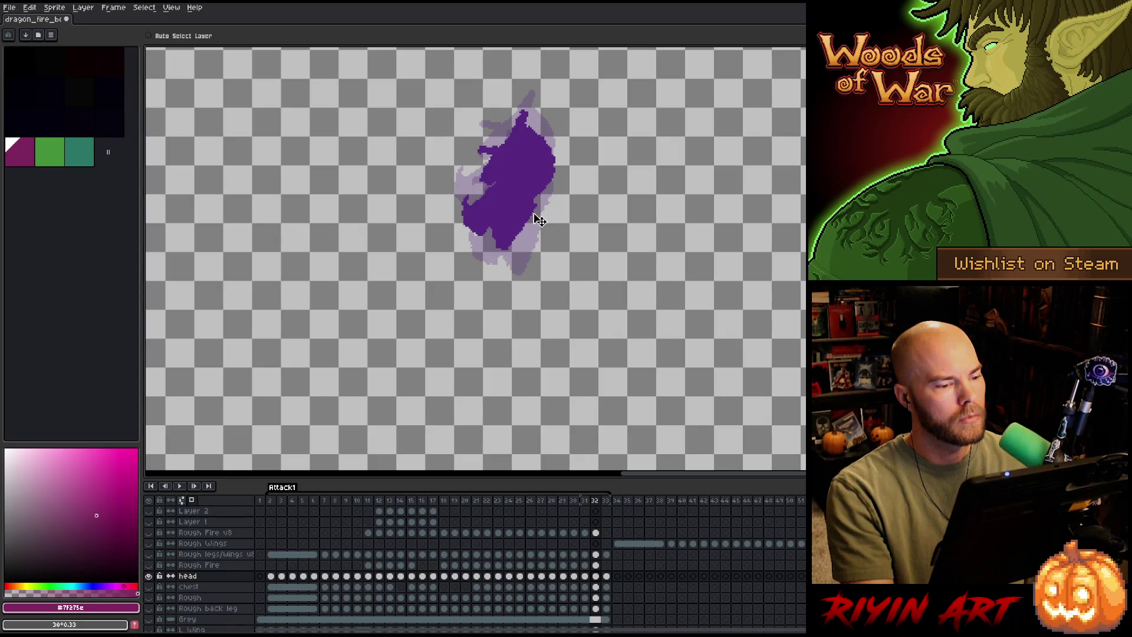
key(Left)
key(Left)
key(Right)
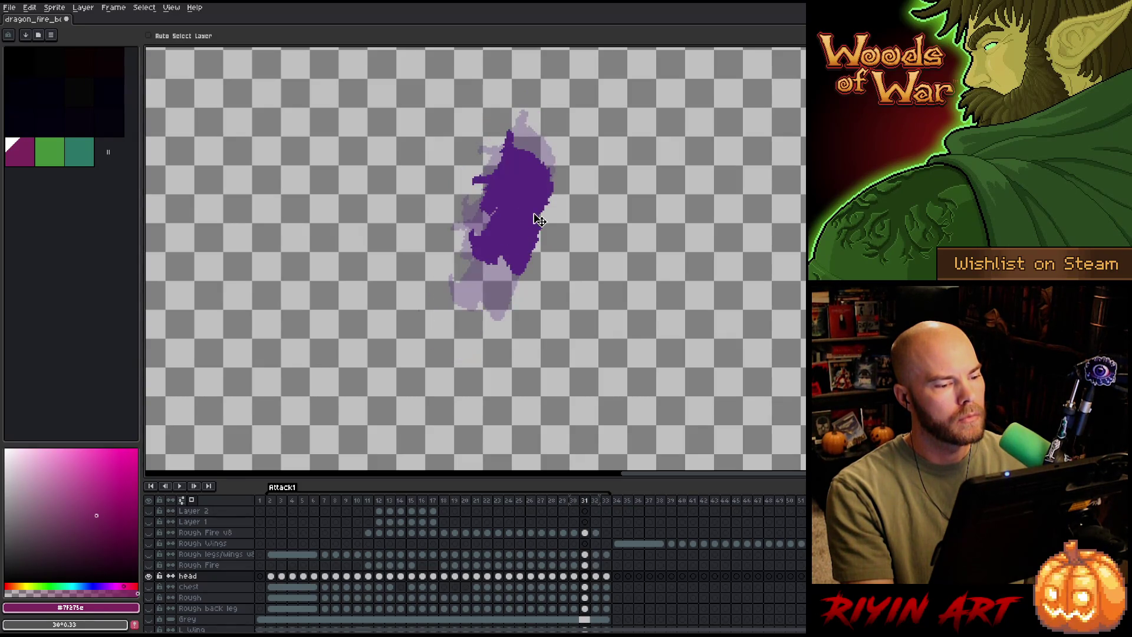
Tilt the frame 31 head a few degrees and shift it up slightly.
click(542, 213)
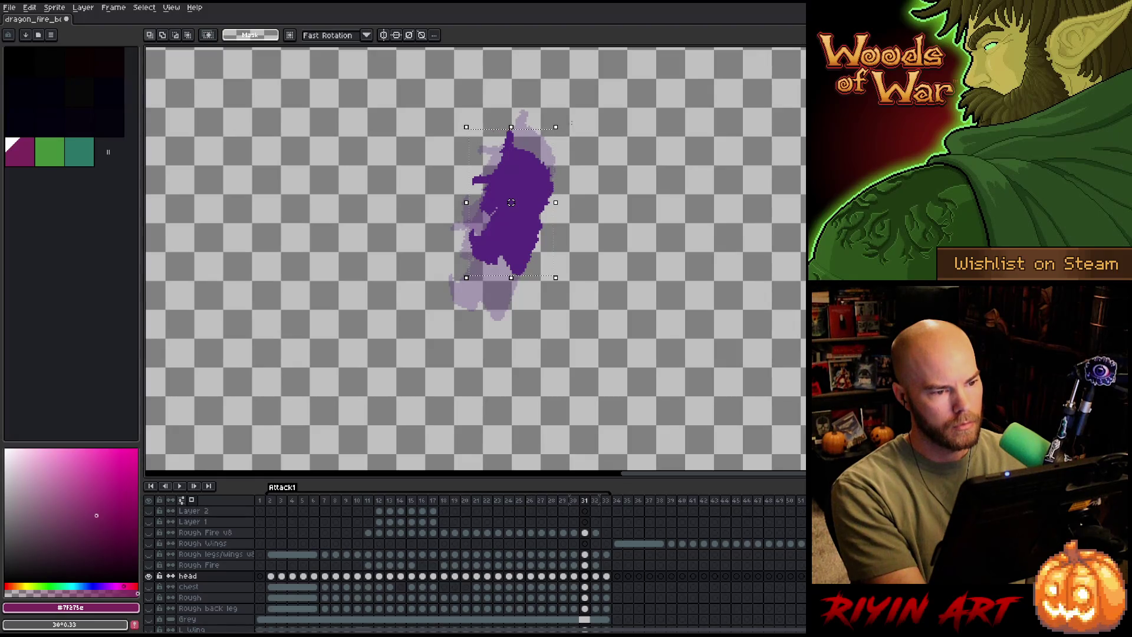
drag(570, 127, 571, 128)
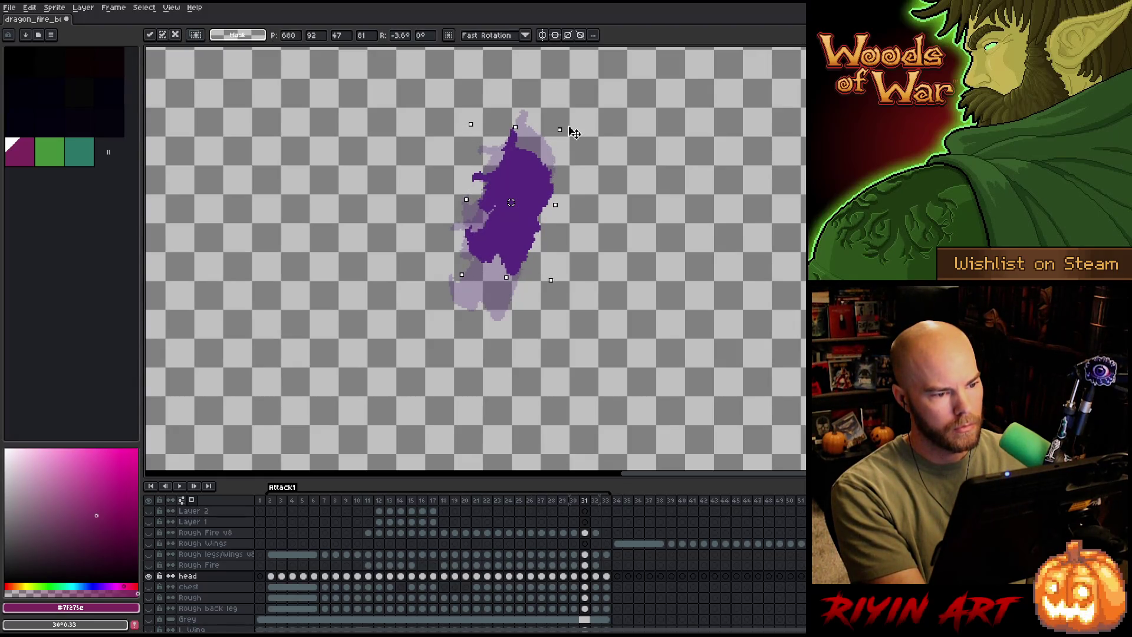
drag(528, 184, 533, 169)
drag(569, 122, 578, 129)
key(Return)
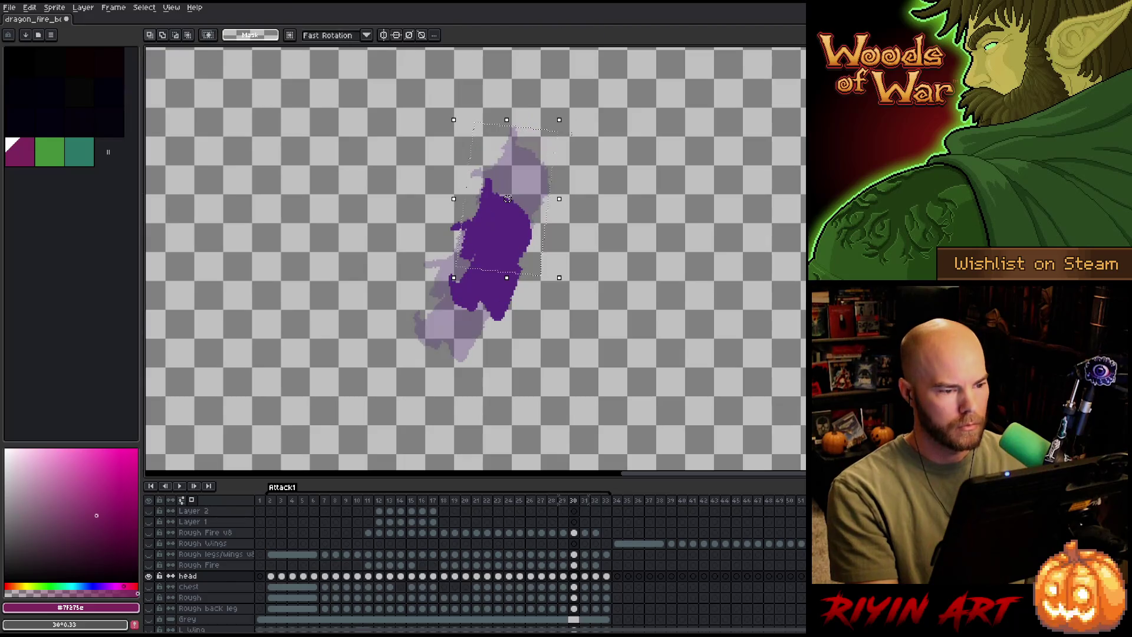
Tilt the frame 32 head slightly, then rotate it about 6 degrees more.
key(period)
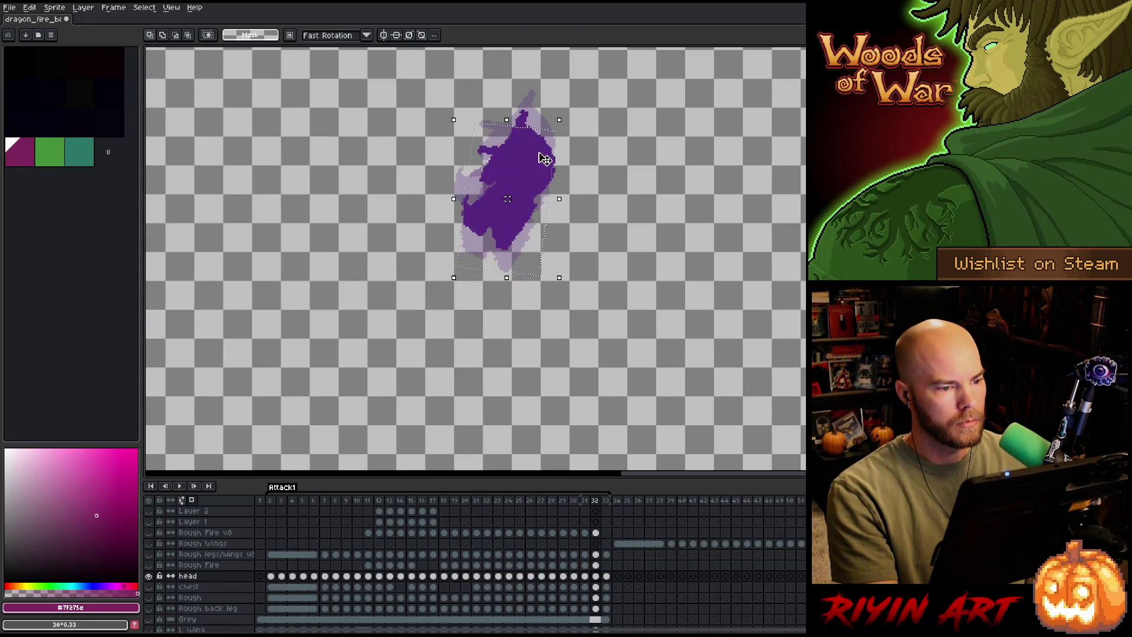
click(543, 167)
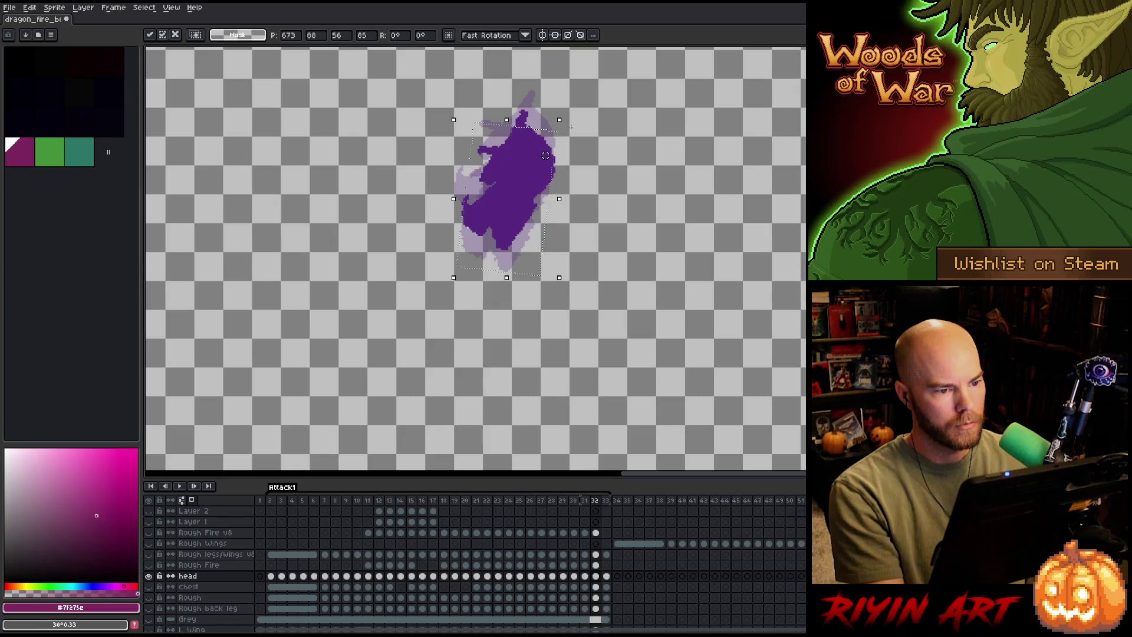
drag(570, 111, 579, 119)
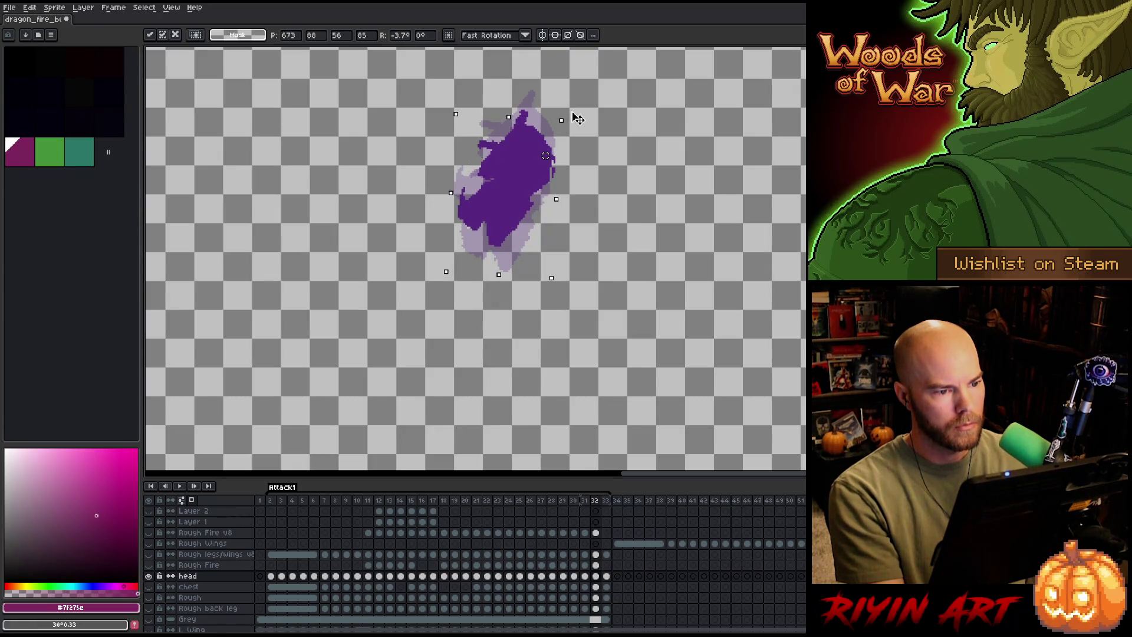
key(Return)
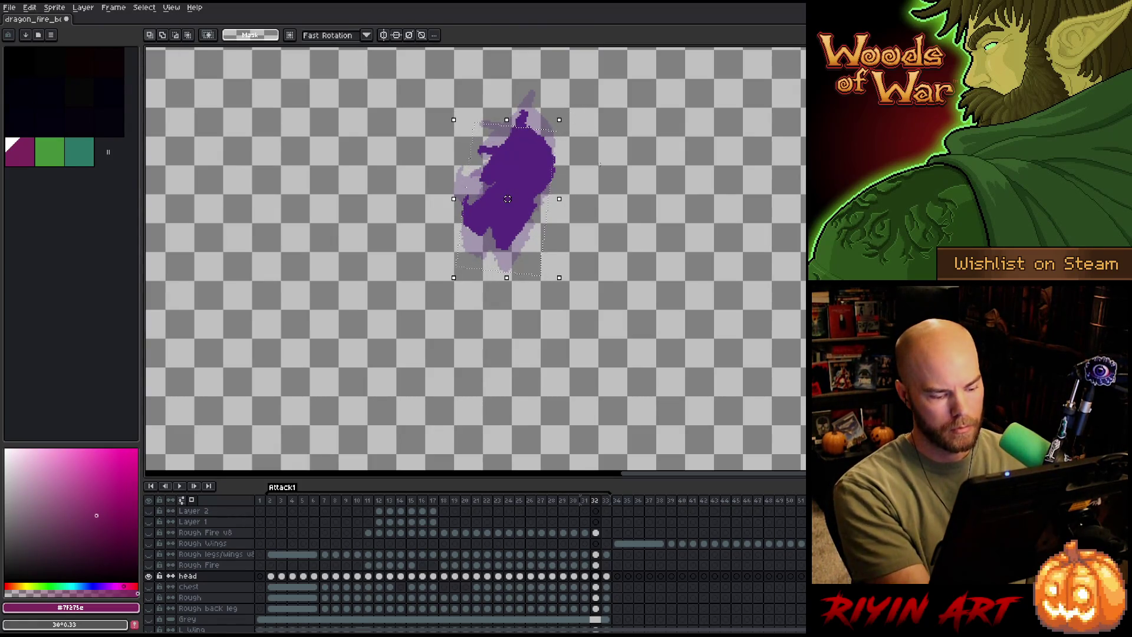
click(515, 185)
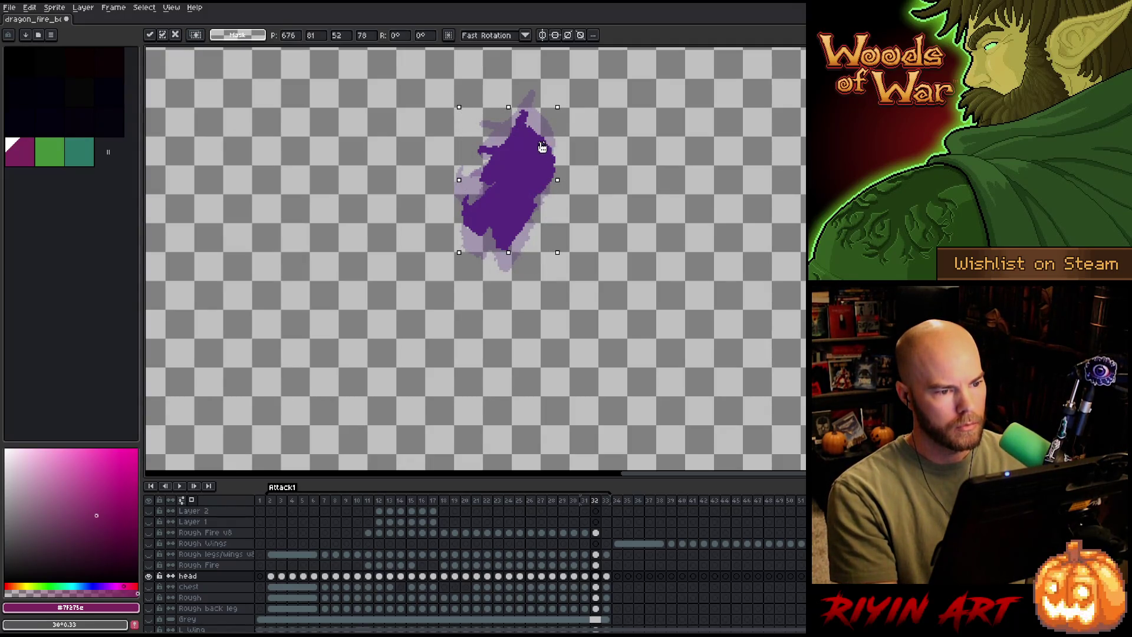
drag(567, 102, 577, 110)
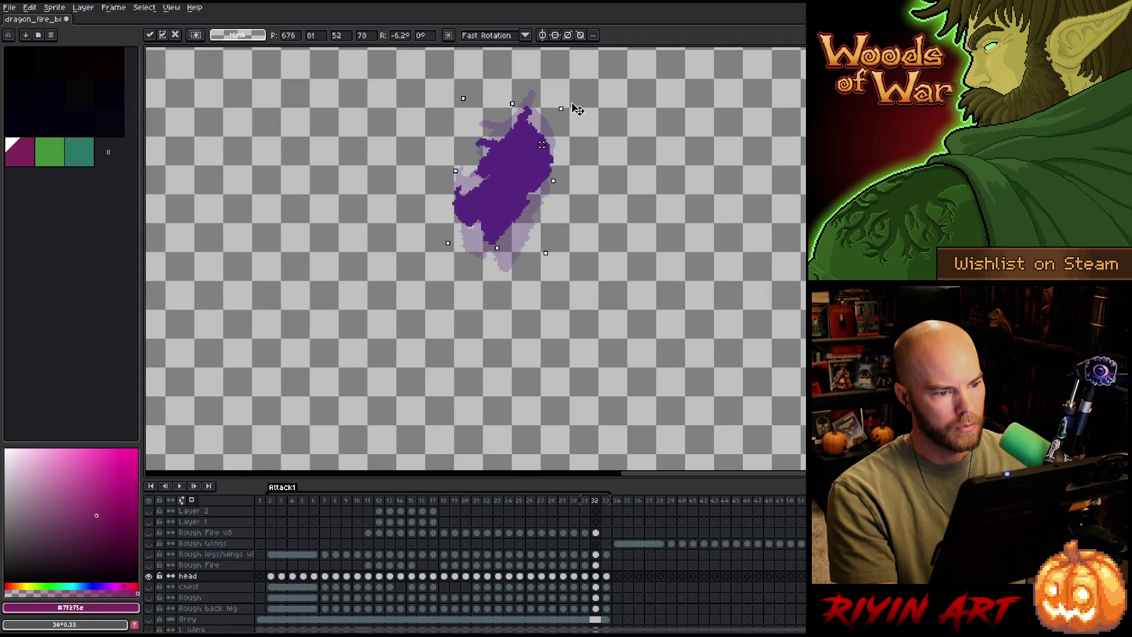
key(Return)
Play back the rotation, then shift the frame 33 head up a few pixels.
key(period)
key(comma)
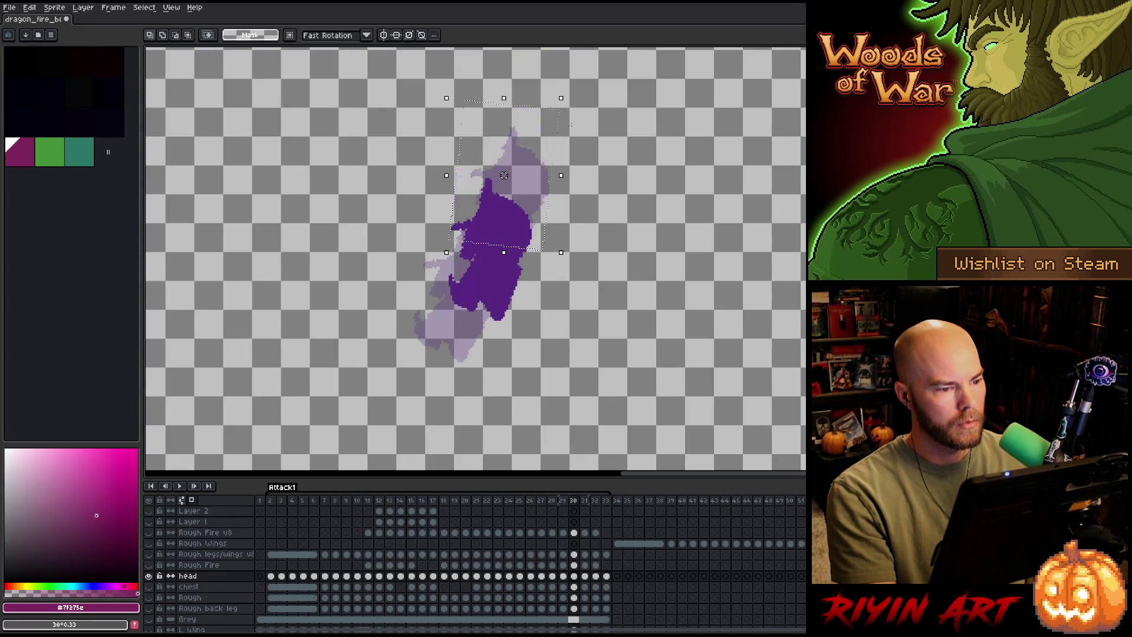
key(period)
key(Return)
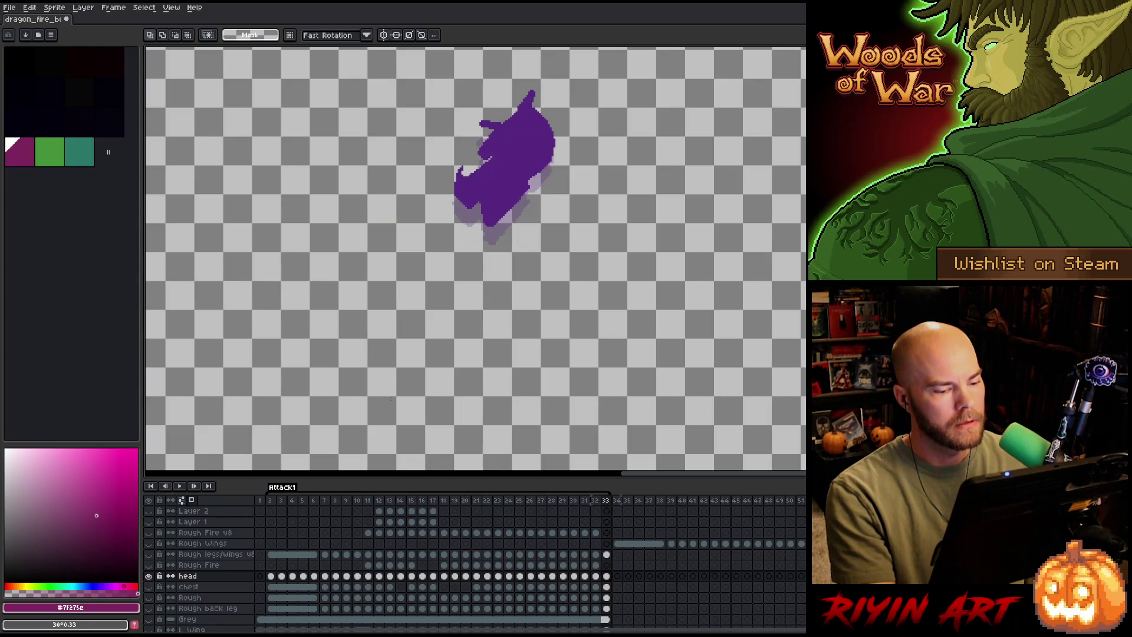
key(Left)
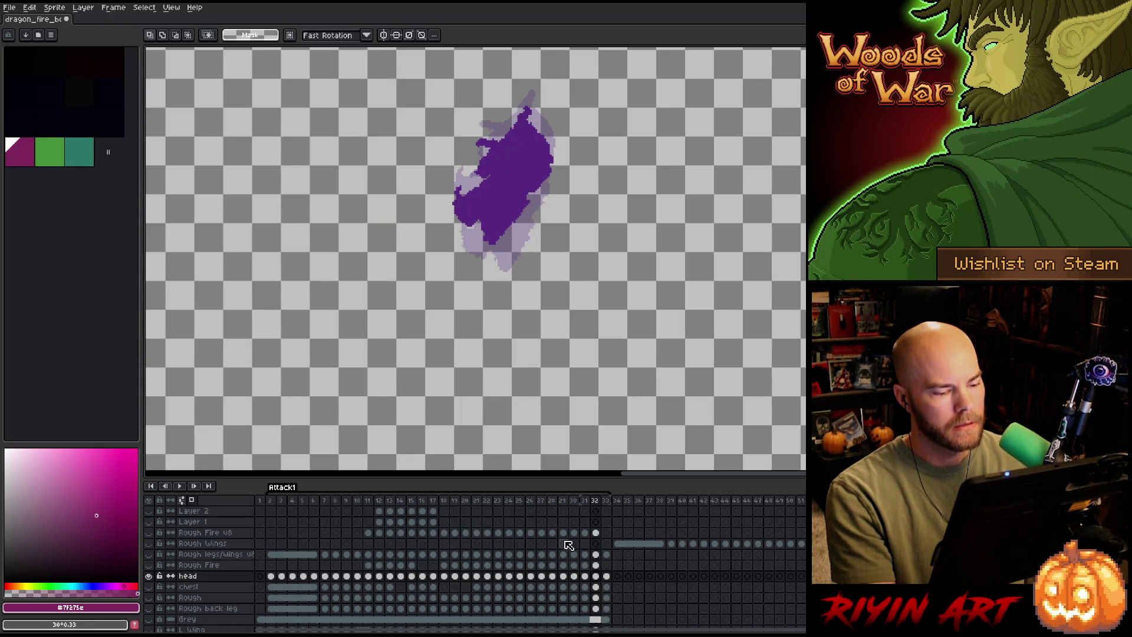
key(Right)
key(v)
drag(527, 167, 528, 160)
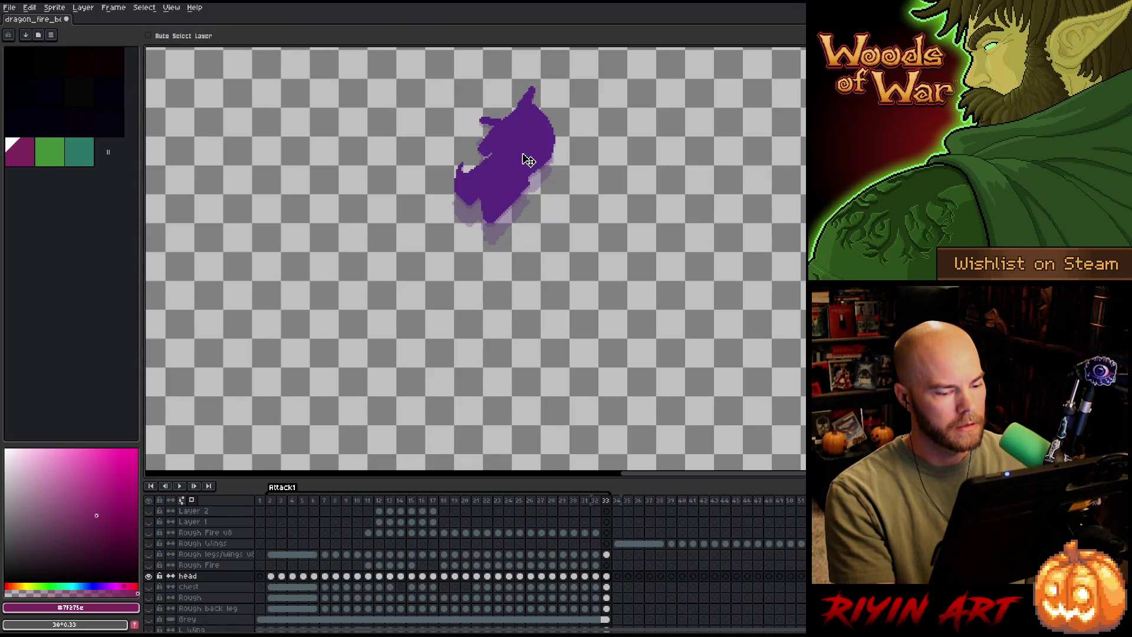
Nudge the head down and left on frame 5 and down and right on frame 6.
key(Return)
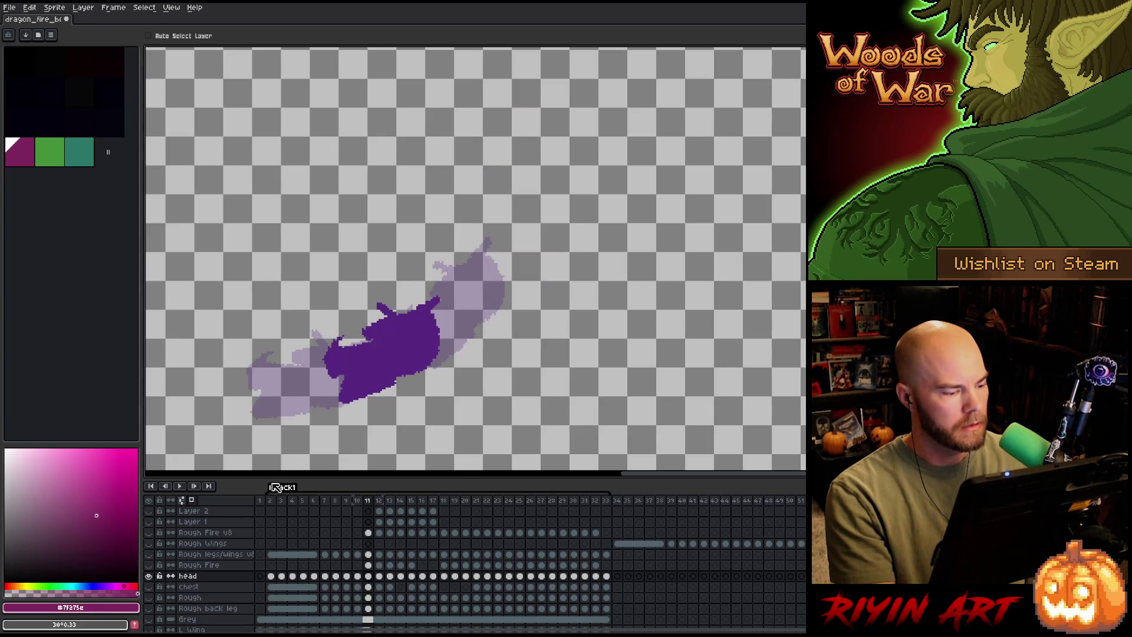
click(270, 501)
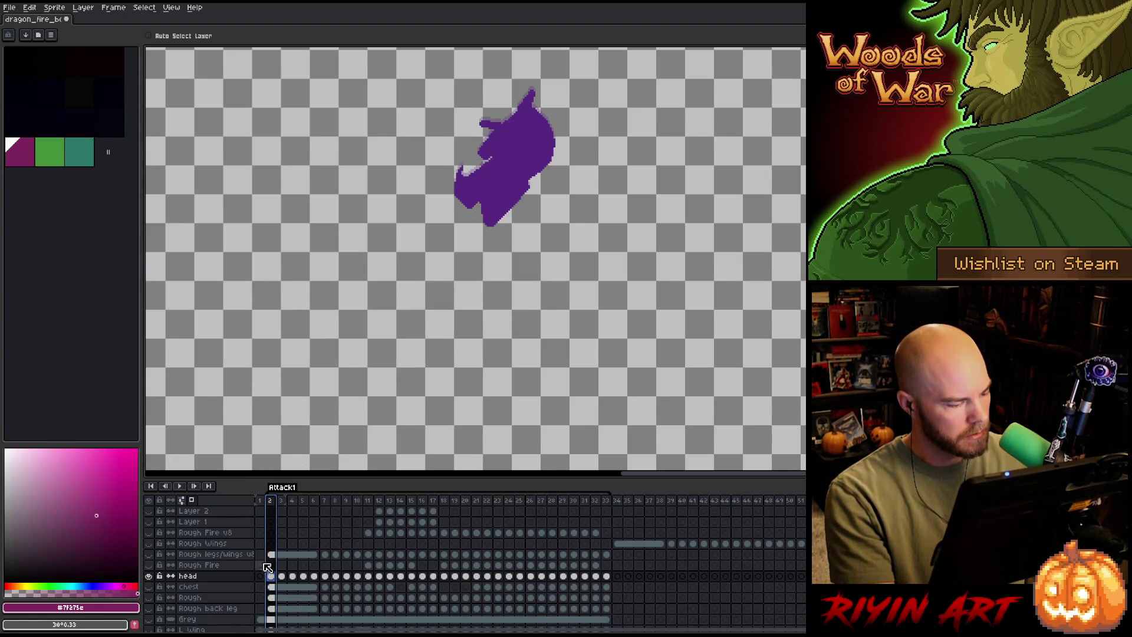
key(Right)
key(Right)
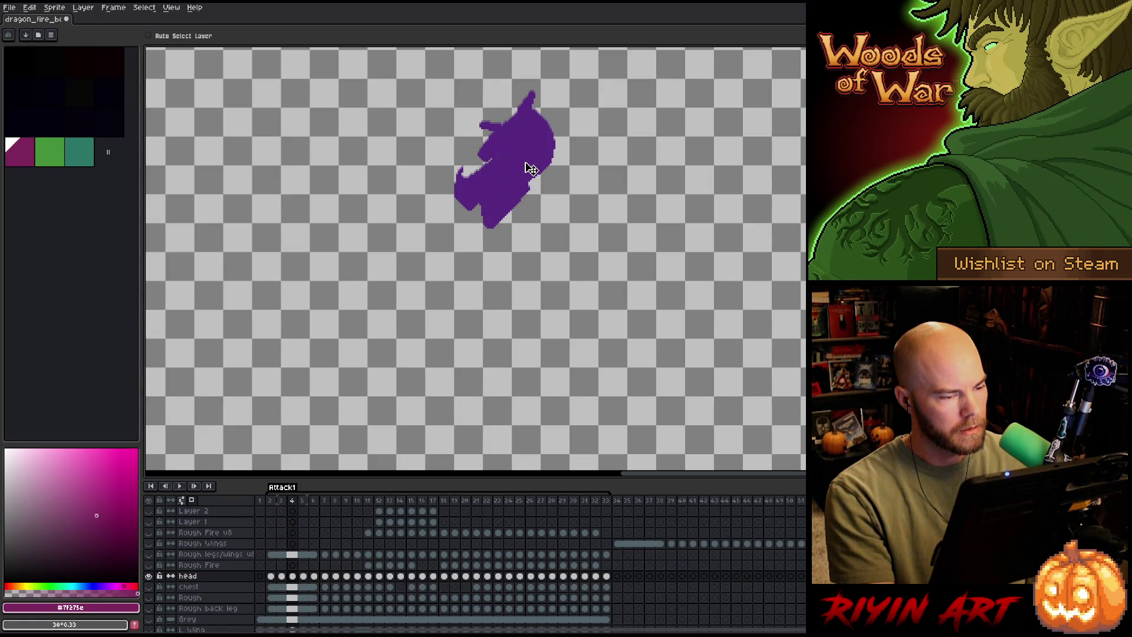
key(Right)
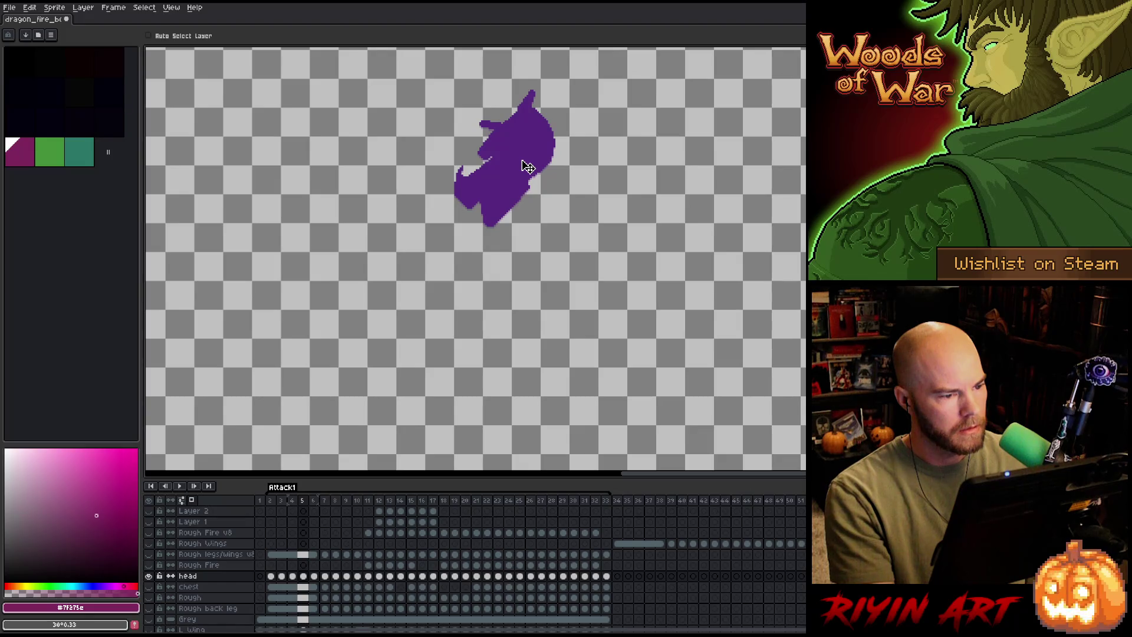
drag(528, 167, 526, 170)
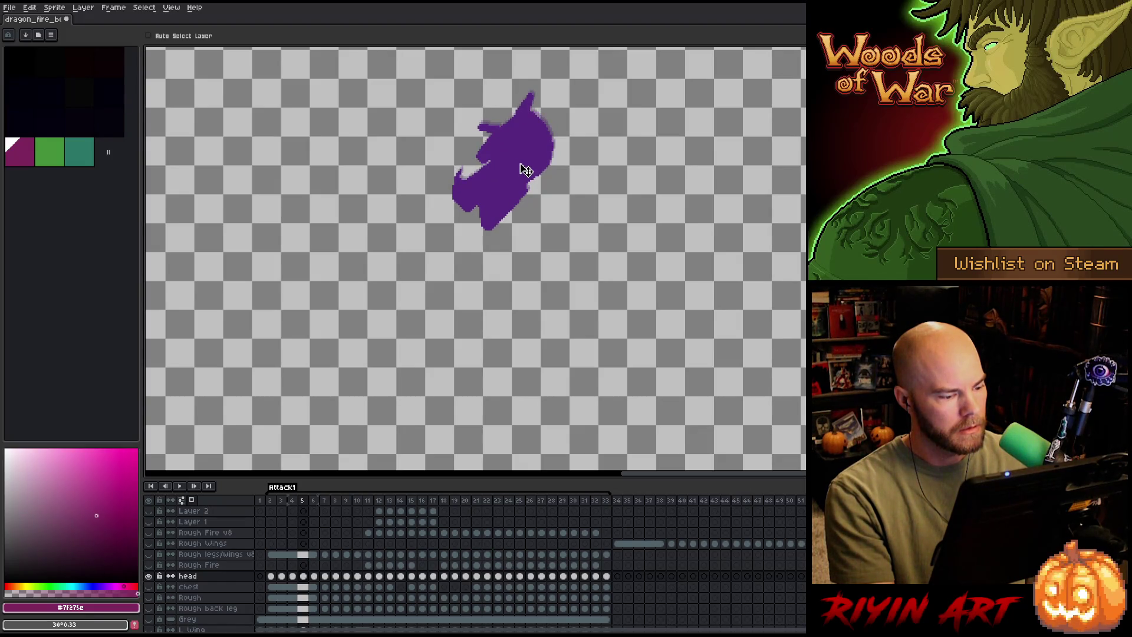
key(Right)
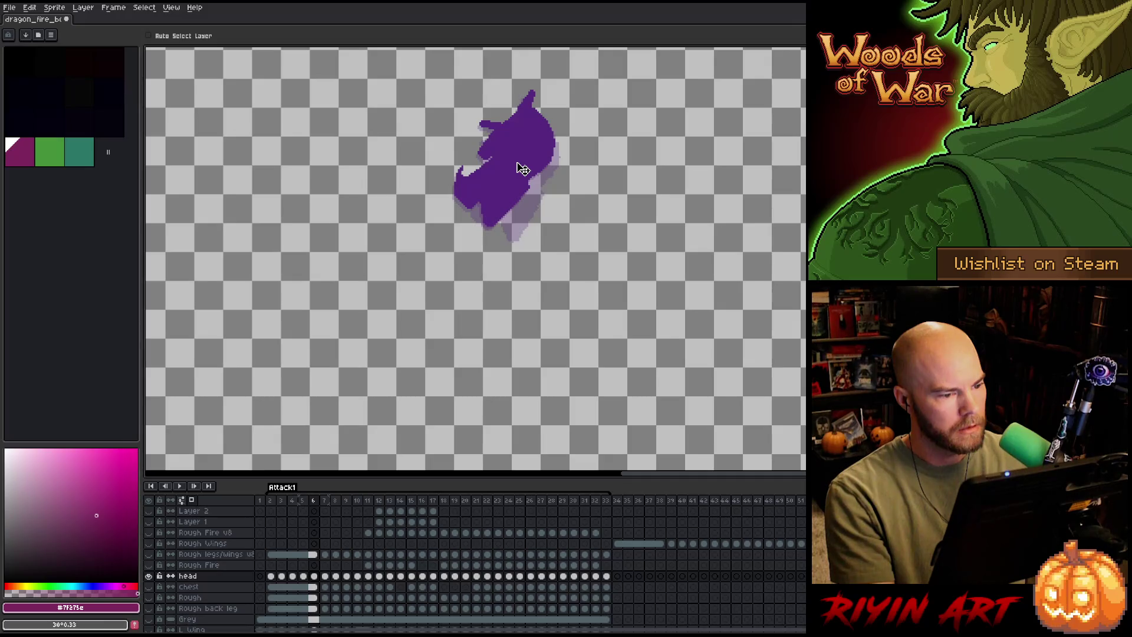
drag(522, 168, 523, 172)
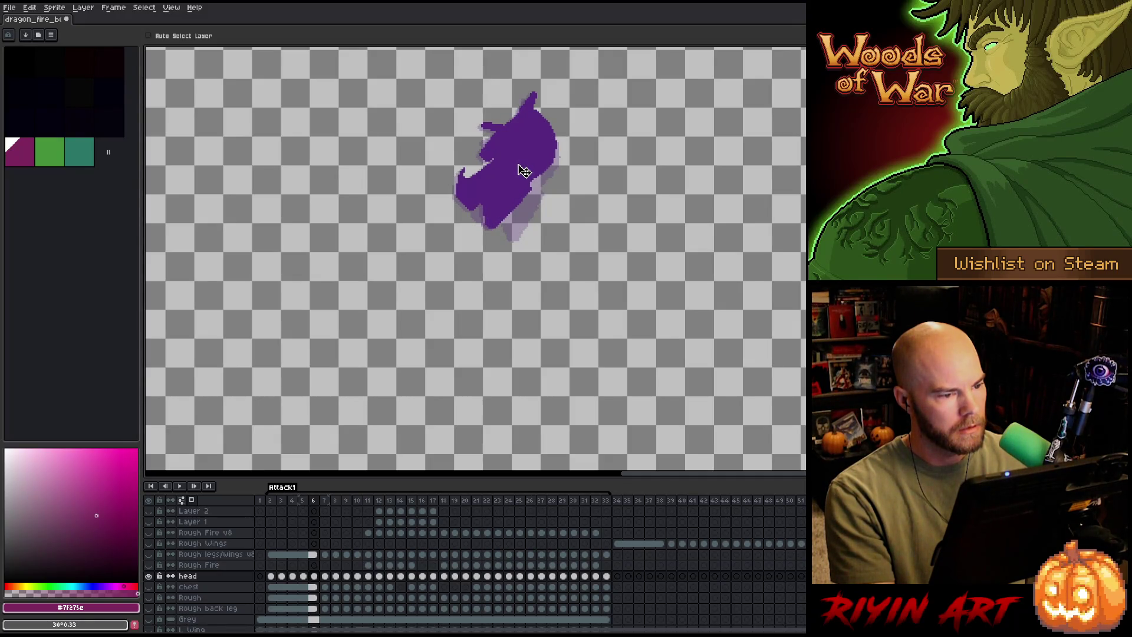
Play the animation and show all layers, including the volcanic scene.
key(Right)
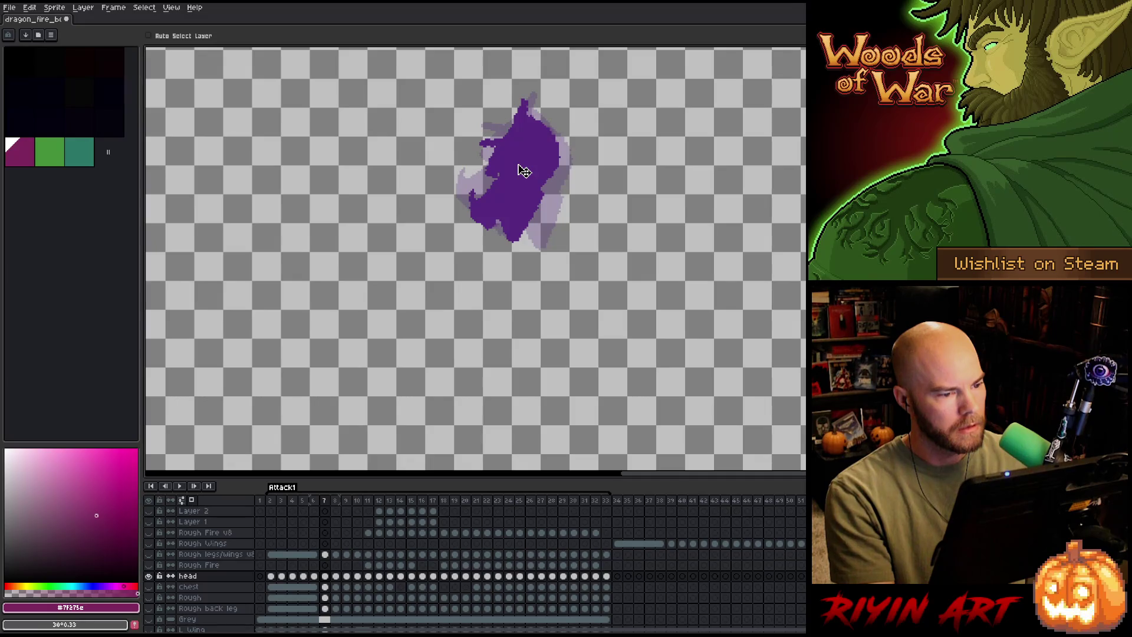
key(Return)
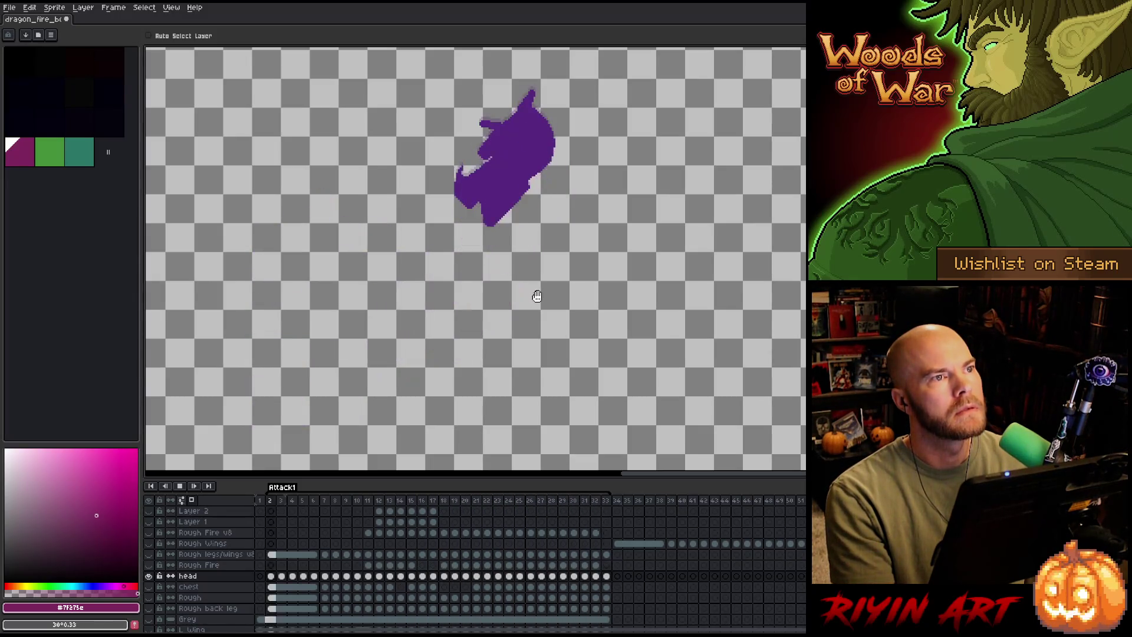
alt+click(149, 576)
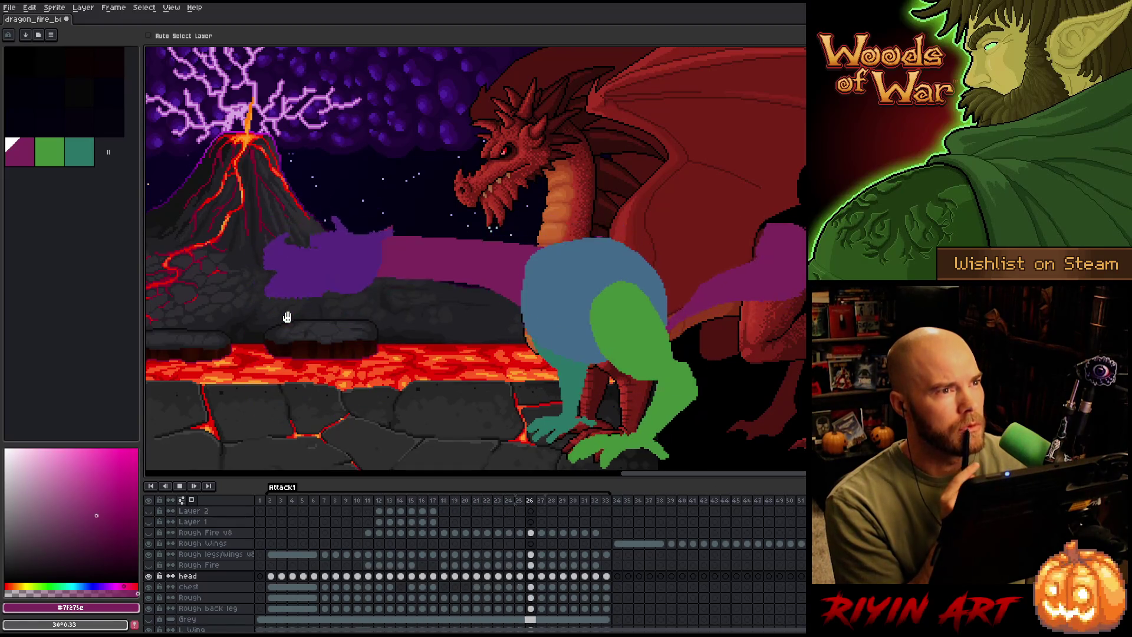
Replay the animation, then stop and step forward to frame 16, where the neck lunges over the lava.
key(Return)
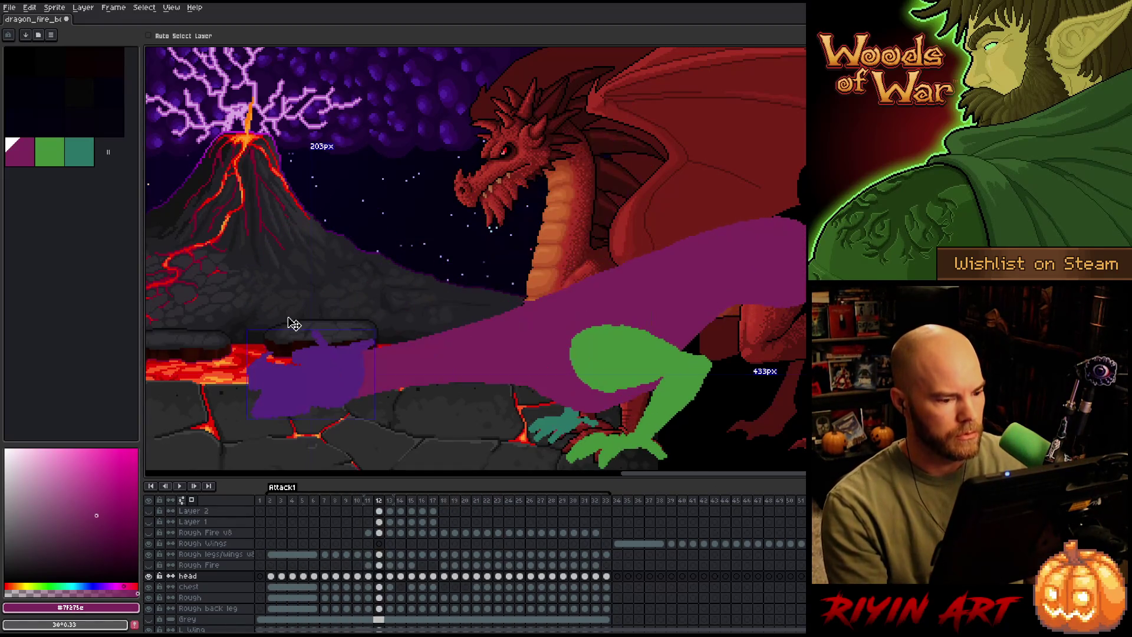
key(Return)
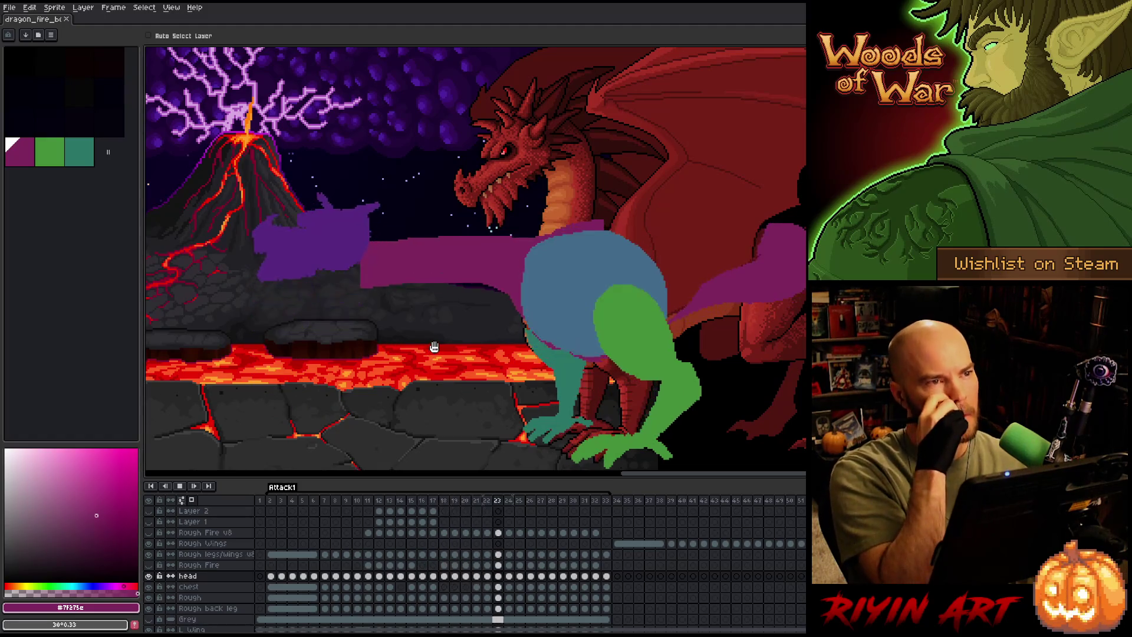
key(Return)
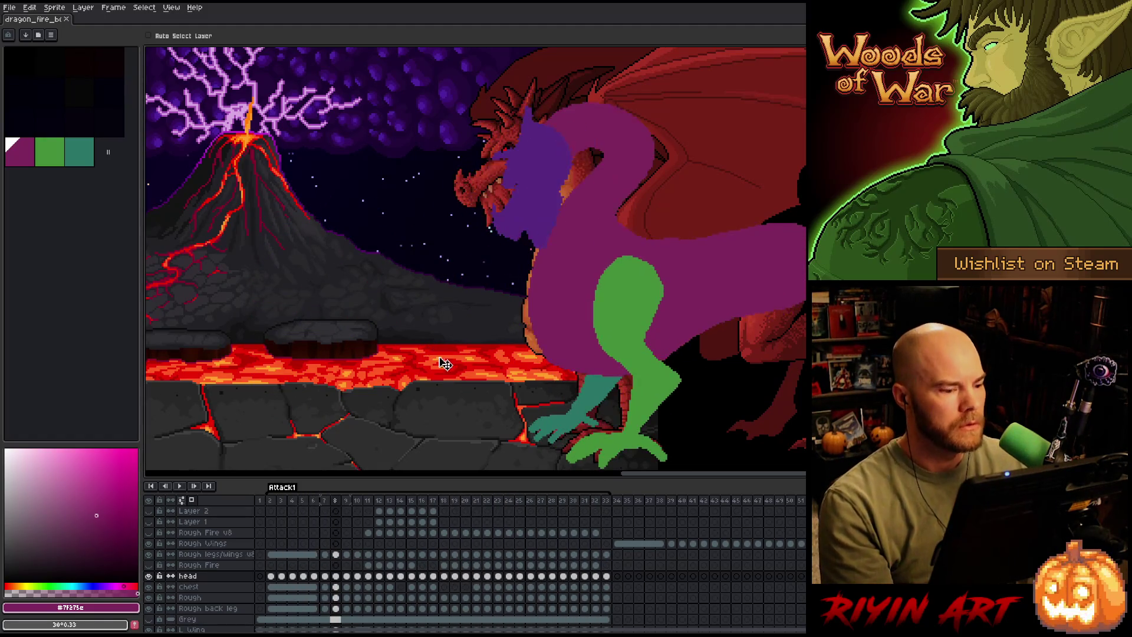
key(Right)
key(Right)
key(Right)
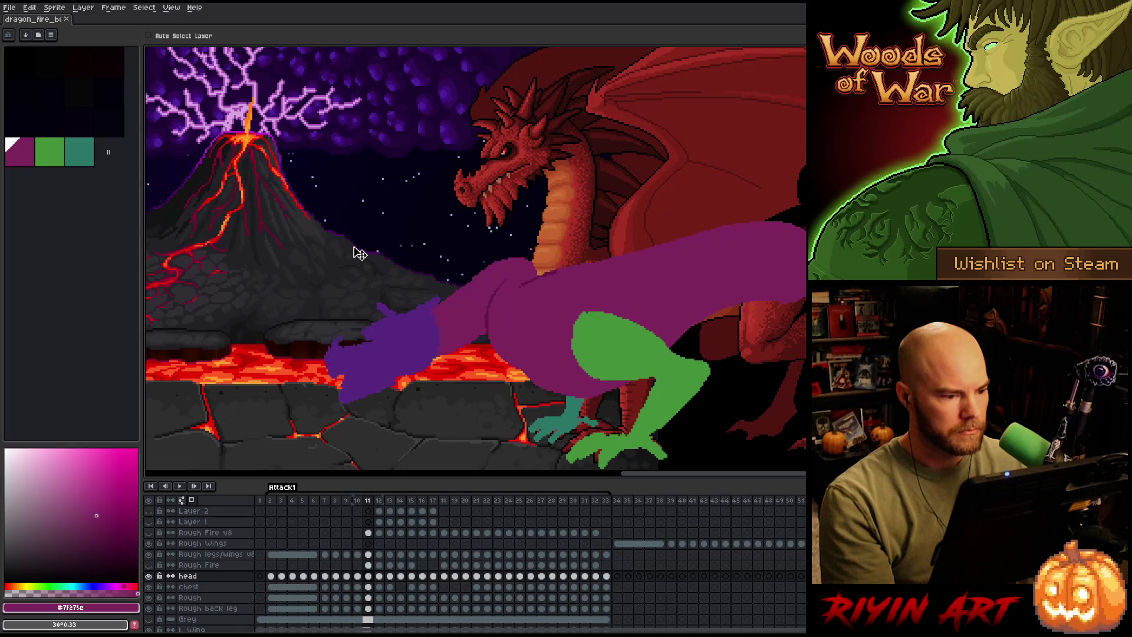
key(Right)
key(Right)
key(Right)
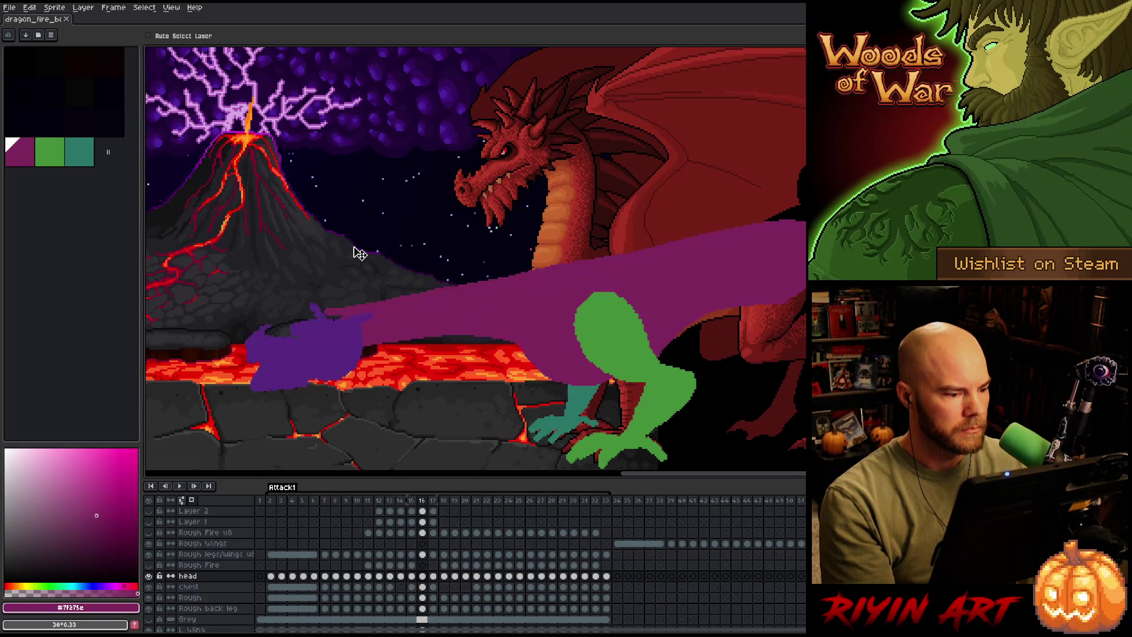
key(Left)
key(Right)
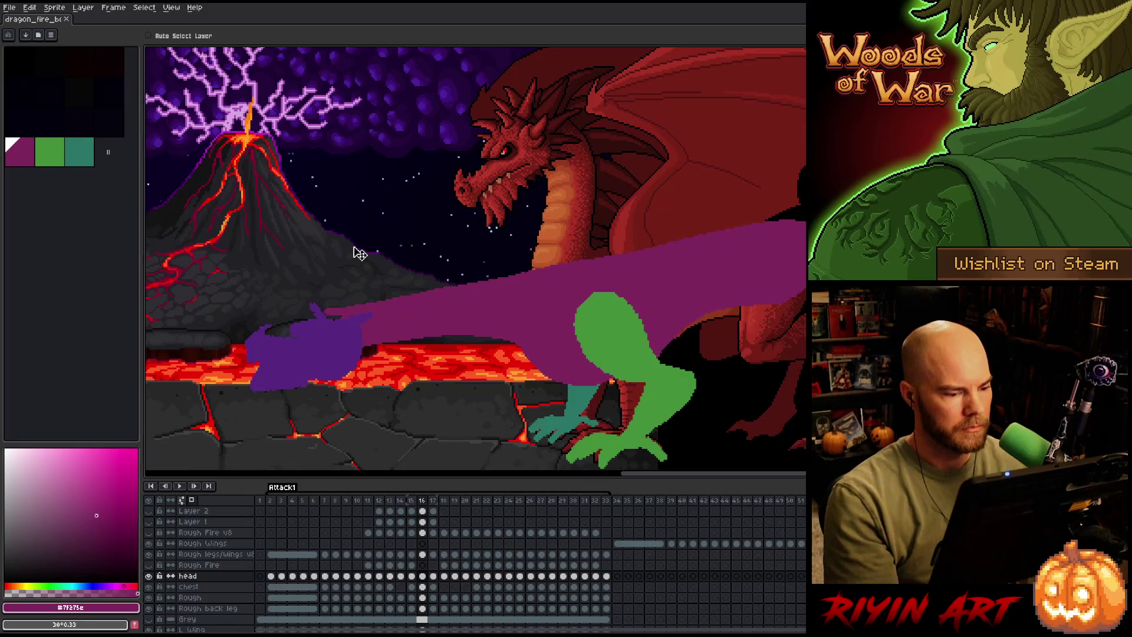
Lasso the purple neck and head on the Rough layer's frame 16 cel and commit a first transform.
key(m)
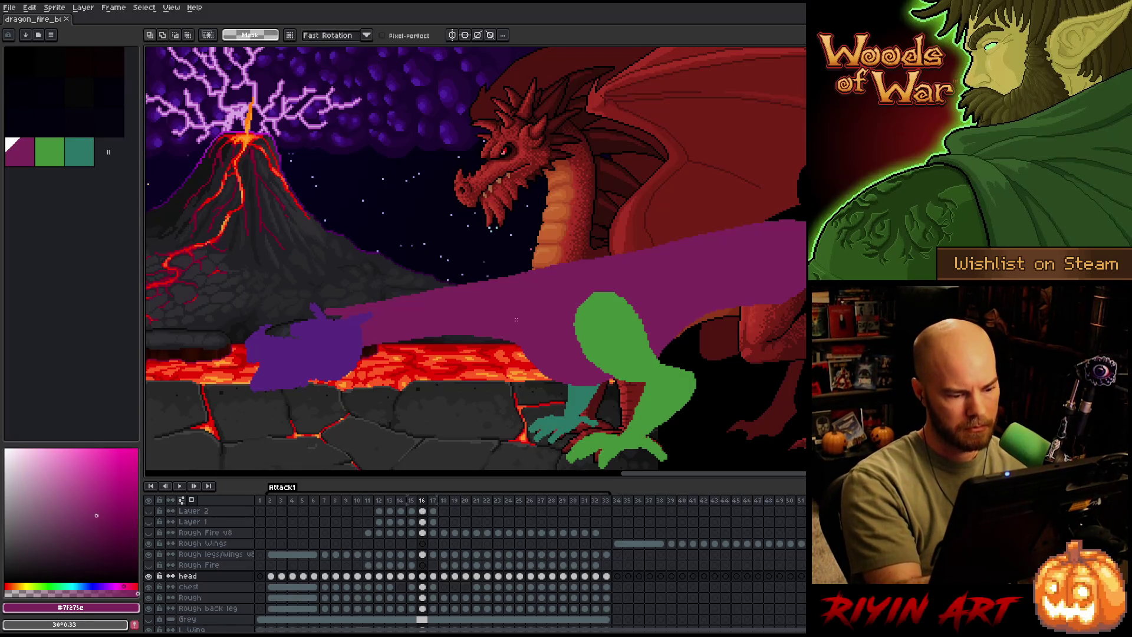
click(424, 608)
click(424, 598)
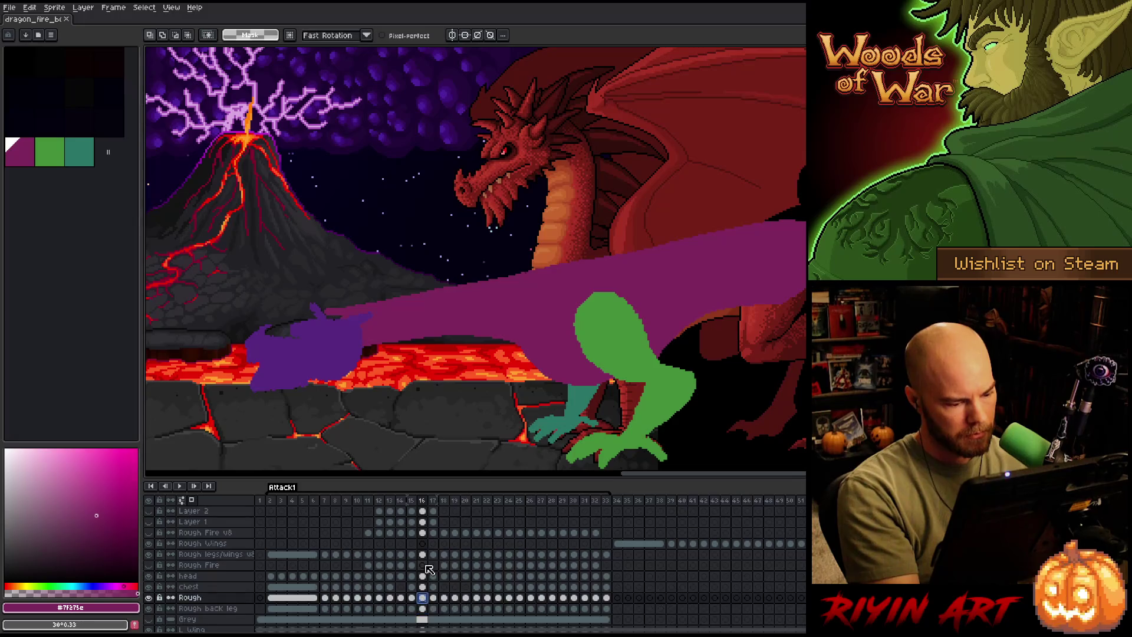
mouse_move(520, 357)
mouse_down()
mouse_move(310, 420)
mouse_move(517, 242)
mouse_up()
click(399, 305)
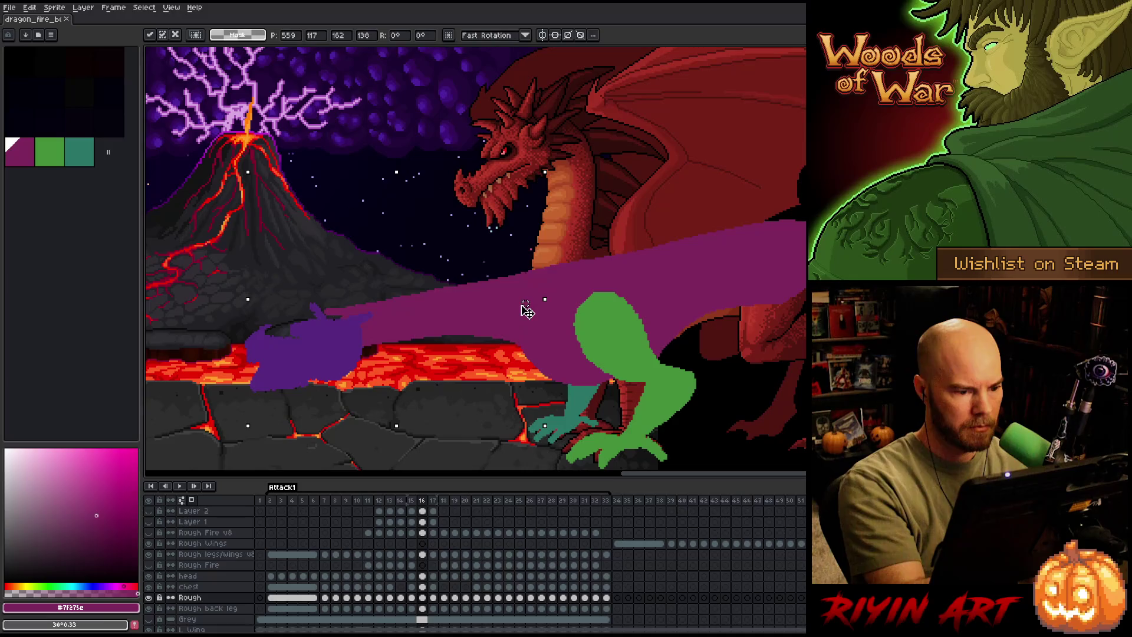
click(523, 312)
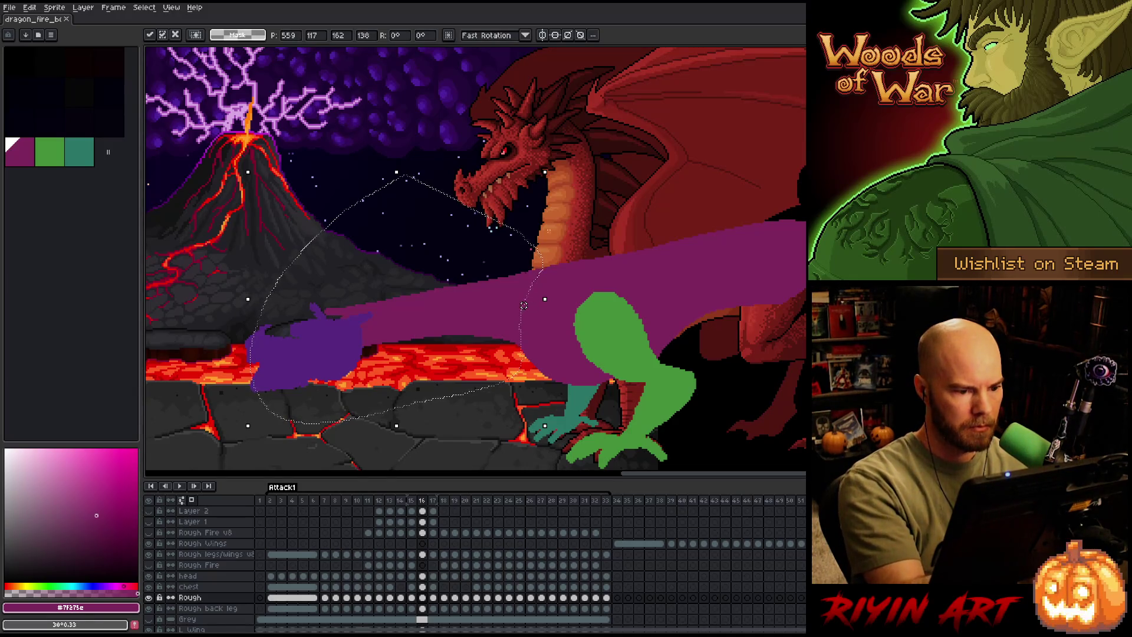
key(Return)
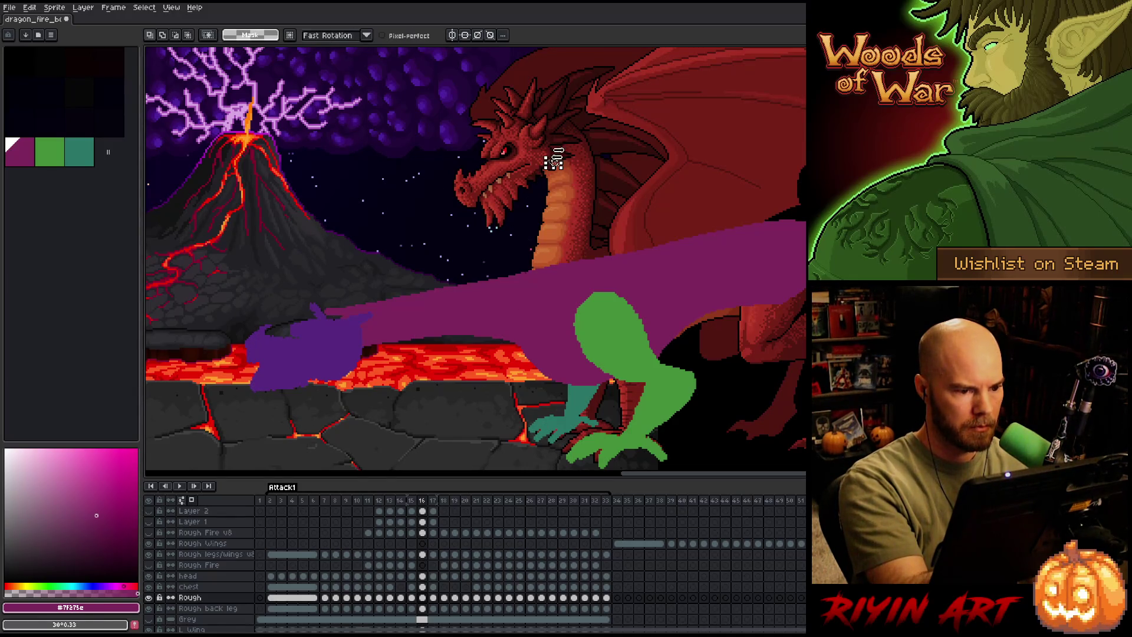
Squash the neck vertically, tilt it, and rotate it about 5 degrees around the shoulder.
click(448, 311)
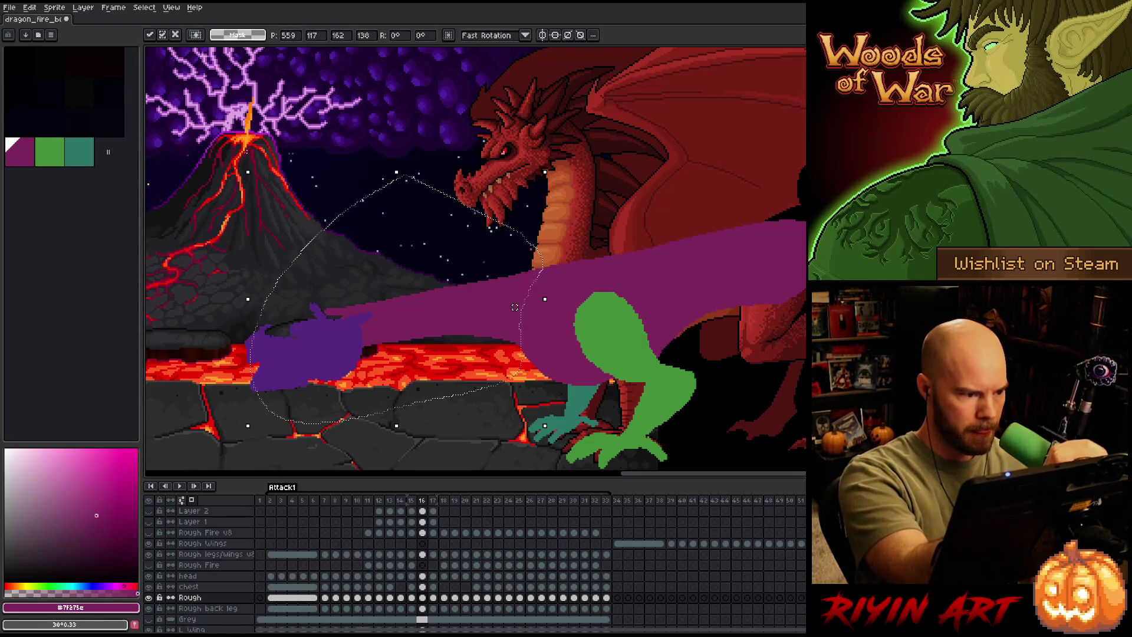
drag(240, 166, 240, 210)
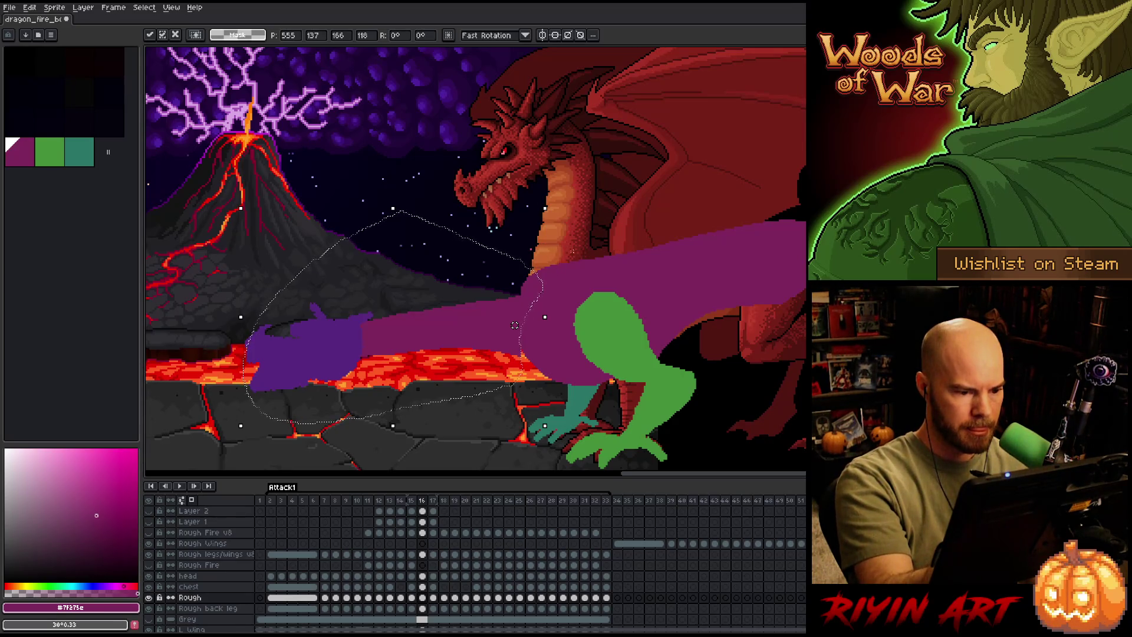
drag(514, 325, 397, 300)
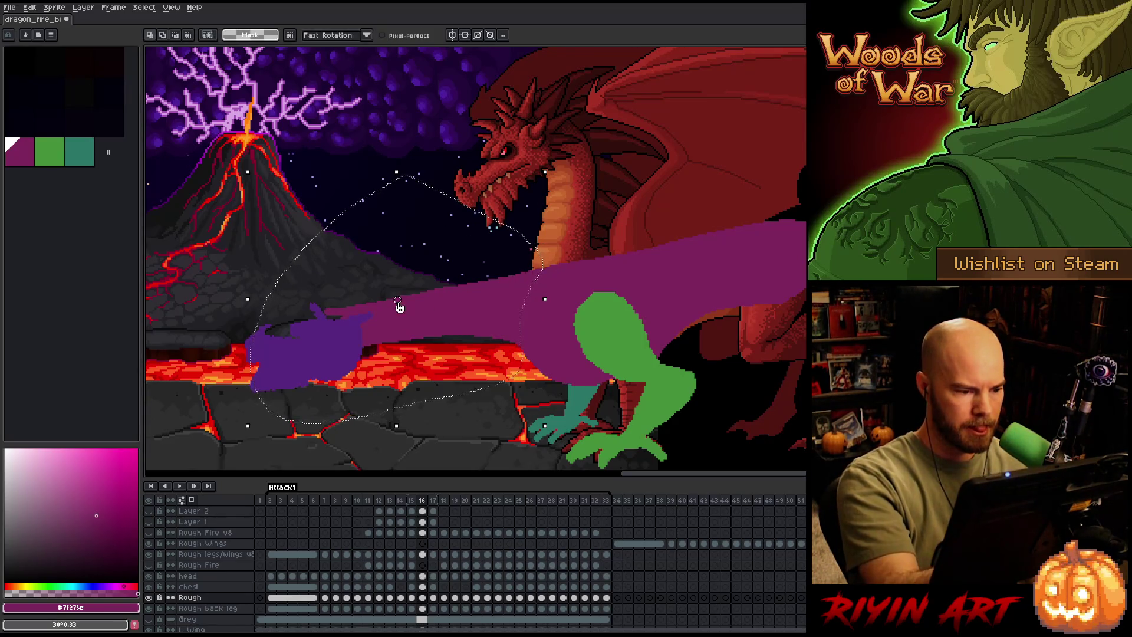
click(519, 283)
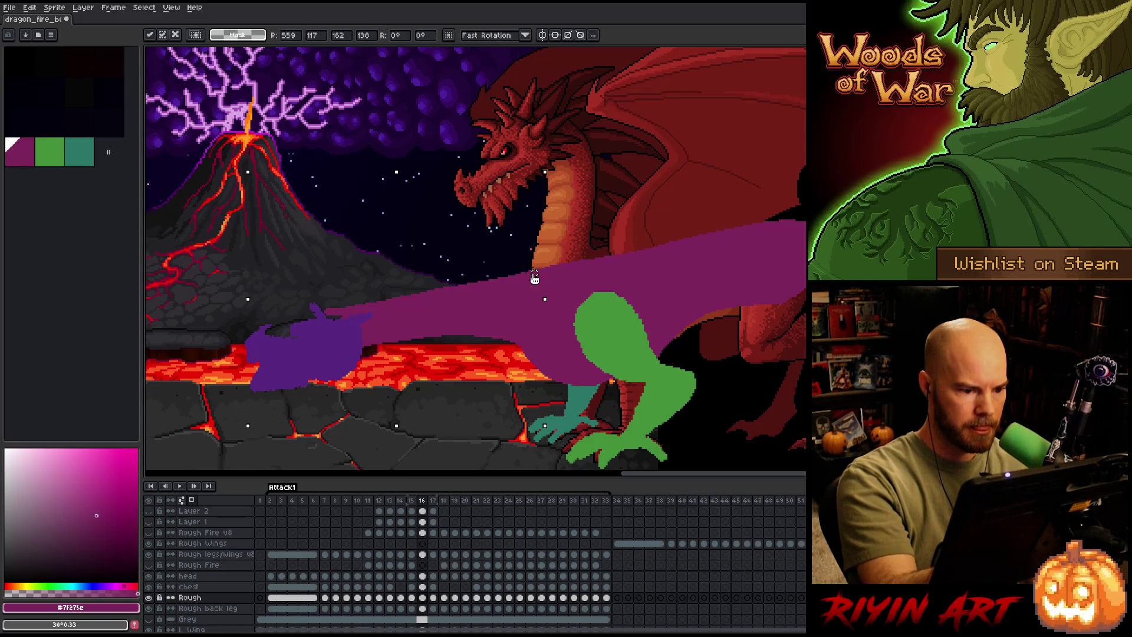
drag(534, 273, 534, 273)
drag(553, 164, 553, 171)
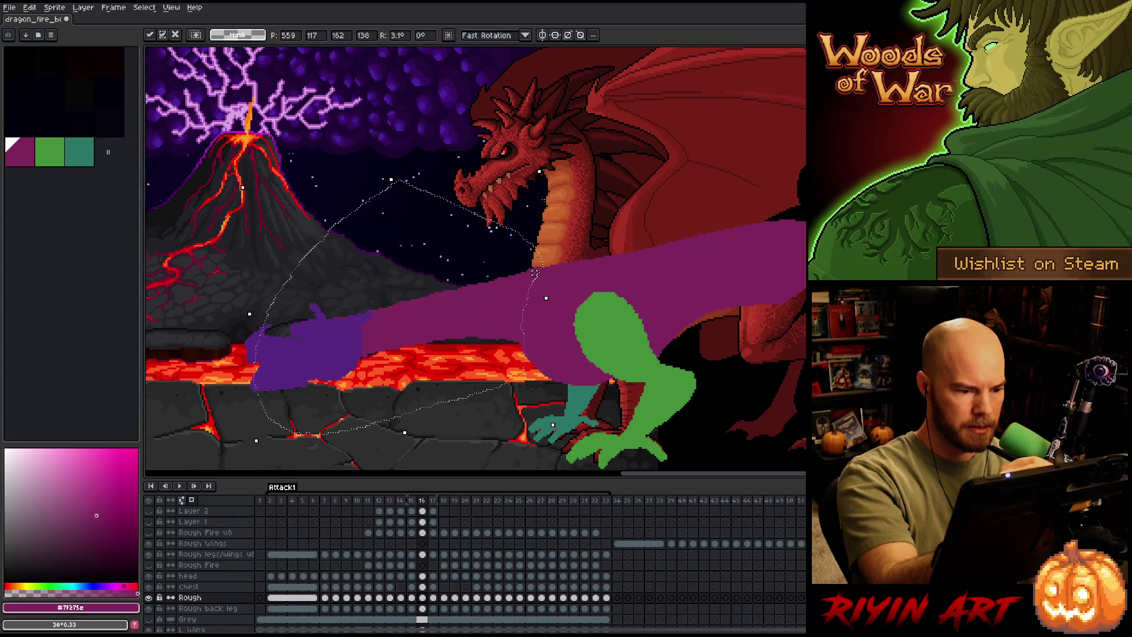
drag(522, 318, 531, 266)
On frame 18, lasso the purple neck, resize and move it down, nudge it up, then deselect.
key(Left)
key(Right)
key(Right)
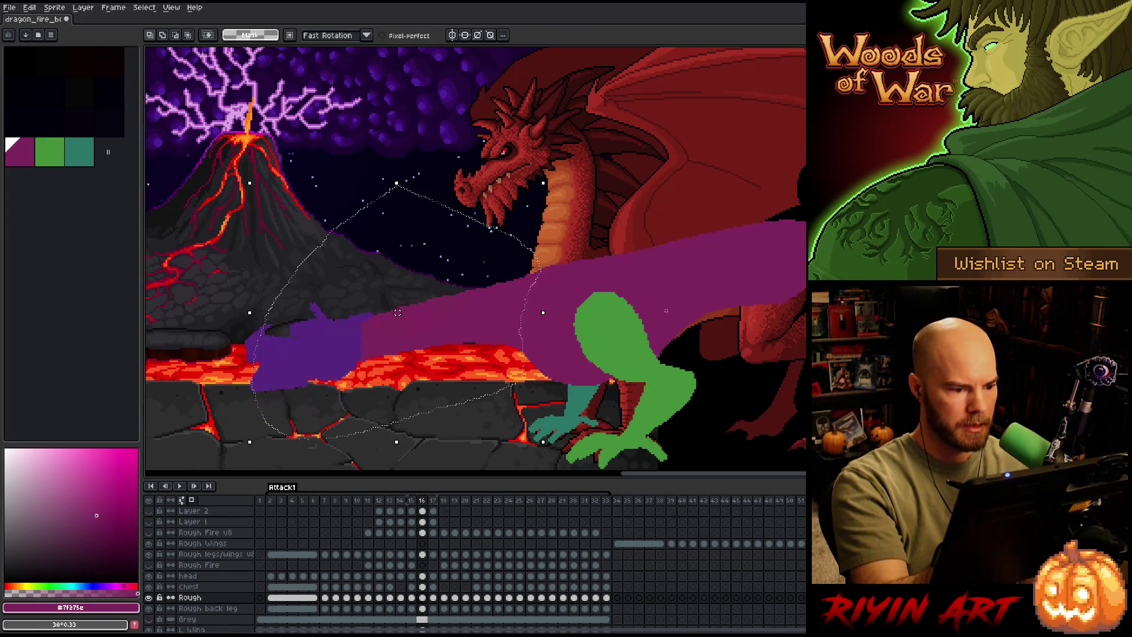
key(Right)
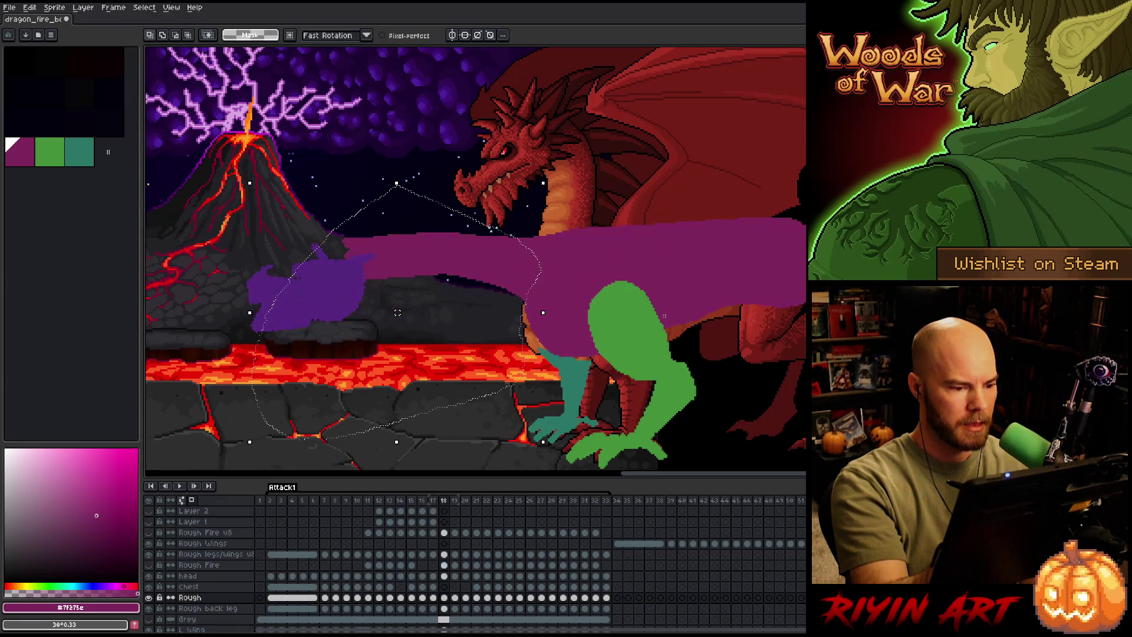
mouse_move(576, 209)
mouse_down()
mouse_move(527, 307)
mouse_move(369, 325)
mouse_up()
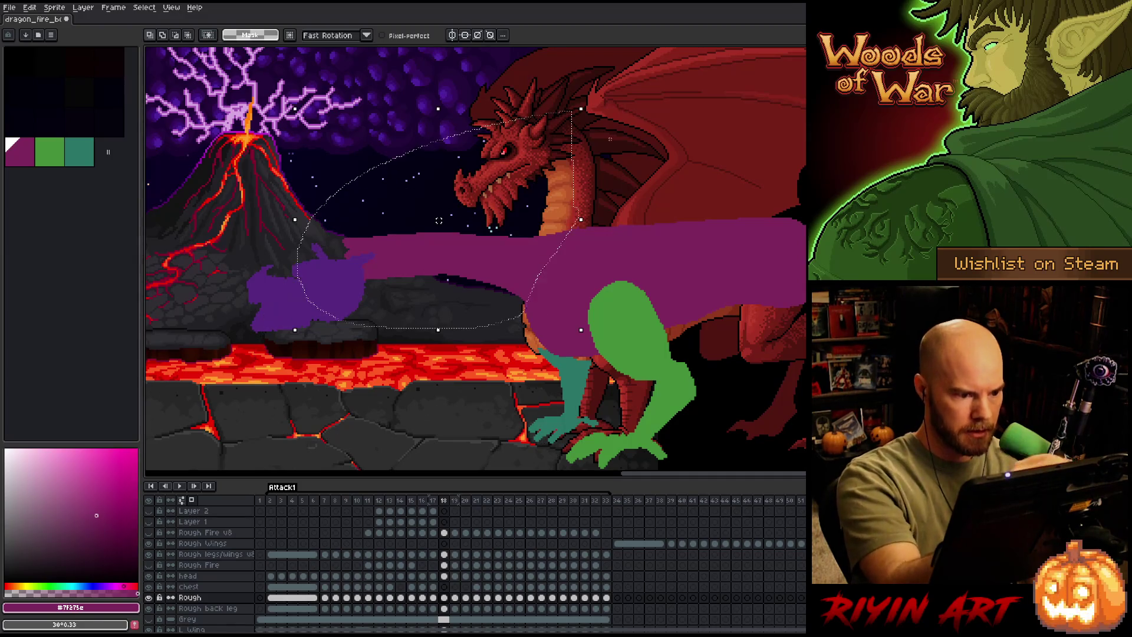
drag(544, 183, 586, 95)
drag(519, 266, 520, 284)
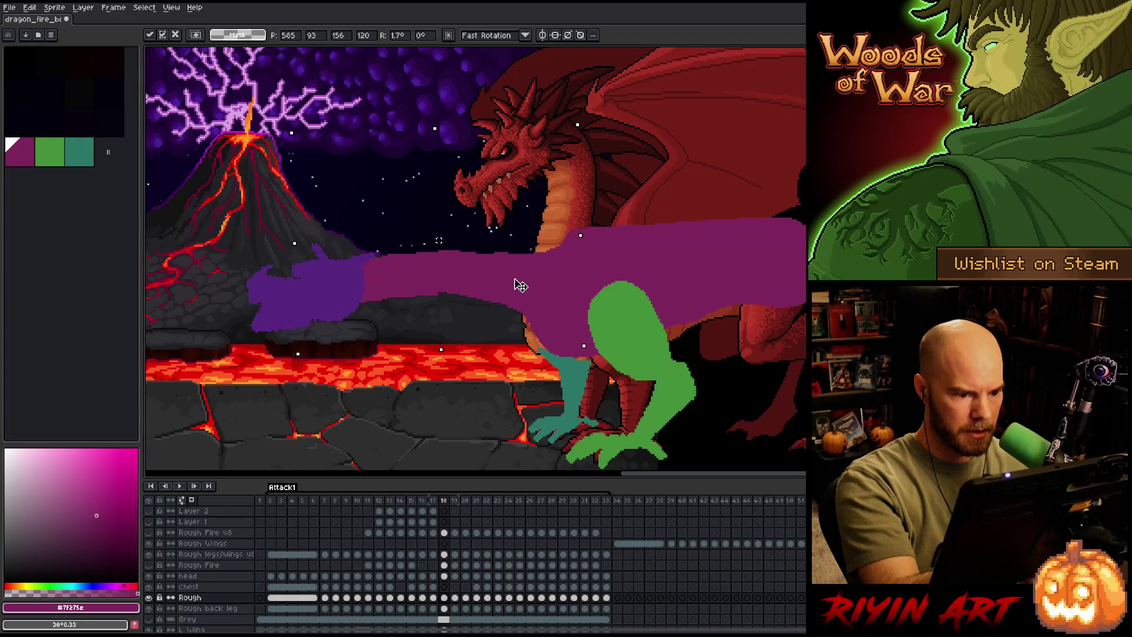
mouse_move(568, 126)
mouse_down()
mouse_move(331, 219)
mouse_move(353, 342)
mouse_move(525, 330)
mouse_move(575, 236)
mouse_up()
key(Up)
key(Up)
key(Up)
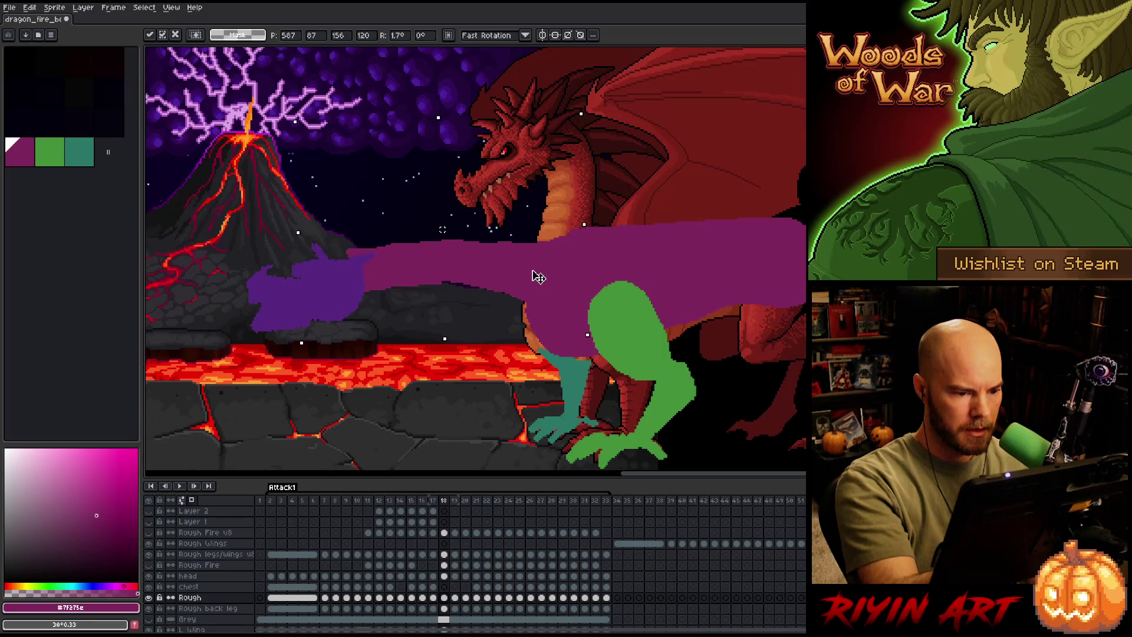
key(ctrl+shift+d)
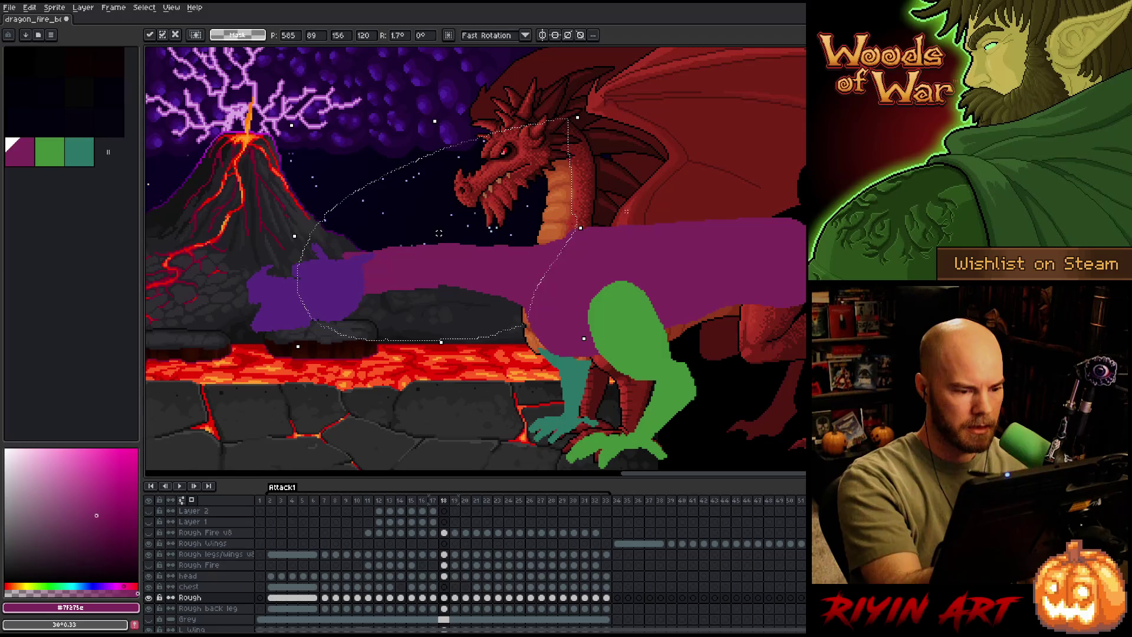
key(ctrl+d)
Tidy the frame 18 neck: fill purple along its lower edge and erase its top edge.
key(period)
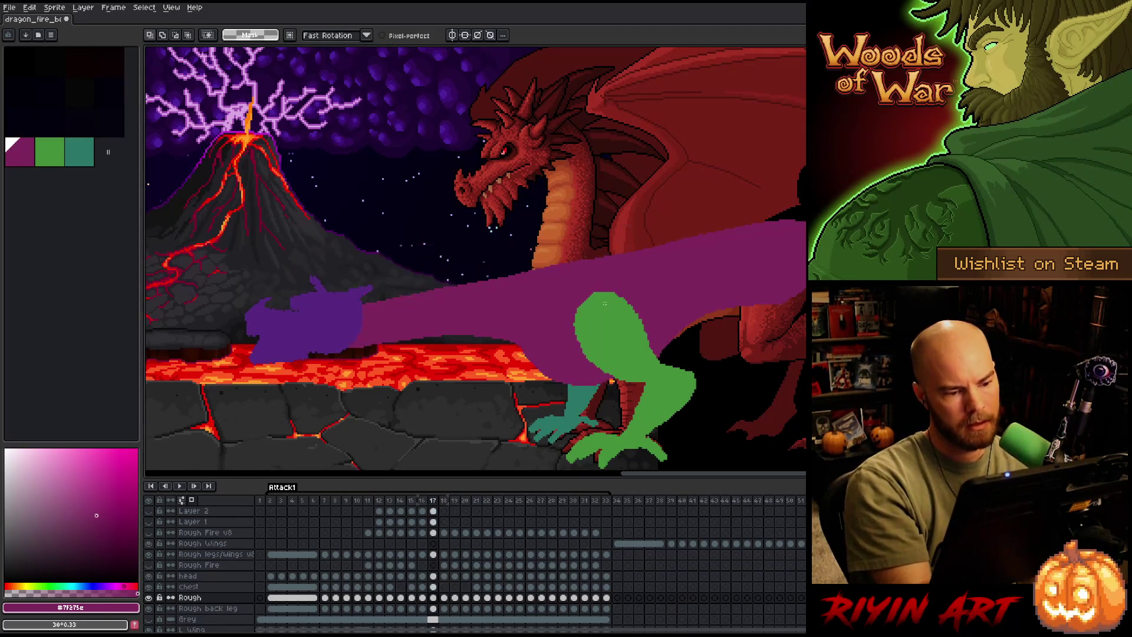
key(comma)
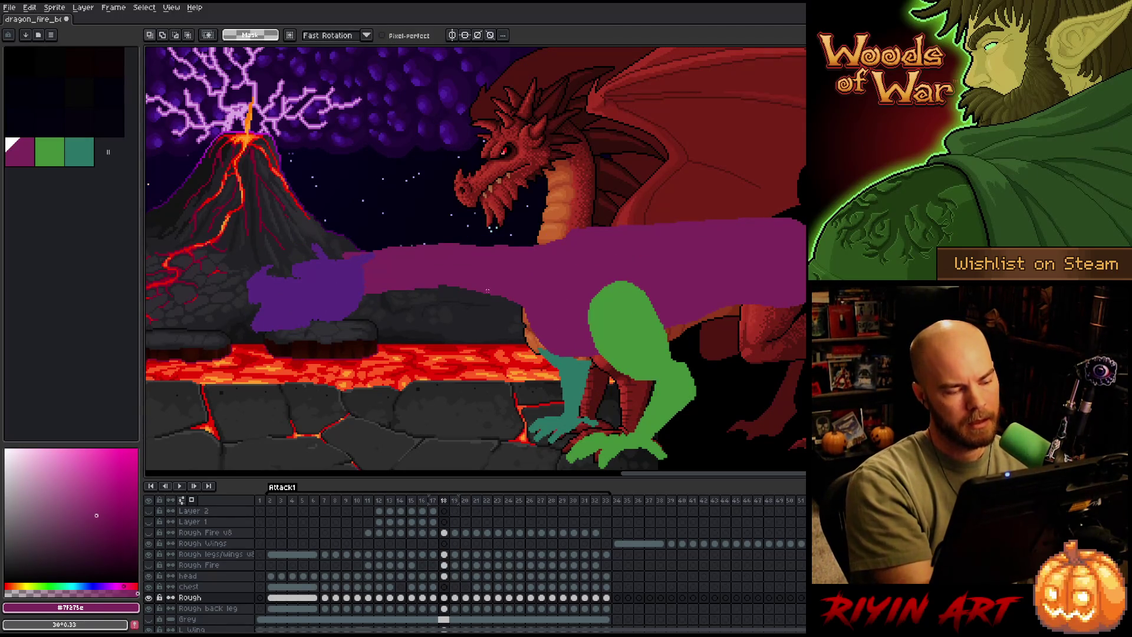
key(b)
drag(366, 296, 456, 290)
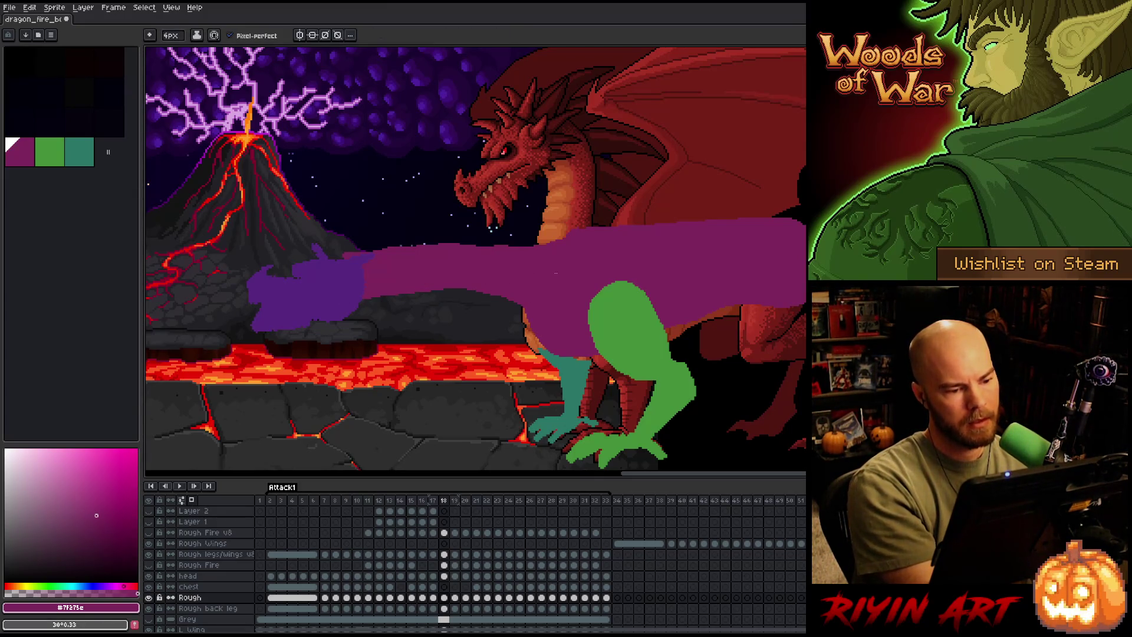
key(e)
drag(421, 242, 344, 258)
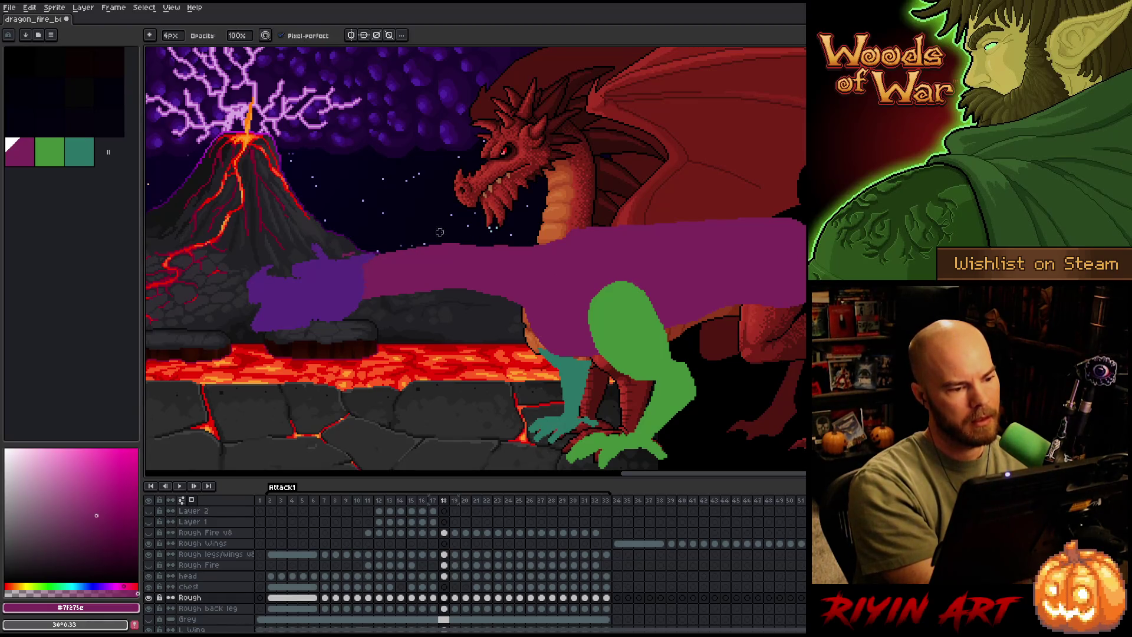
key(b)
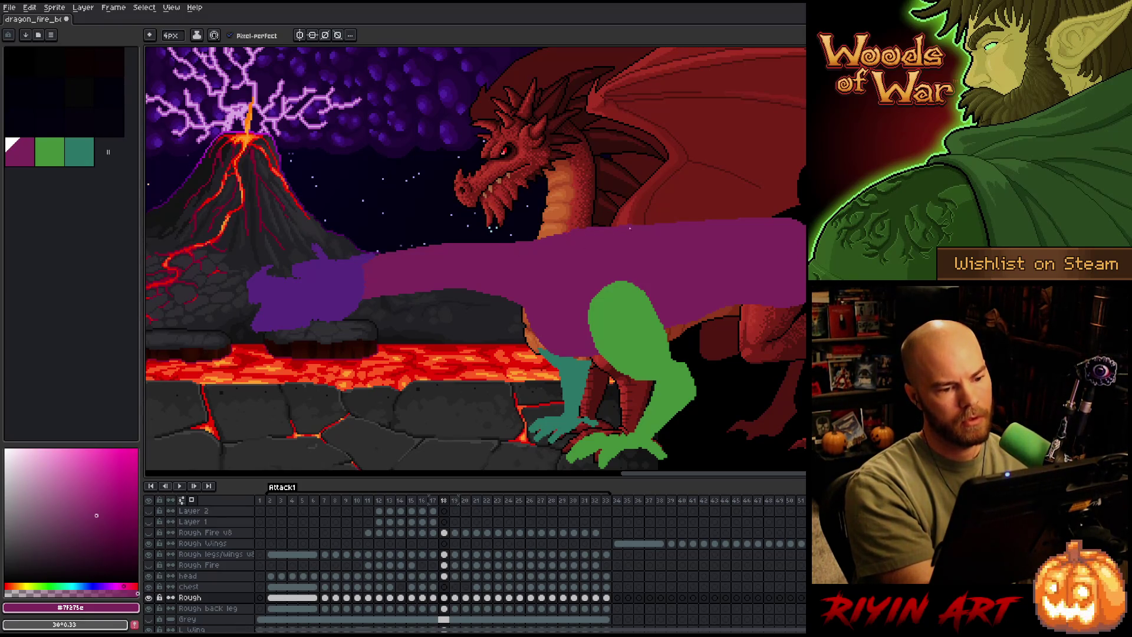
On frame 17, paint a thin purple strip along the neck's upper edge.
key(period)
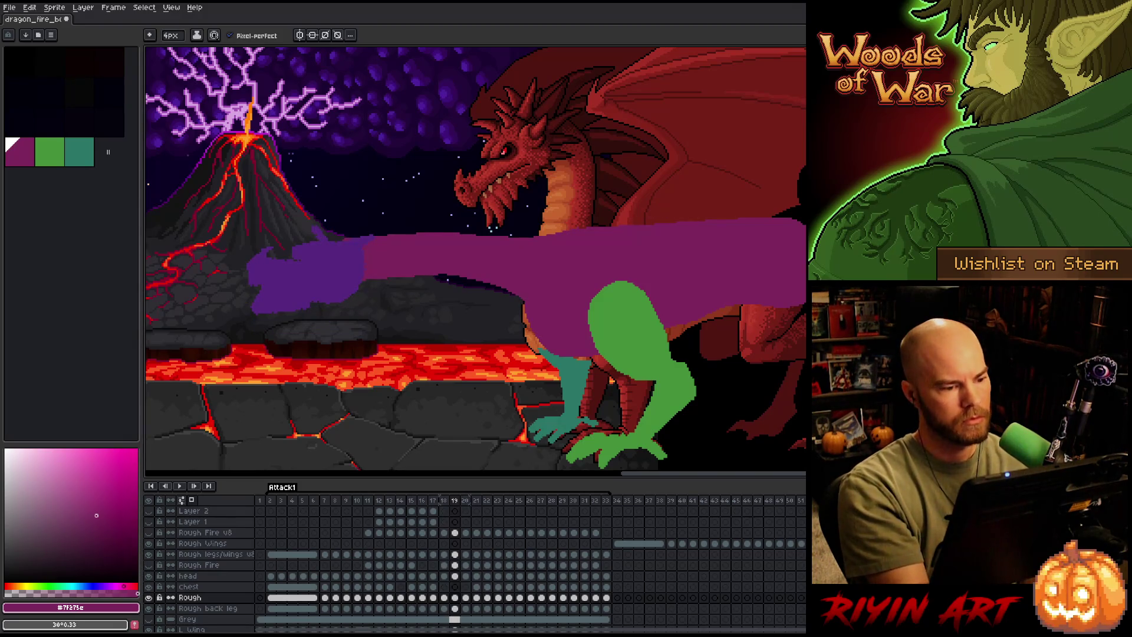
key(comma)
key(comma)
key(comma)
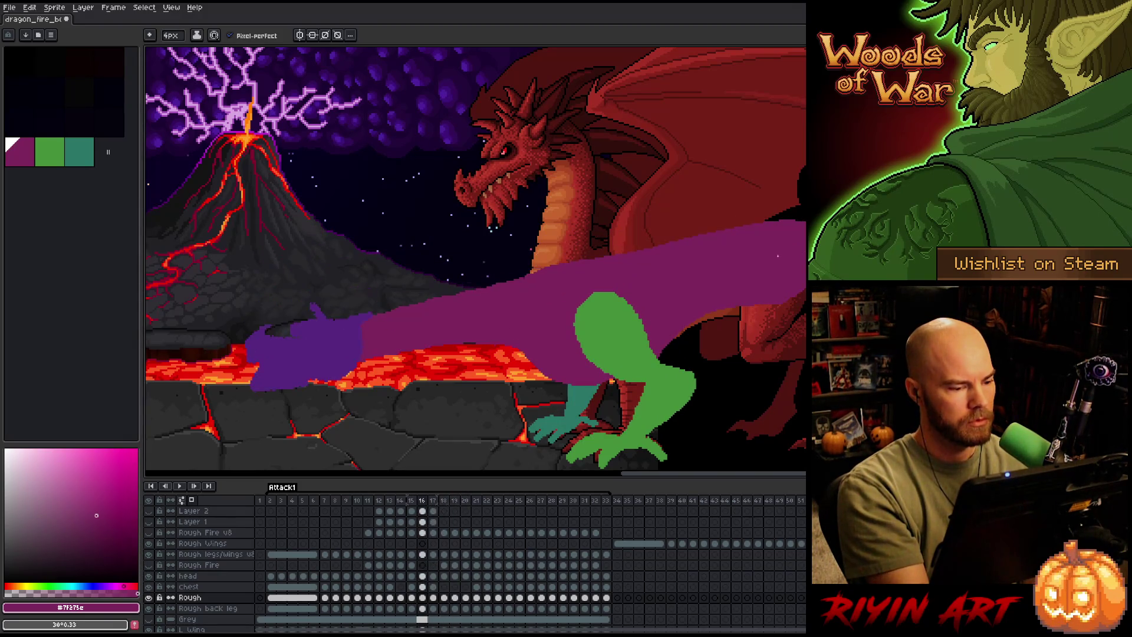
key(period)
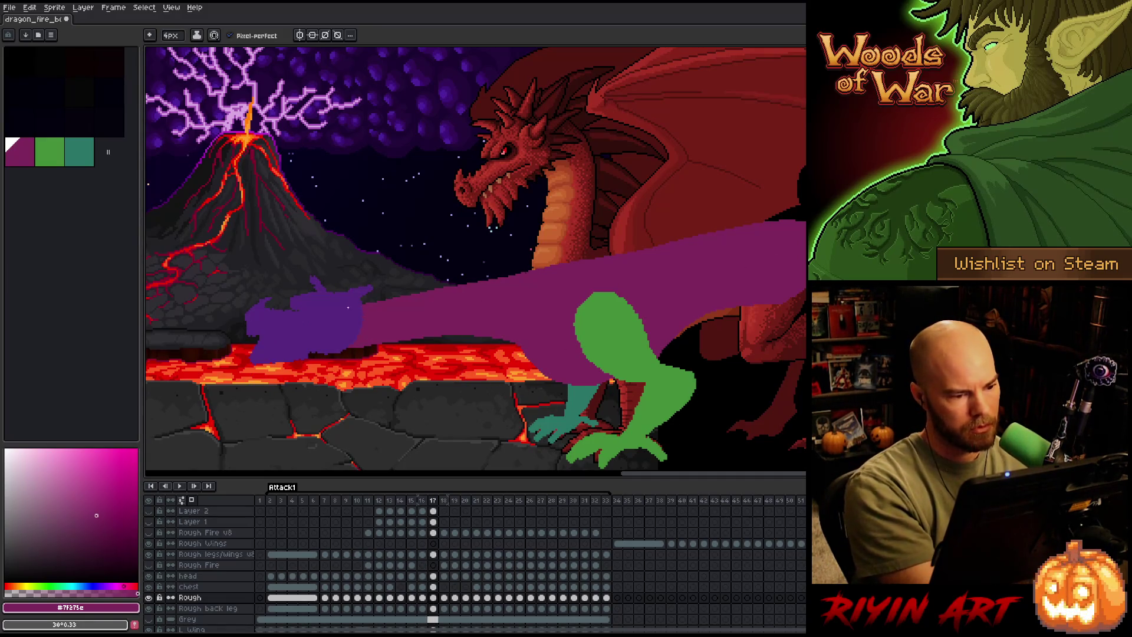
drag(372, 296, 444, 287)
key(b)
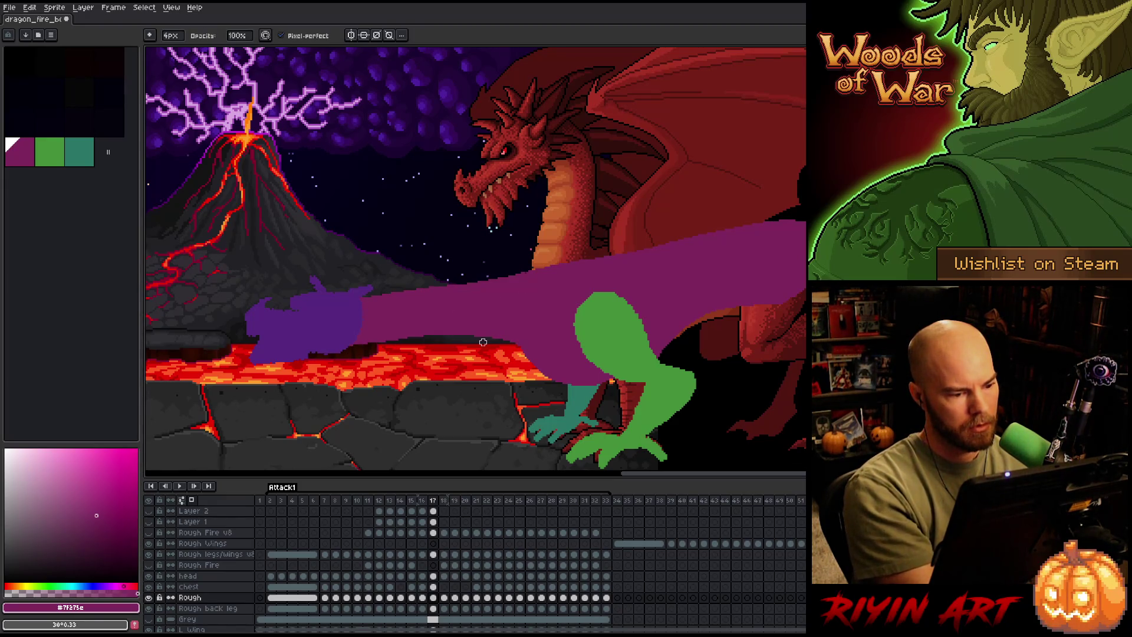
Compare frames 16 and 17, then lasso the purple arm and commit the change.
key(comma)
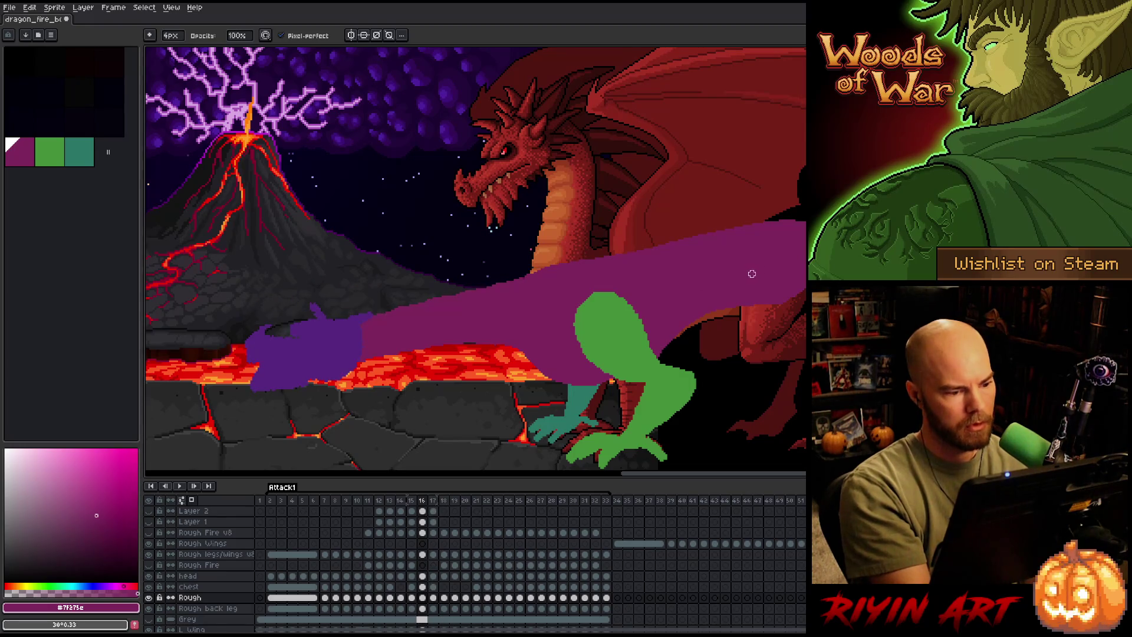
key(period)
key(comma)
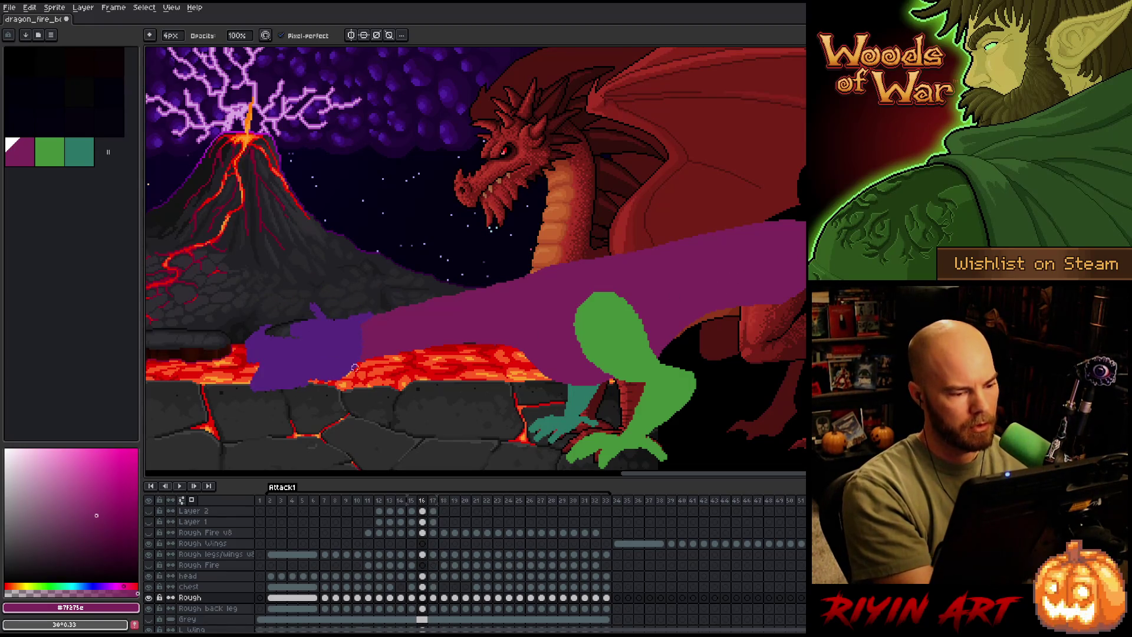
key(e)
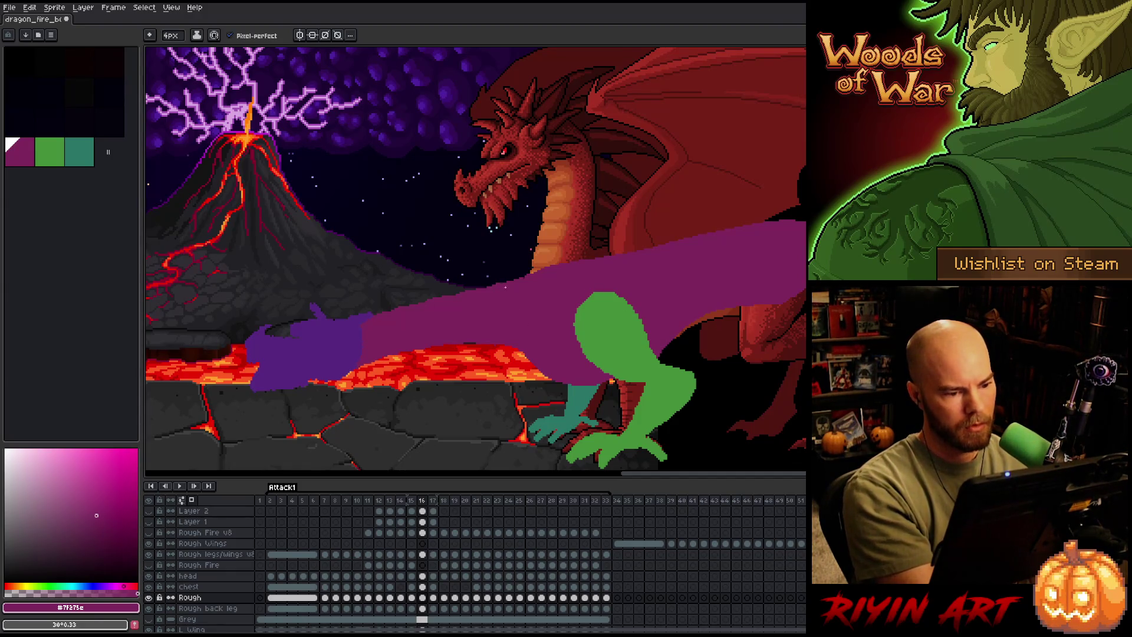
key(comma)
key(period)
key(period)
key(comma)
key(period)
key(m)
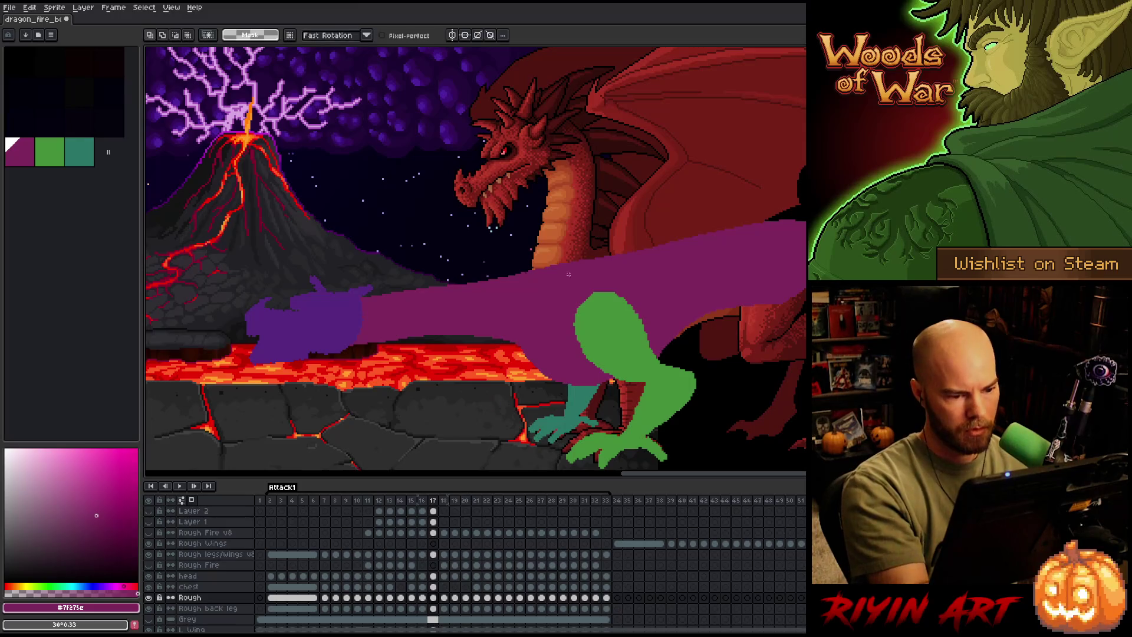
mouse_move(531, 307)
mouse_down()
mouse_move(354, 416)
mouse_move(584, 242)
mouse_up()
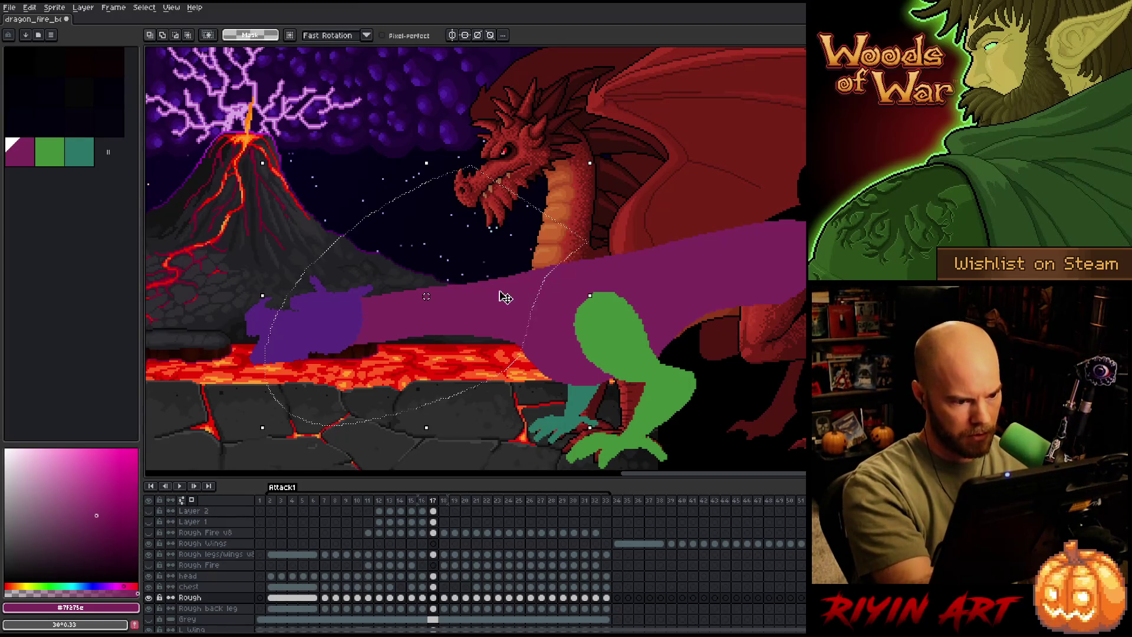
key(ctrl+d)
key(b)
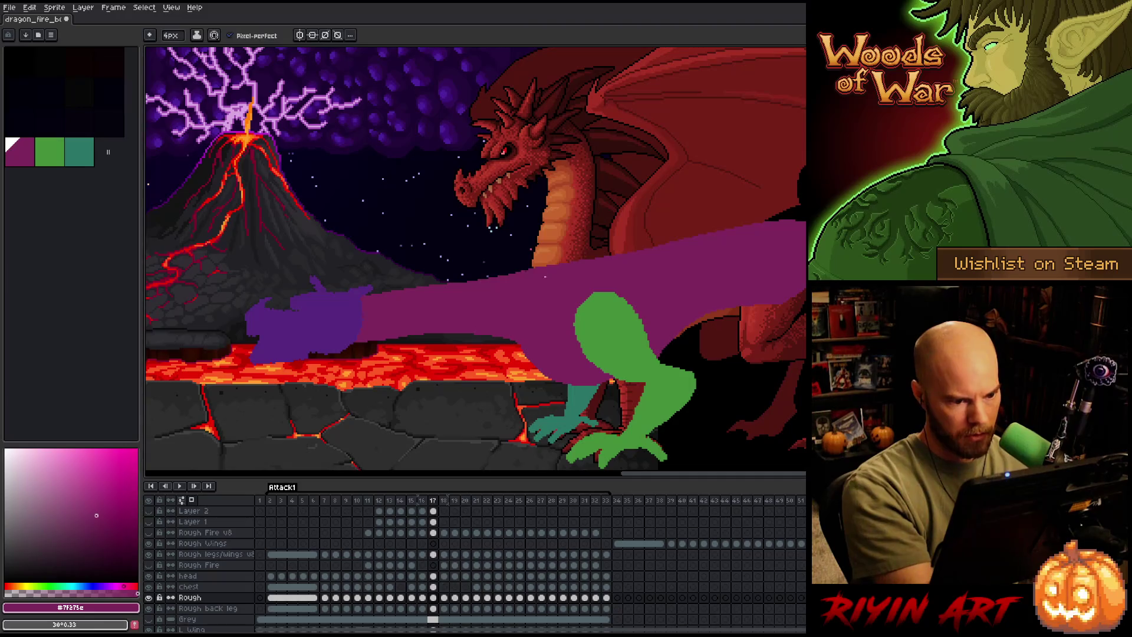
Flip between neighbouring frames, undo a stray repaint of the arm's lower edge, and begin selecting the neck.
key(Left)
key(Right)
key(Right)
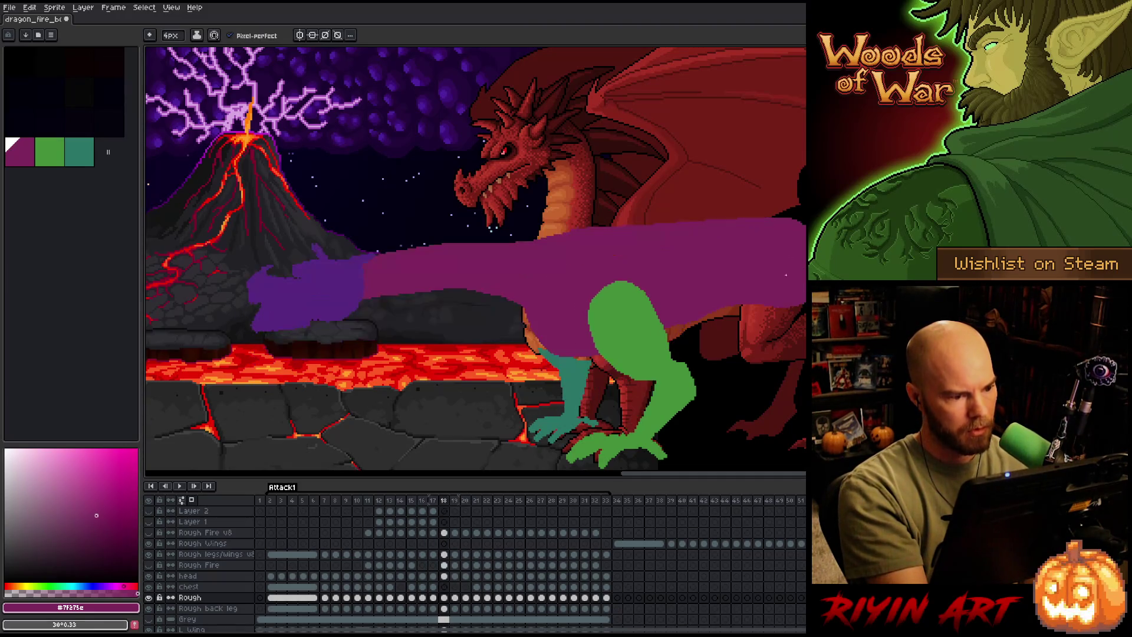
key(Left)
key(Right)
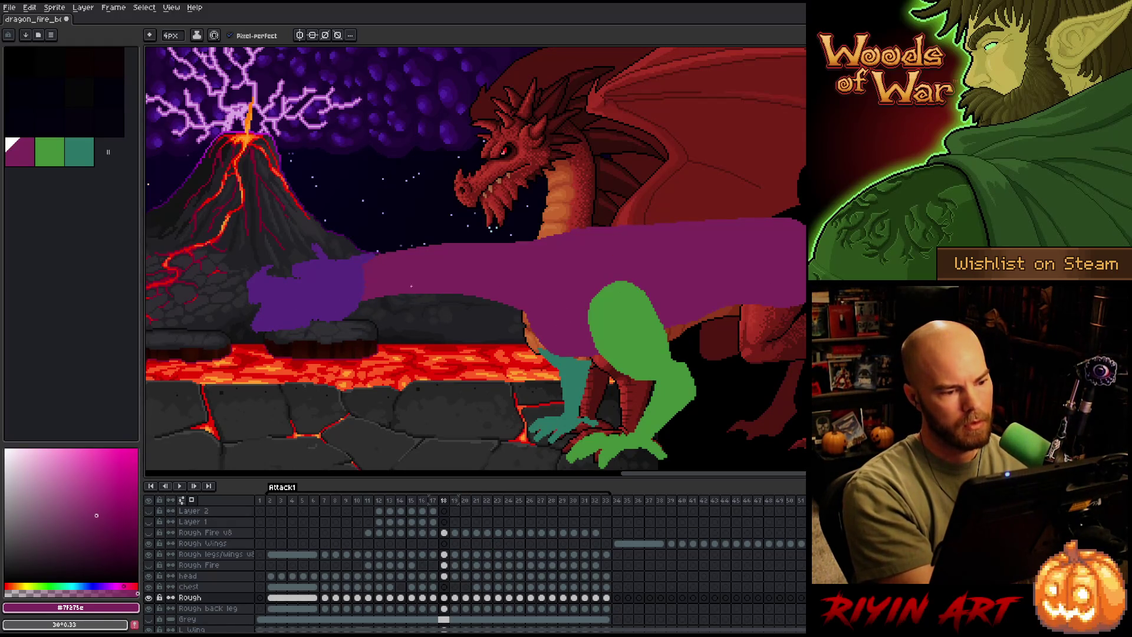
drag(360, 298, 445, 292)
key(ctrl+z)
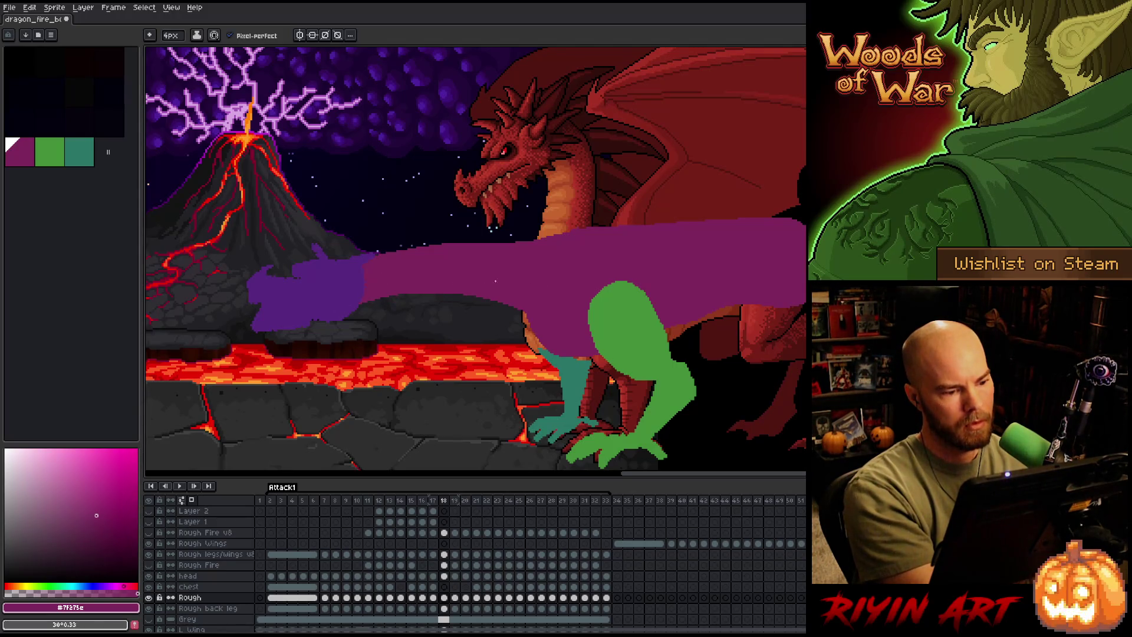
key(q)
mouse_move(549, 211)
mouse_down()
mouse_move(565, 224)
mouse_move(522, 321)
mouse_move(412, 327)
mouse_move(531, 203)
mouse_move(548, 211)
mouse_up()
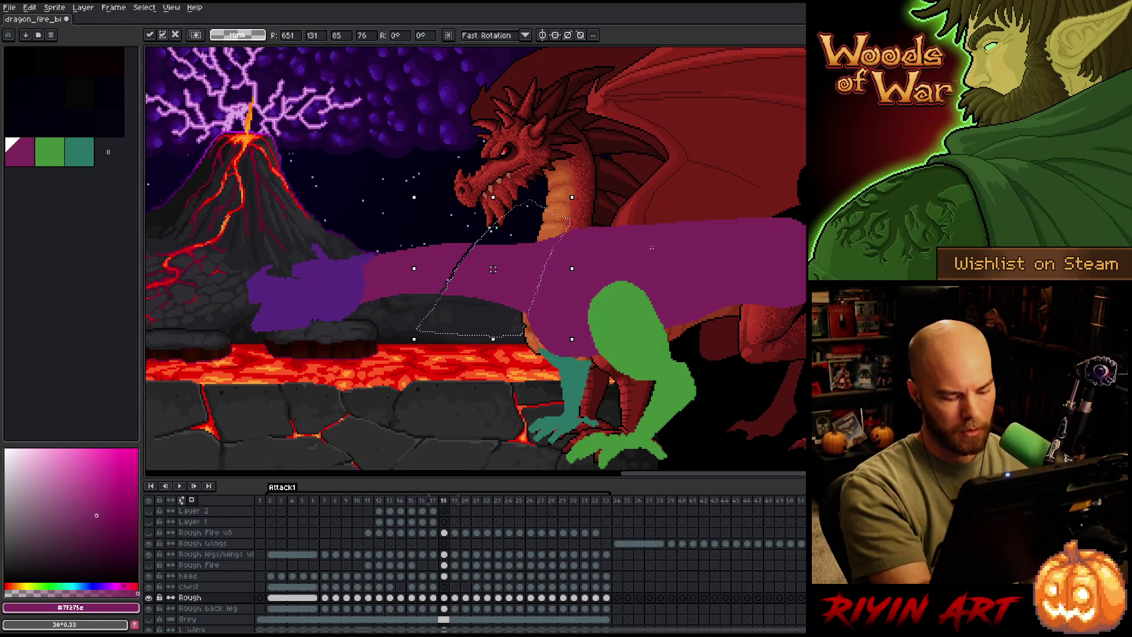
Compare the frame 18 neck with the previous frame while switching among pencil, eraser and lasso.
key(comma)
key(period)
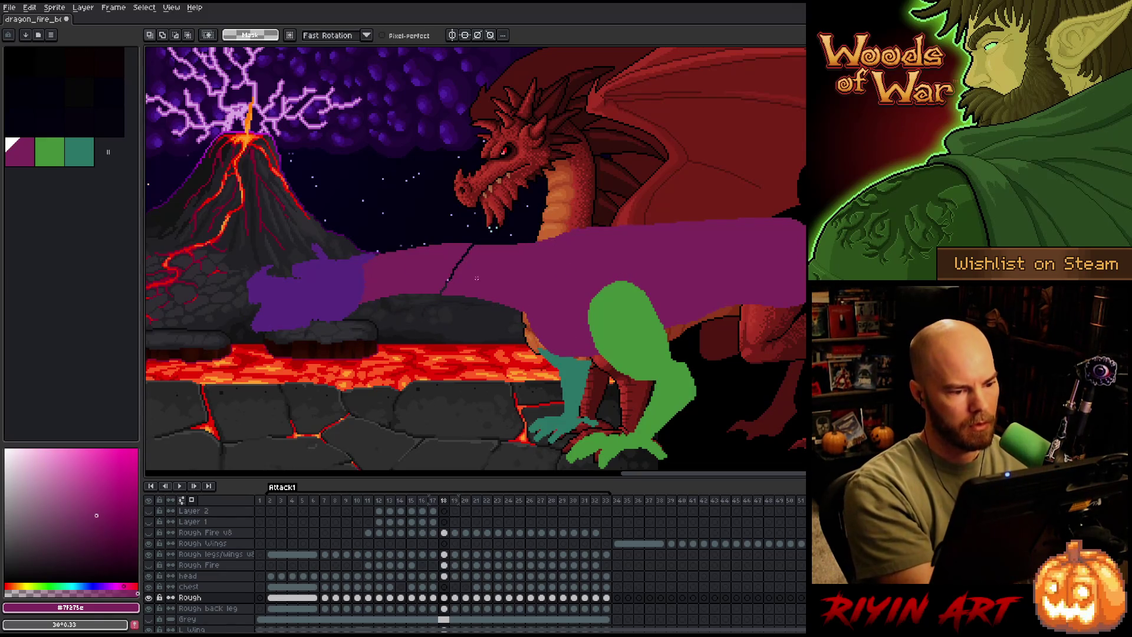
key(b)
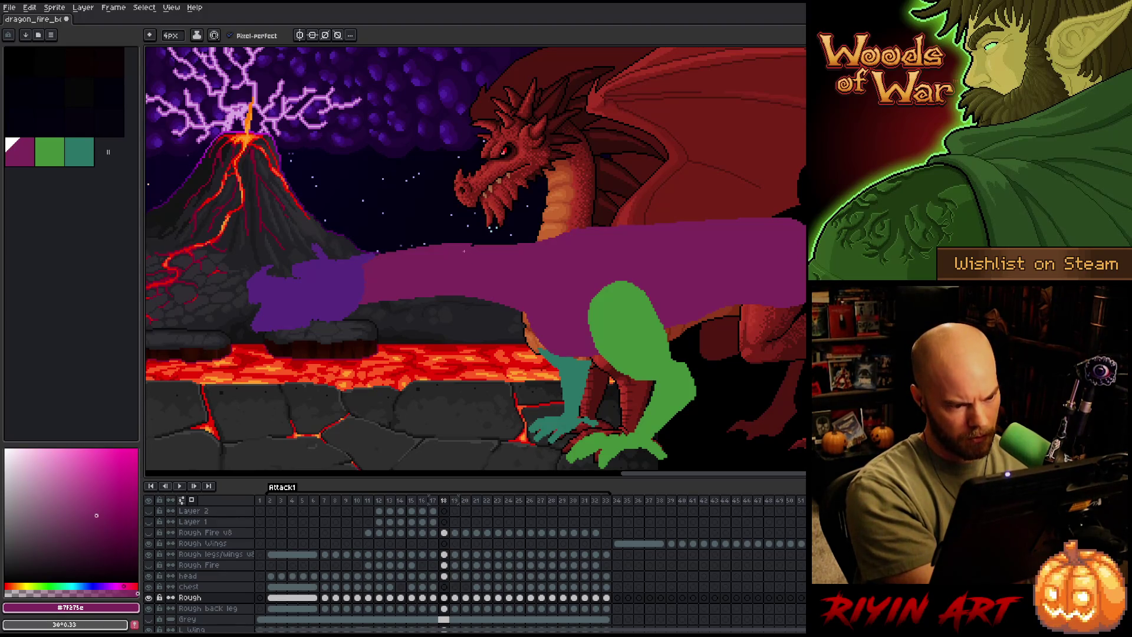
key(e)
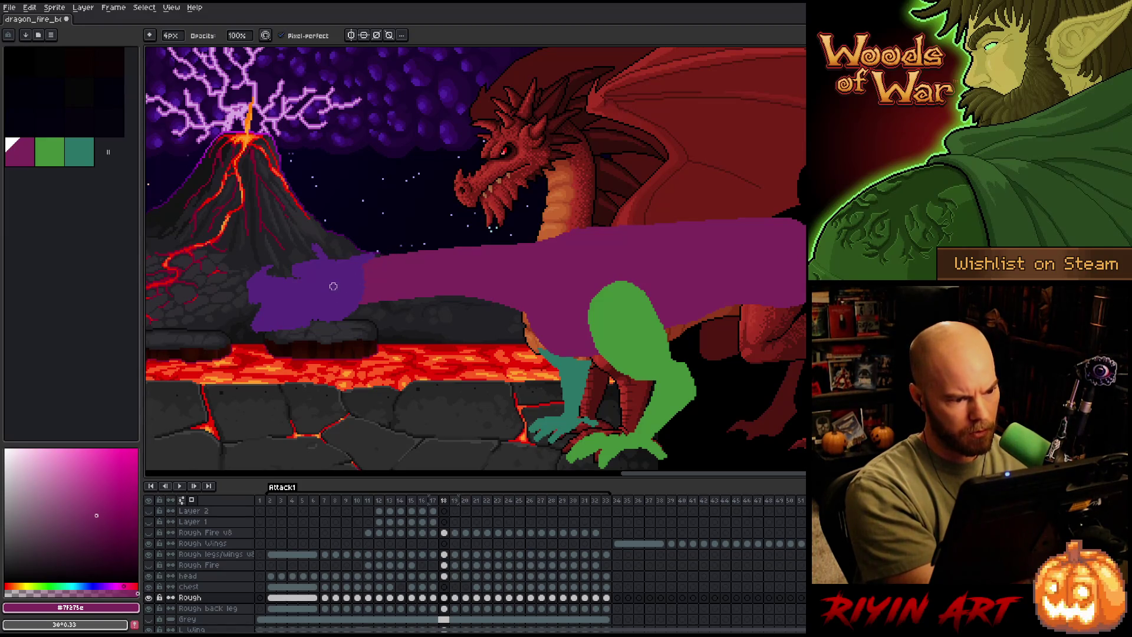
key(m)
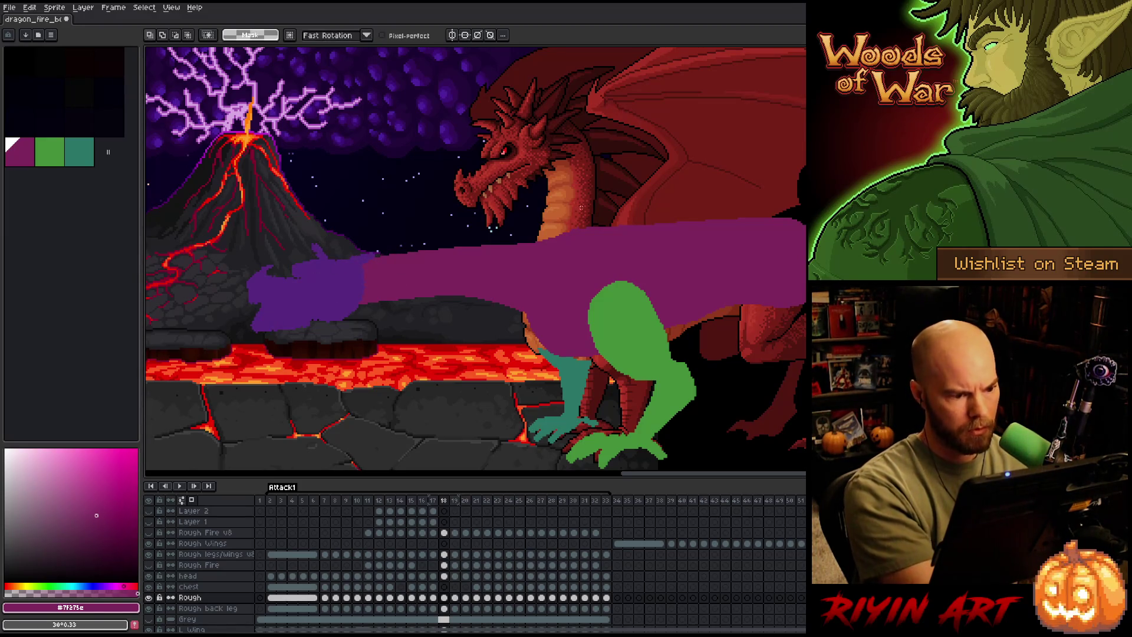
key(e)
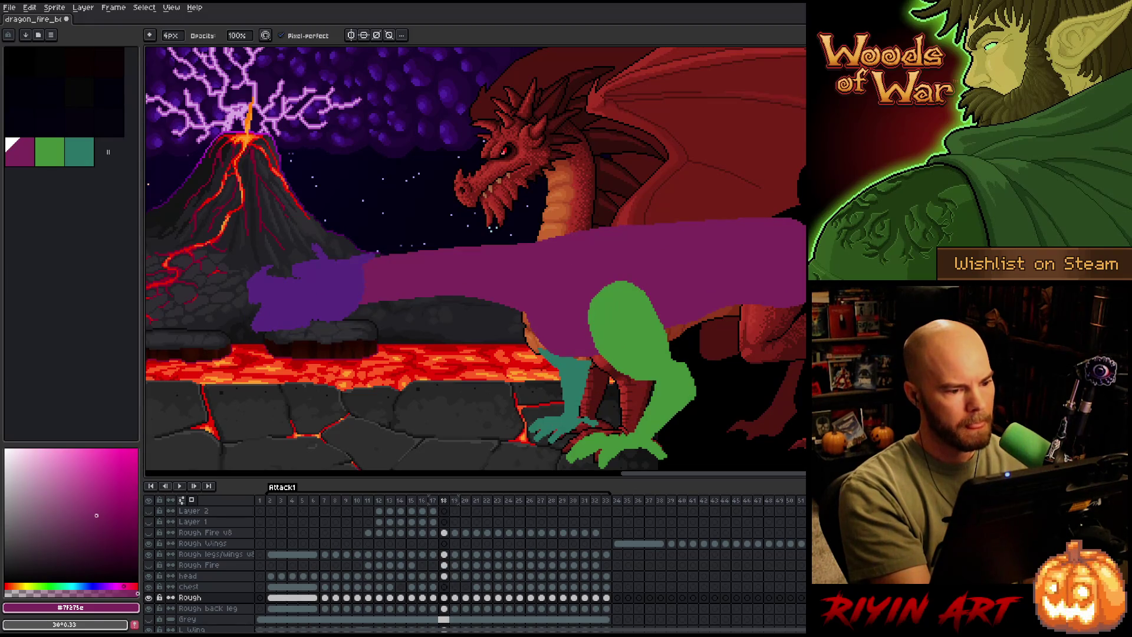
On frame 19, lasso the purple arm and nudge it slightly down.
key(period)
key(q)
mouse_move(593, 215)
mouse_down()
mouse_move(545, 277)
mouse_move(389, 349)
mouse_move(593, 219)
mouse_up()
drag(551, 273, 552, 275)
key(Return)
key(b)
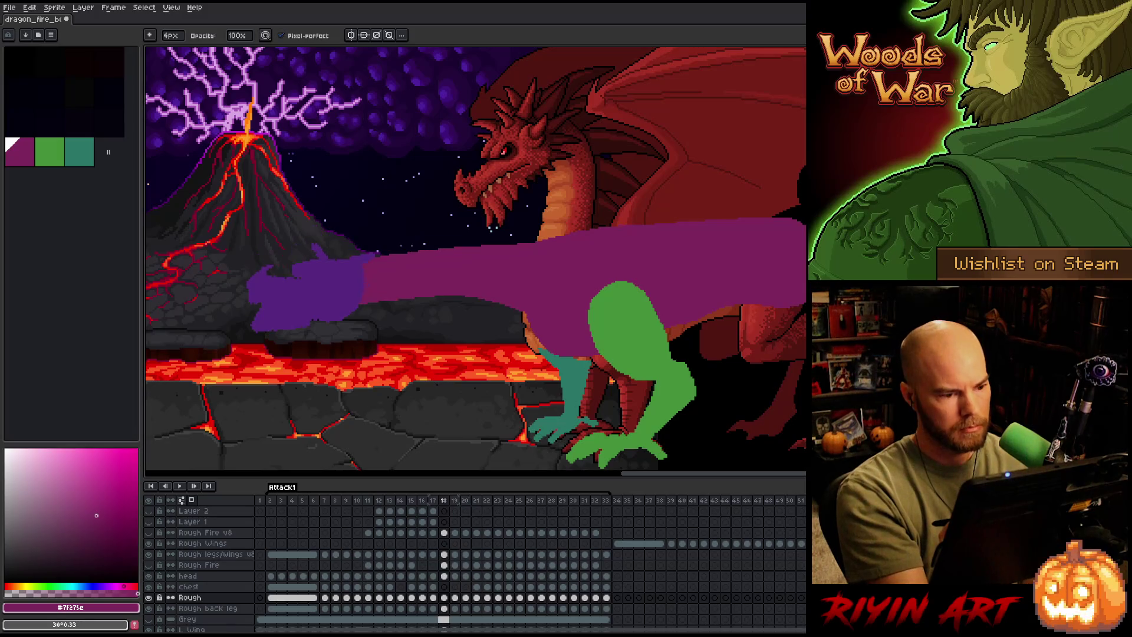
Flip between frames 18, 19 and 20 to check the motion.
key(comma)
key(period)
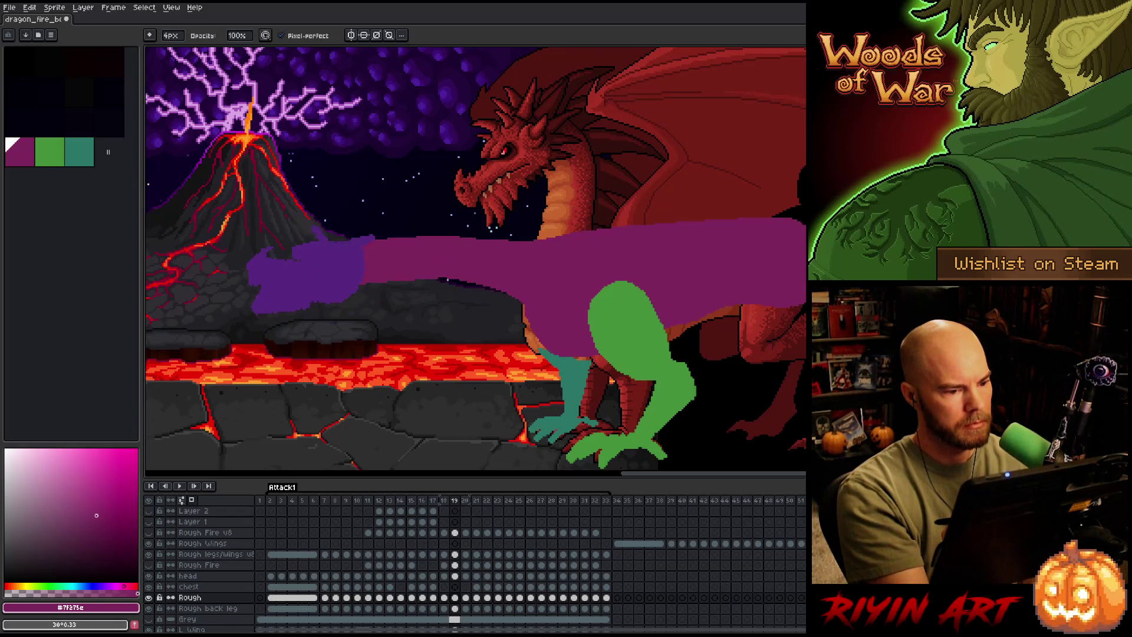
key(period)
key(comma)
key(period)
key(comma)
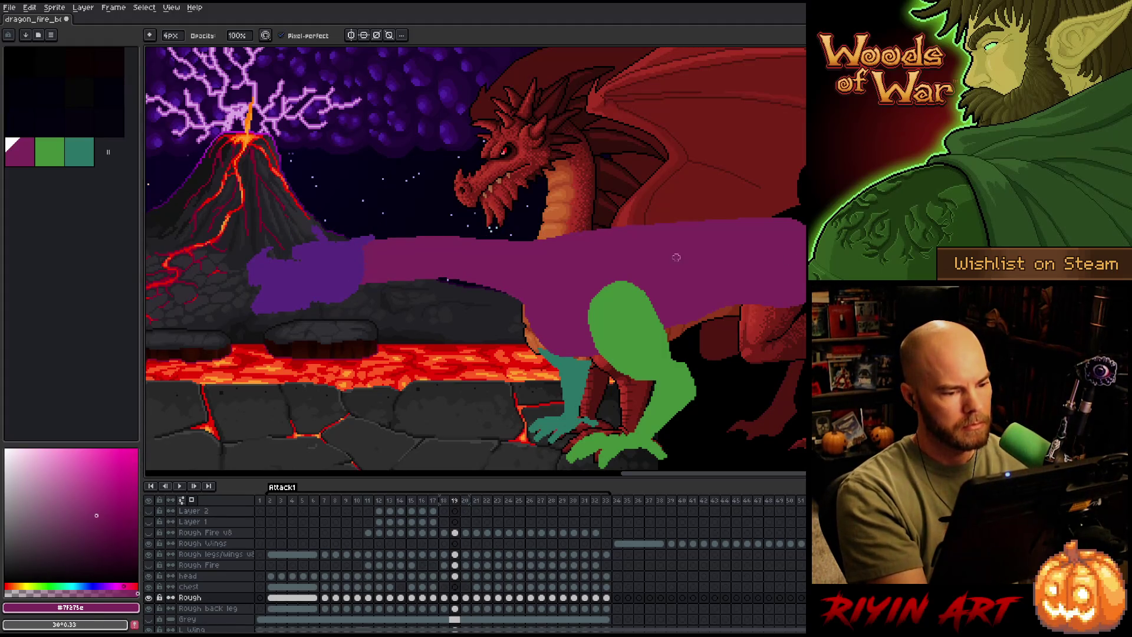
Outline the purple body, shift it up a few pixels, and compare against frame 20.
key(m)
mouse_move(525, 219)
mouse_down()
mouse_move(532, 259)
mouse_move(512, 361)
mouse_up()
mouse_move(571, 206)
mouse_down()
mouse_move(530, 283)
mouse_move(348, 378)
mouse_move(543, 189)
mouse_up()
click(523, 263)
drag(523, 270, 523, 265)
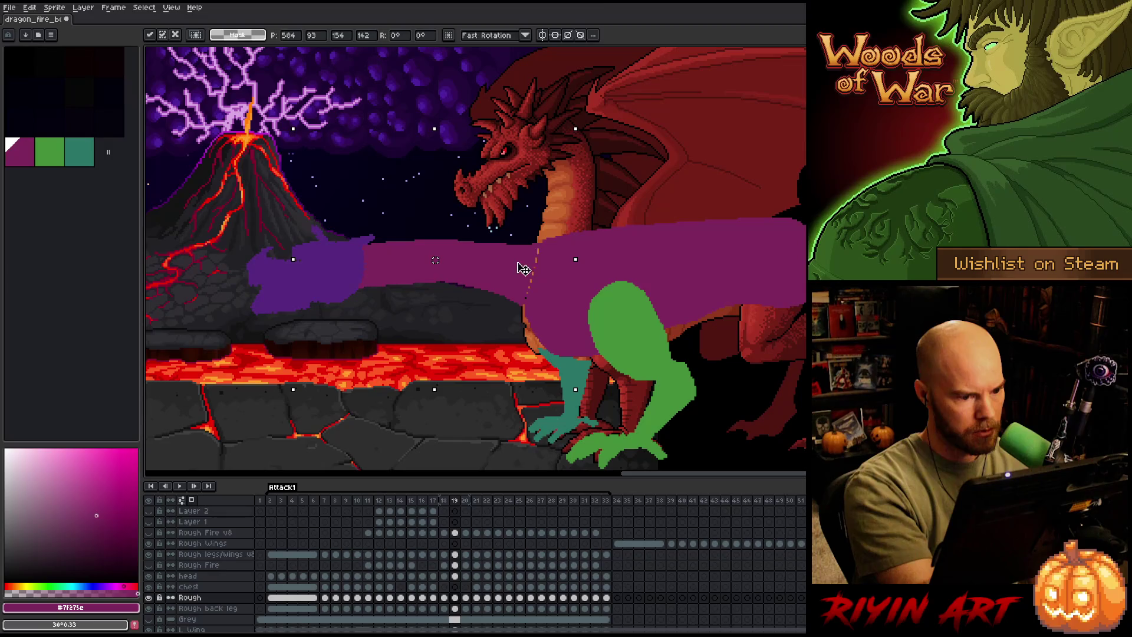
key(b)
key(Right)
key(Left)
key(Right)
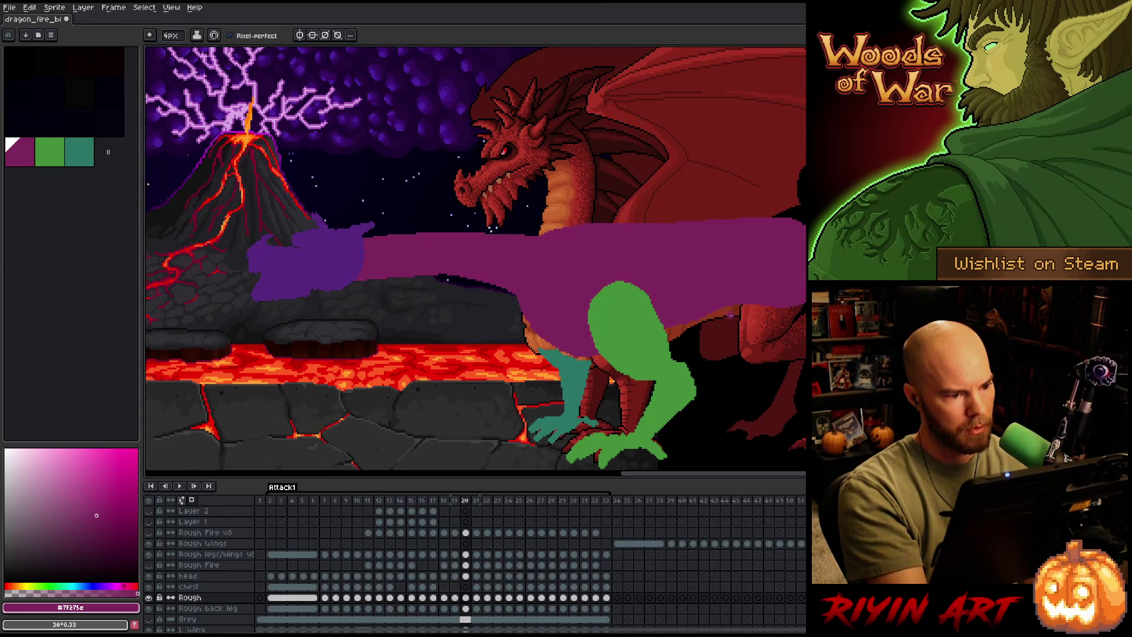
key(Left)
Reselect the purple body on frame 19, nudge it slightly down, then return to frame 18.
key(q)
mouse_move(566, 236)
mouse_down()
mouse_move(511, 330)
mouse_move(336, 212)
mouse_up()
drag(533, 283, 536, 287)
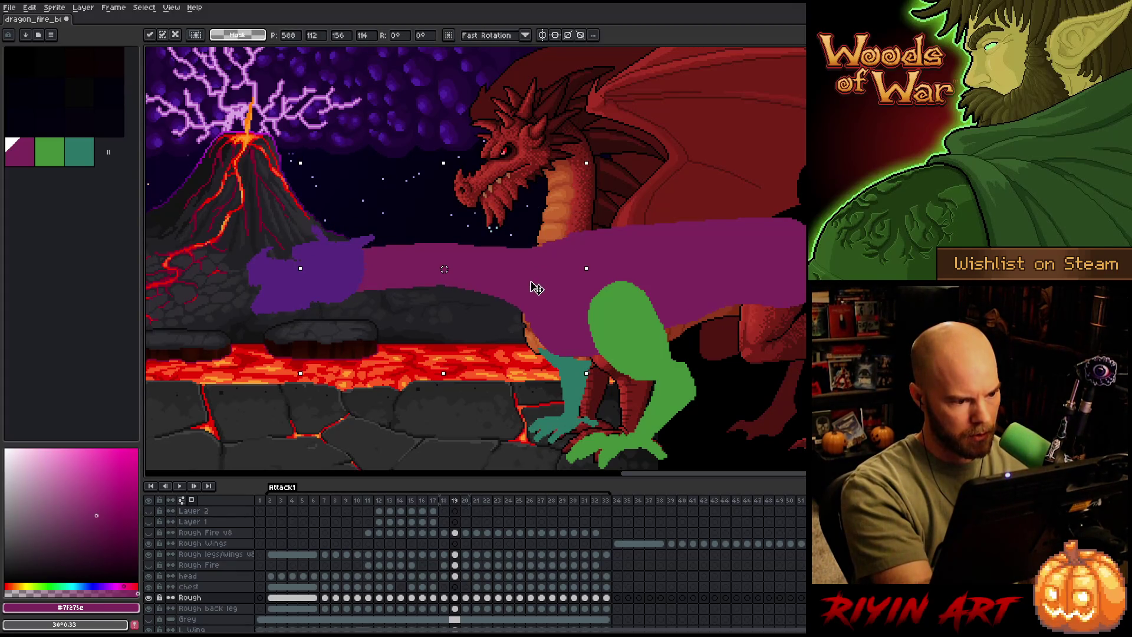
click(637, 285)
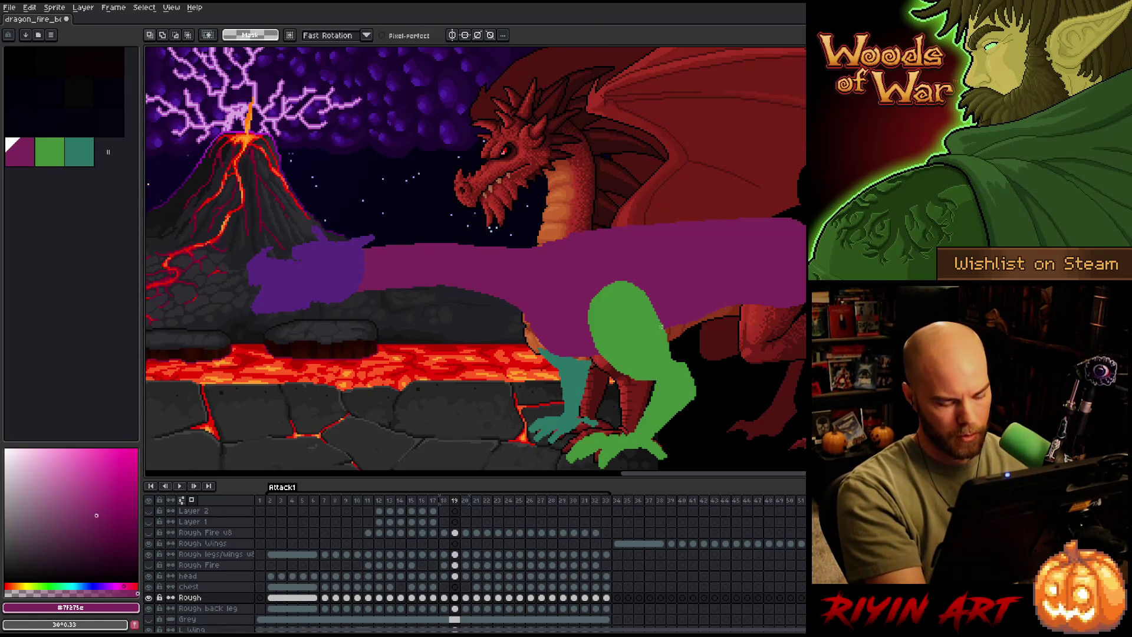
key(b)
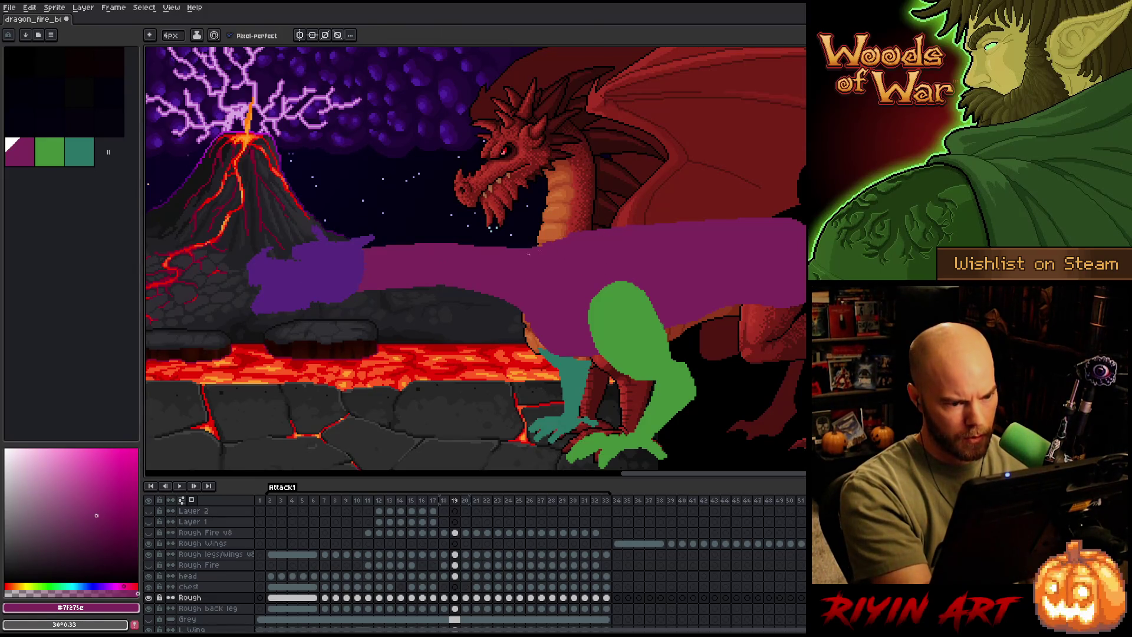
key(comma)
Flip through frames 16–20 to check the purple shape, ending on frame 18.
key(period)
key(comma)
key(e)
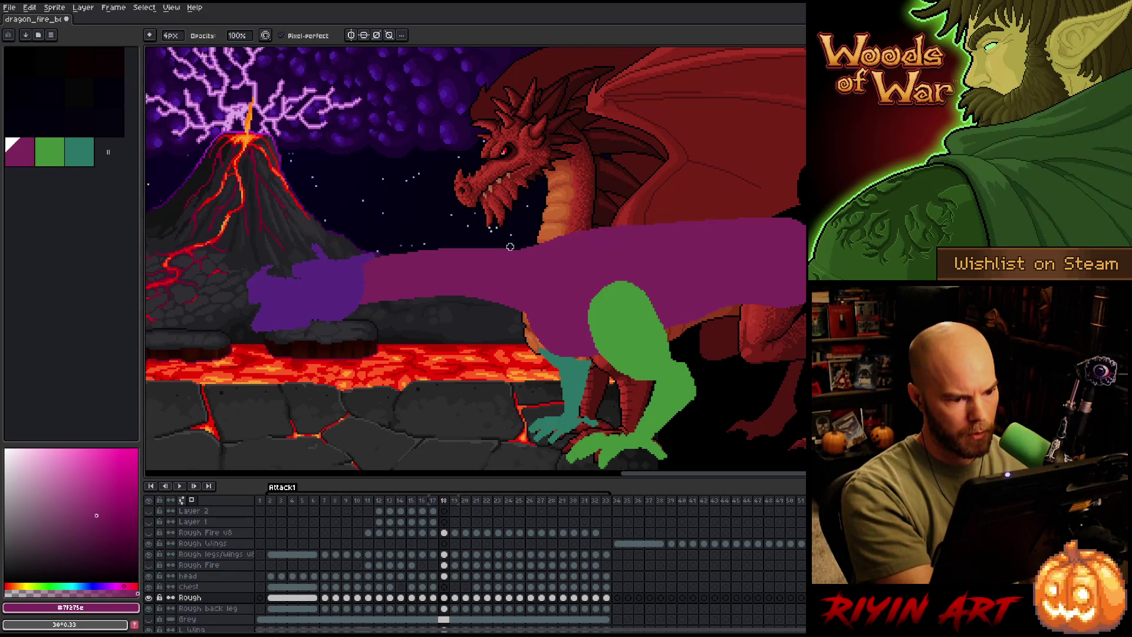
key(period)
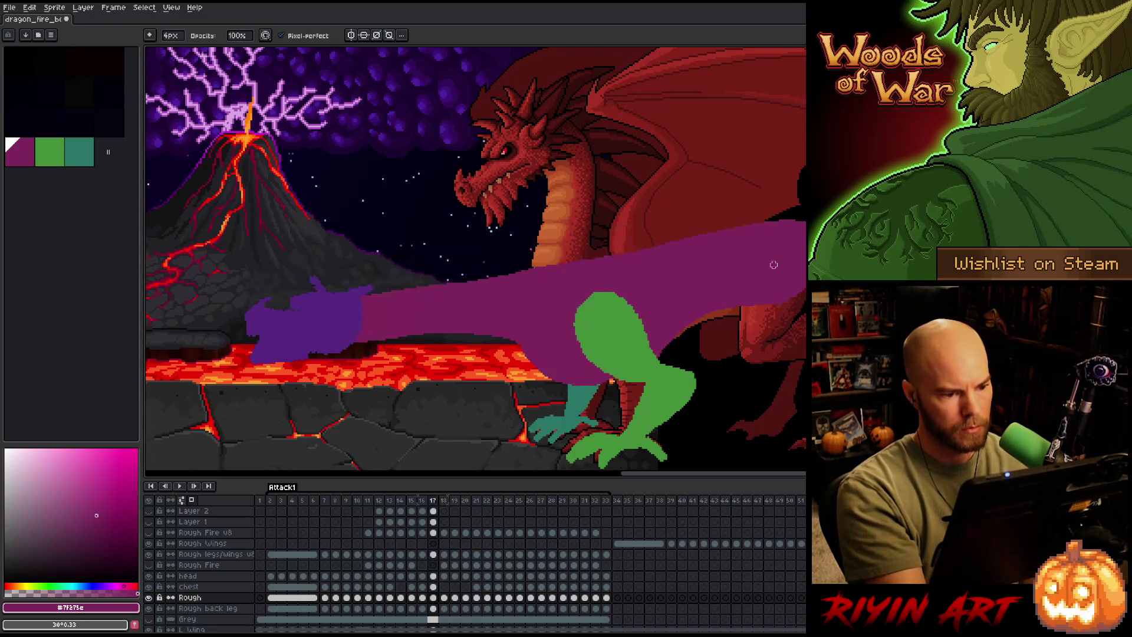
key(comma)
key(period)
key(period)
key(comma)
key(period)
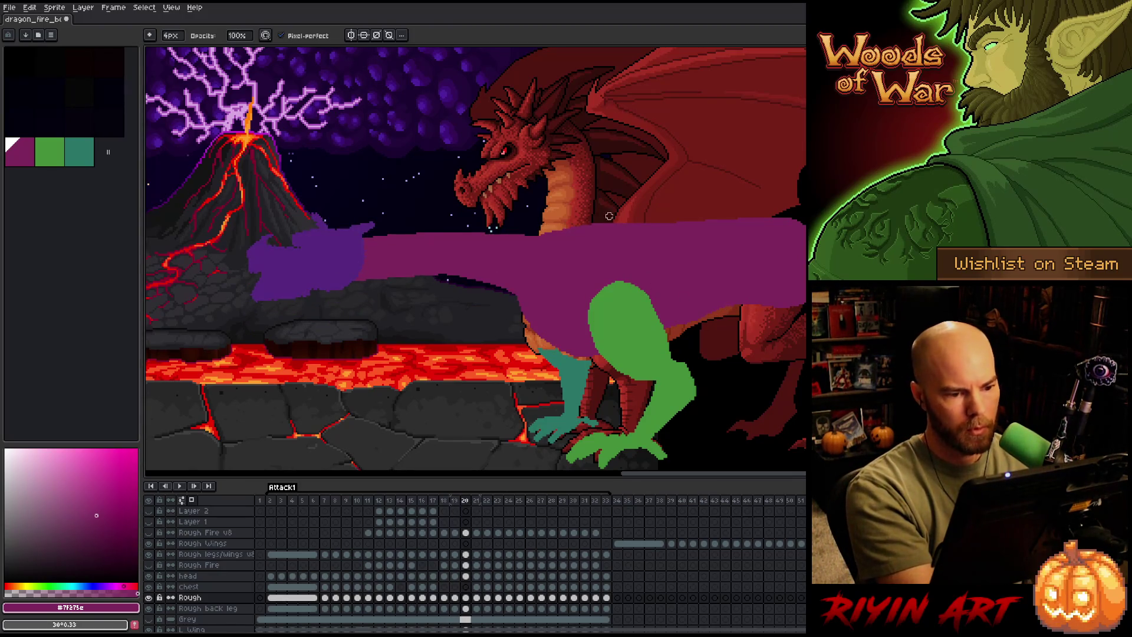
key(period)
key(comma)
key(comma)
key(comma)
key(comma)
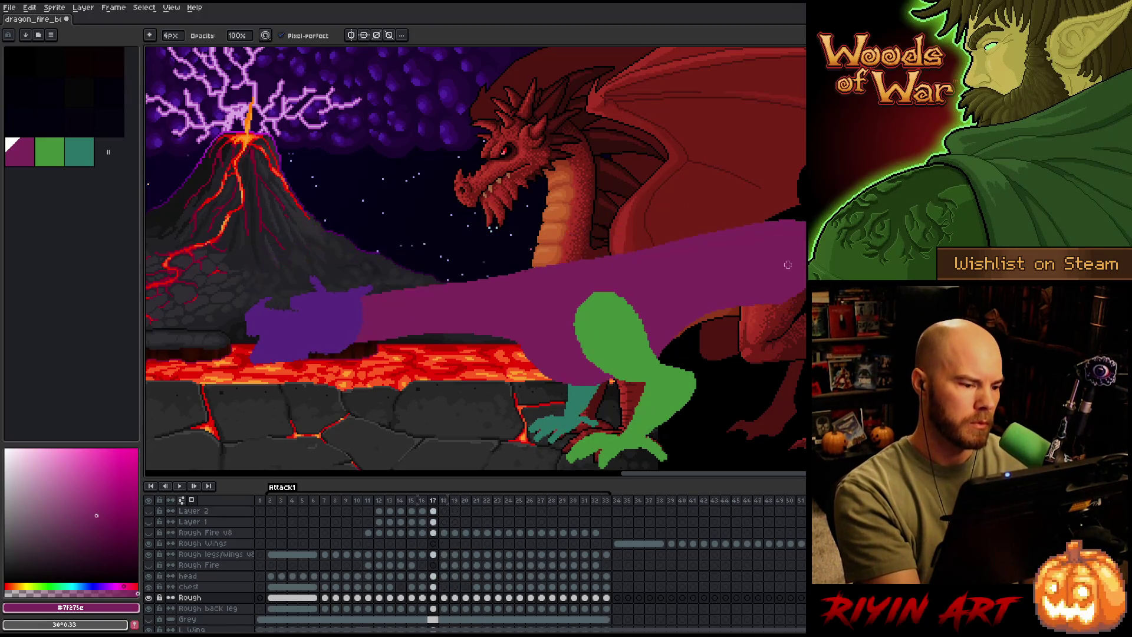
key(comma)
key(period)
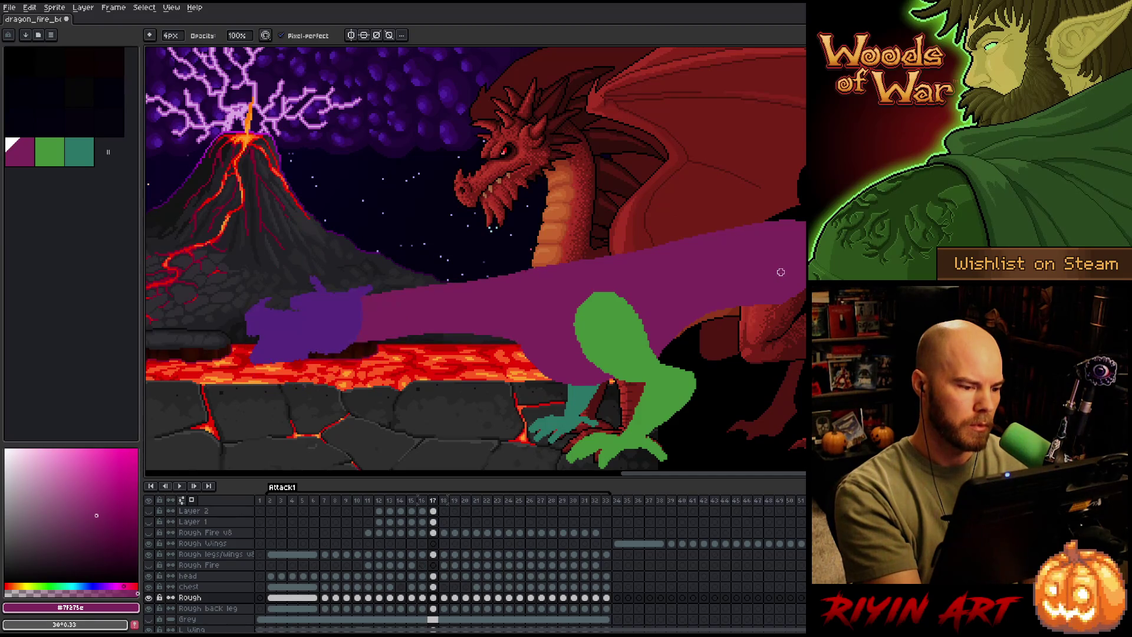
key(period)
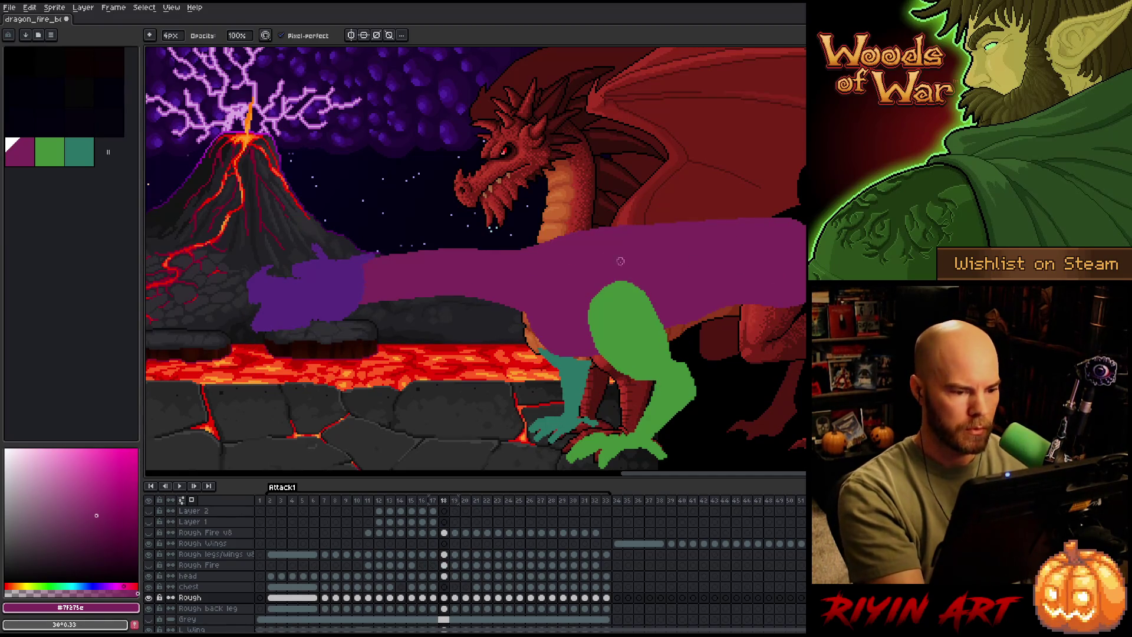
Erase two strips along the purple body's lower edge on frame 18 and save the file.
key(e)
drag(364, 303, 475, 298)
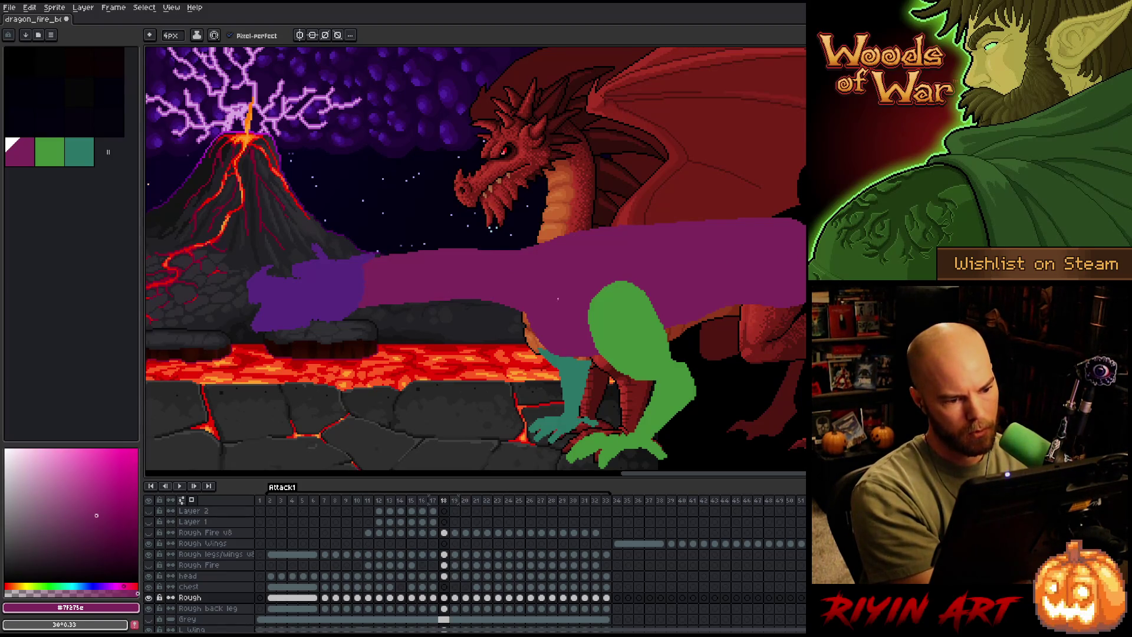
drag(362, 308, 516, 307)
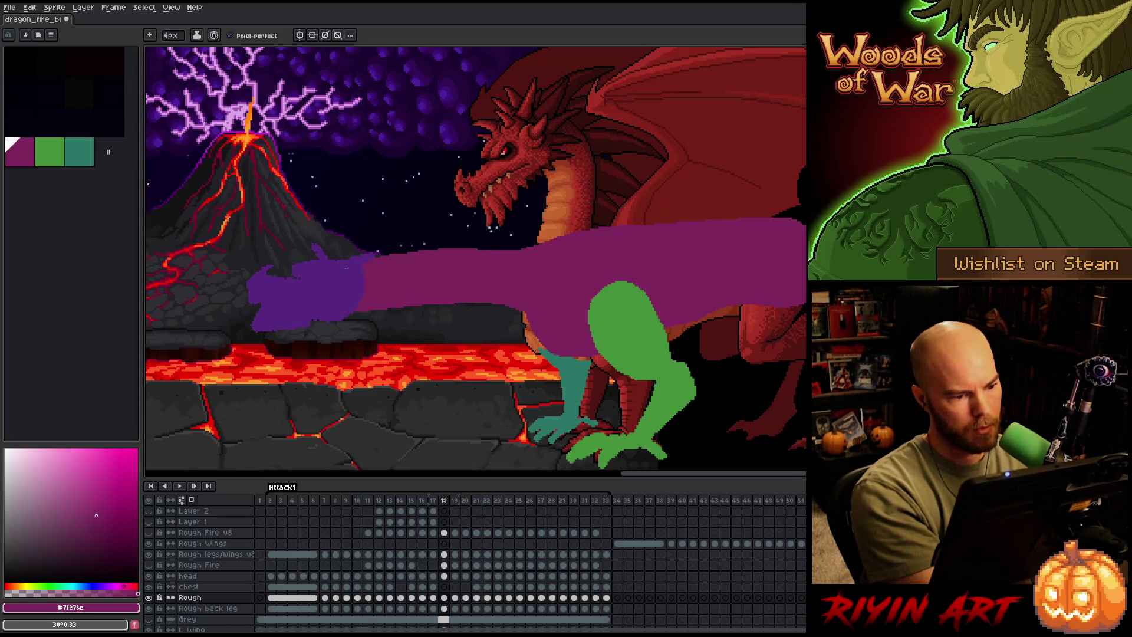
key(b)
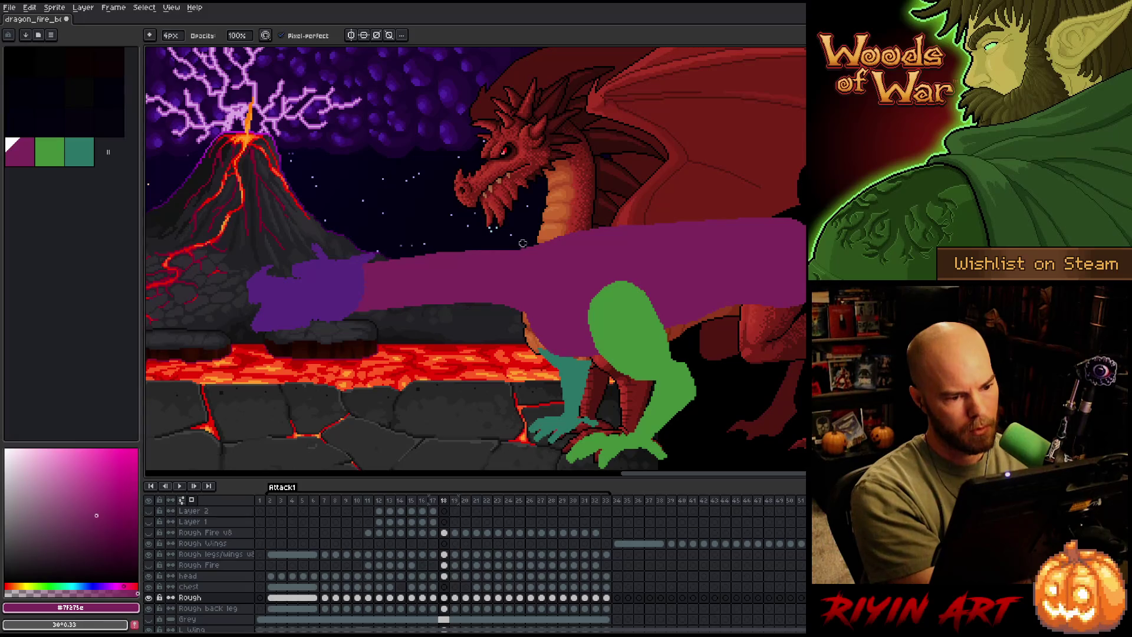
key(ctrl+s)
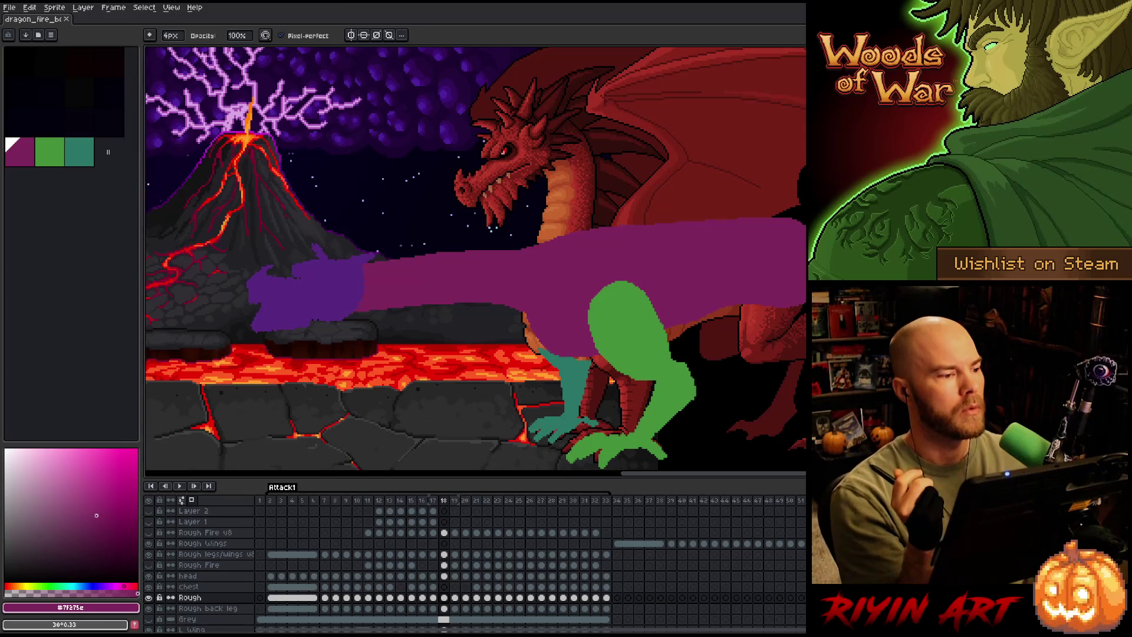
click(9, 7)
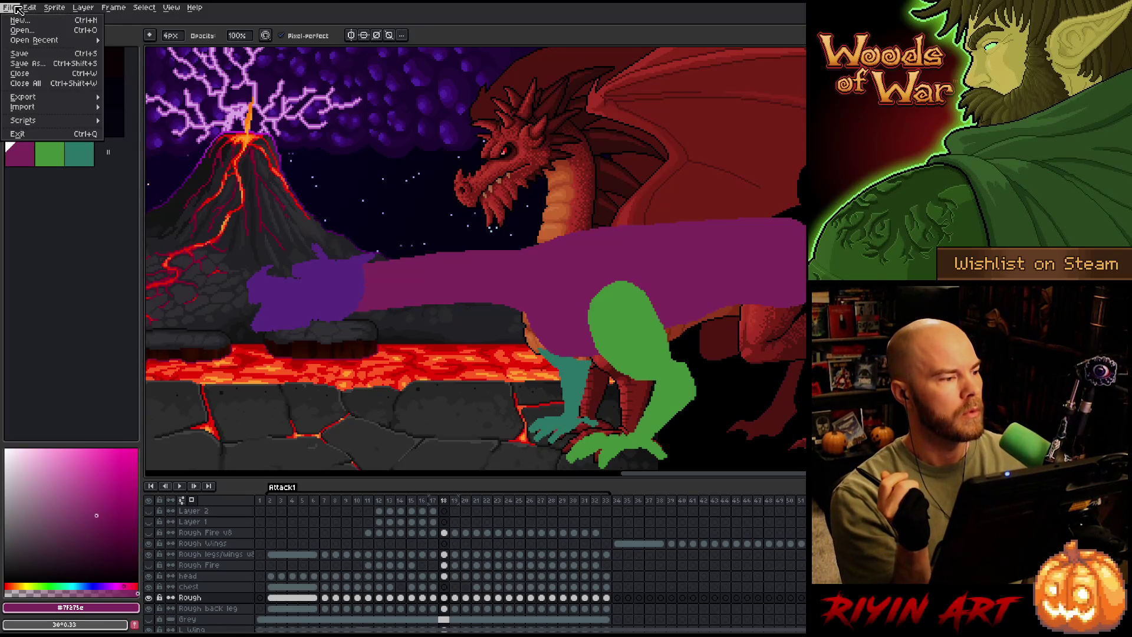
click(20, 53)
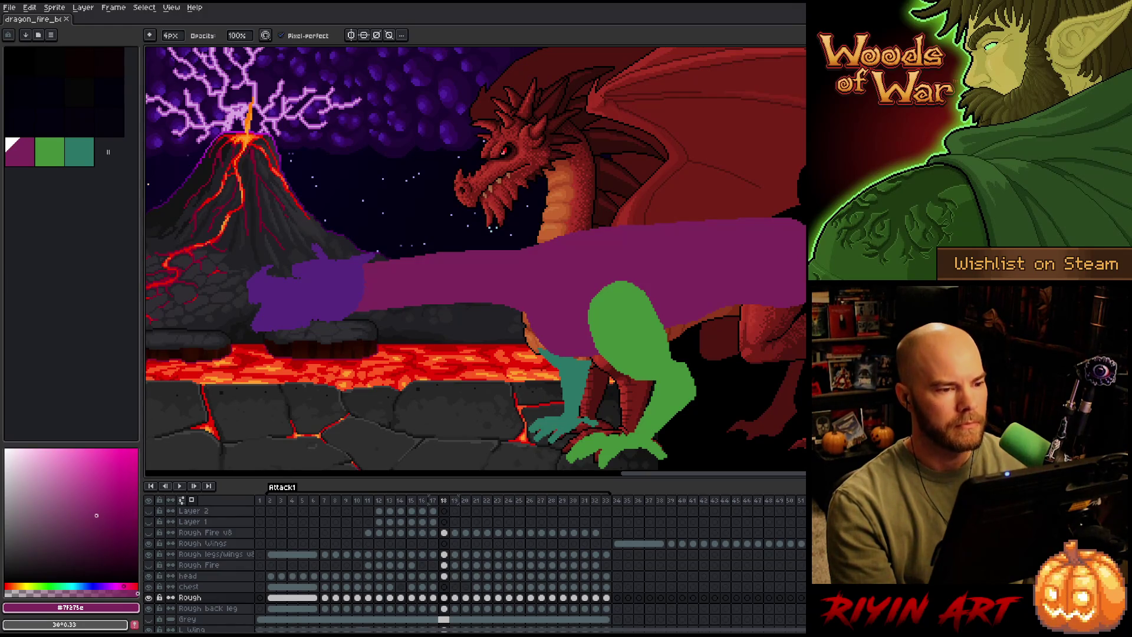
Flip between frames 18 and 19 to check the body's motion.
key(Right)
key(Left)
key(Right)
key(Left)
key(Right)
key(Left)
key(Left)
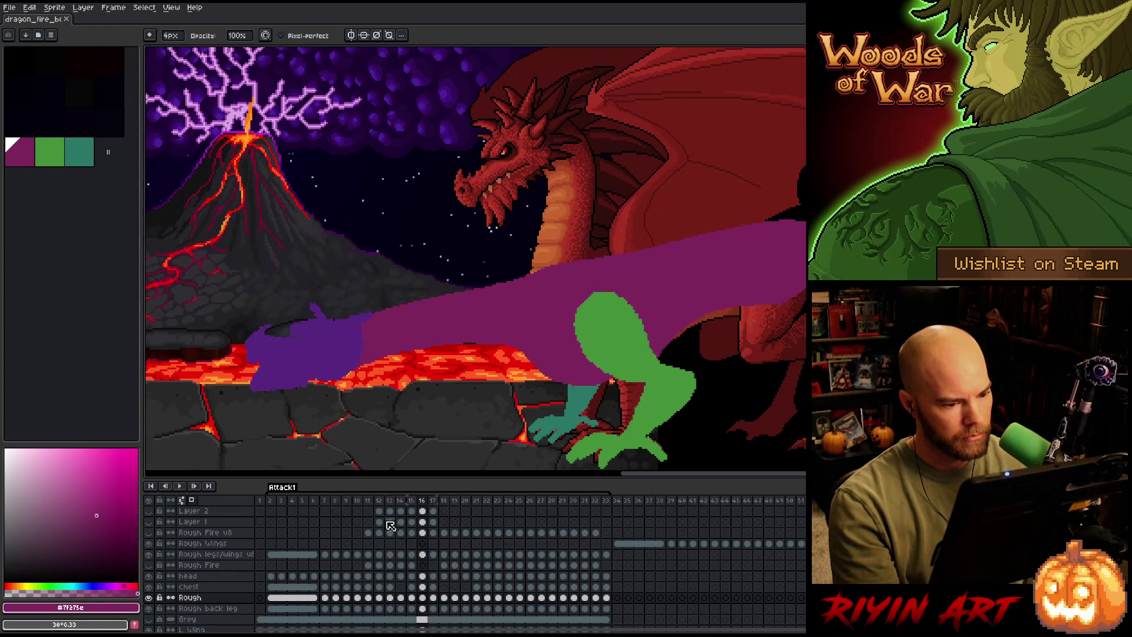
key(Right)
key(Right)
key(Right)
key(Left)
key(Right)
key(Left)
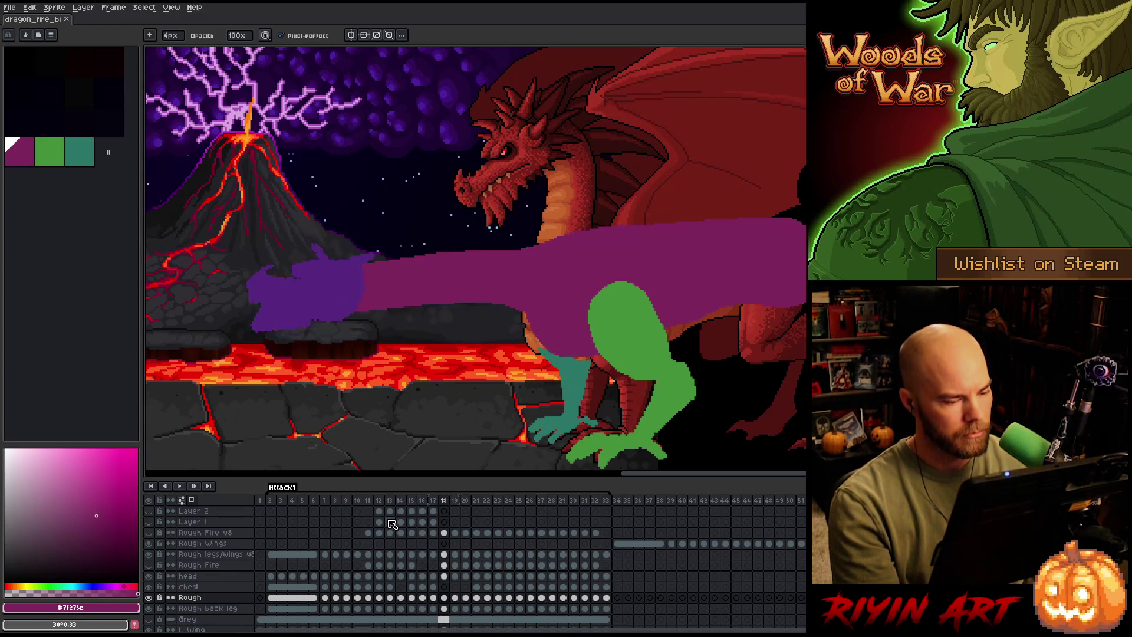
Rework the purple body's edge diagonally toward the back leg on frame 18.
key(e)
mouse_move(492, 306)
mouse_down()
mouse_move(531, 341)
mouse_move(590, 361)
mouse_up()
key(ctrl+z)
mouse_move(513, 308)
mouse_down()
mouse_move(535, 336)
mouse_move(602, 362)
mouse_up()
key(b)
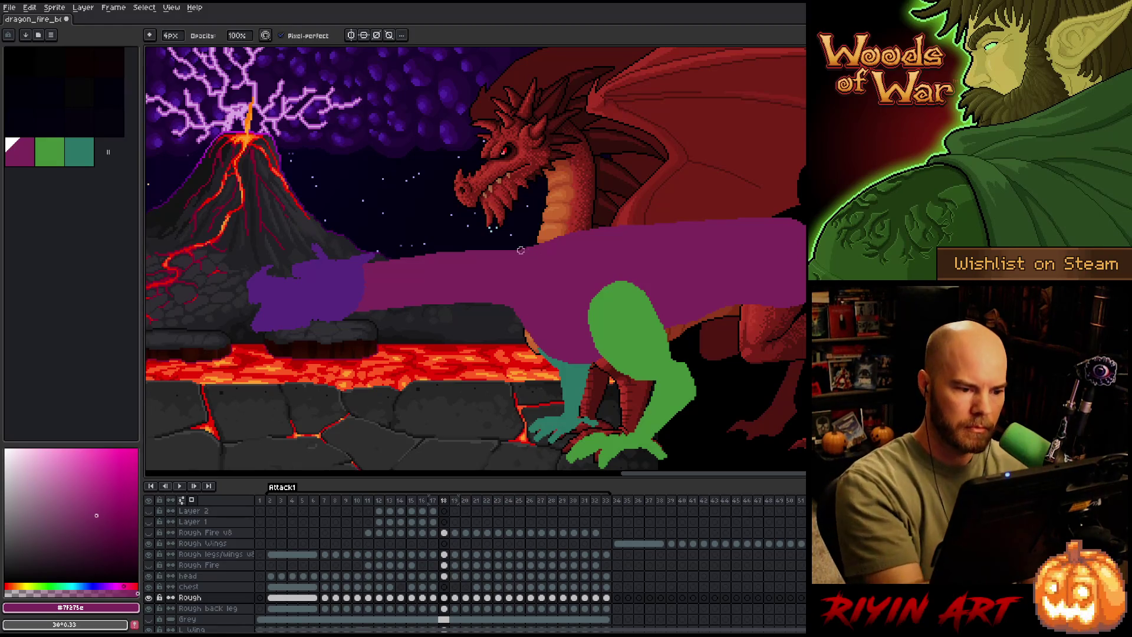
Compare frame 18 against frames 17 and 19.
key(Left)
key(Right)
key(Left)
key(Right)
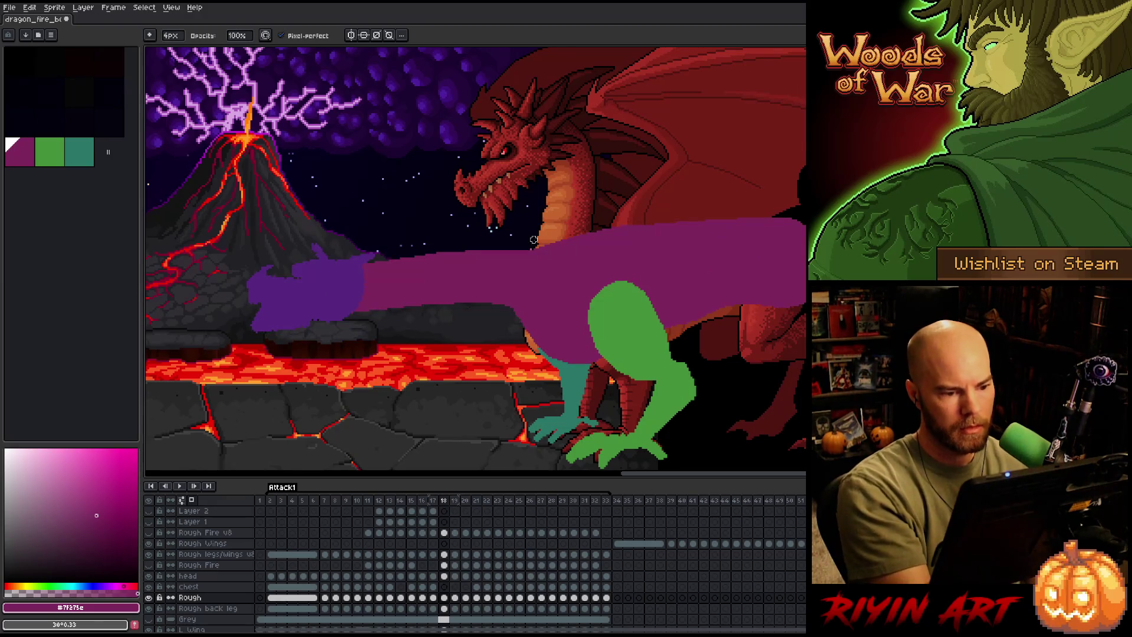
key(Right)
key(Left)
key(Right)
key(Left)
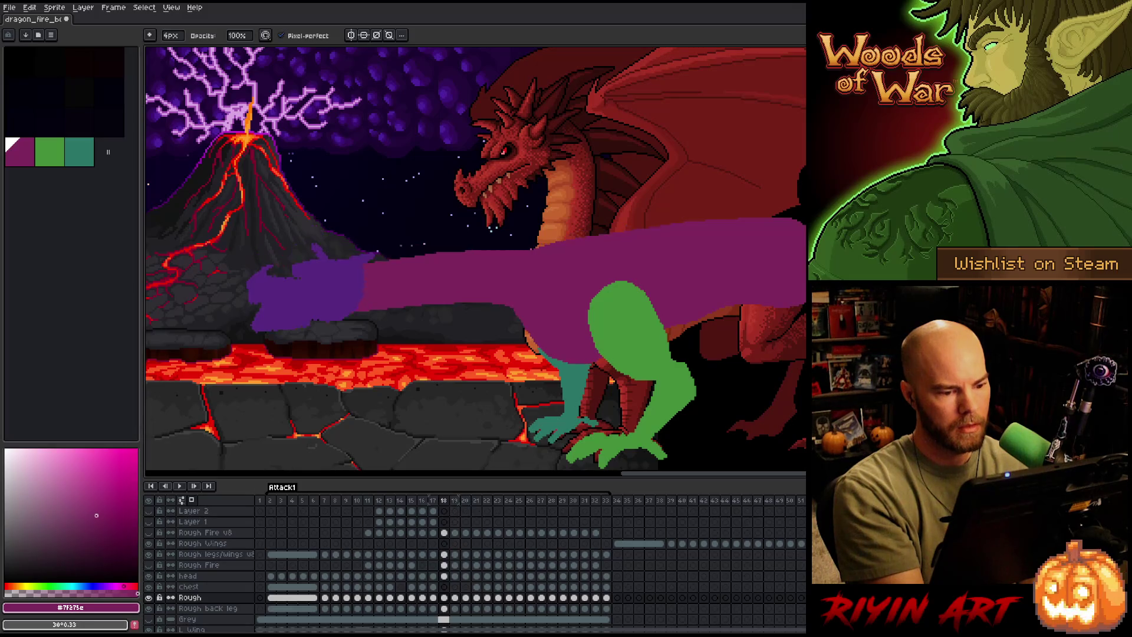
Step ahead through frame 20 to frame 21.
key(Right)
key(Left)
key(Right)
key(Right)
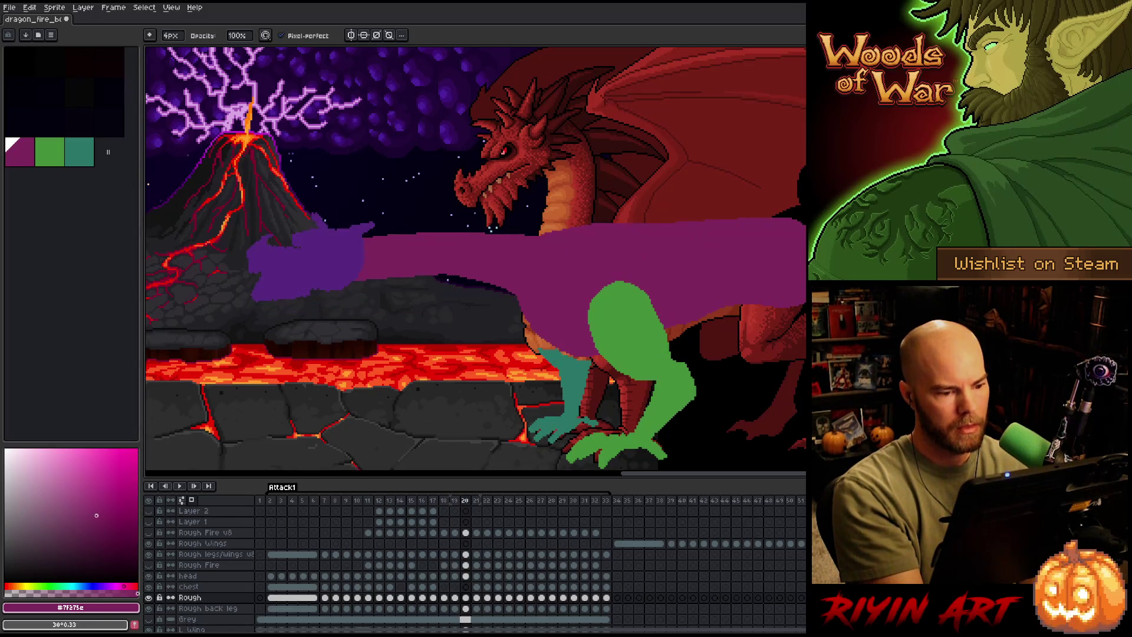
key(Left)
key(Right)
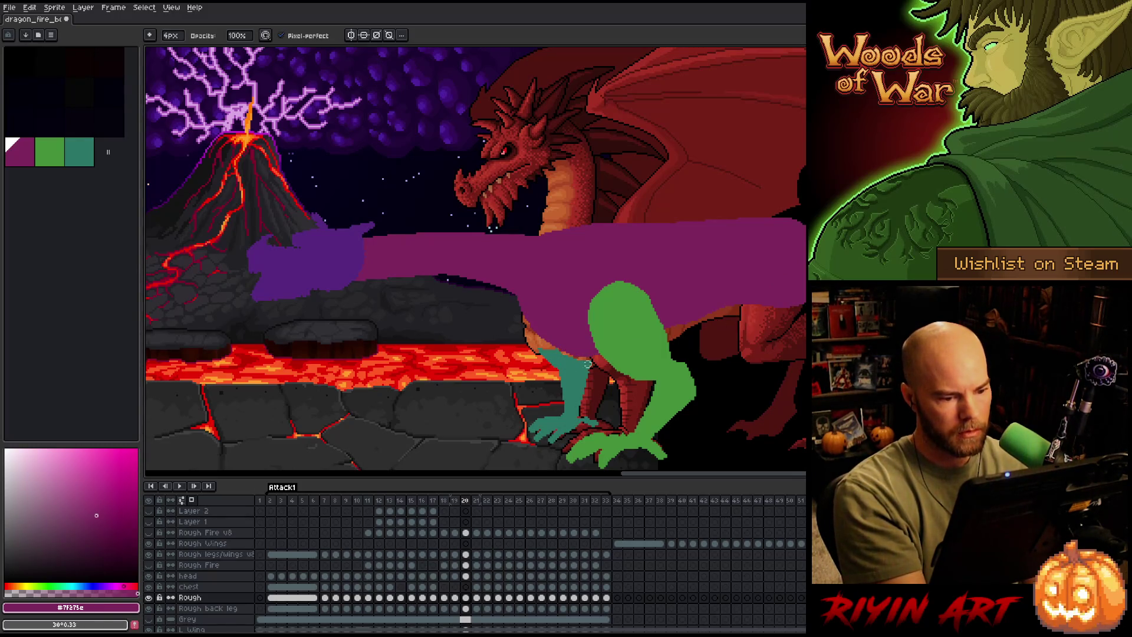
key(Right)
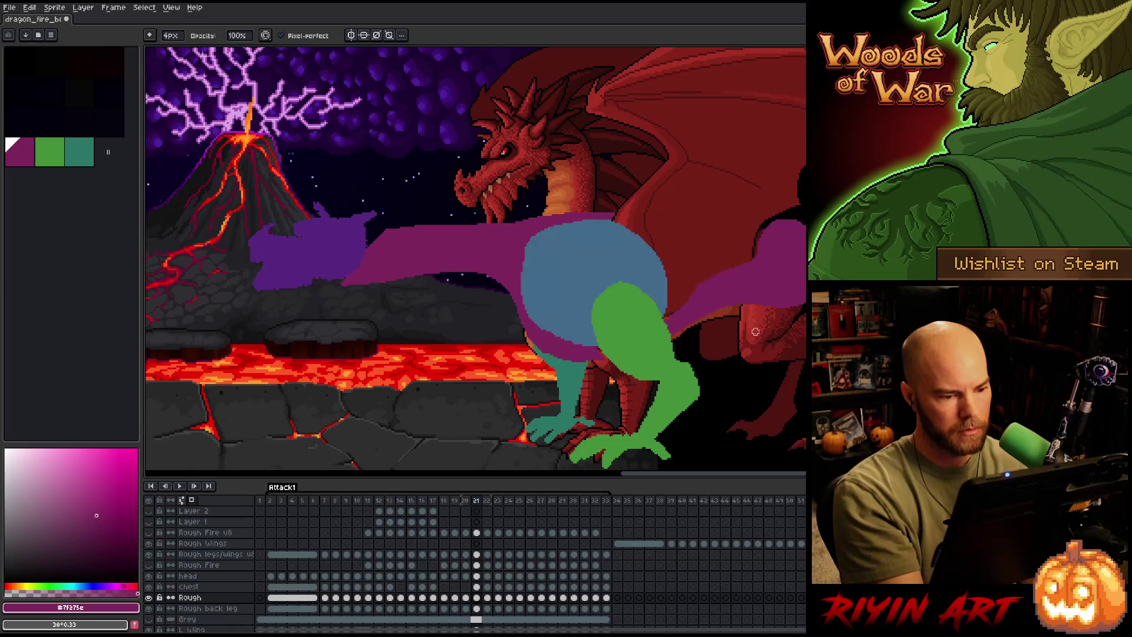
Erase the purple below the blue chest on frame 21, checking against the previous pose.
key(Left)
key(Right)
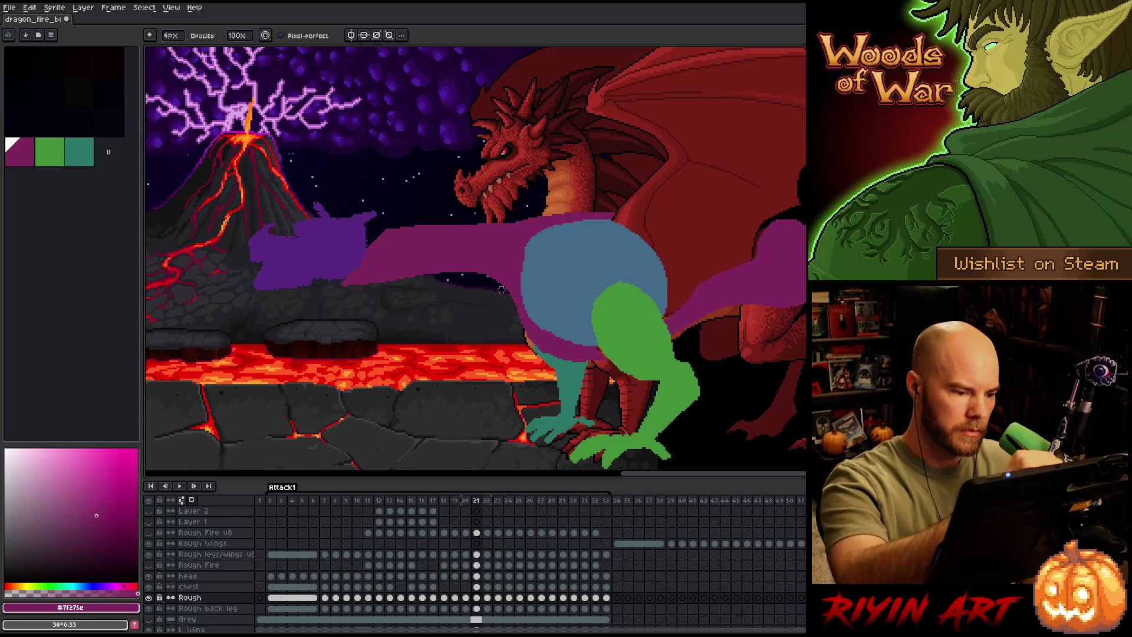
key(Left)
key(Right)
mouse_move(529, 336)
mouse_down()
mouse_move(596, 357)
mouse_move(522, 334)
mouse_up()
key(e)
key(Left)
key(Right)
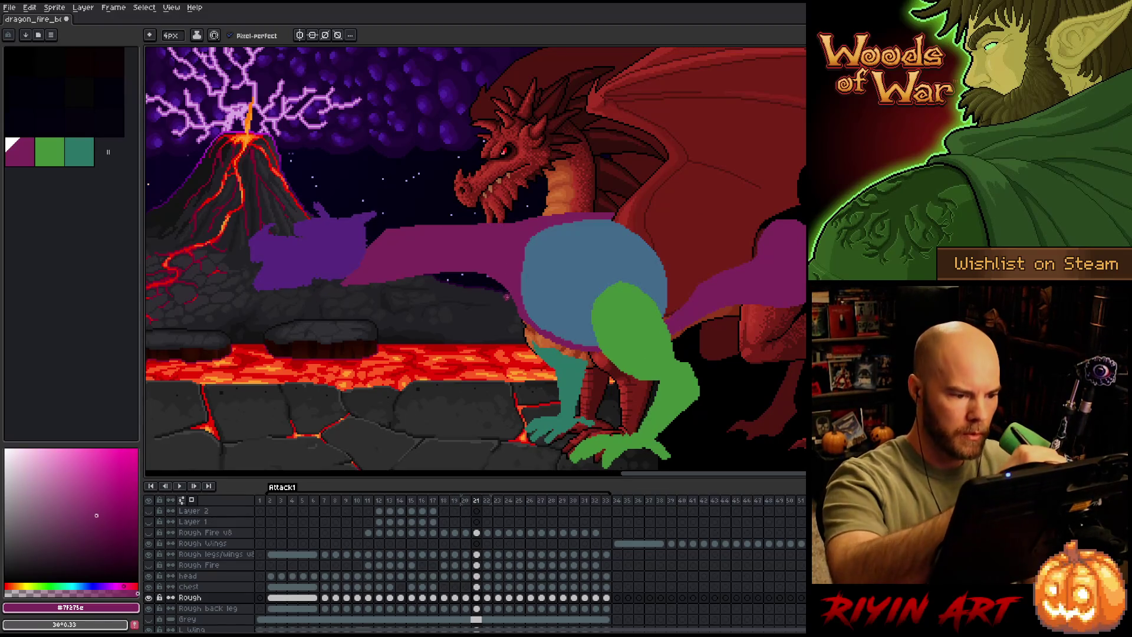
Trim the purple shape's lower edge and erase a small notch from it.
key(b)
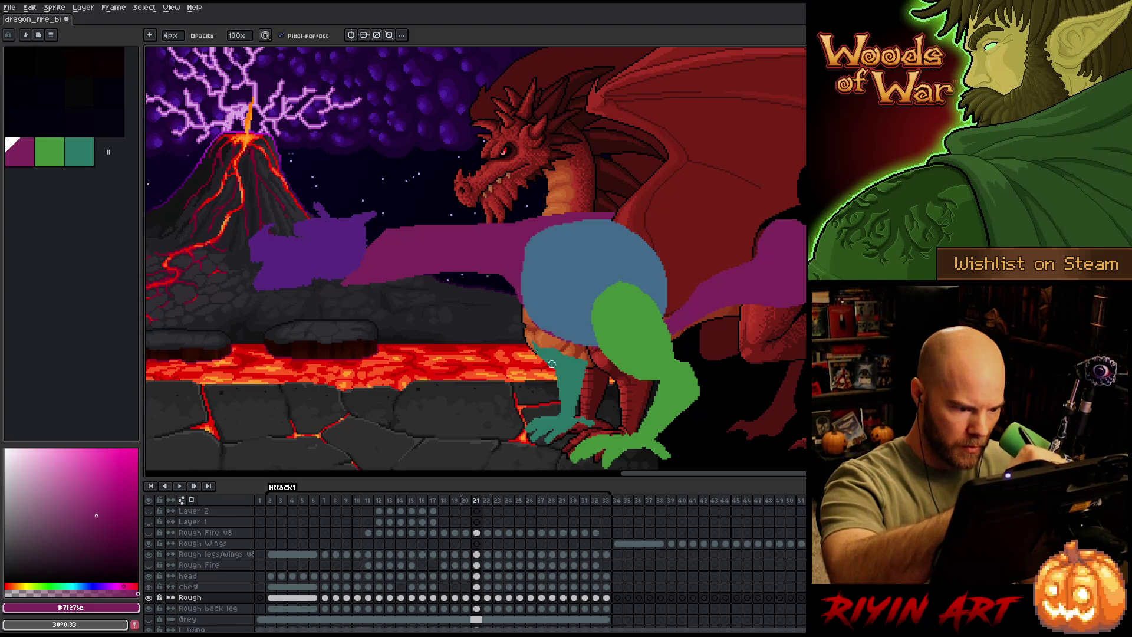
key(e)
key(b)
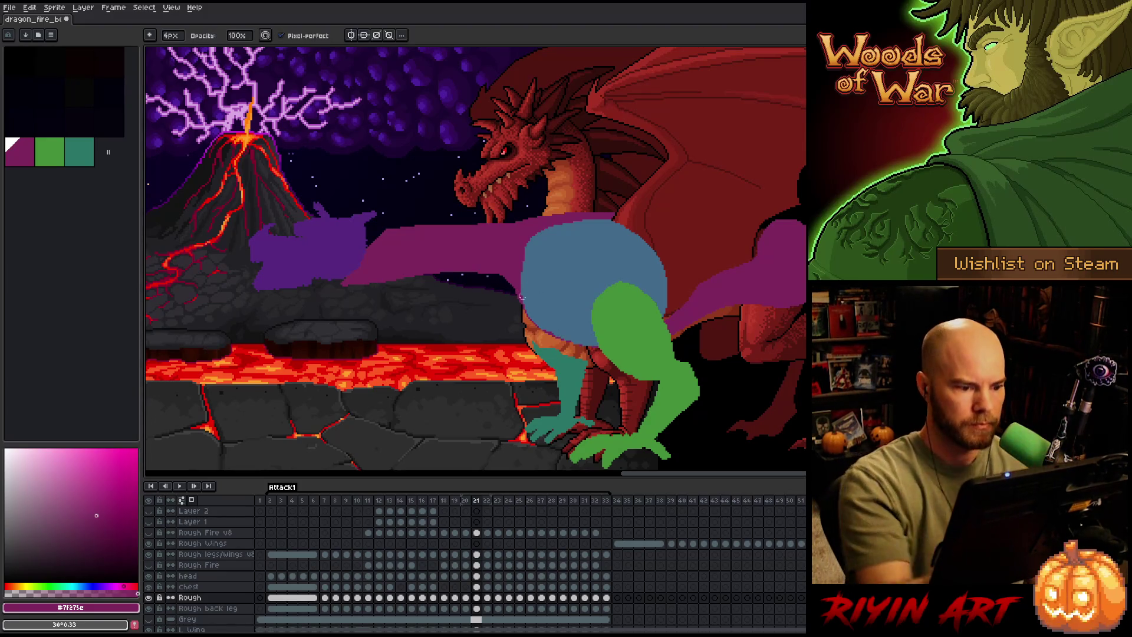
mouse_move(512, 286)
mouse_down()
mouse_move(493, 273)
mouse_move(401, 269)
mouse_move(417, 282)
mouse_move(430, 273)
mouse_up()
key(e)
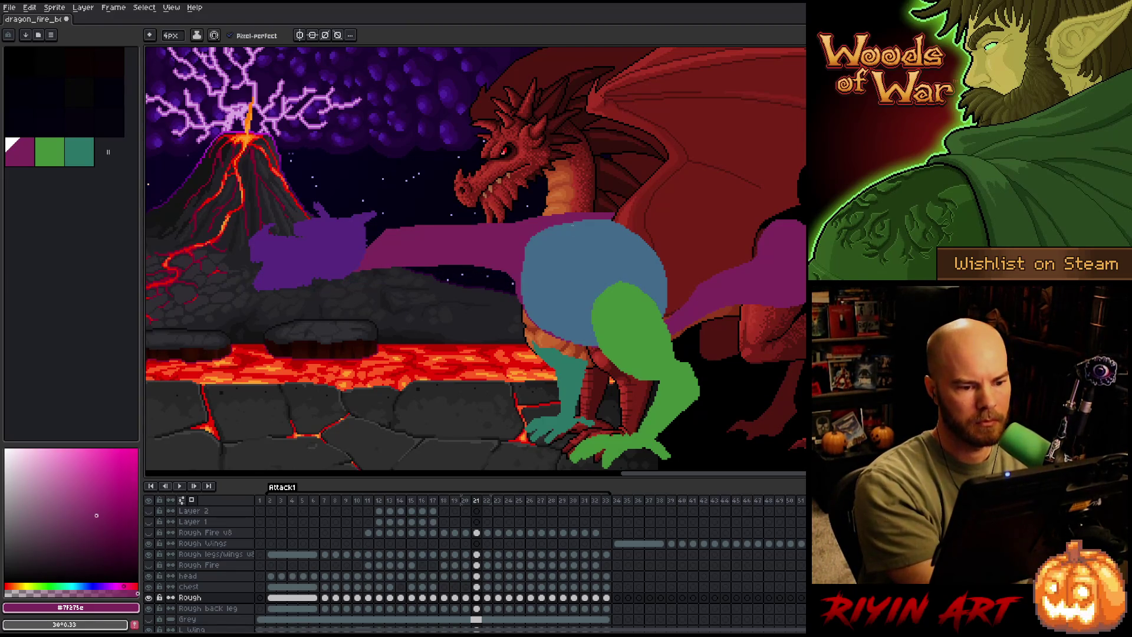
drag(356, 232, 523, 220)
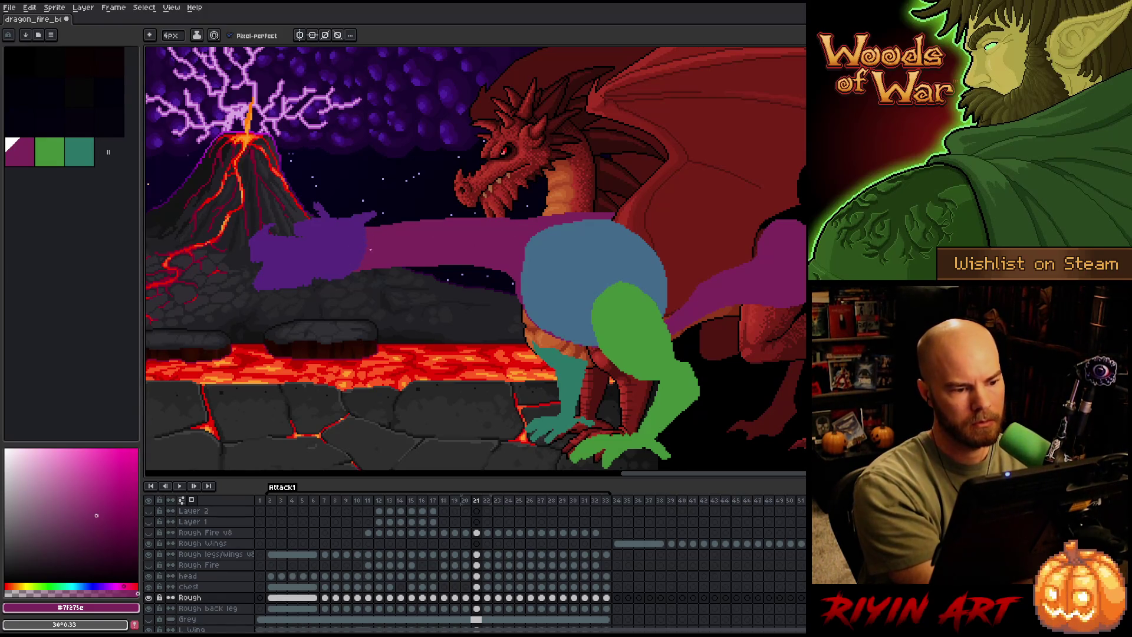
After comparing with the previous frame, pencil a thin stroke along the body's top edge.
key(Left)
key(Right)
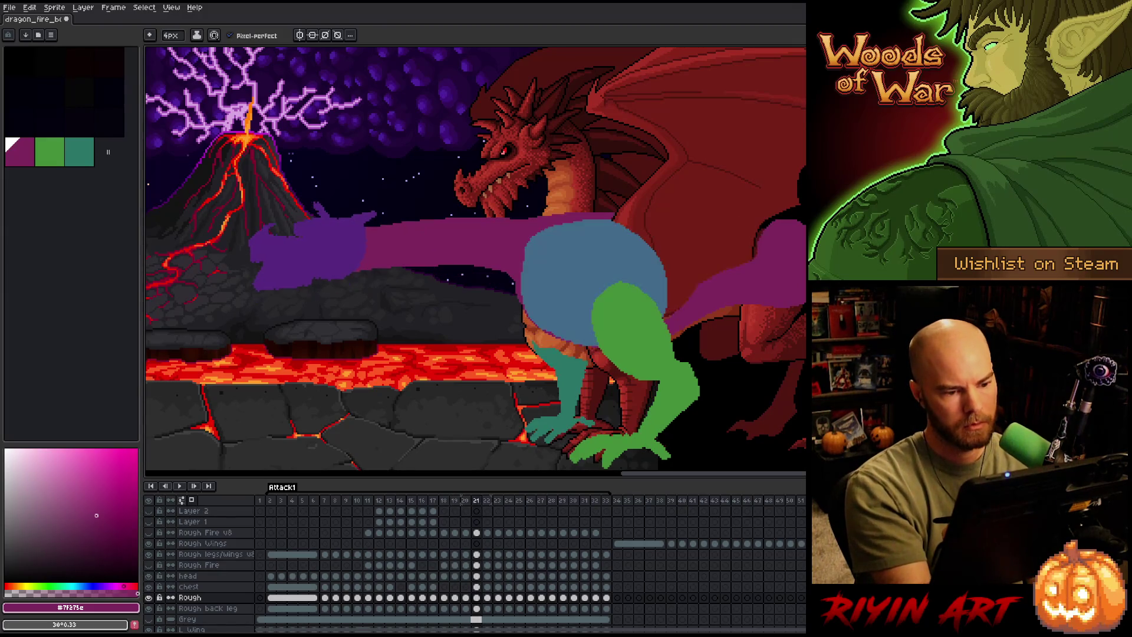
key(Left)
key(Right)
key(Left)
key(Right)
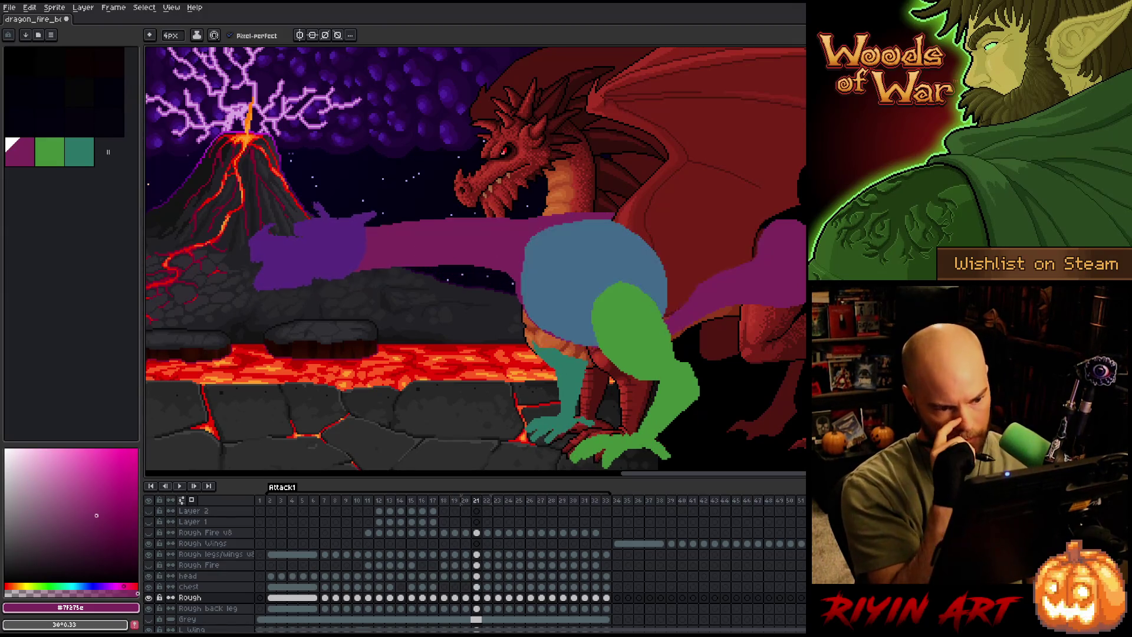
key(b)
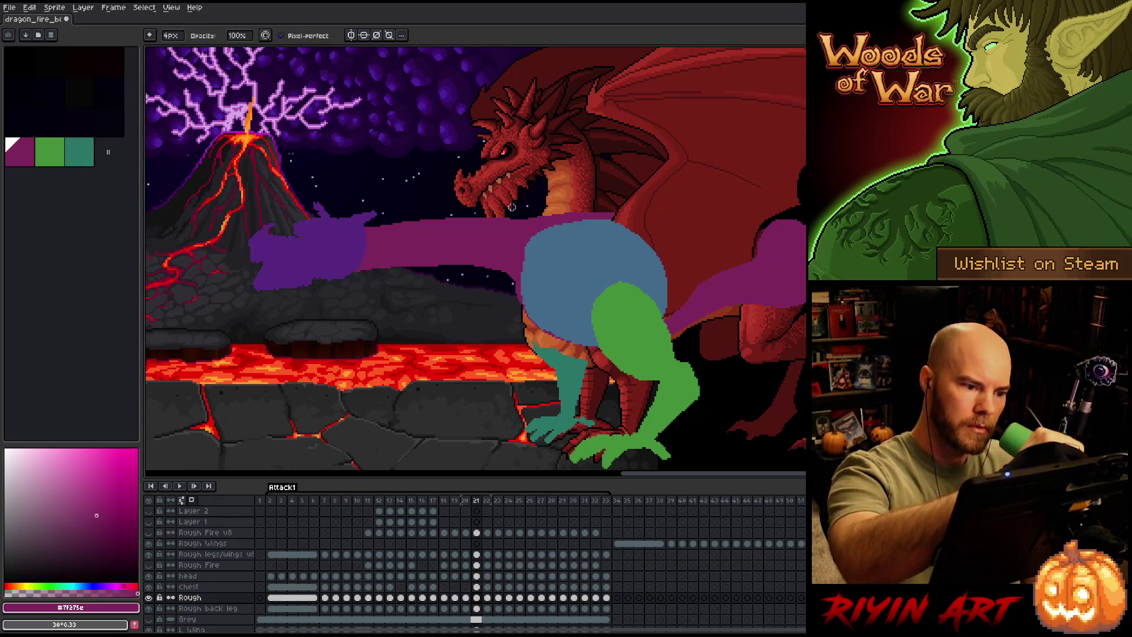
mouse_move(506, 214)
mouse_down()
mouse_move(575, 216)
mouse_move(549, 219)
mouse_up()
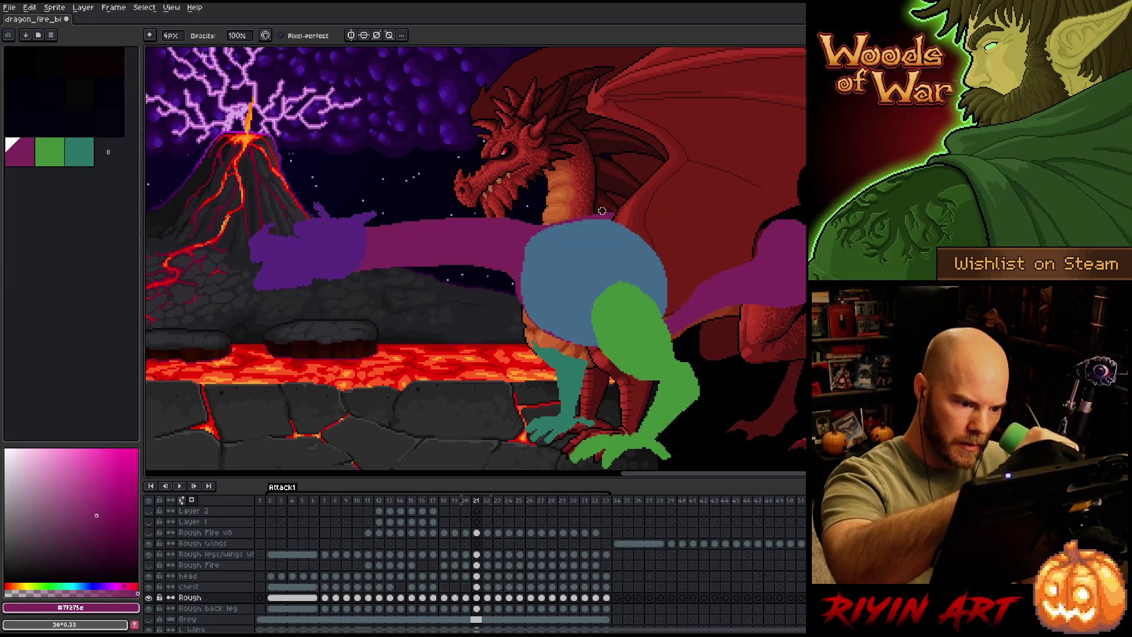
click(476, 597)
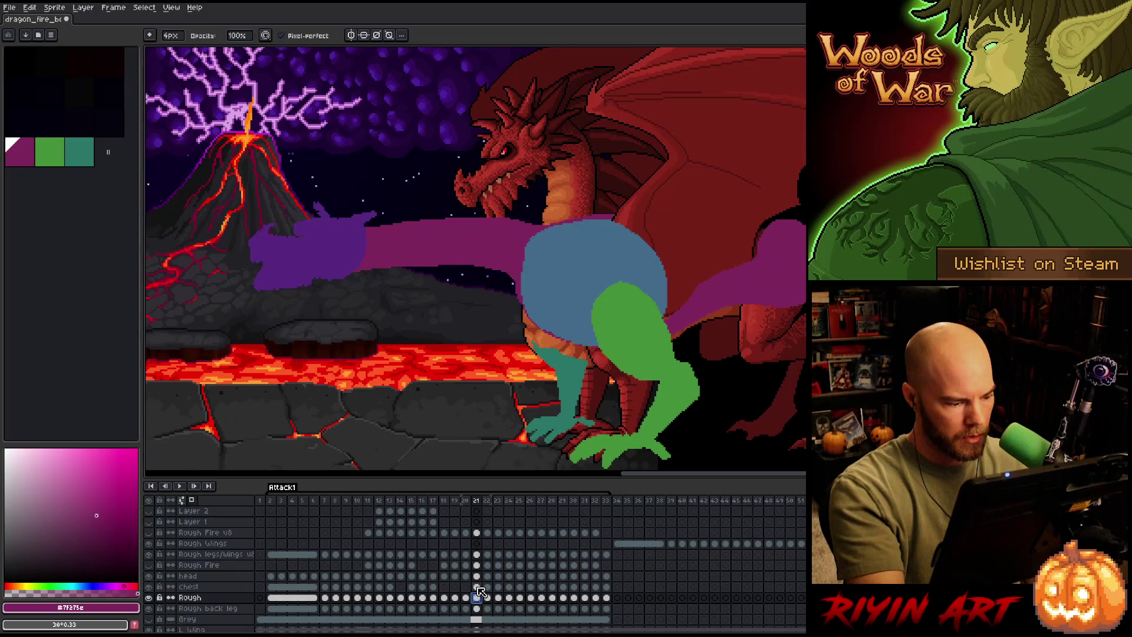
Fill the frame-21 chest shape with purple and deselect.
ctrl+click(478, 586)
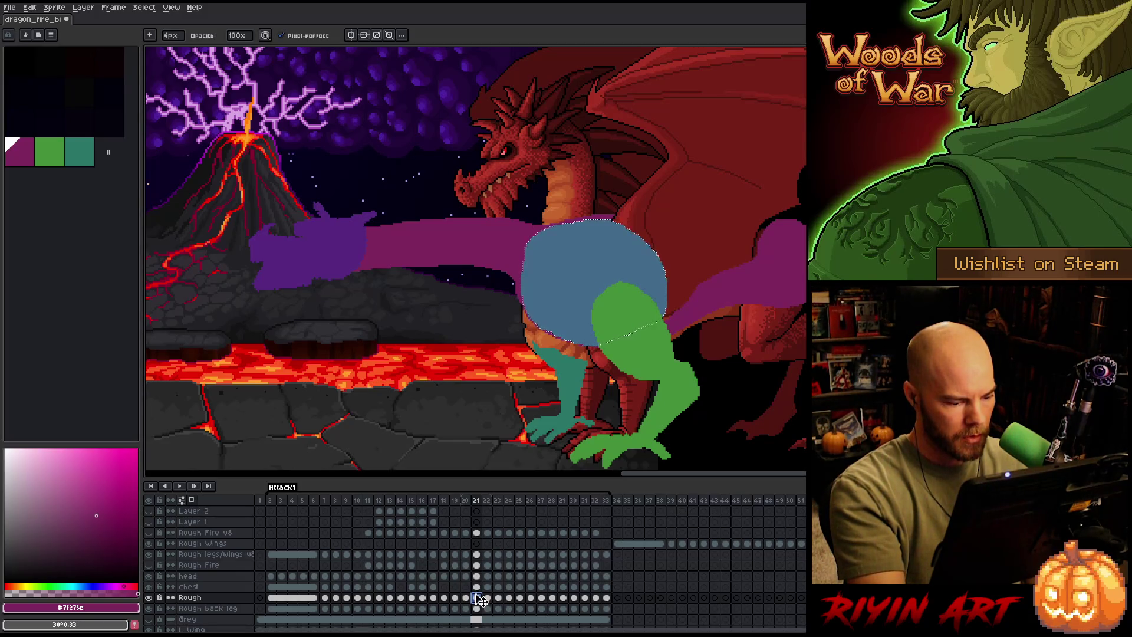
click(479, 588)
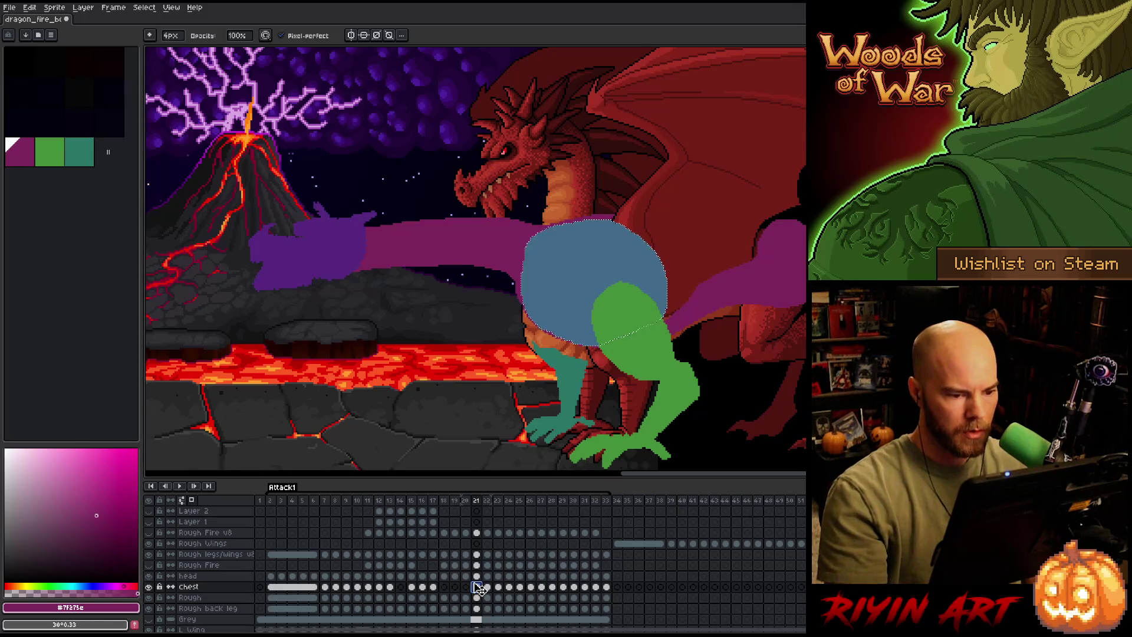
key(f)
key(ctrl+d)
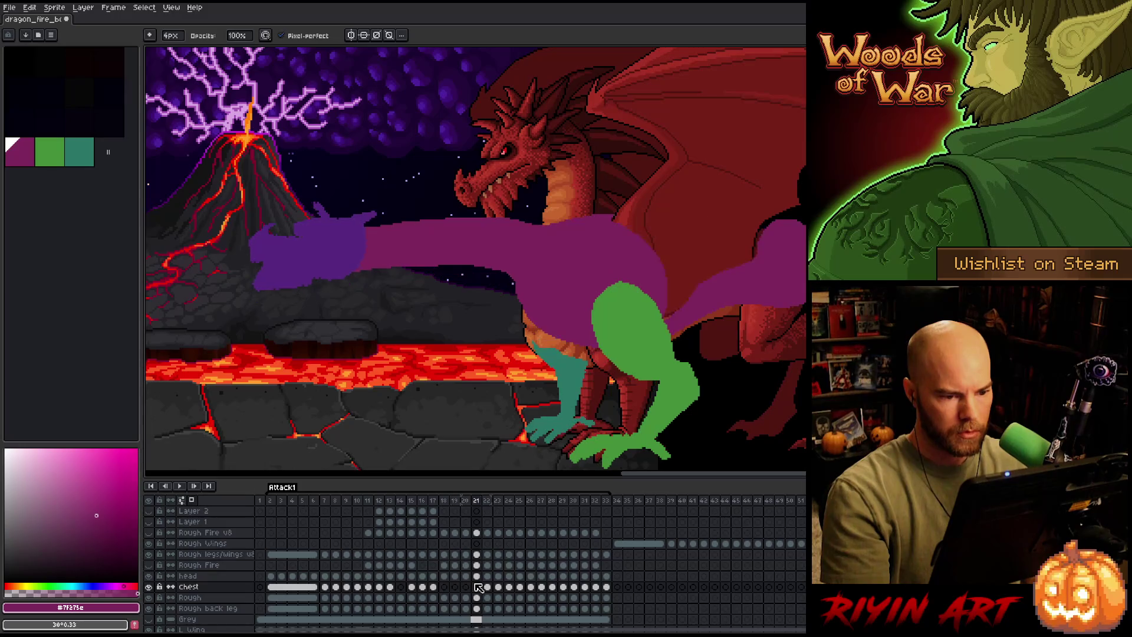
Paint Bucket the red gap inside the purple shape, undoing two accidental fills.
key(e)
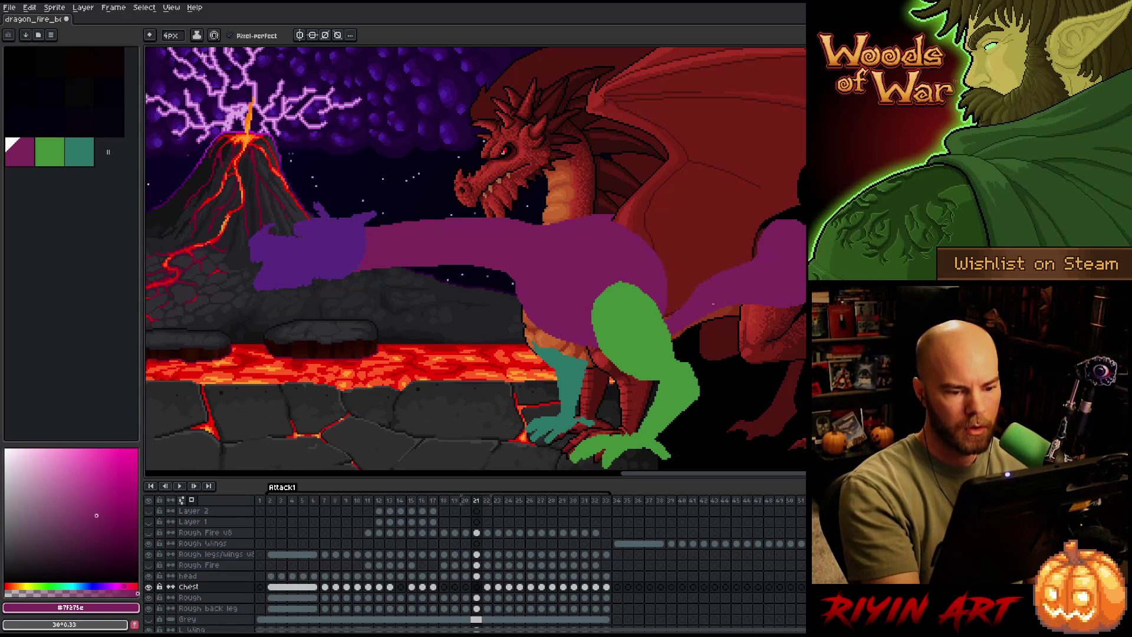
key(g)
click(760, 246)
key(ctrl+z)
key(b)
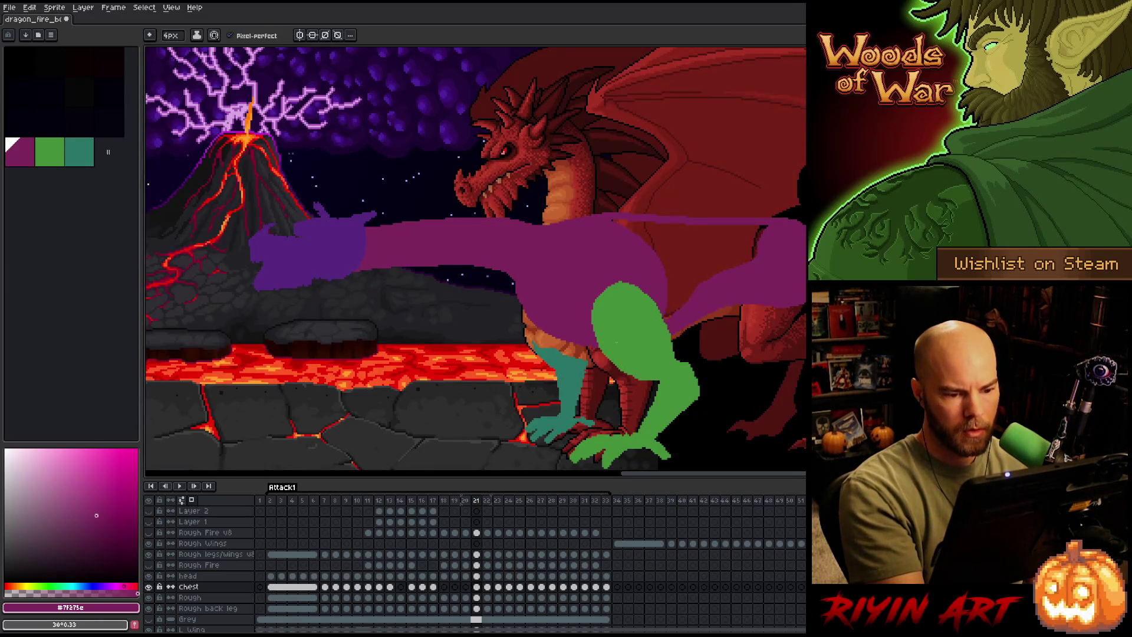
key(g)
click(733, 282)
key(ctrl+z)
key(b)
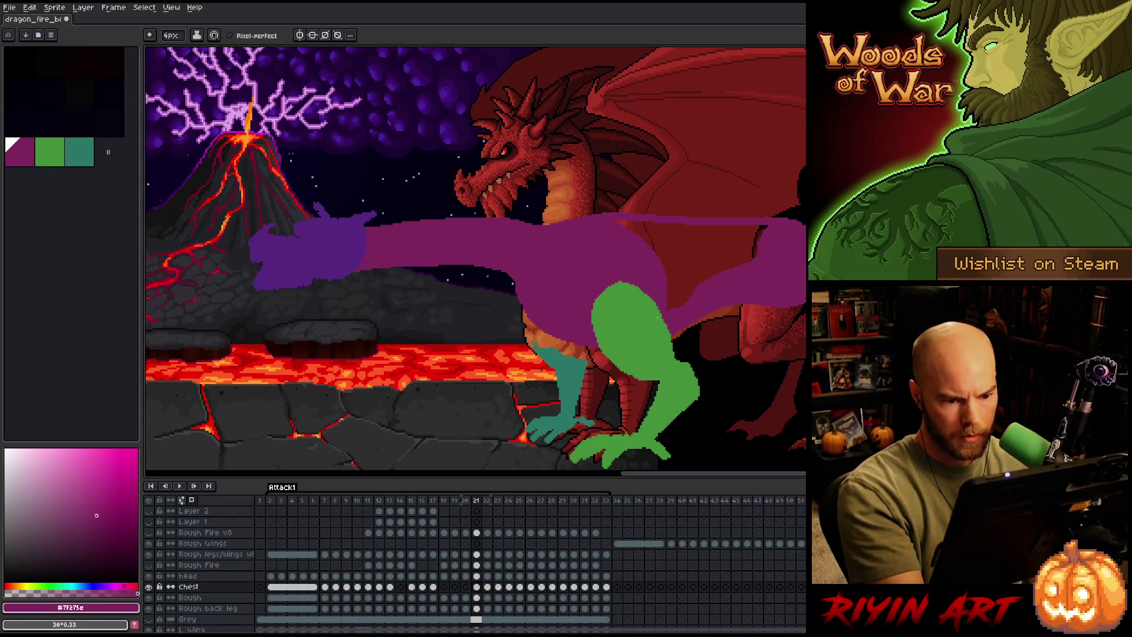
key(g)
click(714, 262)
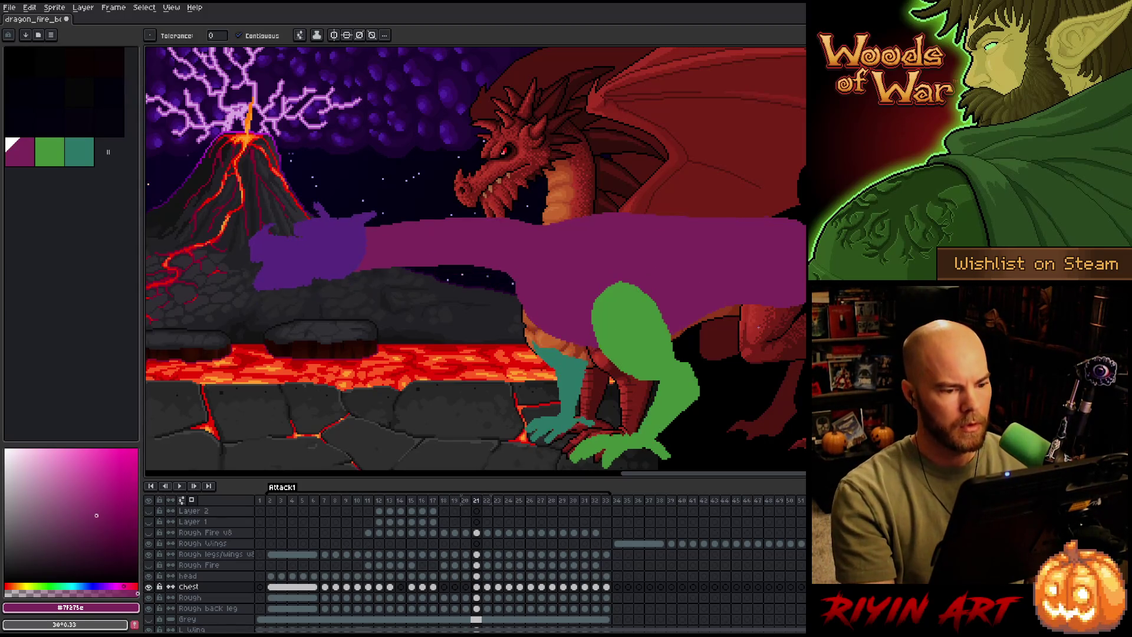
Compare frame 21 with frame 20 and briefly hide the chest layer to check it.
key(Left)
key(Right)
key(Left)
key(Right)
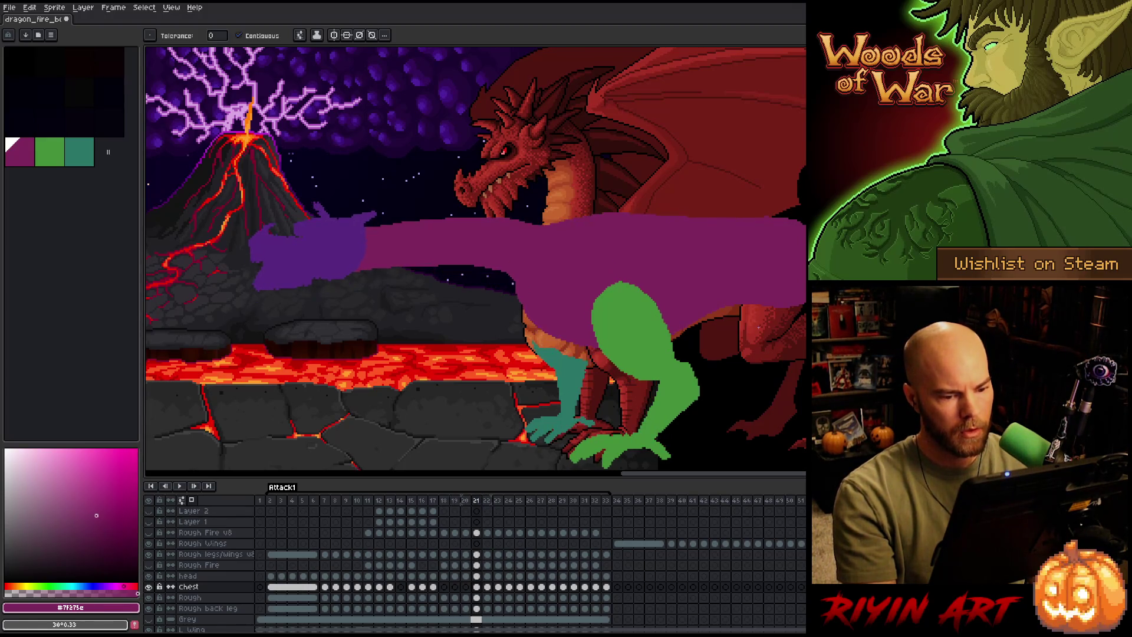
key(b)
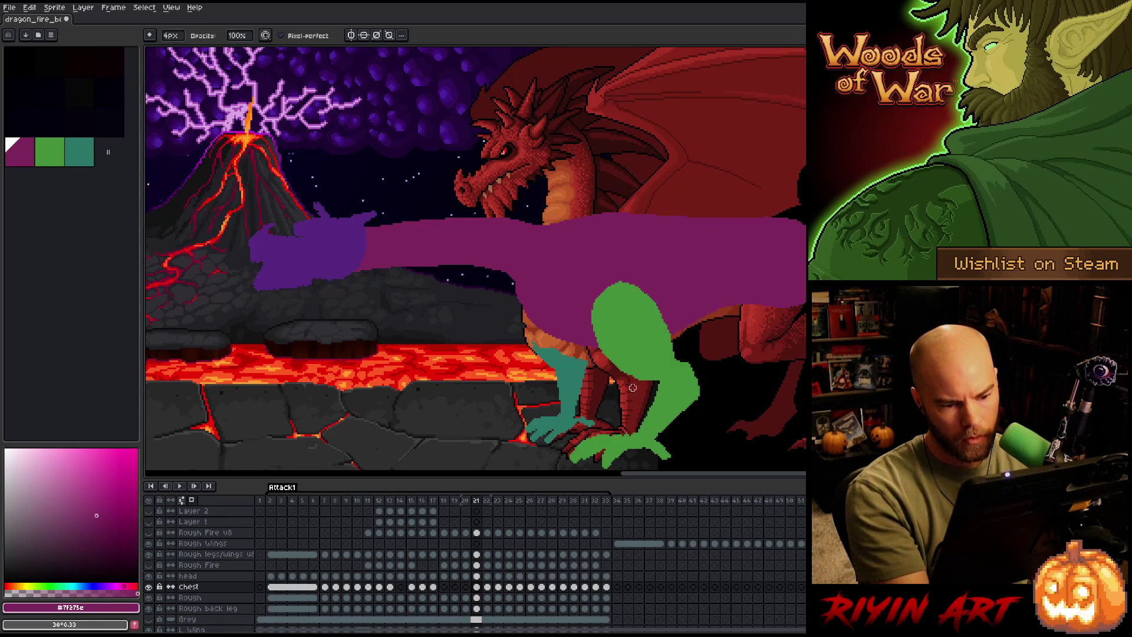
click(476, 609)
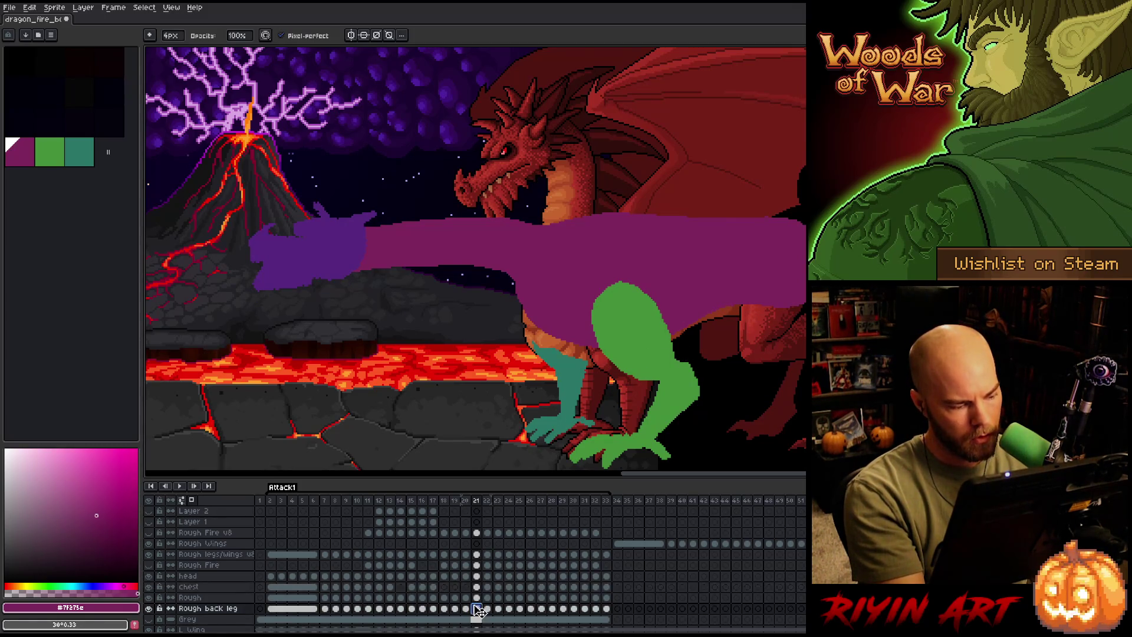
click(478, 588)
click(149, 587)
click(149, 590)
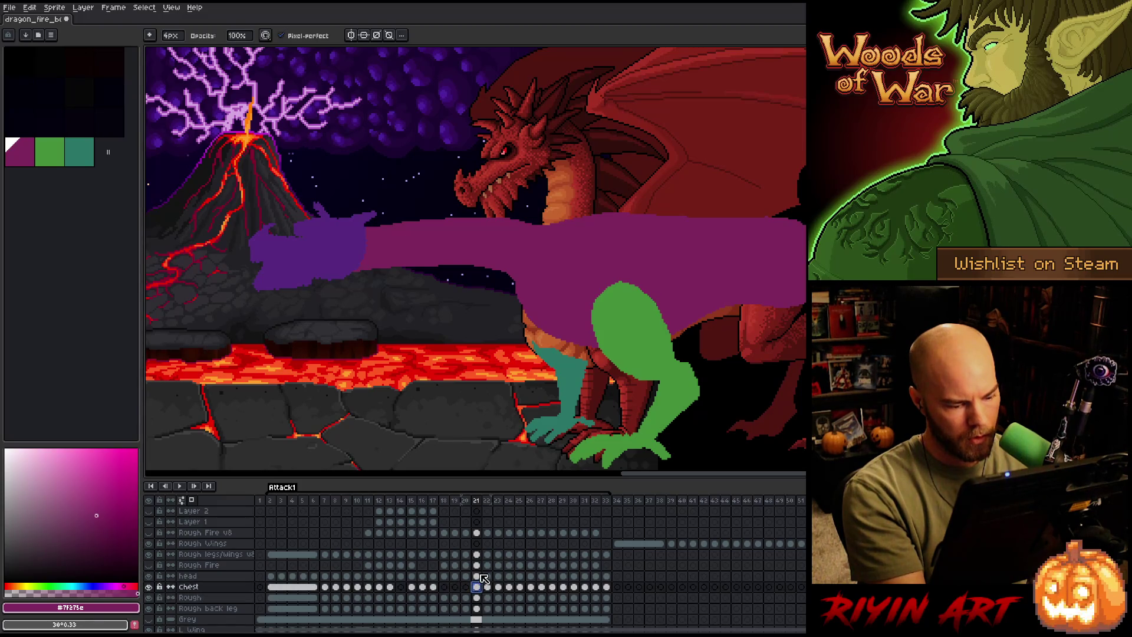
Cut the purple chest from the chest layer and paste it onto the Rough layer.
click(478, 598)
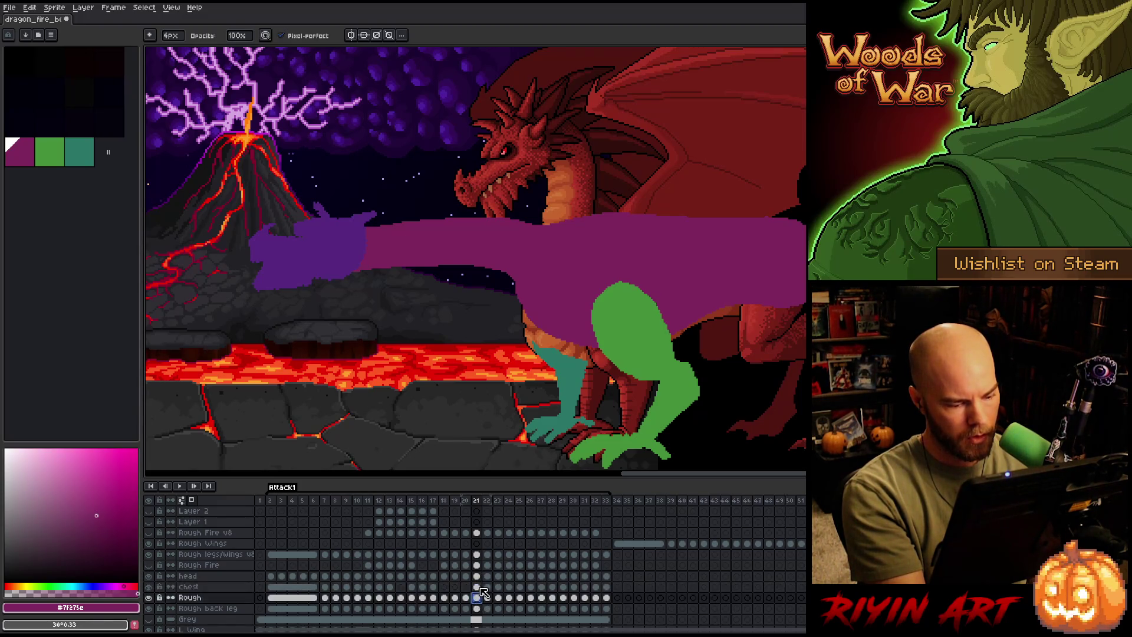
click(479, 587)
key(w)
click(712, 269)
key(ctrl+z)
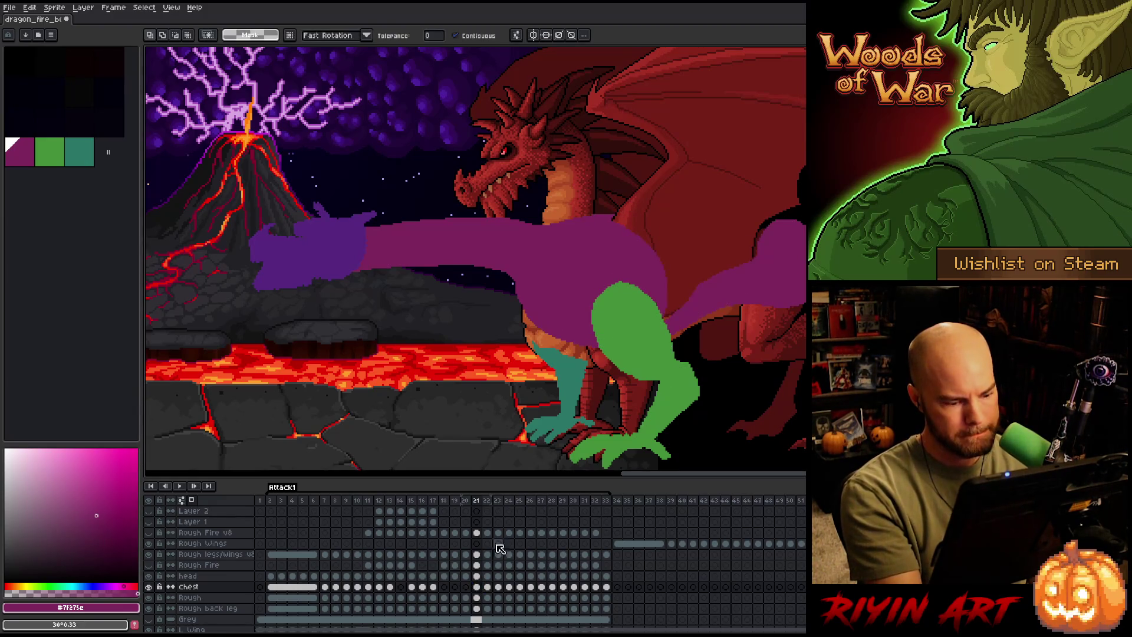
click(477, 598)
key(ctrl+v)
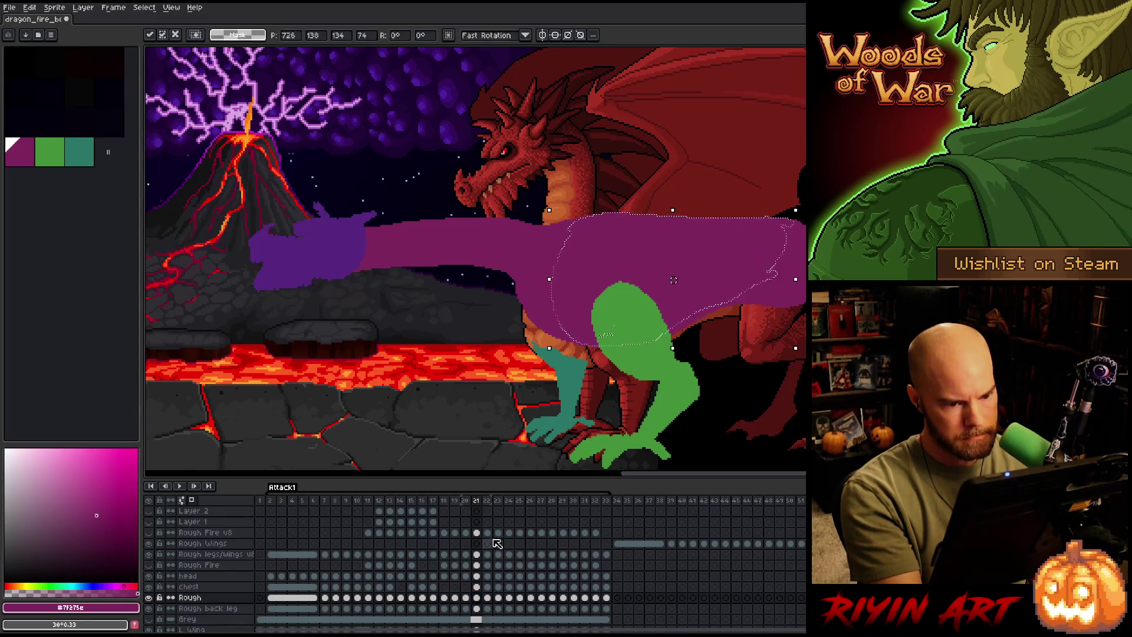
key(Return)
key(b)
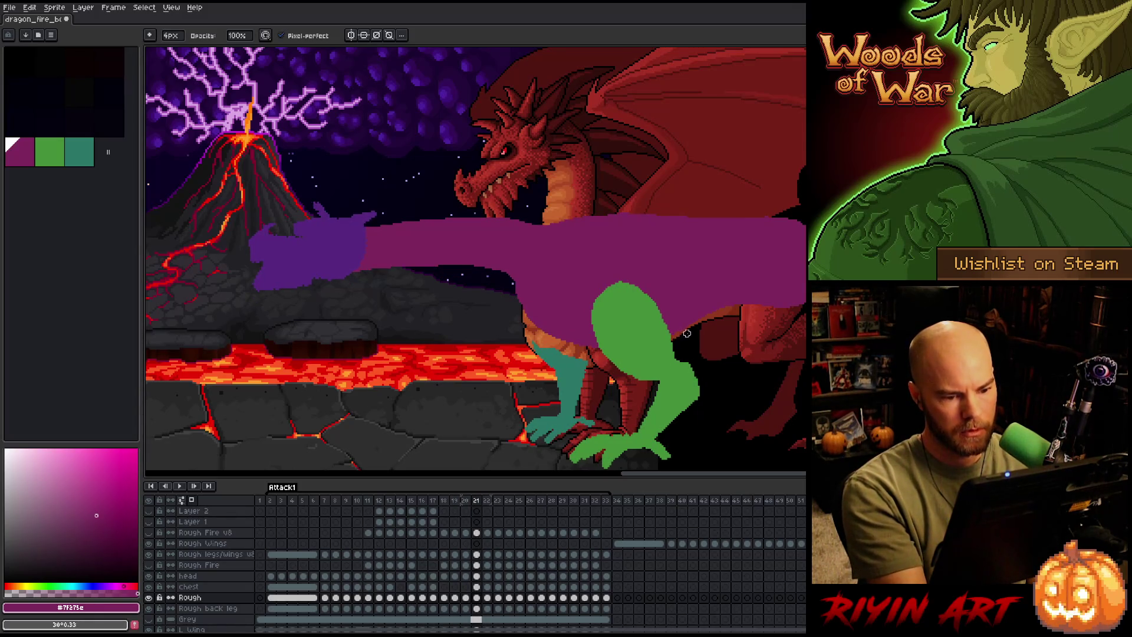
key(Left)
key(Left)
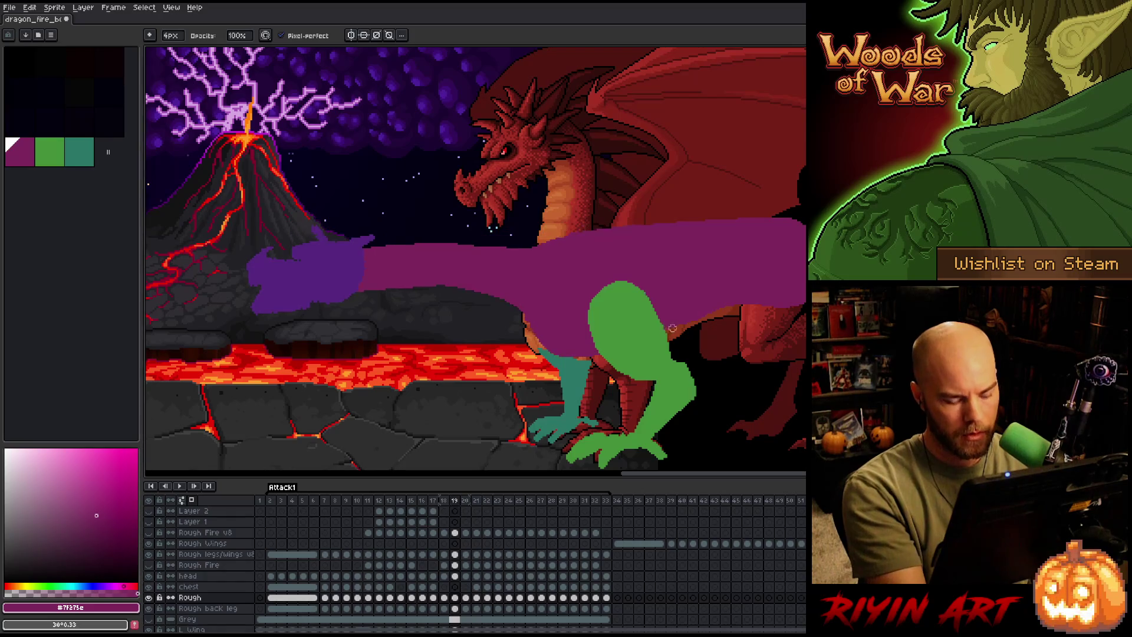
key(e)
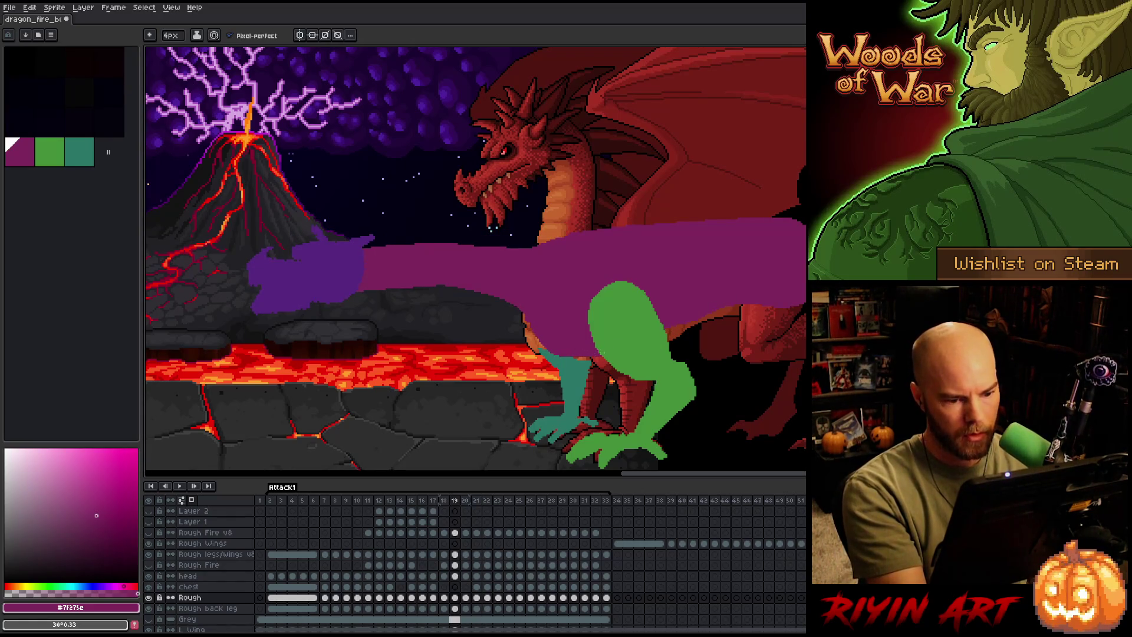
key(Left)
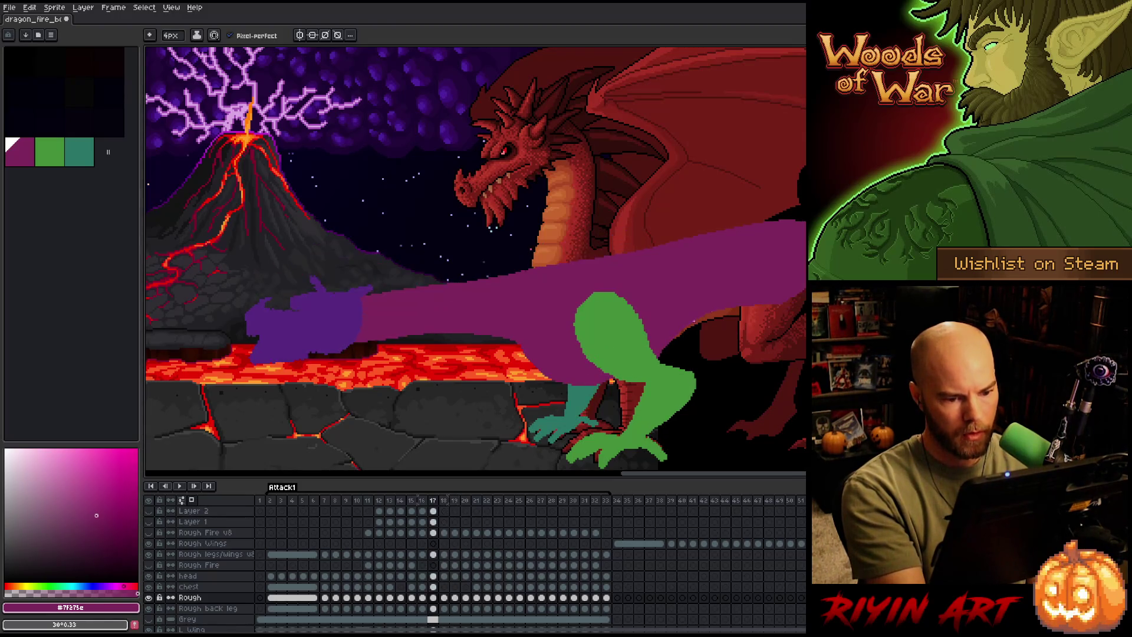
key(Right)
key(Right)
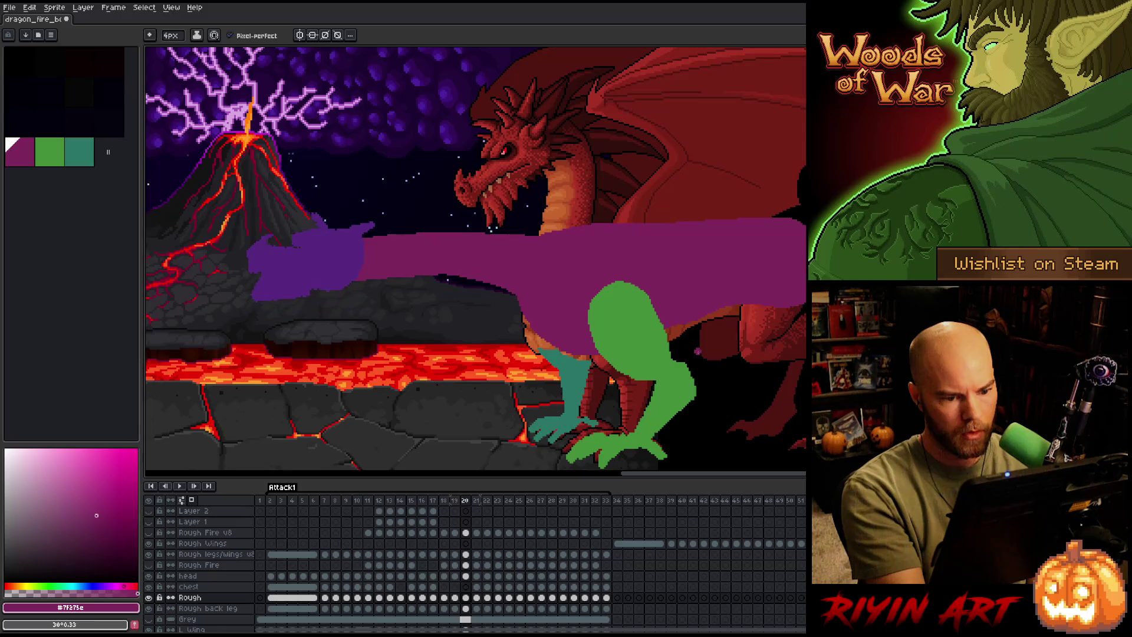
key(Left)
key(Right)
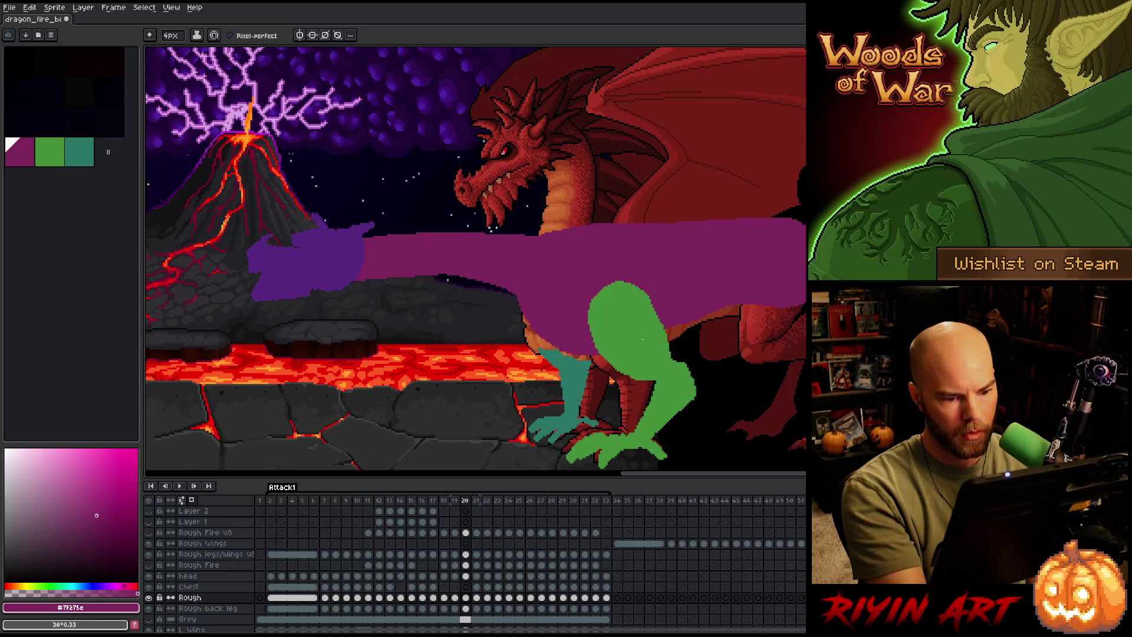
key(Right)
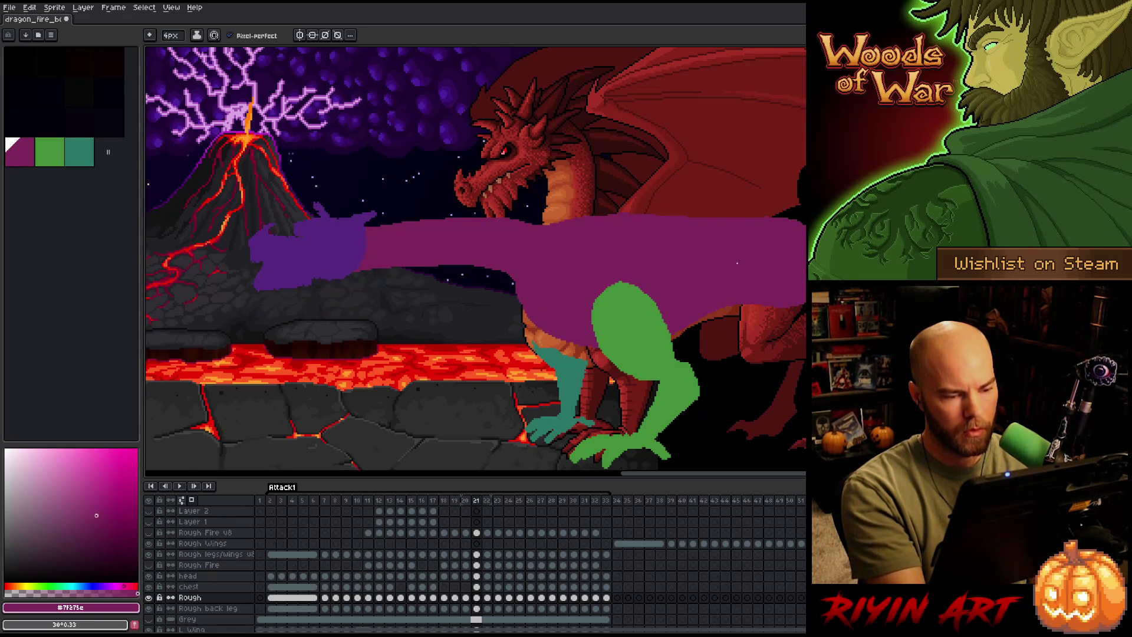
key(b)
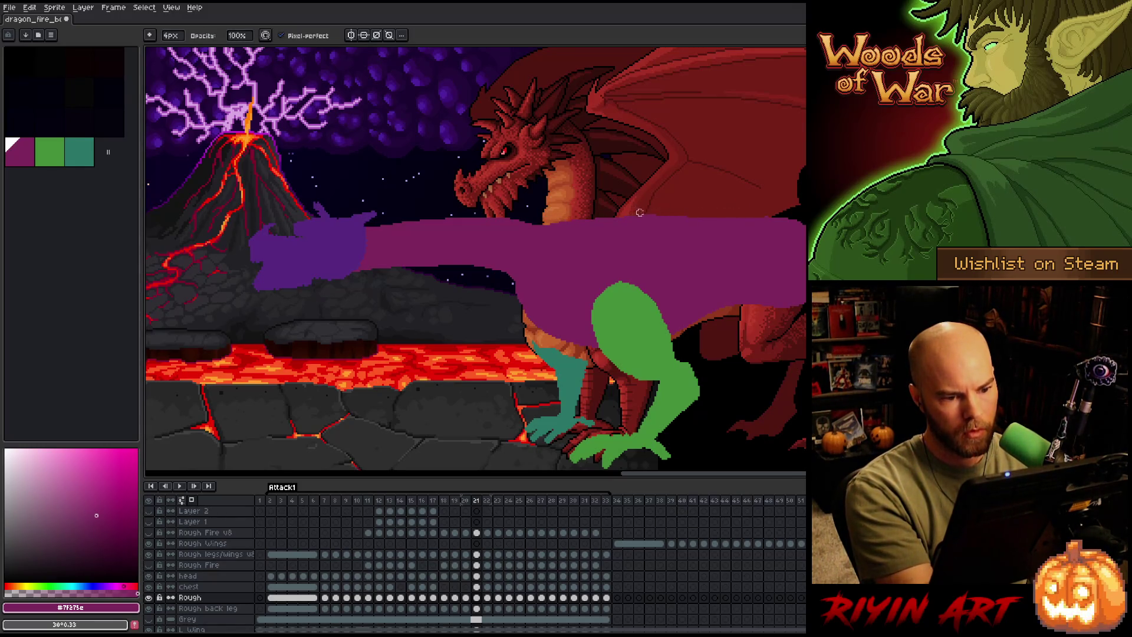
key(Left)
key(Right)
key(Right)
key(Left)
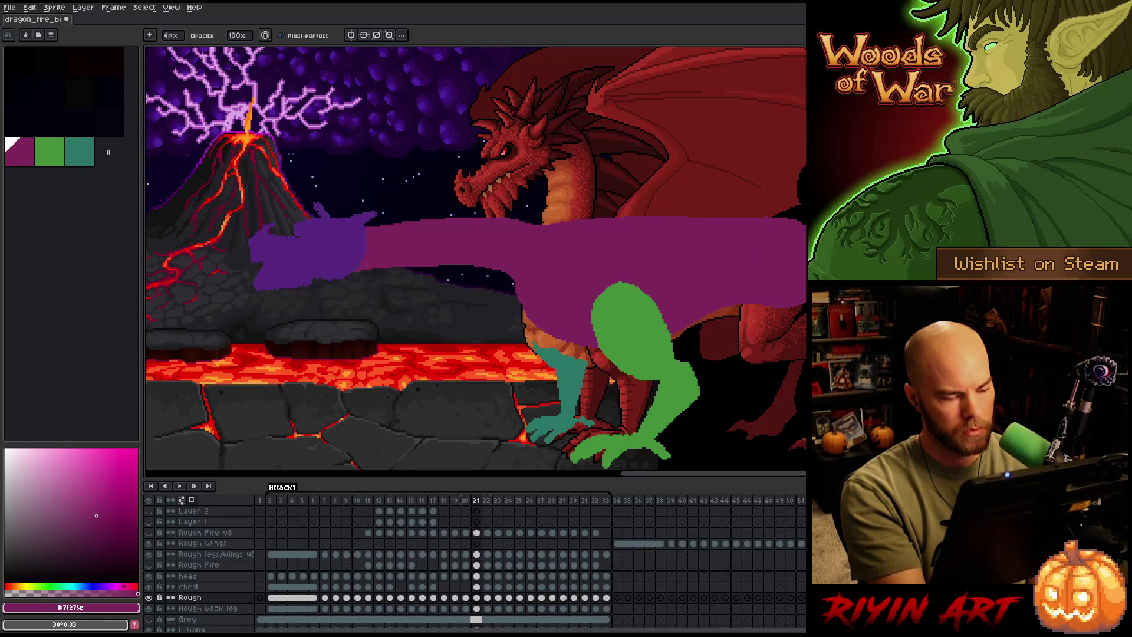
key(Left)
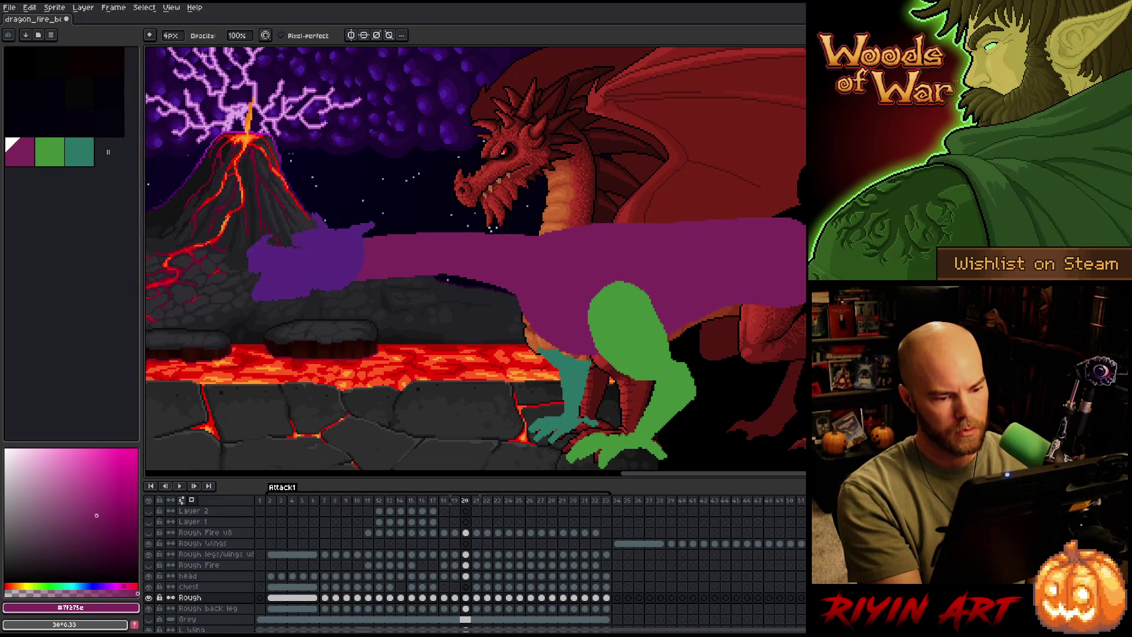
key(Right)
key(Right)
key(Left)
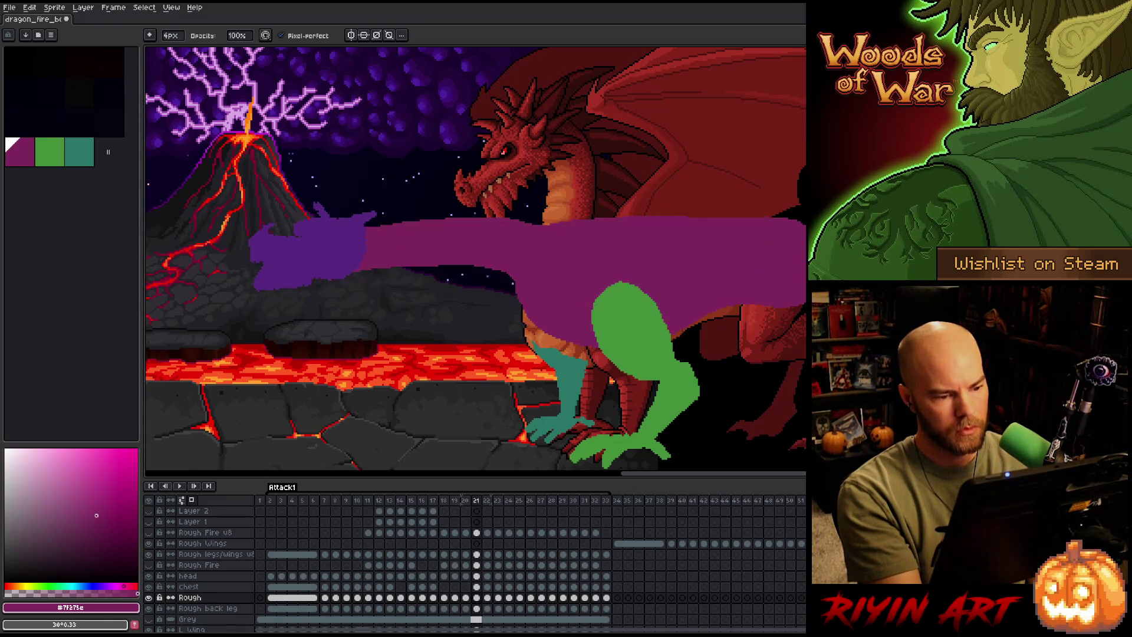
key(Right)
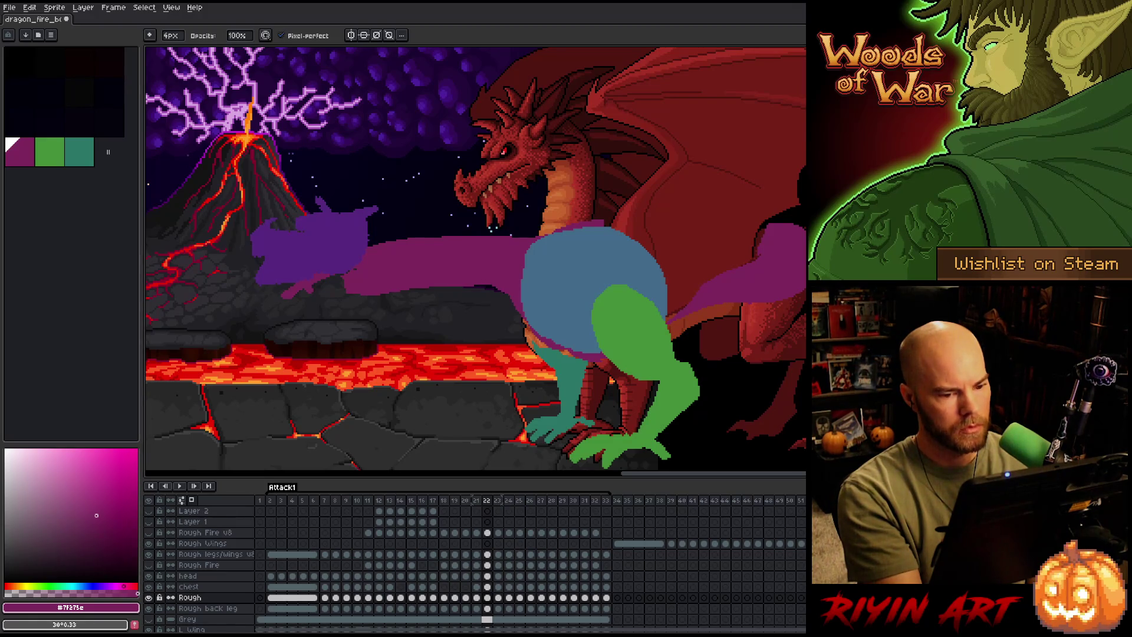
Copy frame 21's purple body shape onto frame 22 of the Rough layer.
key(Left)
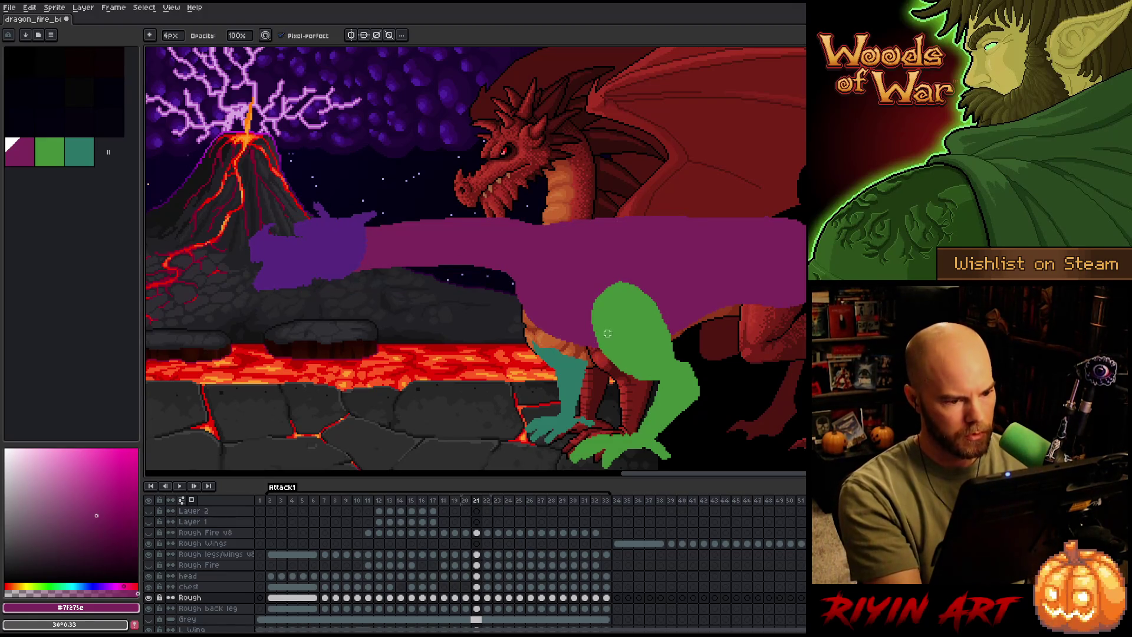
key(w)
click(642, 260)
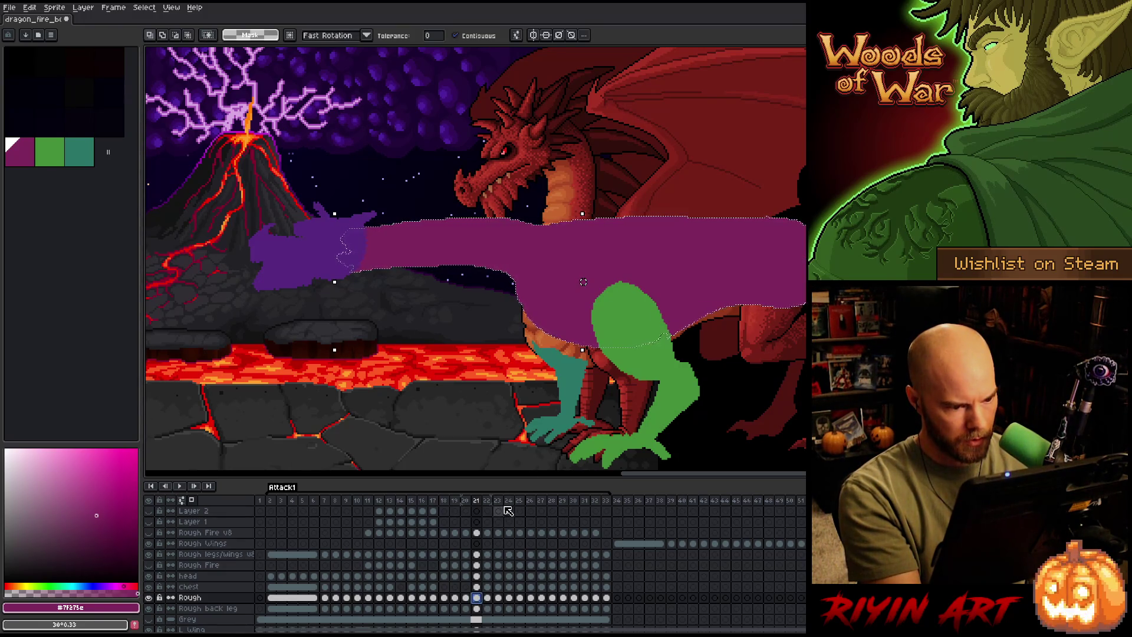
click(488, 597)
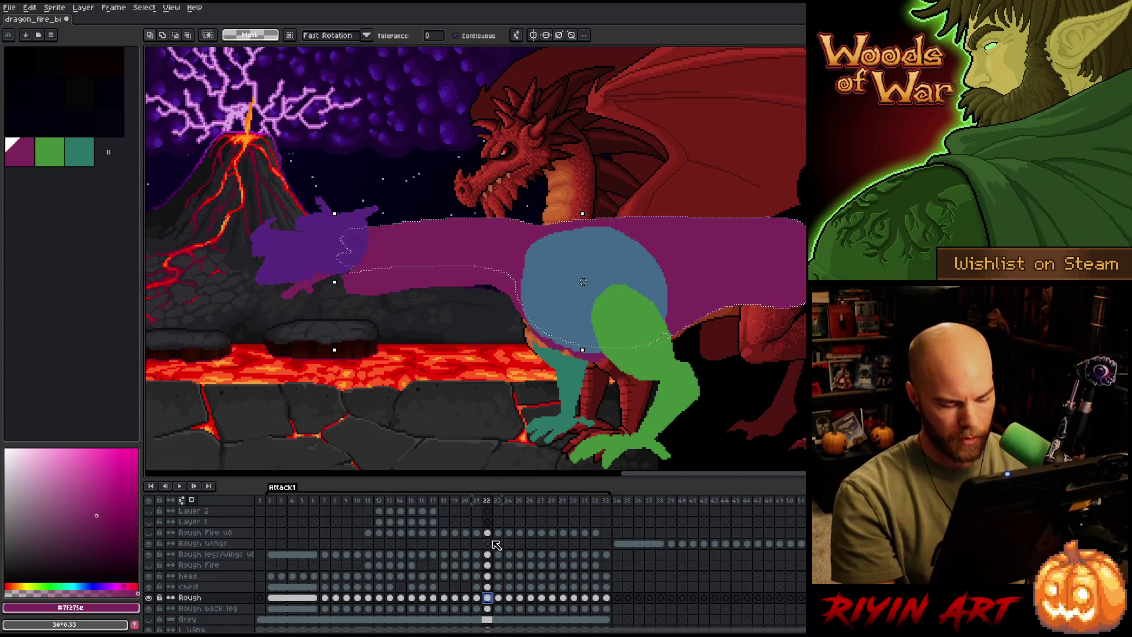
key(ctrl+d)
Delete the blue chest cel on frame 22 and check the neck against frame 21.
click(487, 586)
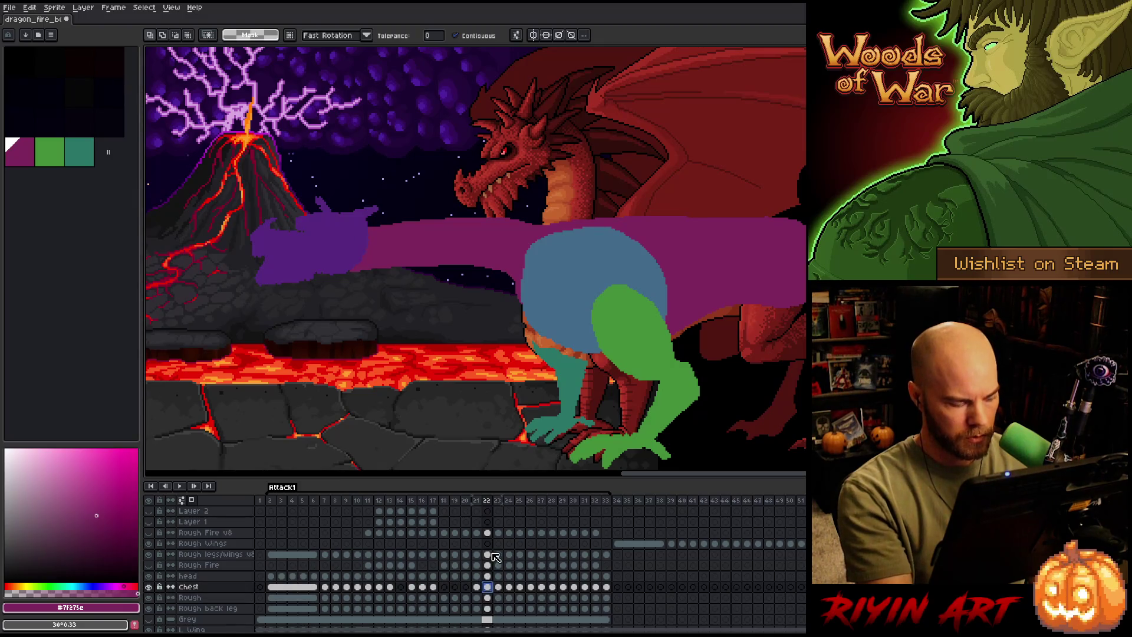
key(Delete)
key(Escape)
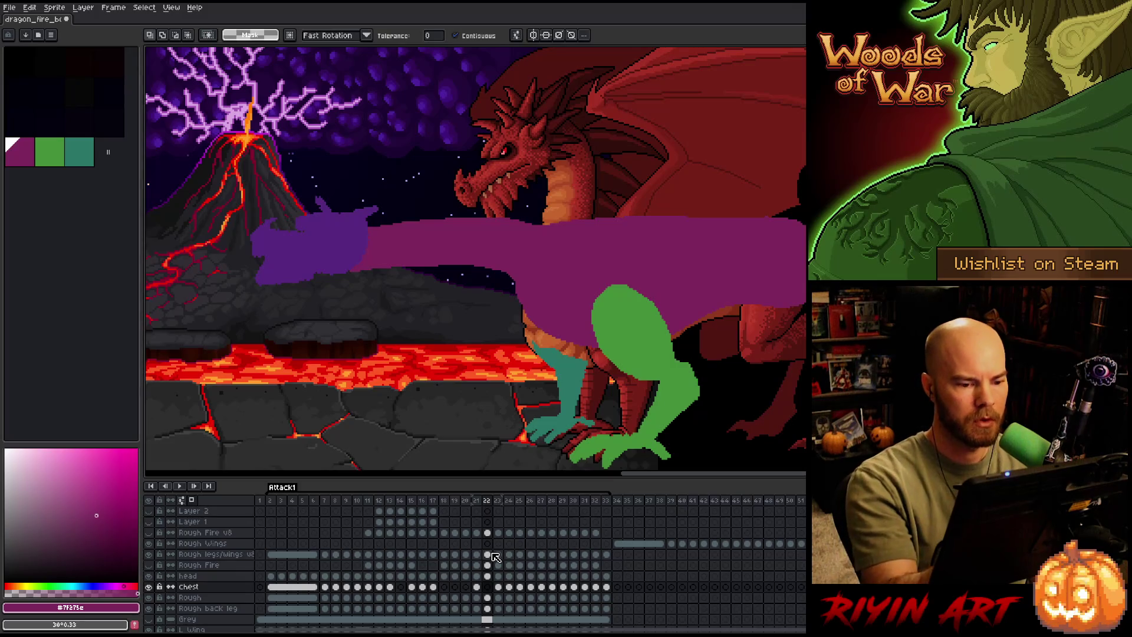
key(b)
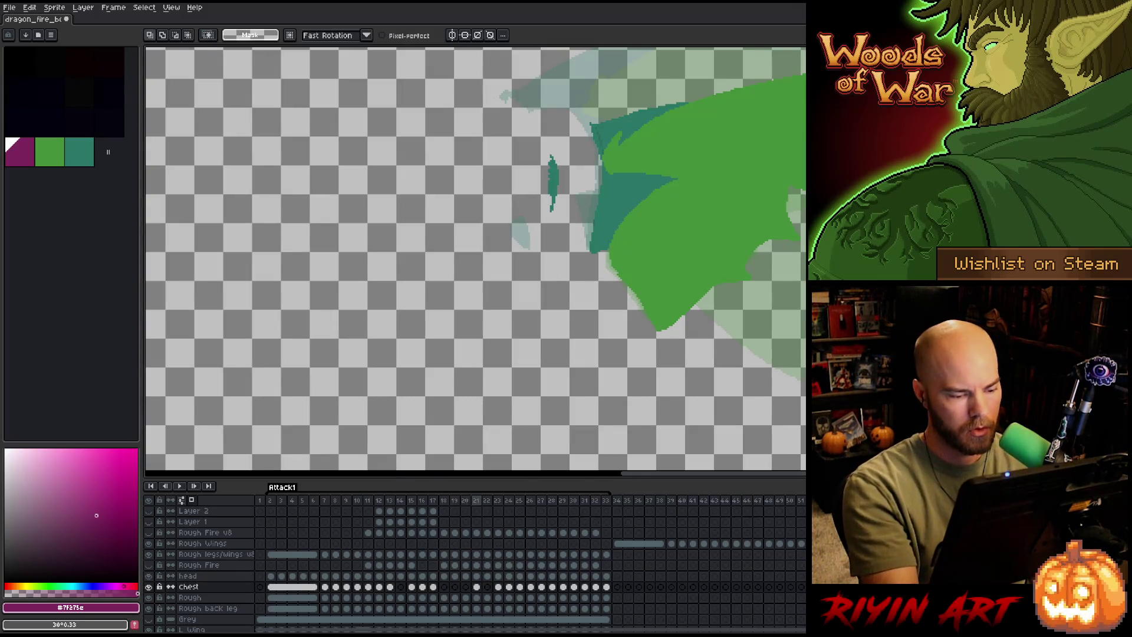
key(Left)
key(Left)
key(Right)
key(Right)
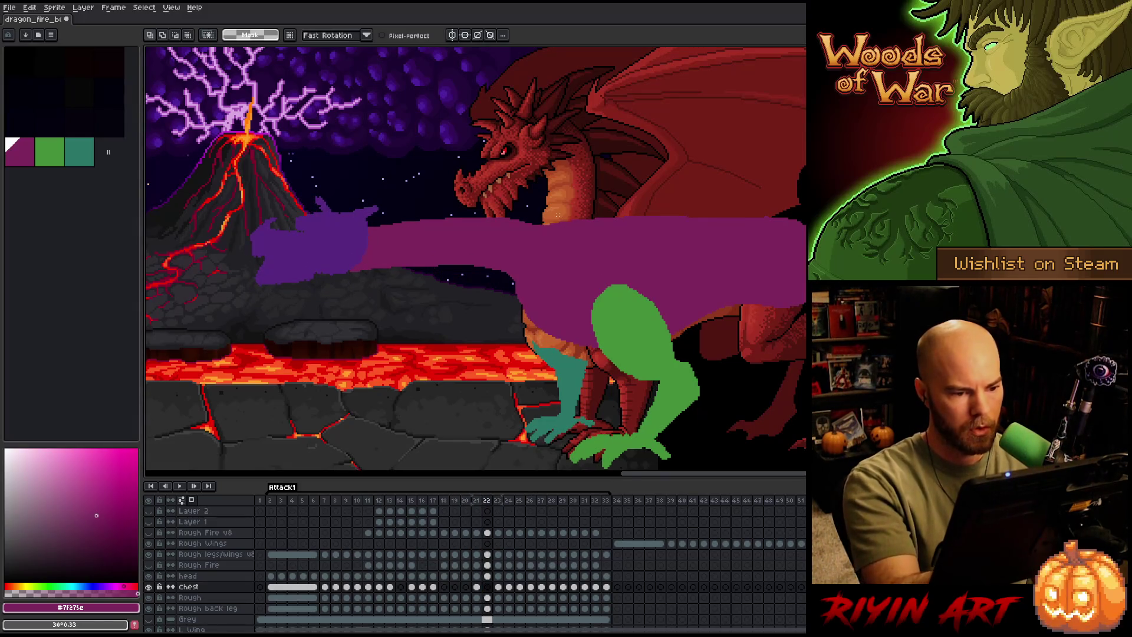
key(b)
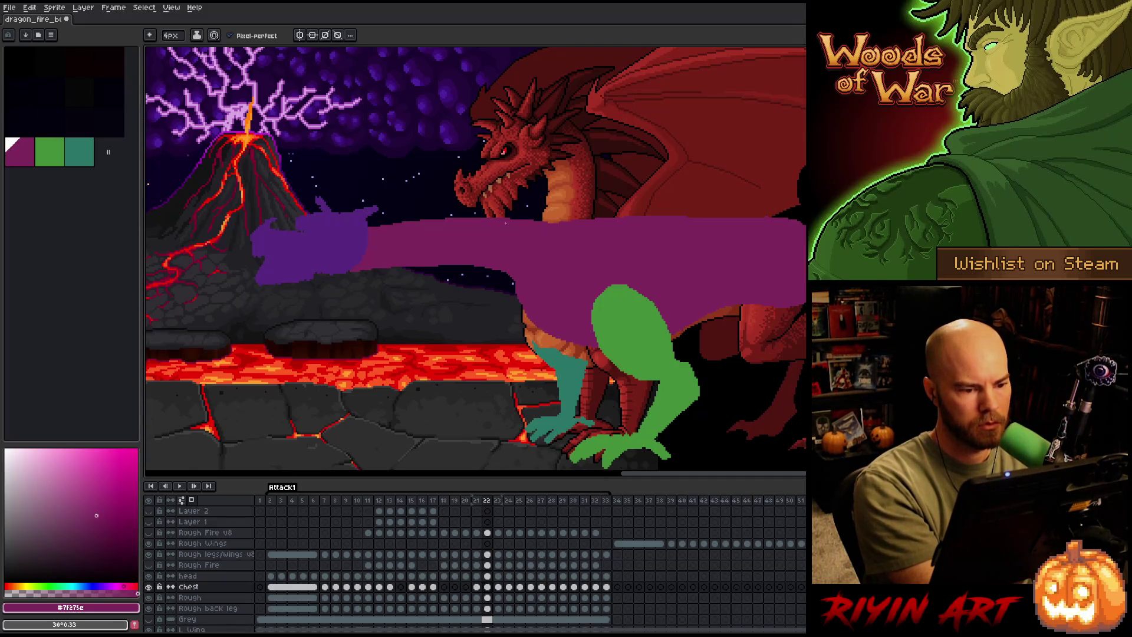
key(b)
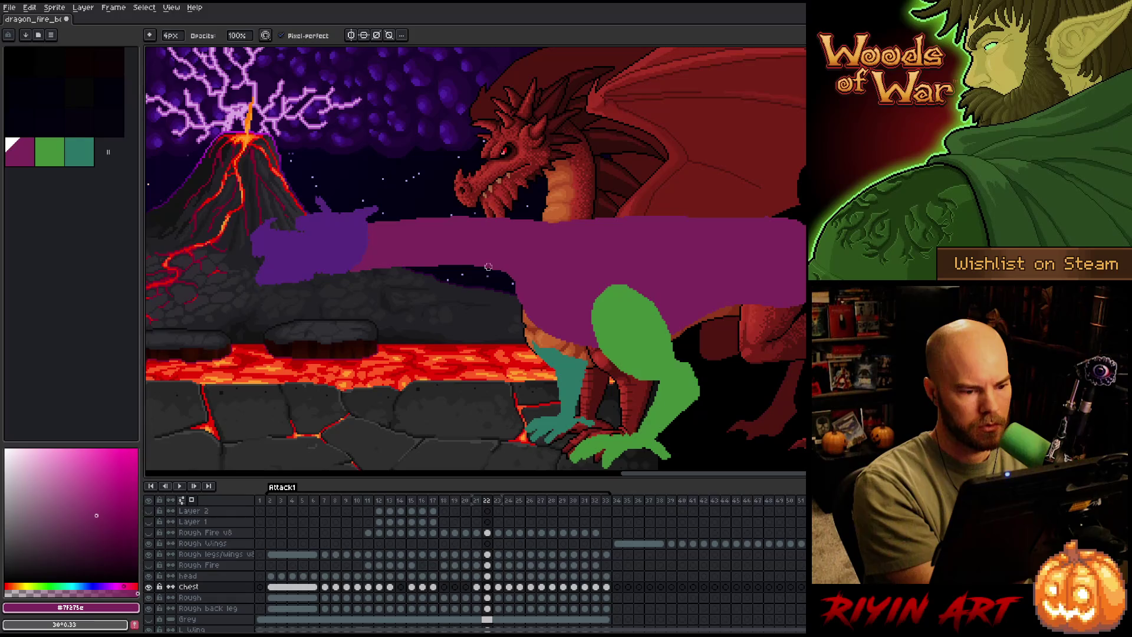
Lasso the dragon's neck, then clear and restore the selection across chest and Rough cels.
key(q)
mouse_move(401, 390)
mouse_down()
mouse_move(643, 284)
mouse_move(207, 296)
mouse_move(407, 389)
mouse_up()
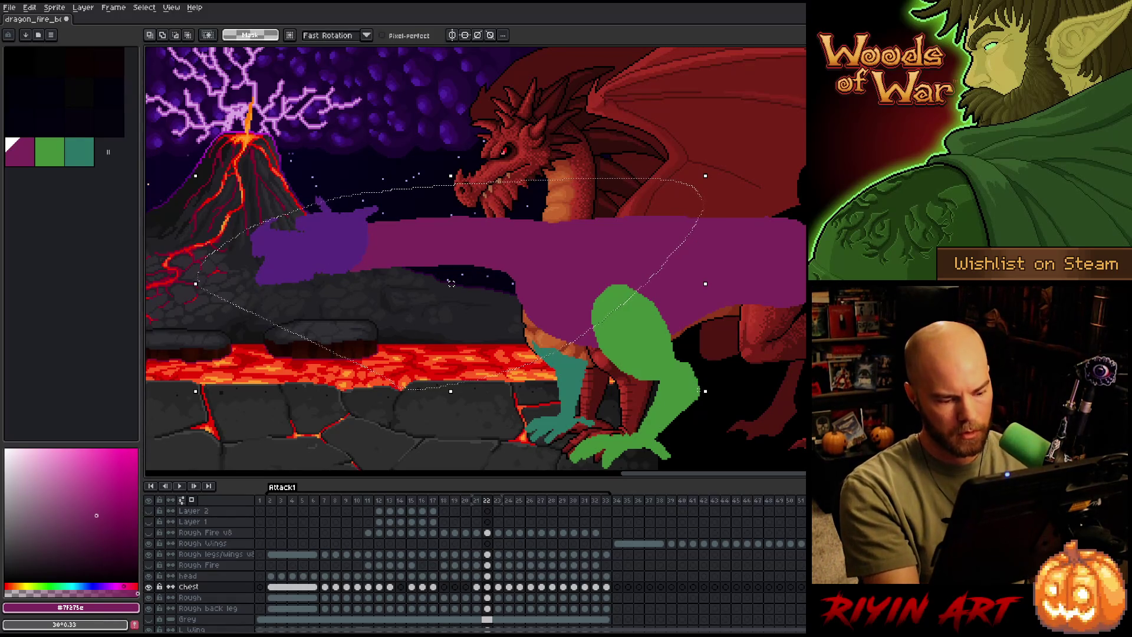
key(ctrl+d)
click(489, 598)
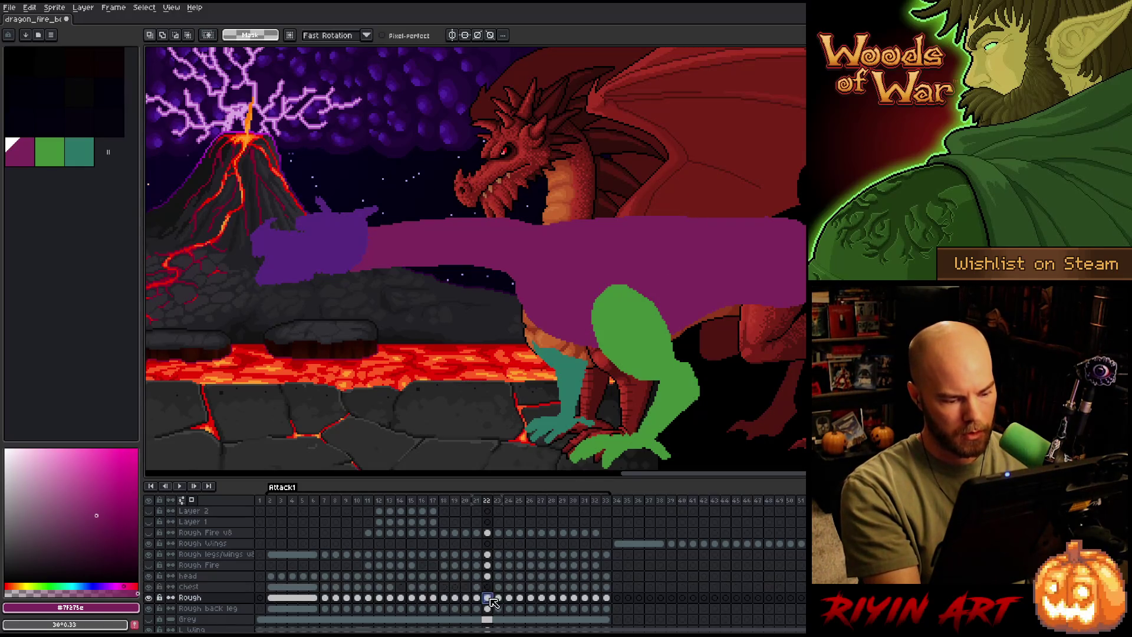
key(ctrl+shift+d)
click(477, 588)
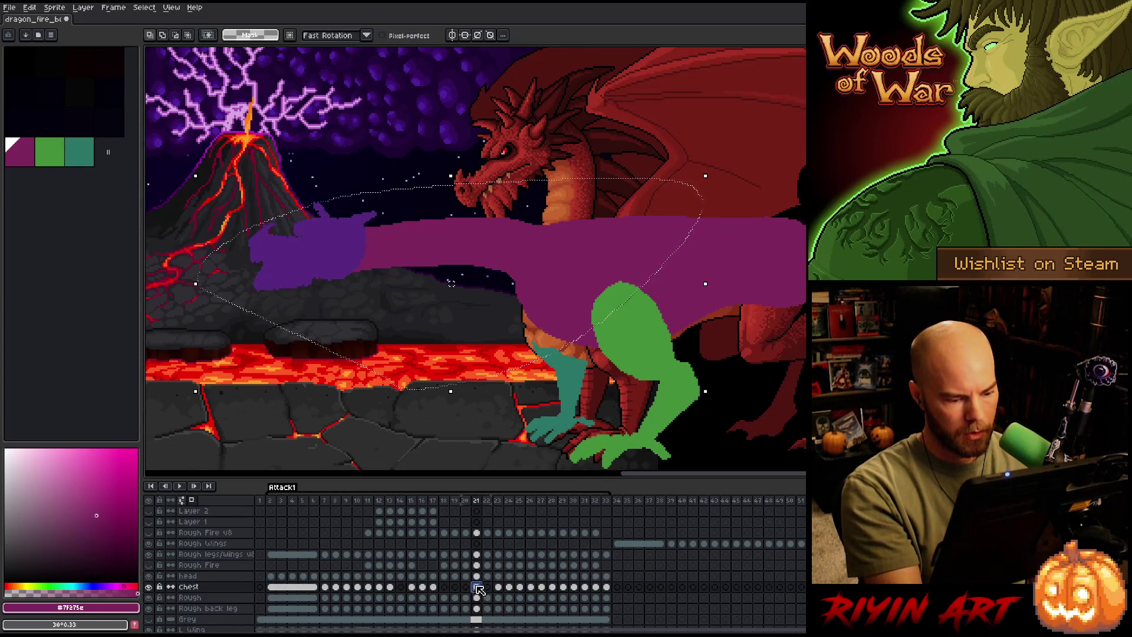
key(ctrl+d)
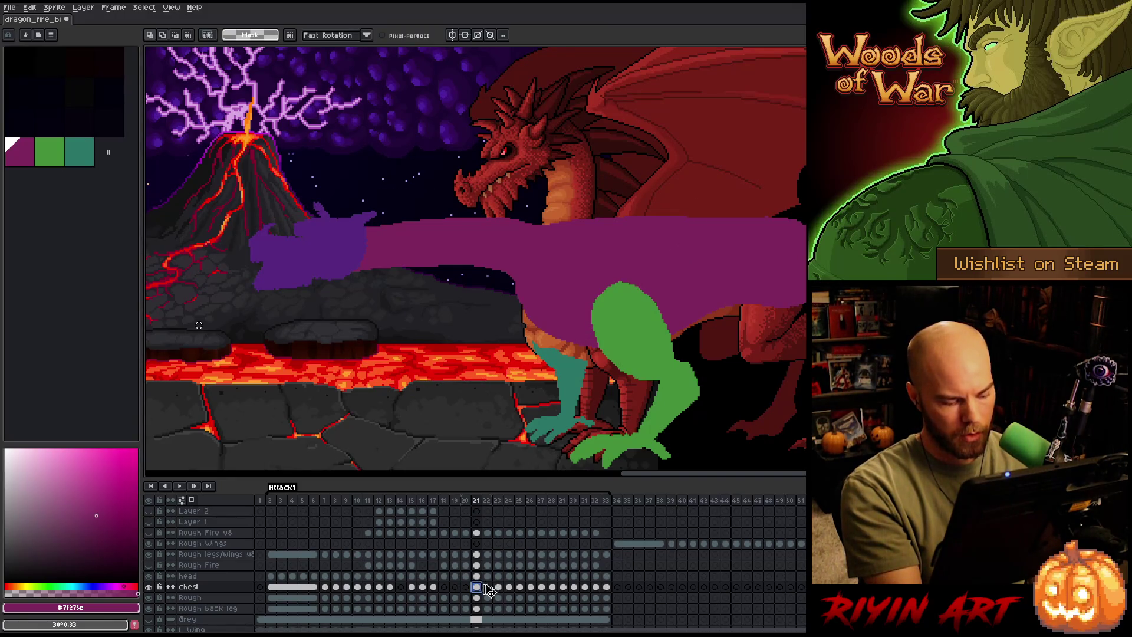
click(478, 598)
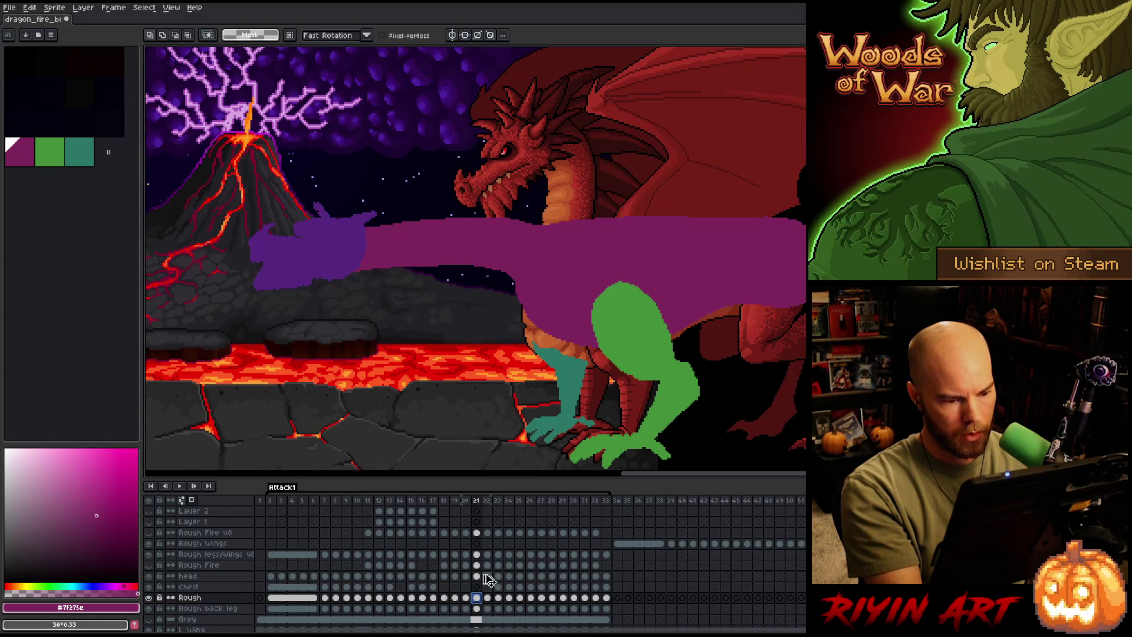
Select all of frame 21, then pencil a raised purple lower edge on frame 22.
key(ctrl+a)
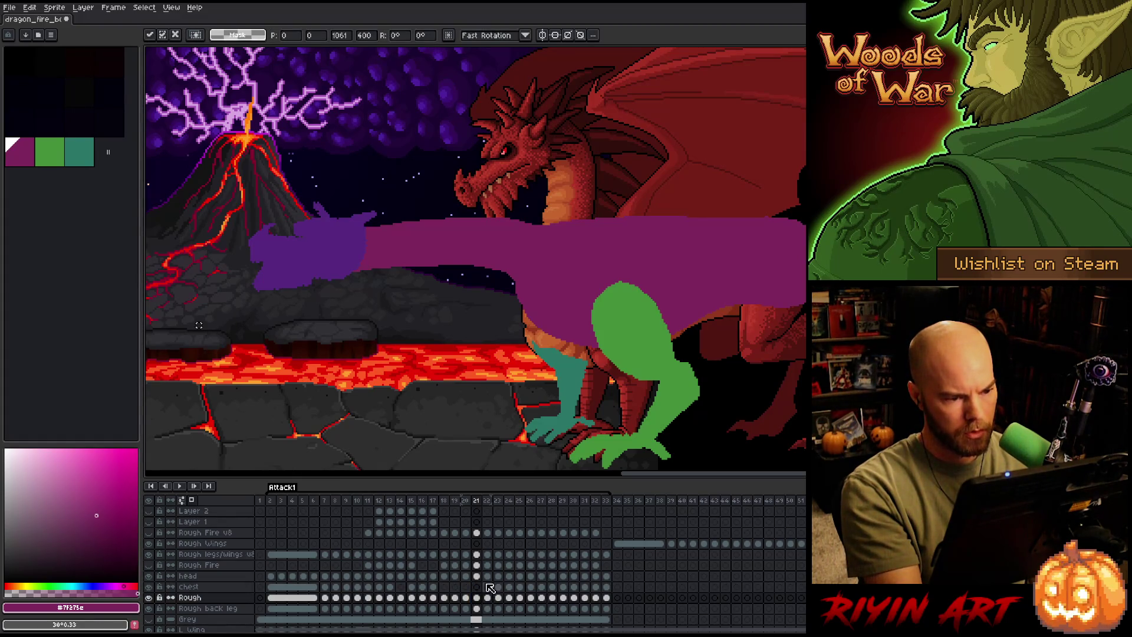
click(487, 598)
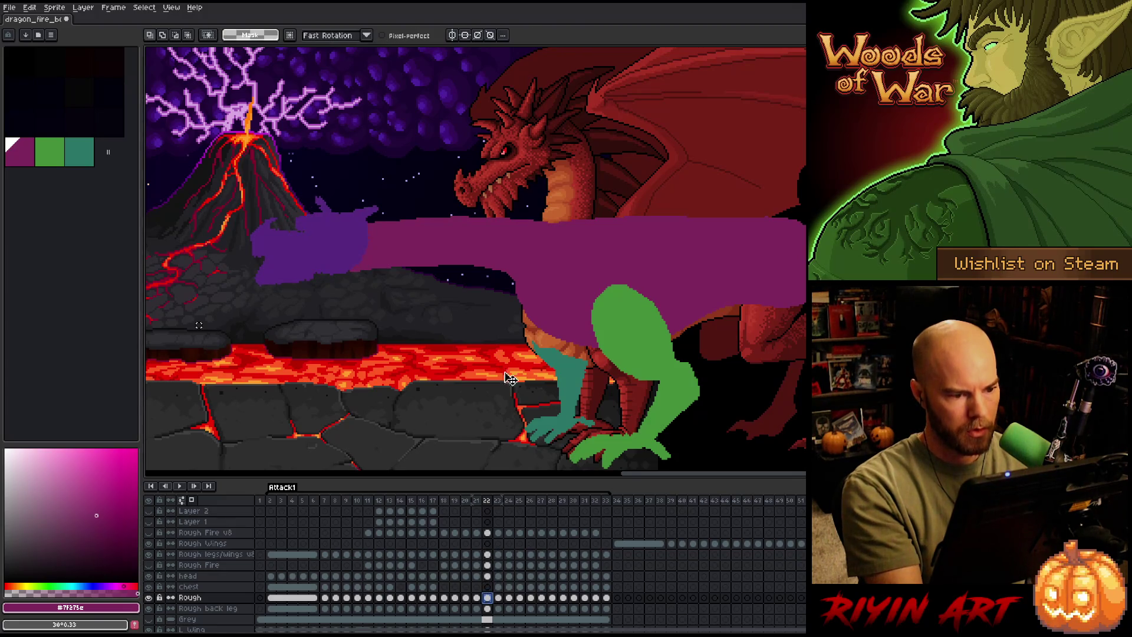
key(b)
mouse_move(510, 279)
mouse_down()
mouse_move(490, 269)
mouse_move(363, 273)
mouse_move(372, 267)
mouse_up()
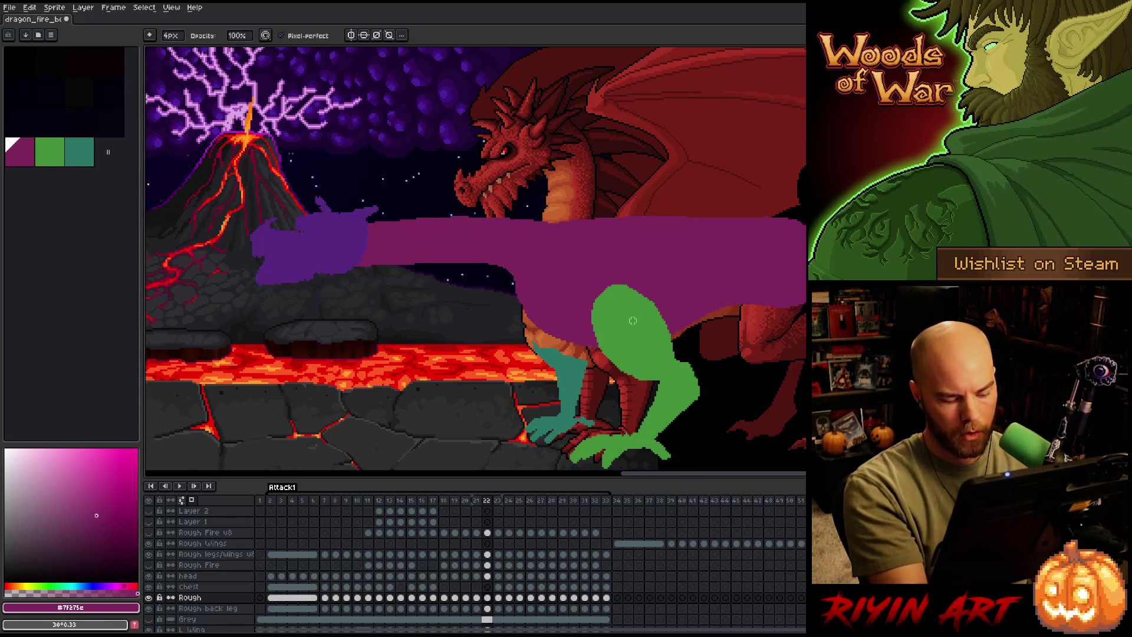
Save the animation, compare frames 21 and 22, and move to frame 23 on the Rough layer.
key(ctrl+s)
key(Left)
key(Right)
key(Left)
key(Right)
key(Right)
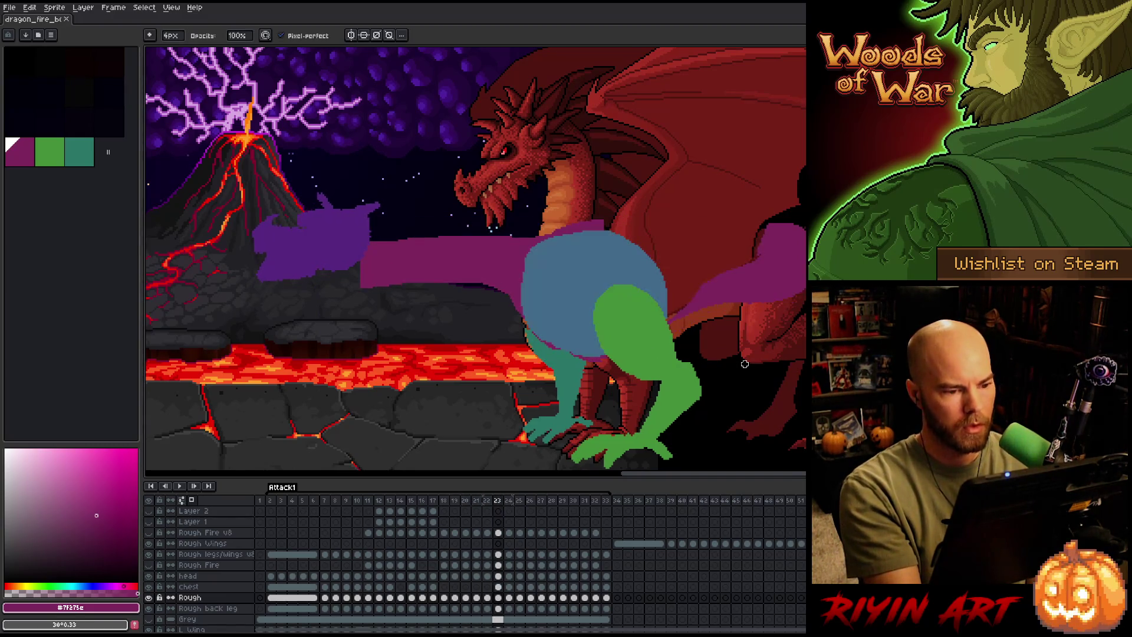
key(Left)
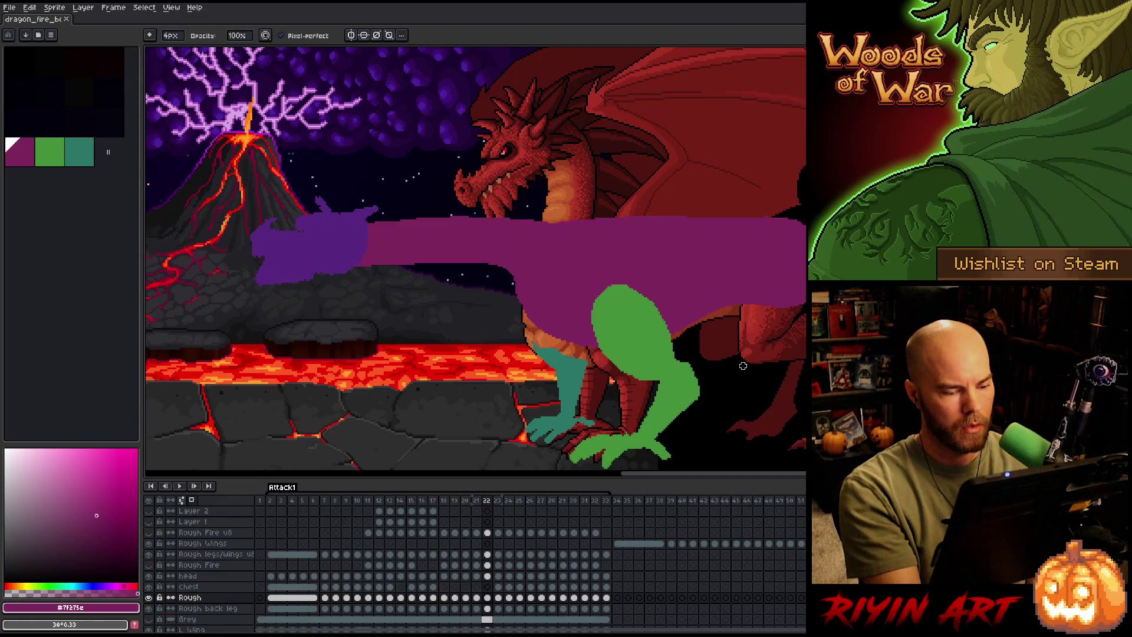
click(487, 598)
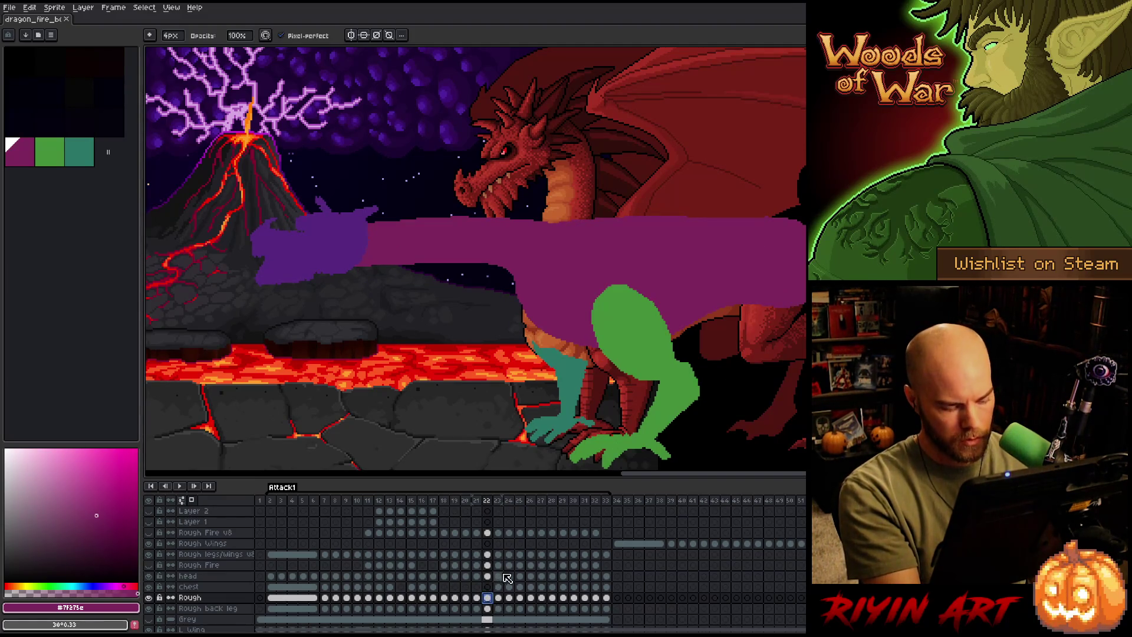
click(499, 598)
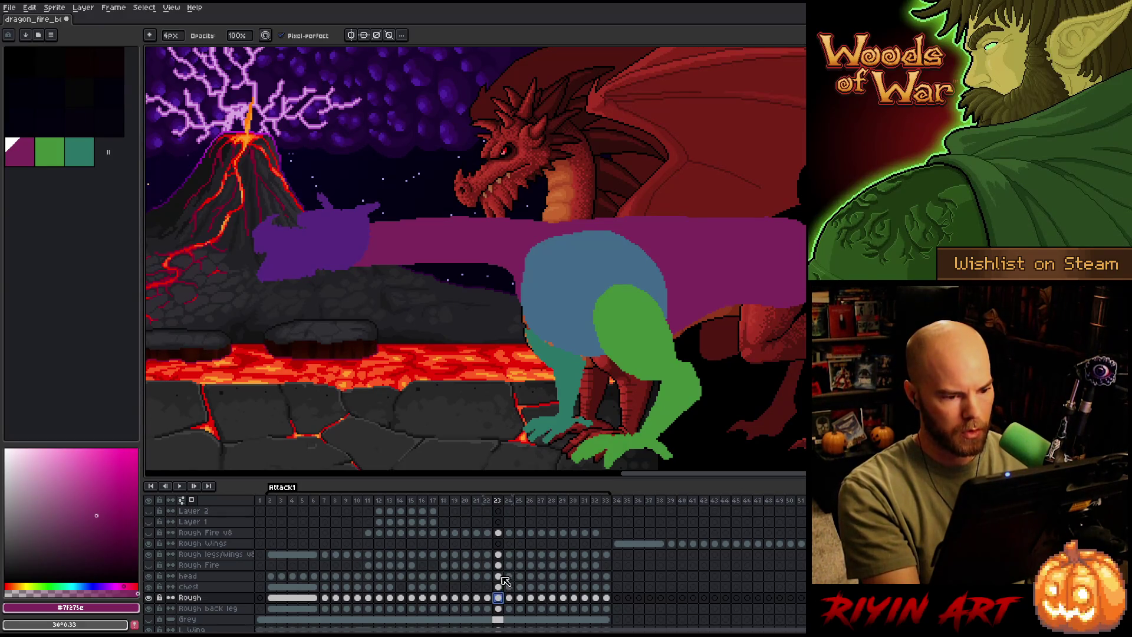
Discard a trial chest-edge stroke, then rotate the lassoed purple neck and head about -2.6°.
key(e)
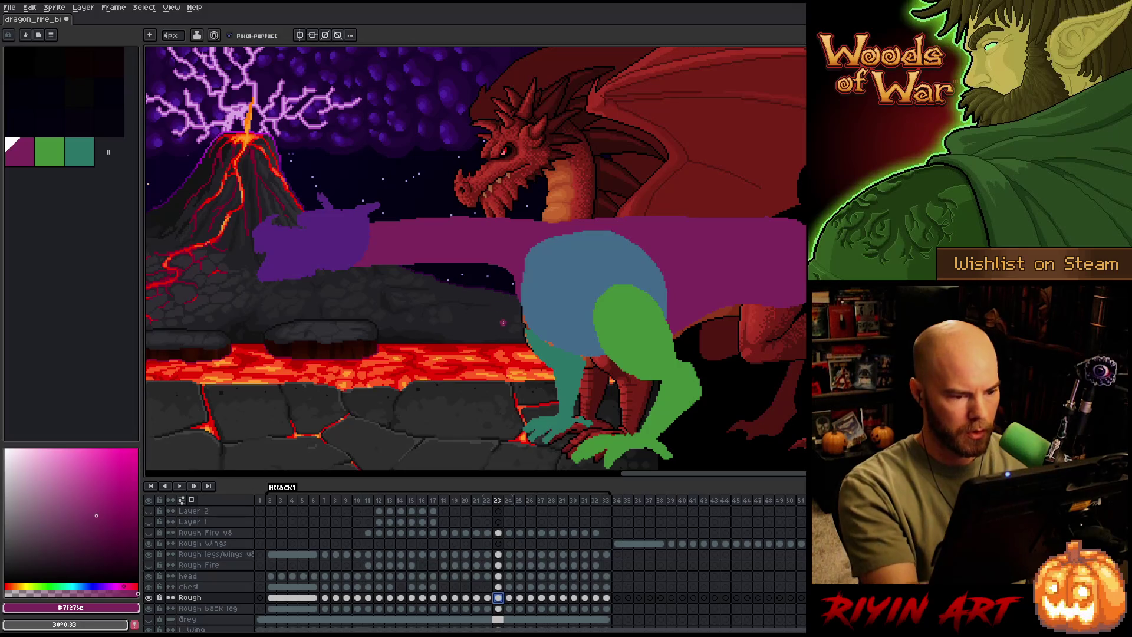
mouse_move(519, 277)
mouse_down()
mouse_move(539, 336)
mouse_move(590, 358)
mouse_up()
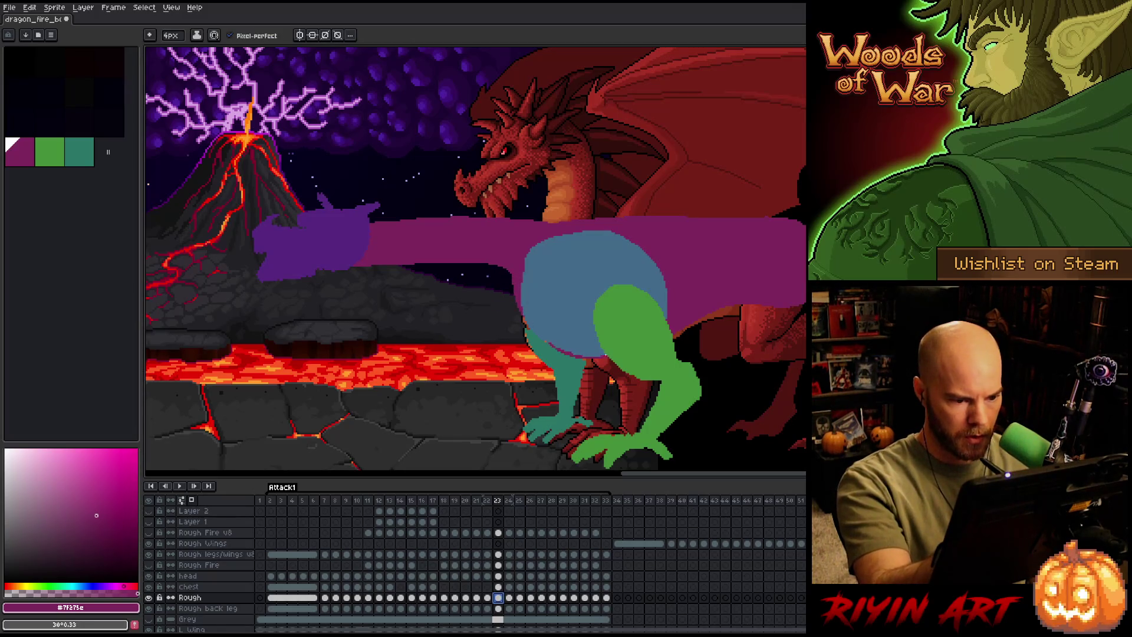
key(ctrl+z)
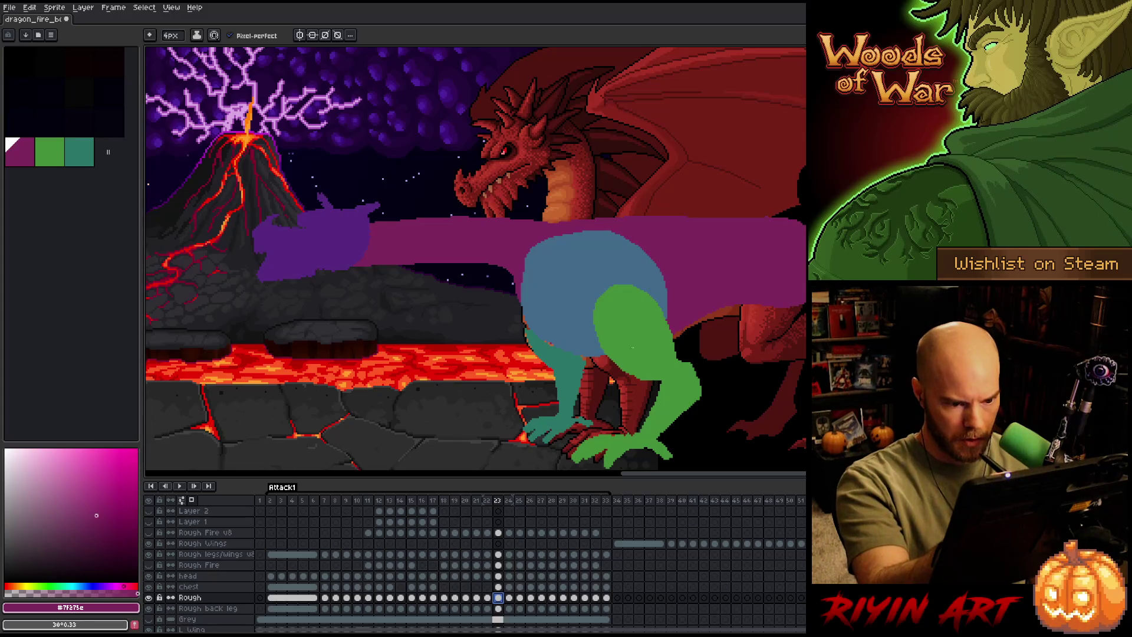
key(m)
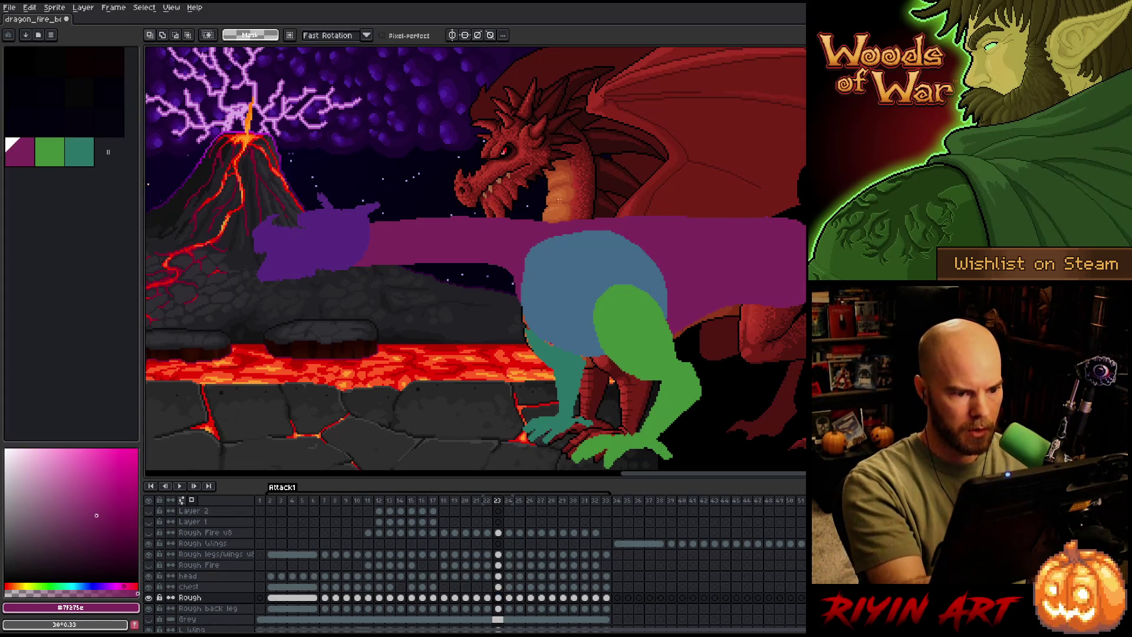
mouse_move(556, 206)
mouse_down()
mouse_move(407, 327)
mouse_move(496, 134)
mouse_up()
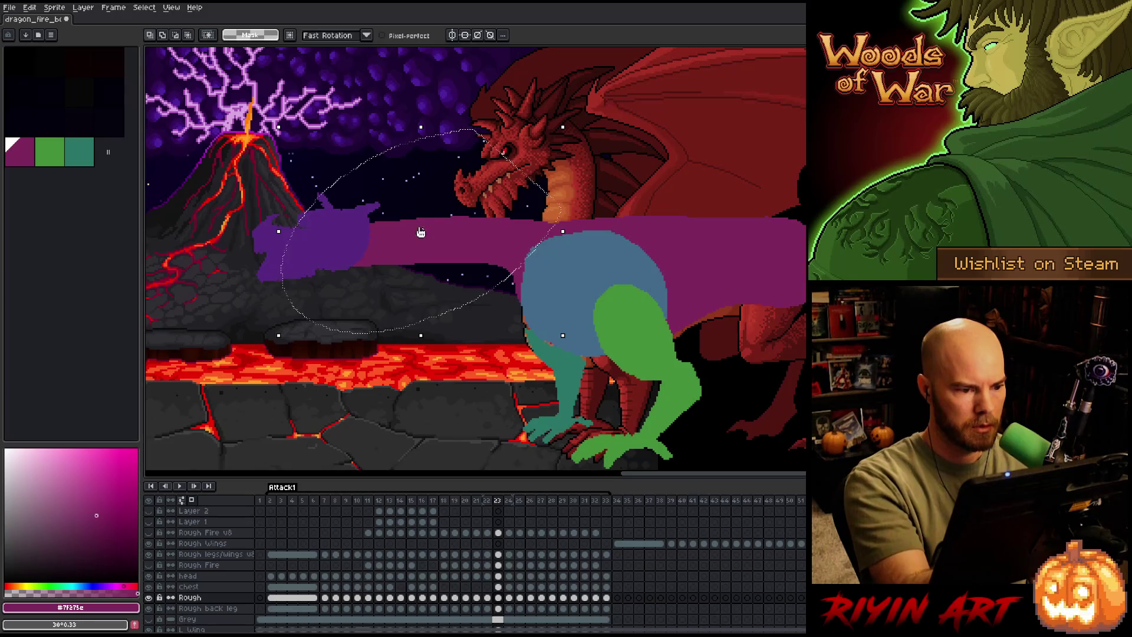
click(448, 237)
drag(517, 247, 527, 245)
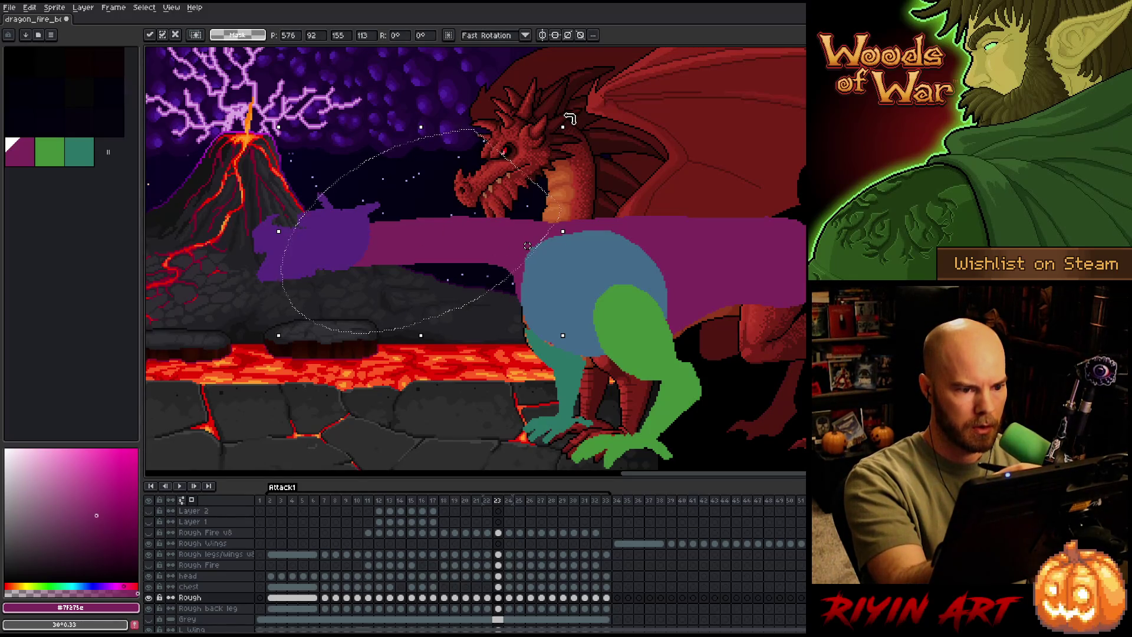
drag(568, 114, 581, 126)
key(ctrl+d)
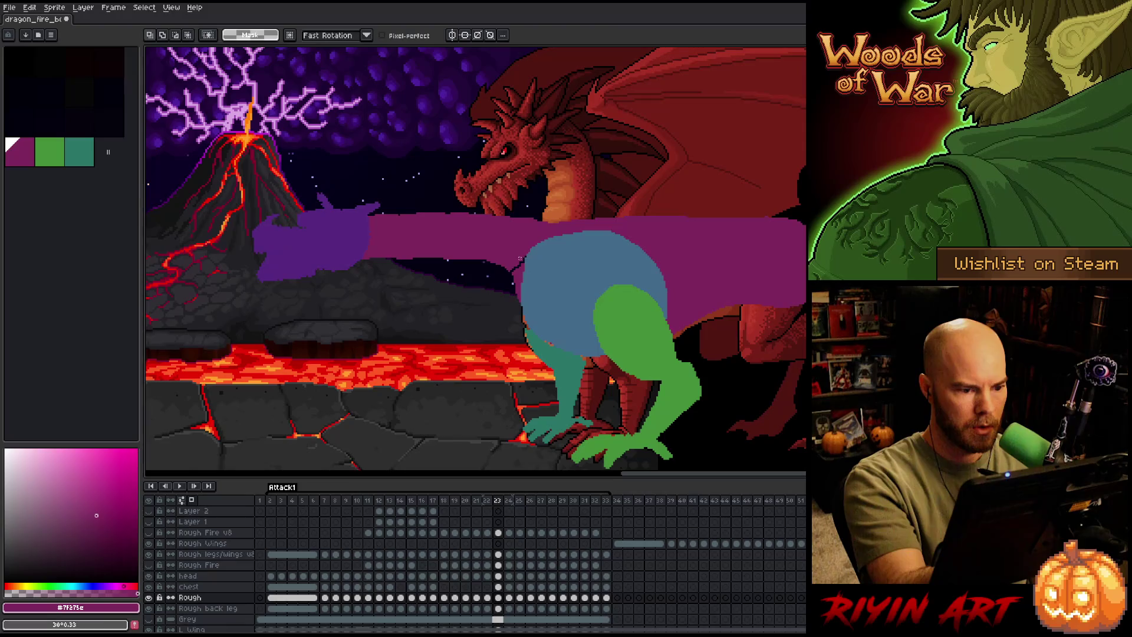
Eyedrop a darker colour and draw a touch-up stroke across the purple body.
key(i)
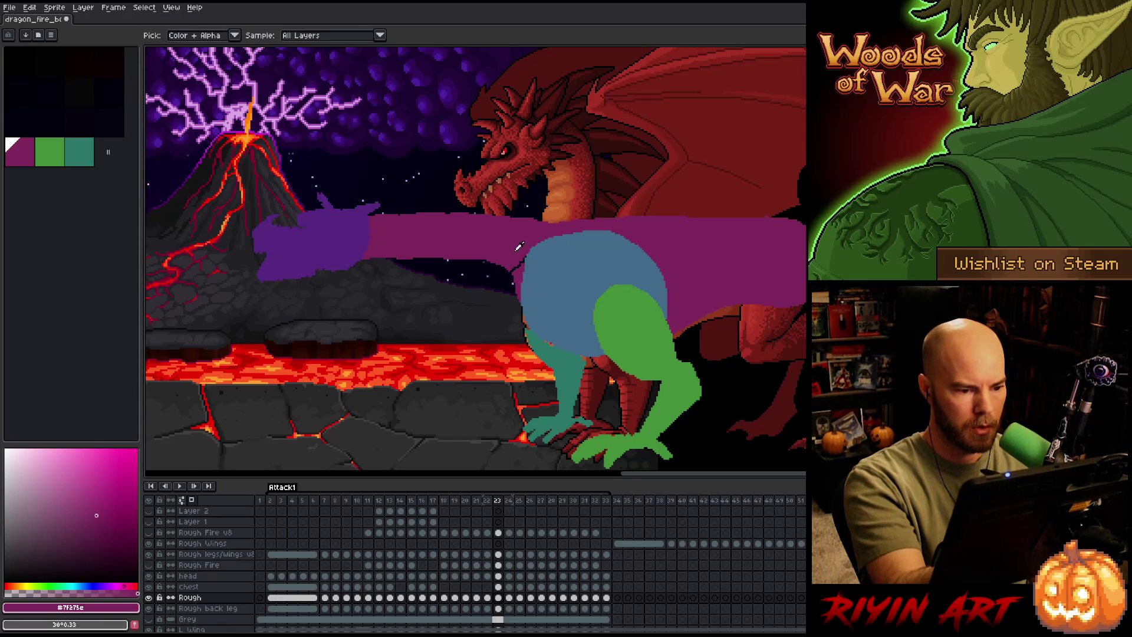
key(b)
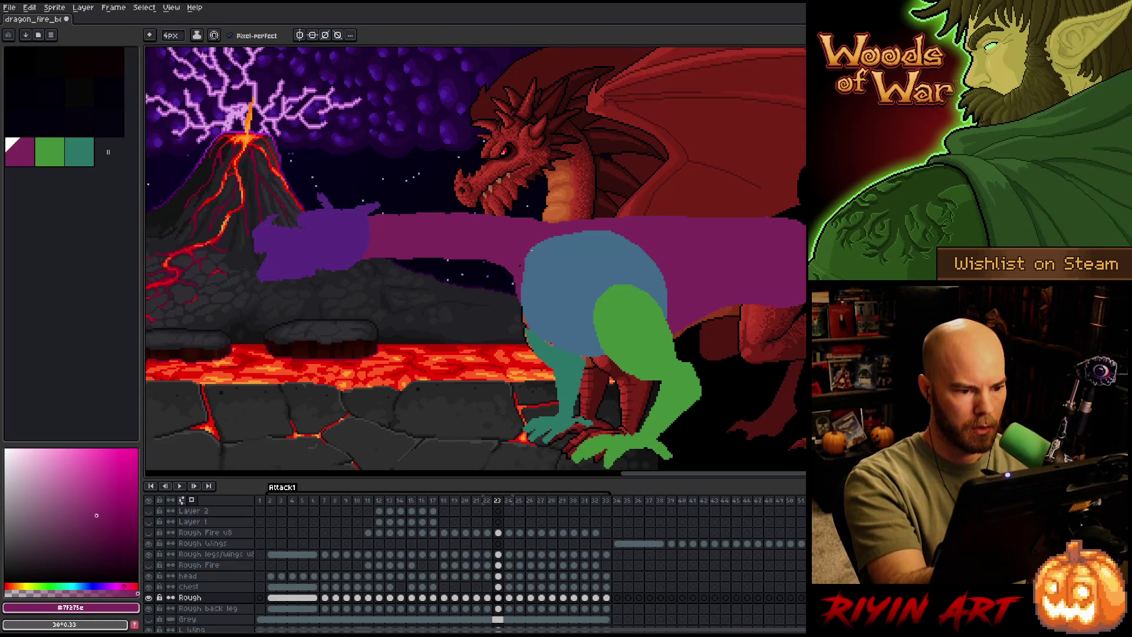
drag(531, 228, 583, 227)
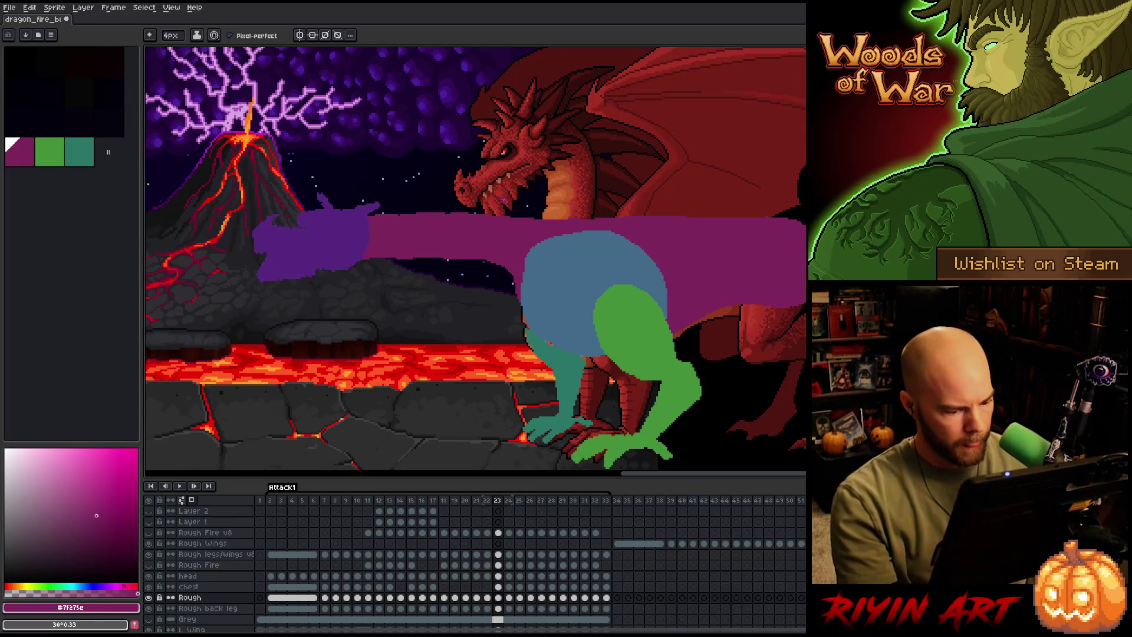
Delete the blue chest cel on frame 23 and reselect the Rough layer.
click(498, 587)
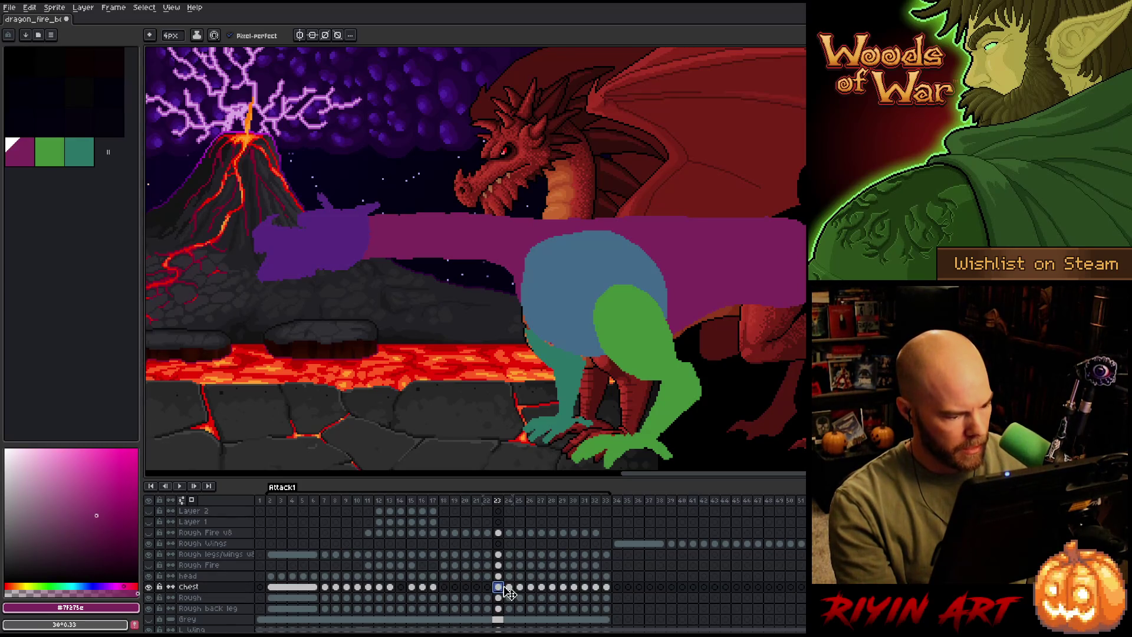
key(Delete)
click(498, 597)
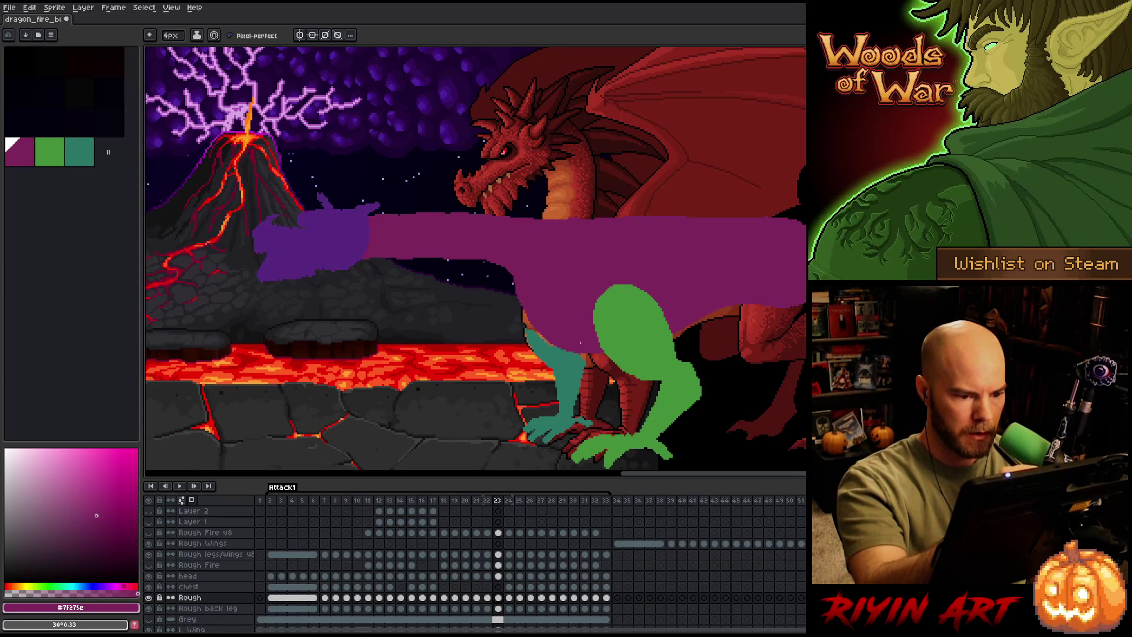
Flip between frames 22 and 23 to compare the pose, ending on frame 24.
key(comma)
key(period)
key(comma)
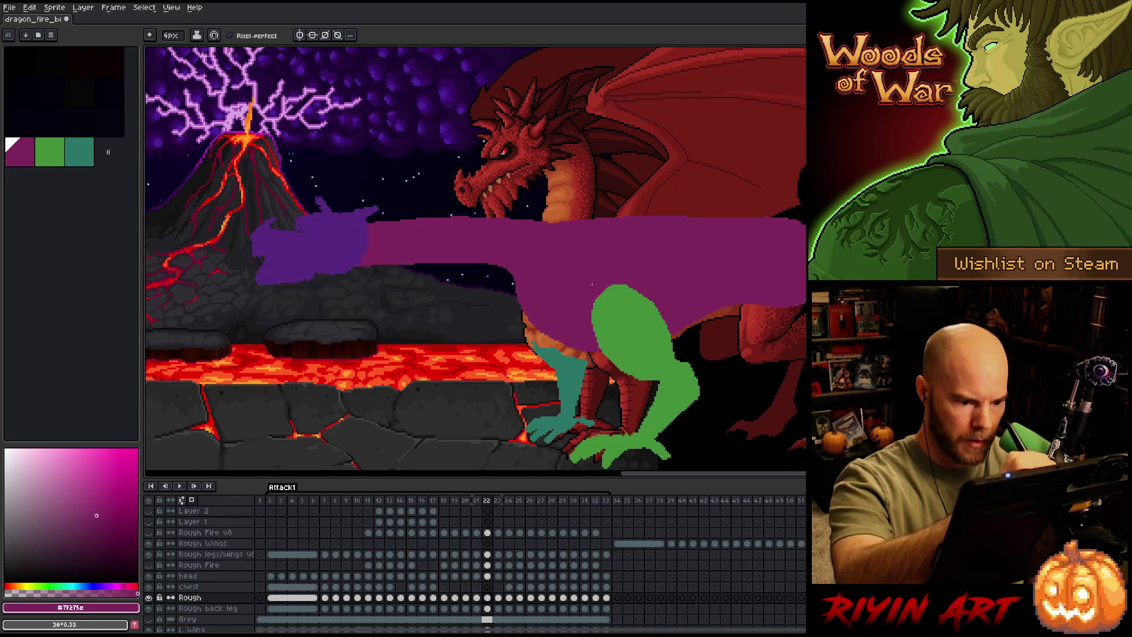
key(period)
key(comma)
key(period)
key(comma)
key(period)
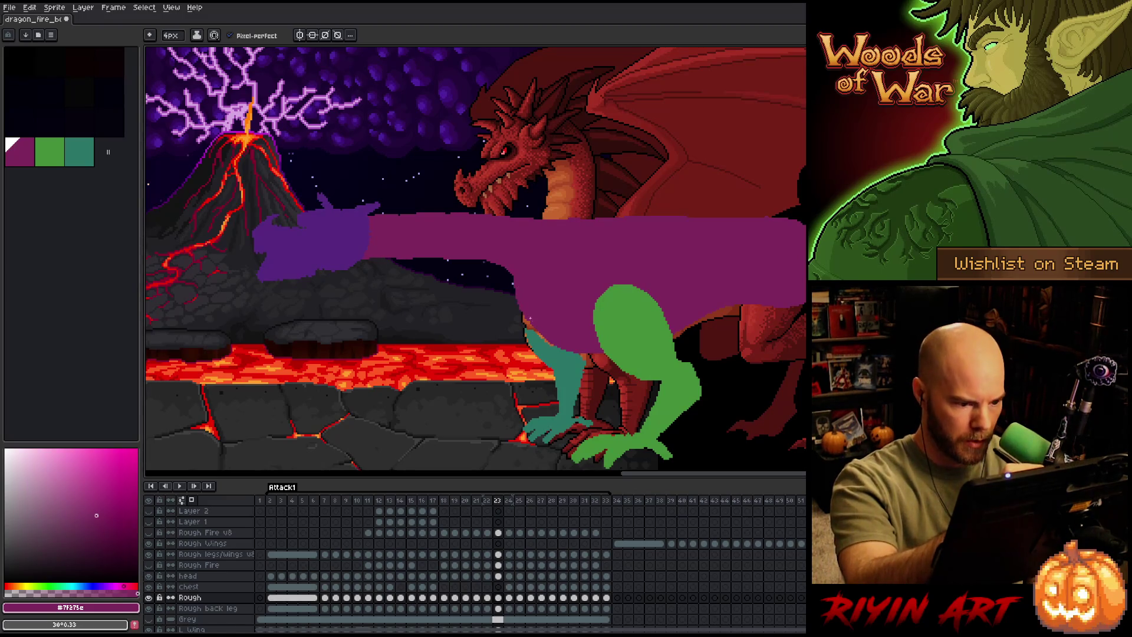
key(comma)
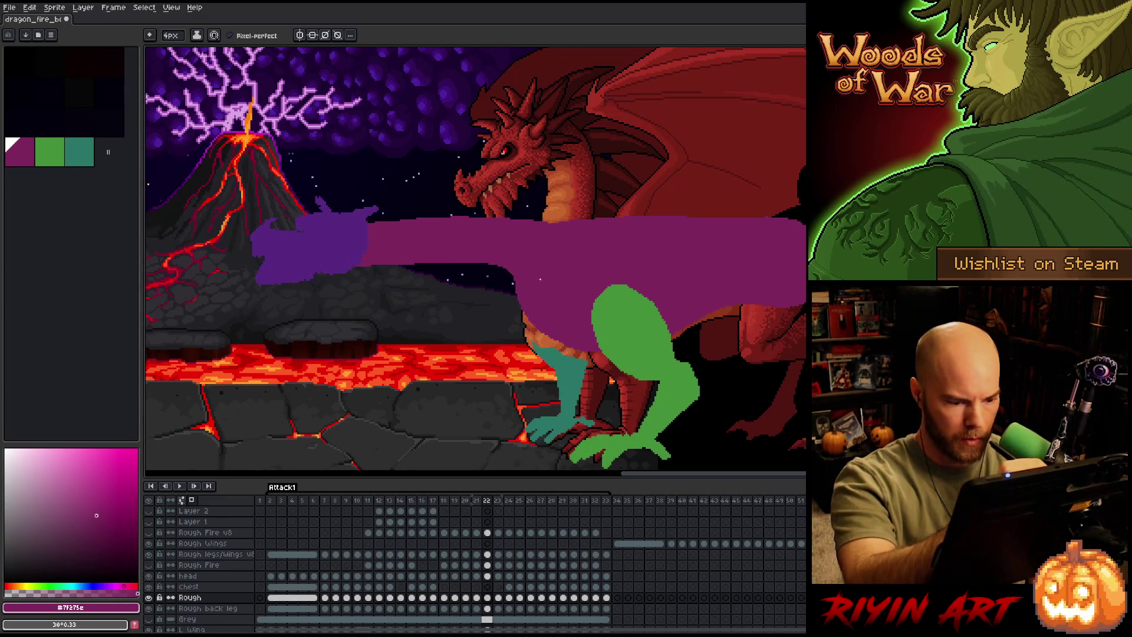
key(period)
key(period)
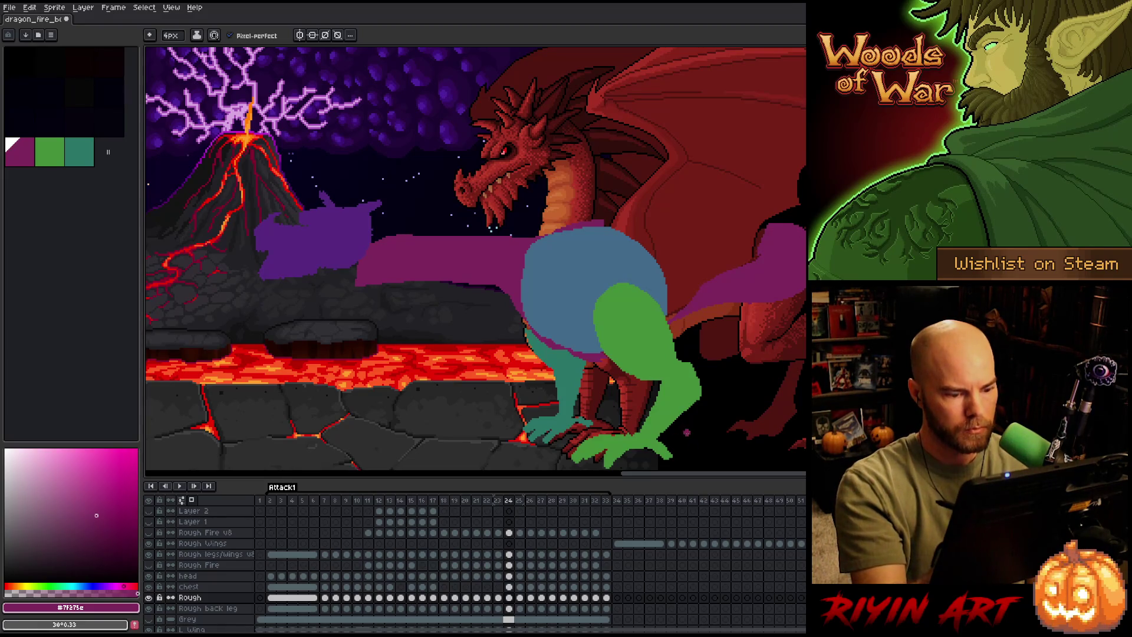
Delete the blue chest cel on frame 24.
key(comma)
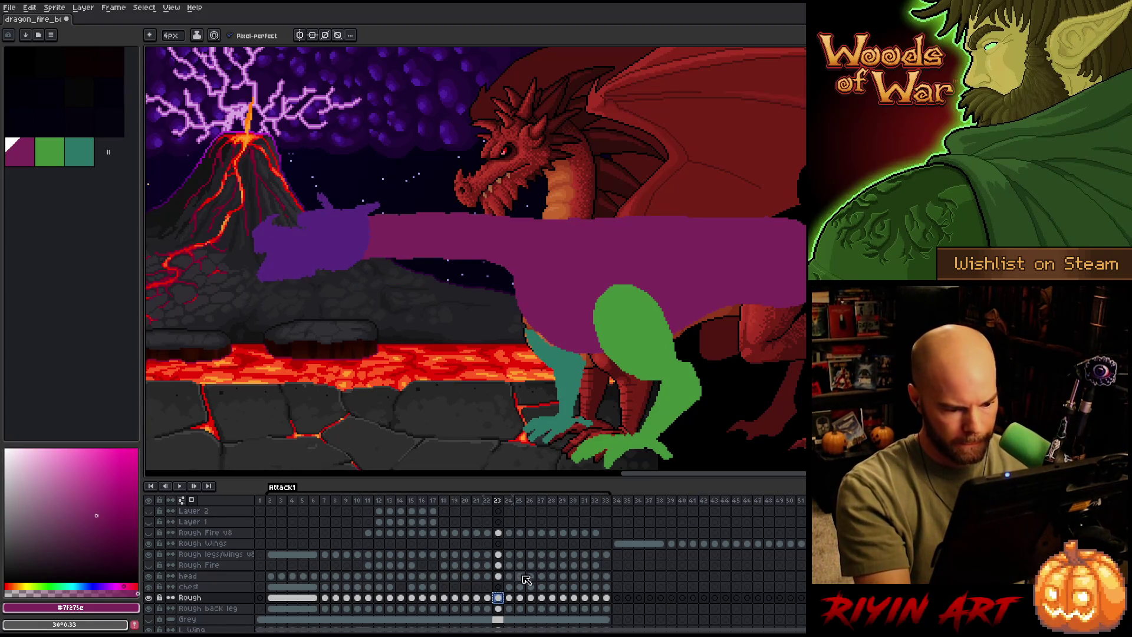
click(509, 598)
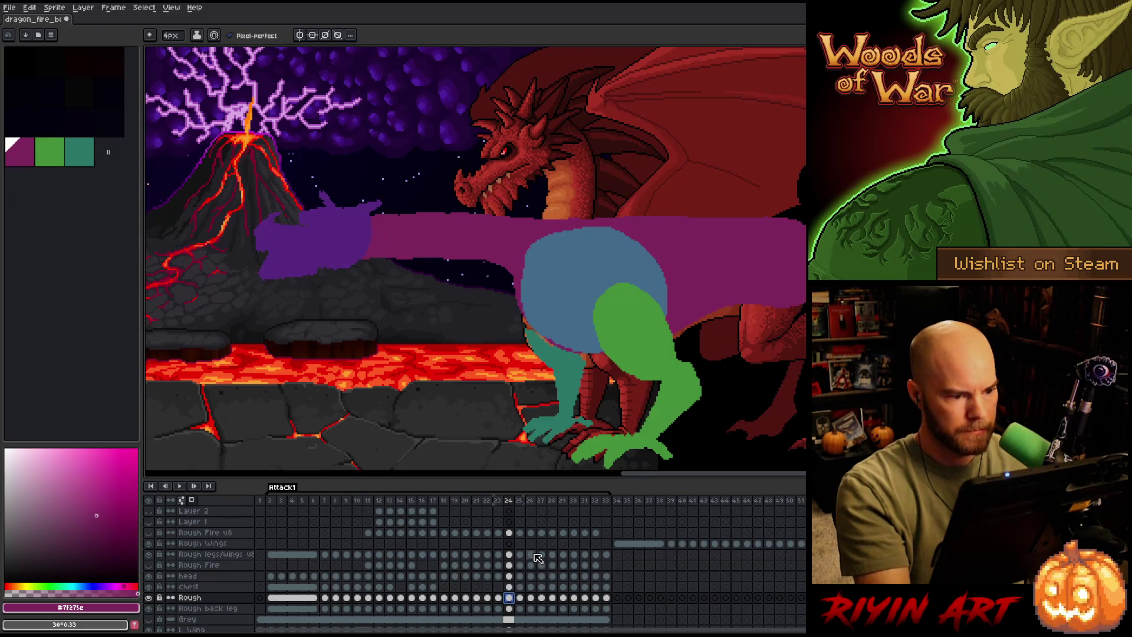
click(507, 587)
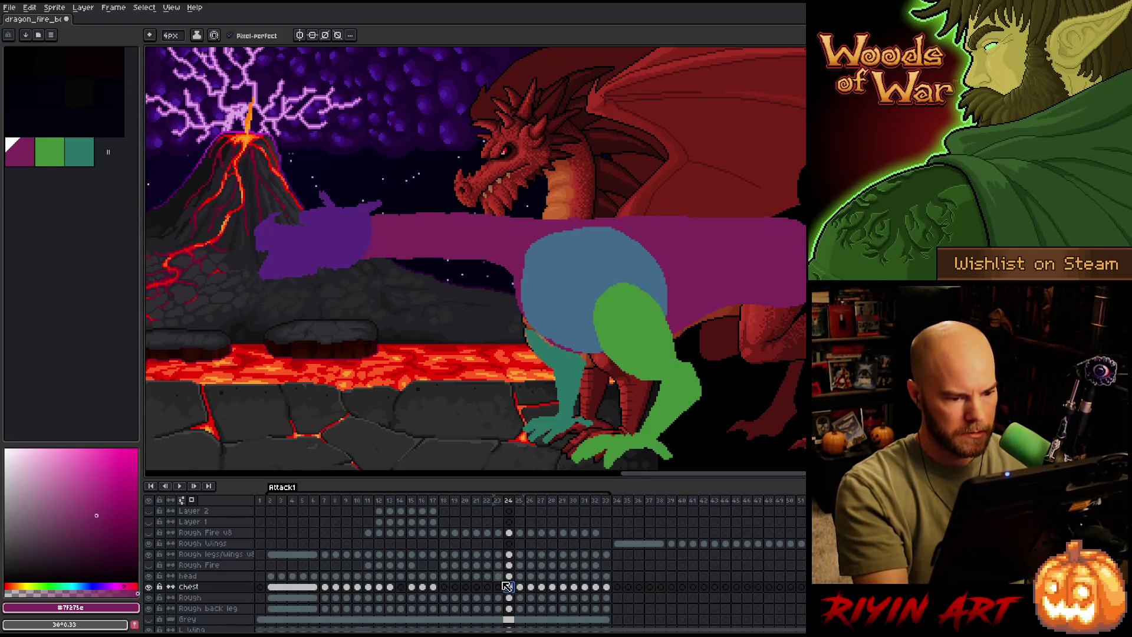
key(Delete)
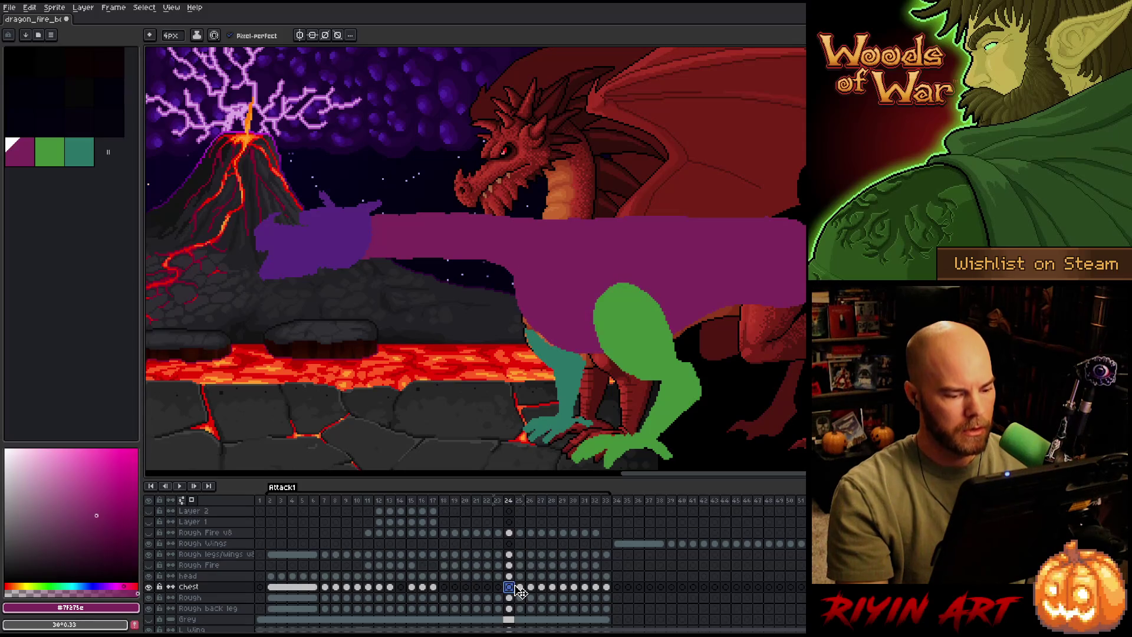
Compare frames 23 and 24, reselecting the Rough layer cel and ending on frame 24.
key(Left)
key(Right)
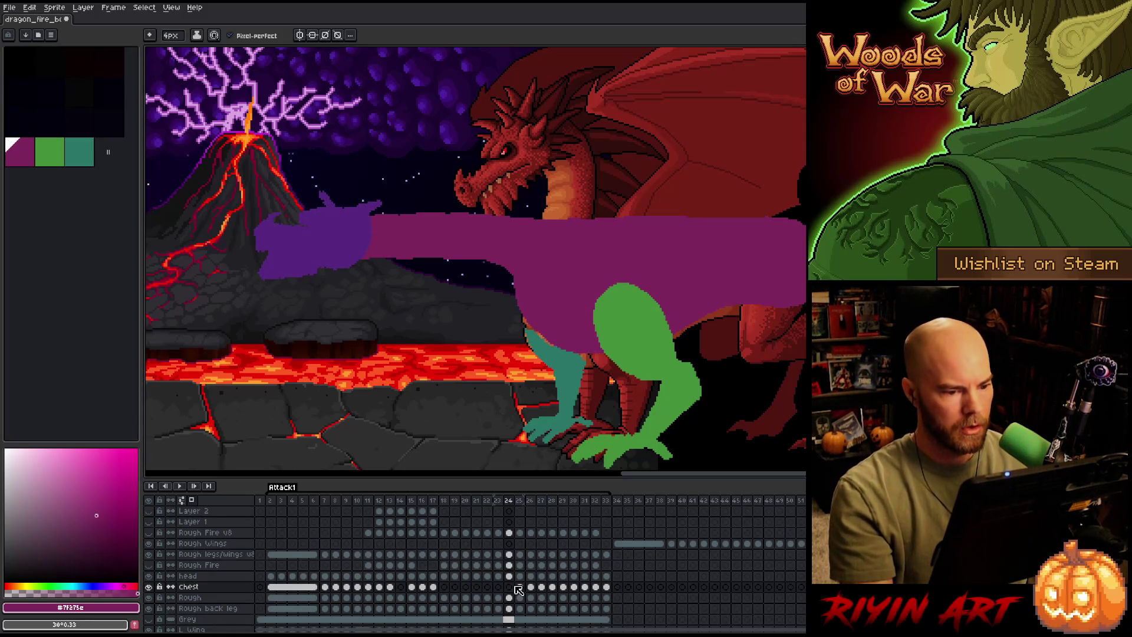
key(Left)
key(Right)
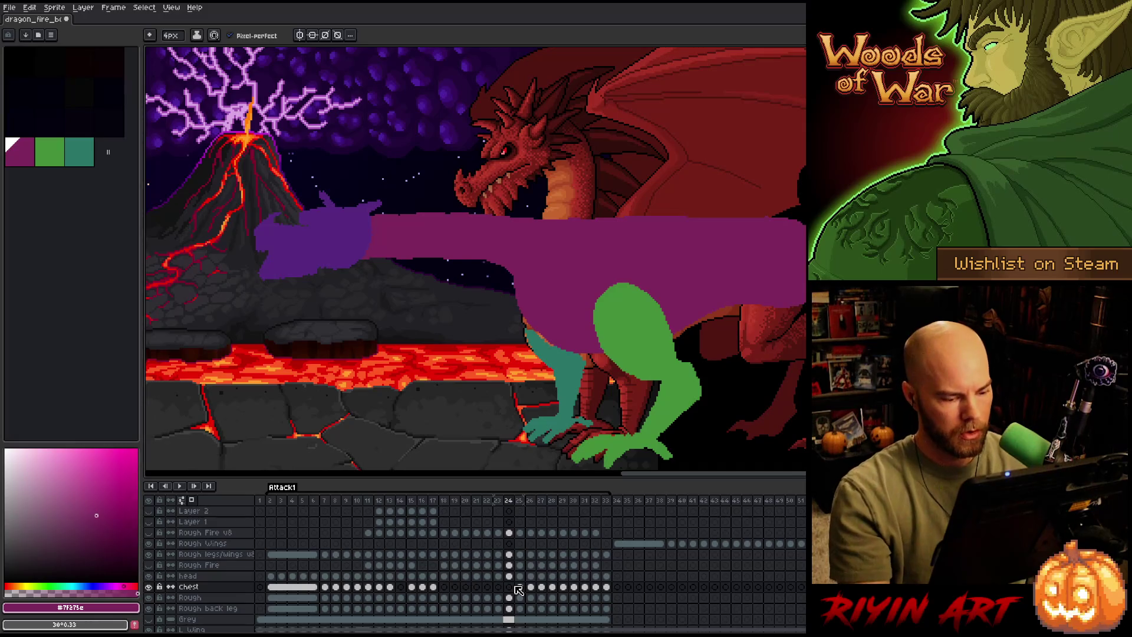
click(509, 597)
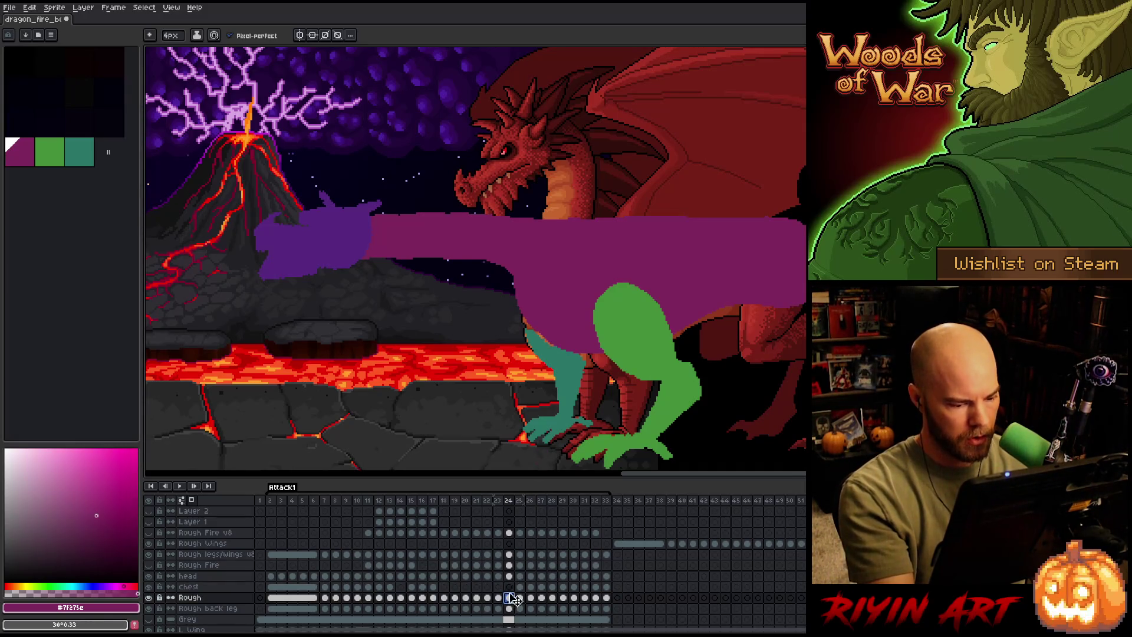
click(498, 598)
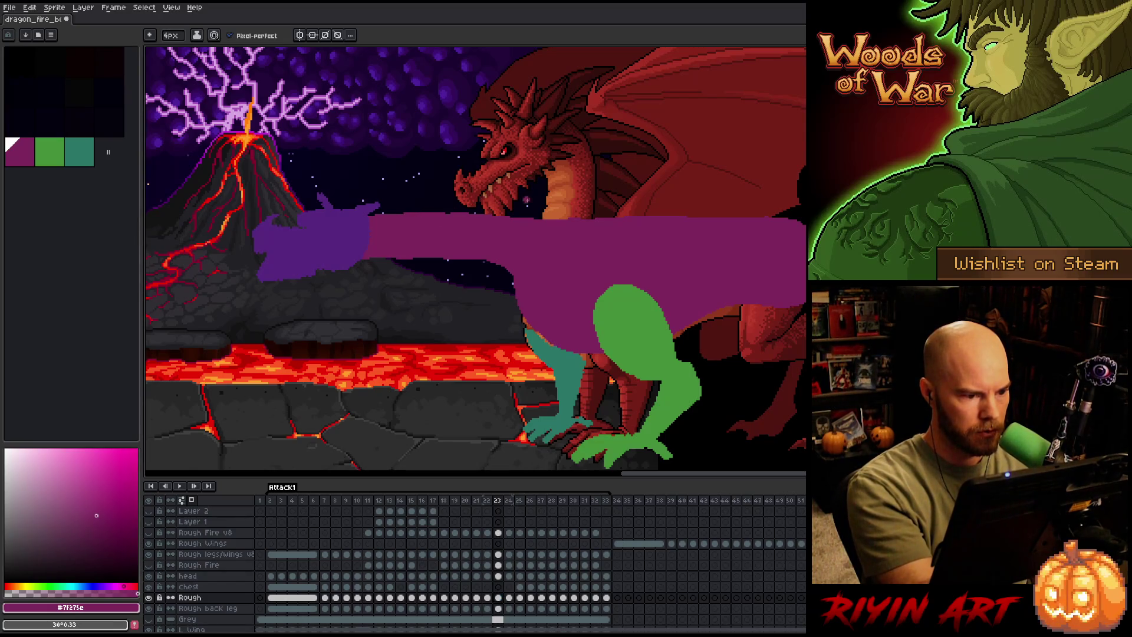
key(Right)
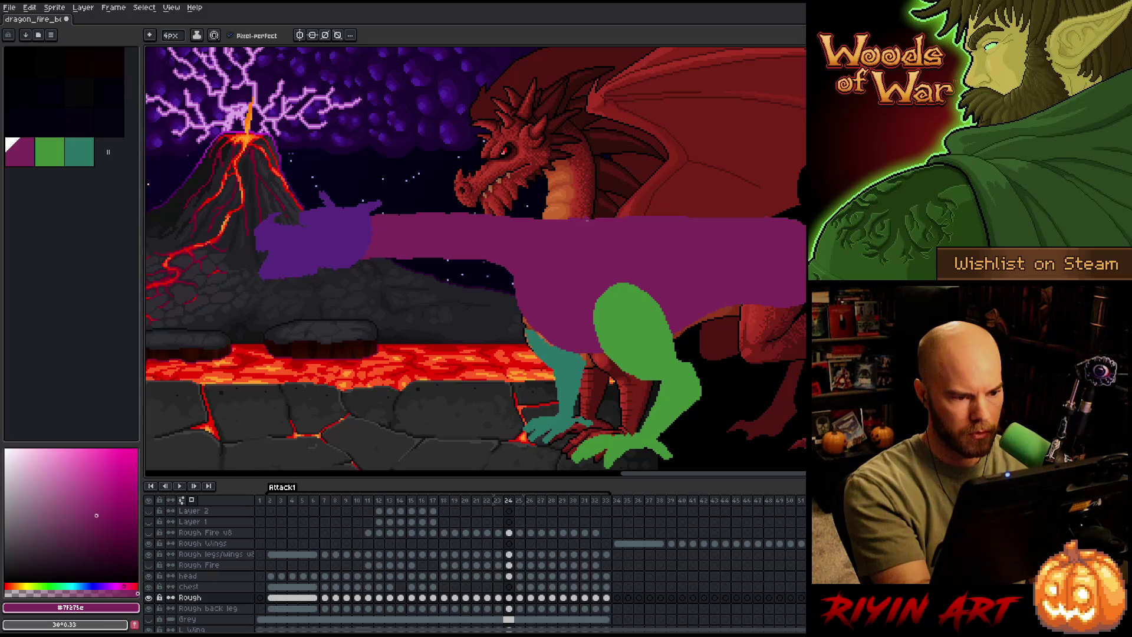
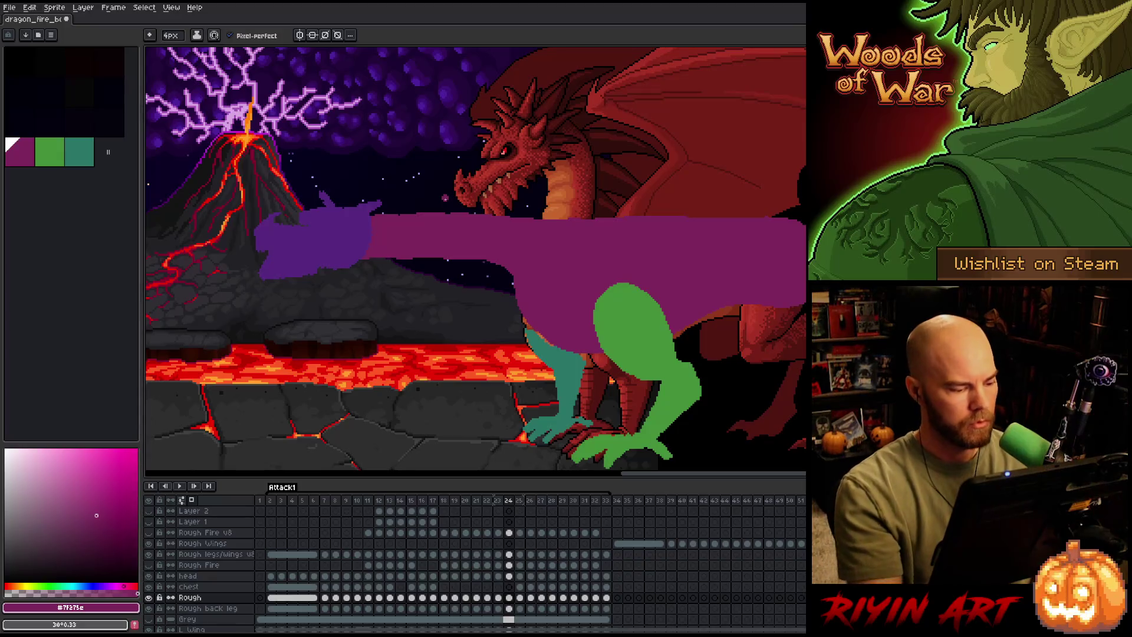
On frame 24's Rough cel, redraw a shorter purple top-edge stroke and erase the underside strip.
click(509, 598)
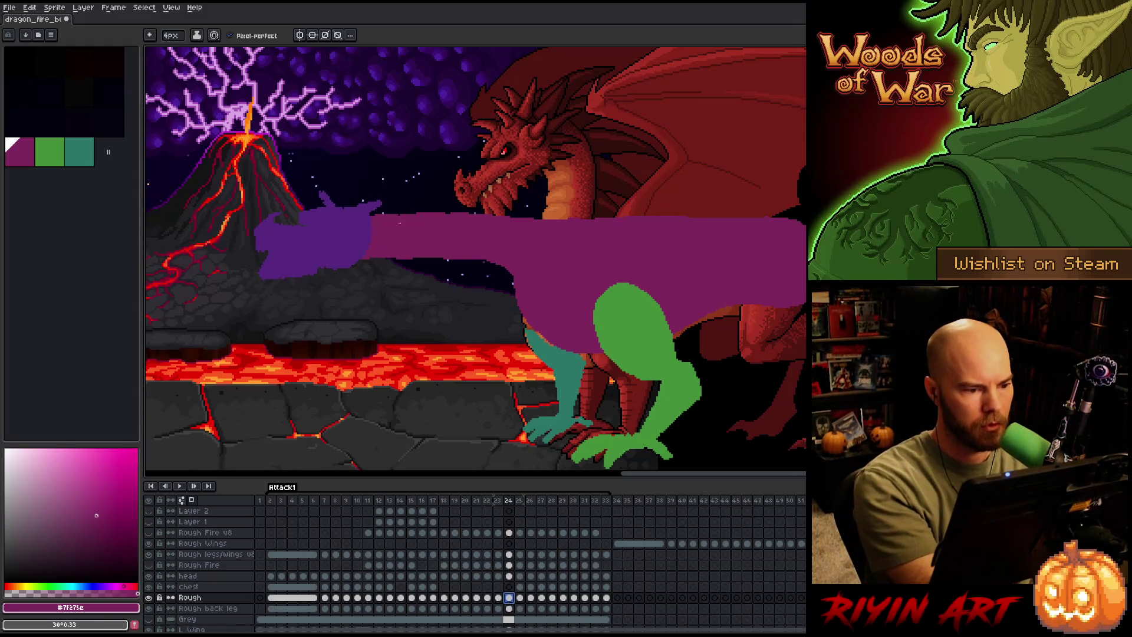
key(Escape)
mouse_move(364, 221)
mouse_down()
mouse_move(398, 213)
mouse_move(546, 226)
mouse_up()
key(ctrl+z)
drag(384, 212, 456, 215)
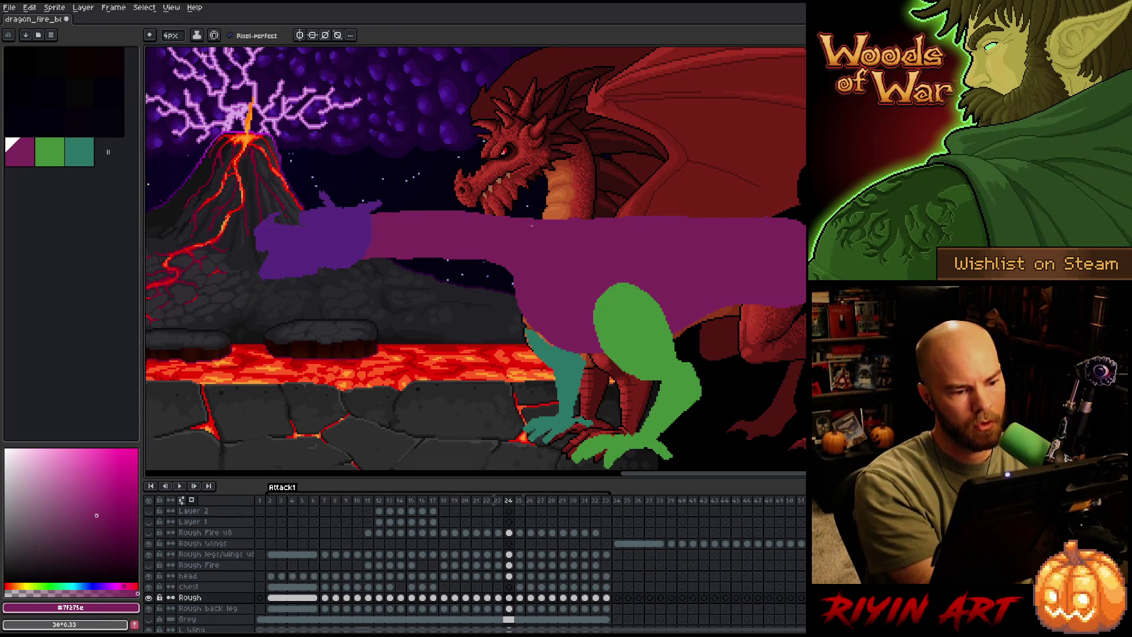
key(e)
drag(494, 265, 373, 257)
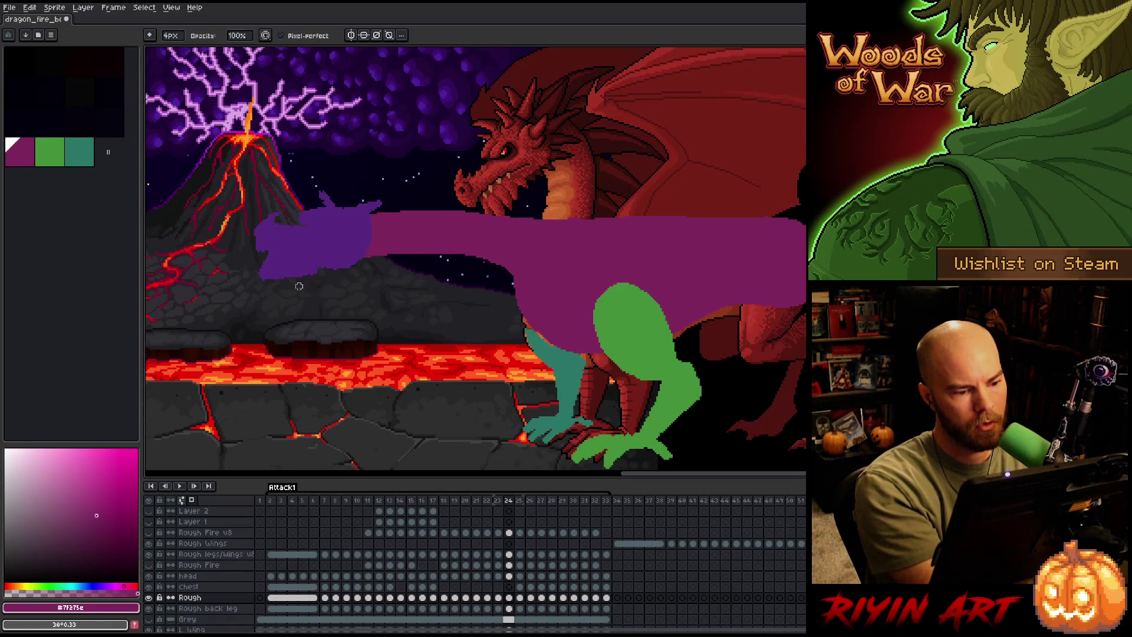
Flip through frames 22–25 to compare poses, ending on frame 25 with the pencil.
key(Left)
key(Right)
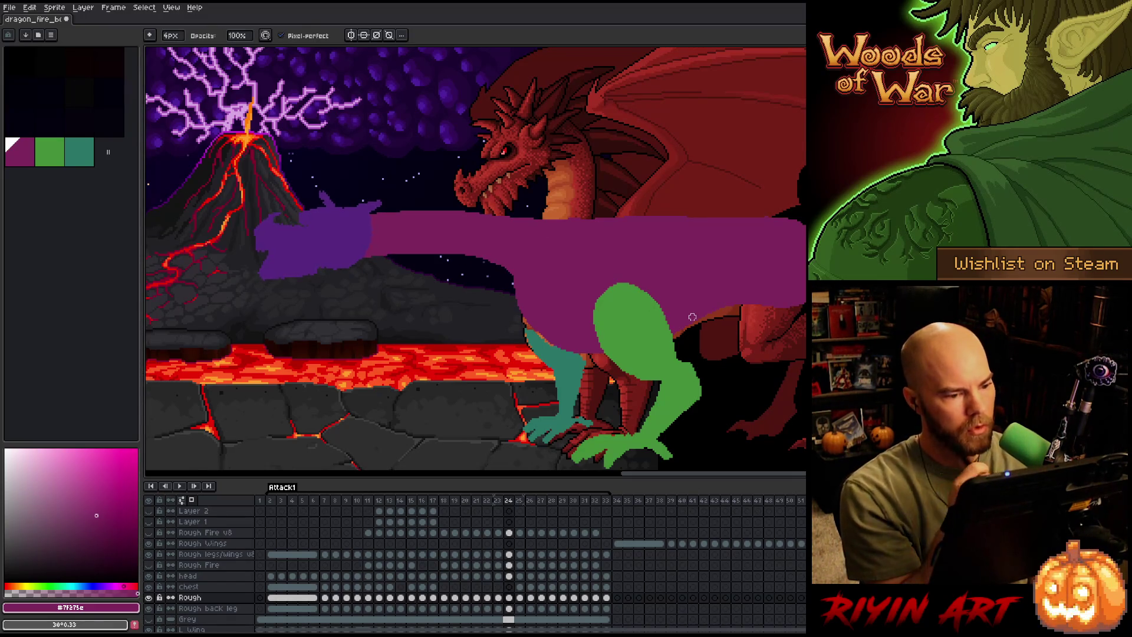
key(Left)
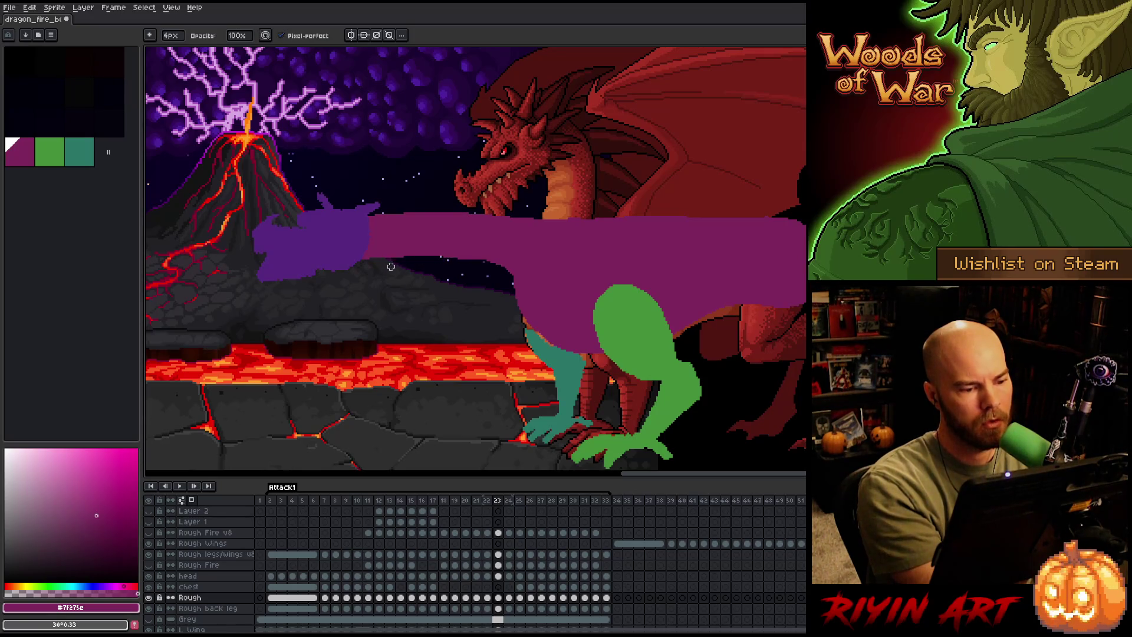
key(e)
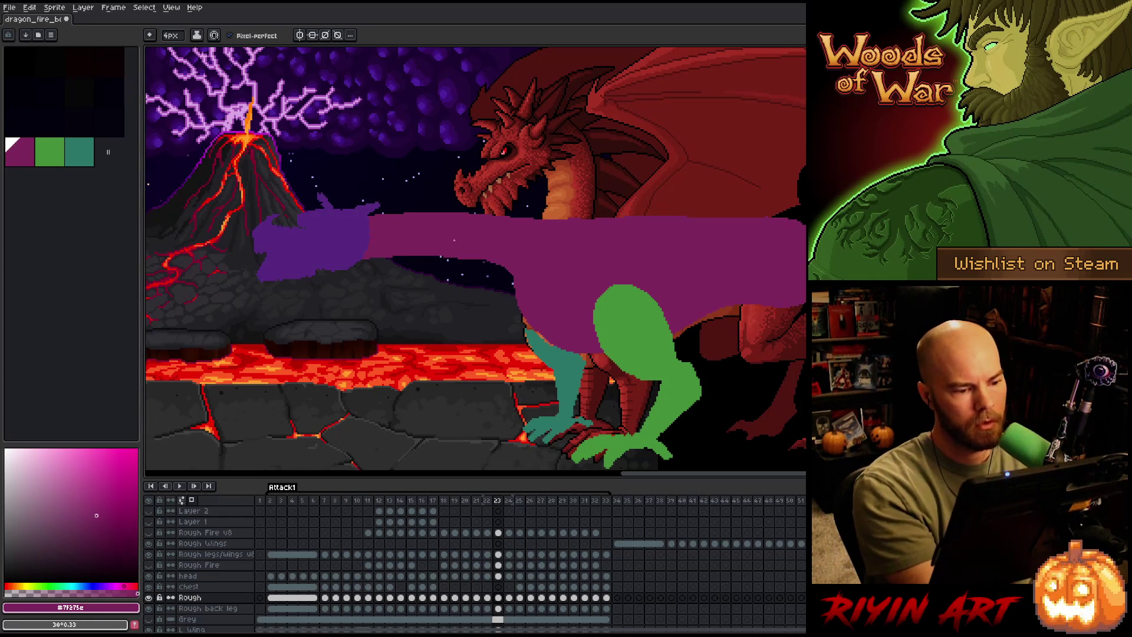
key(m)
key(Left)
key(Right)
key(Left)
key(Right)
key(Right)
key(Left)
key(Right)
key(Right)
key(Left)
key(Right)
key(Left)
key(Right)
key(b)
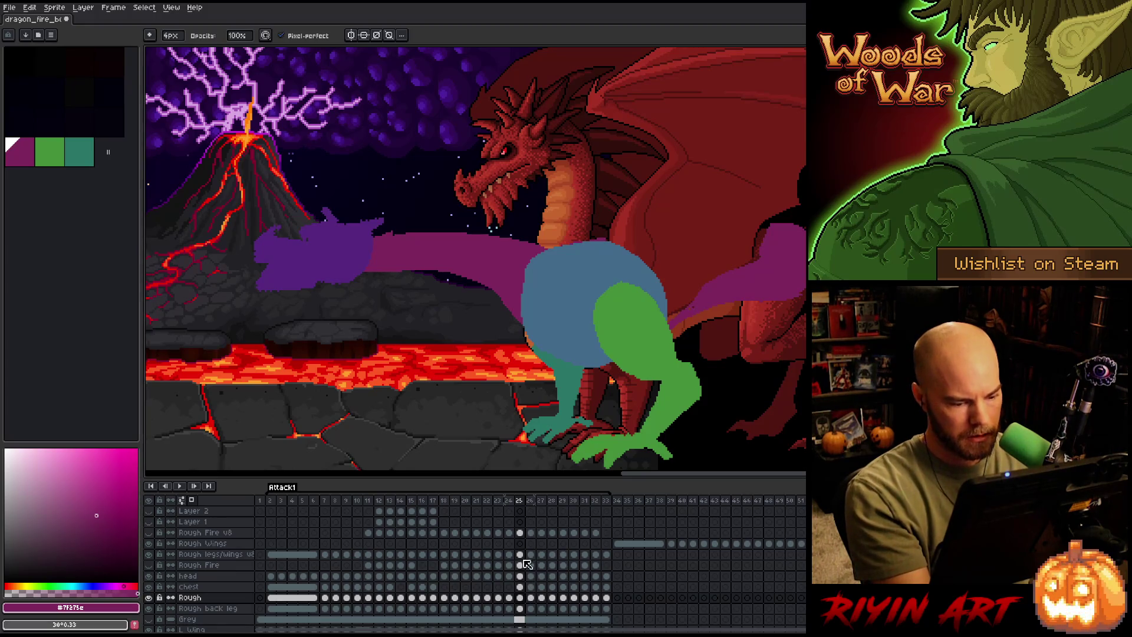
Clear the blue chest shape from frame 25's Chest cel, then return to the Rough cel.
ctrl+click(519, 587)
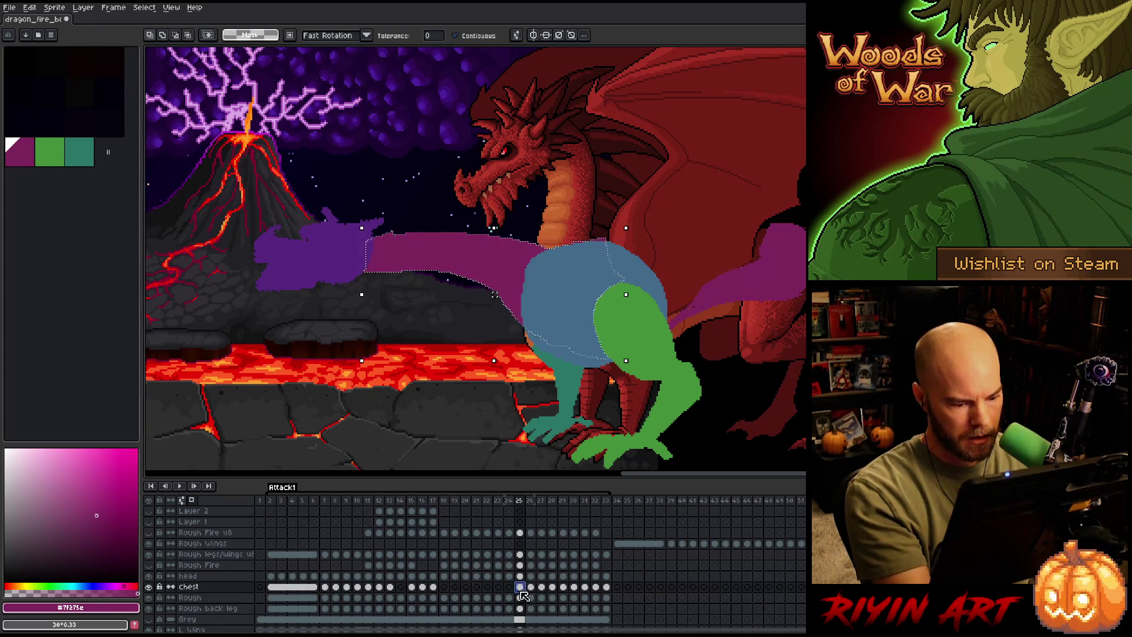
key(ctrl+d)
key(ctrl+shift+d)
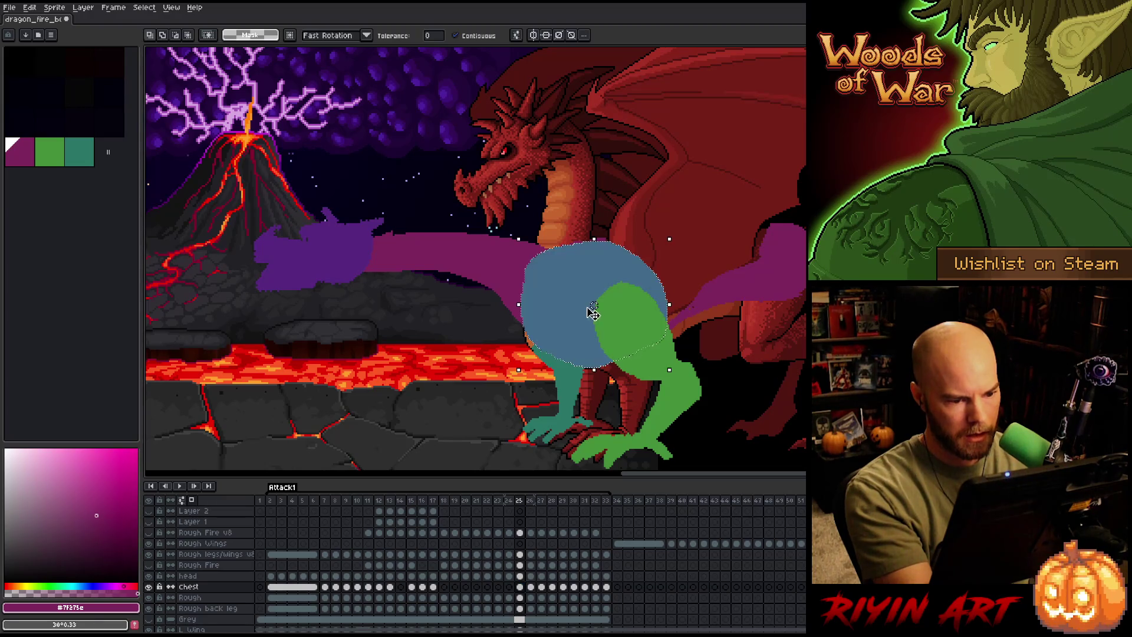
click(520, 597)
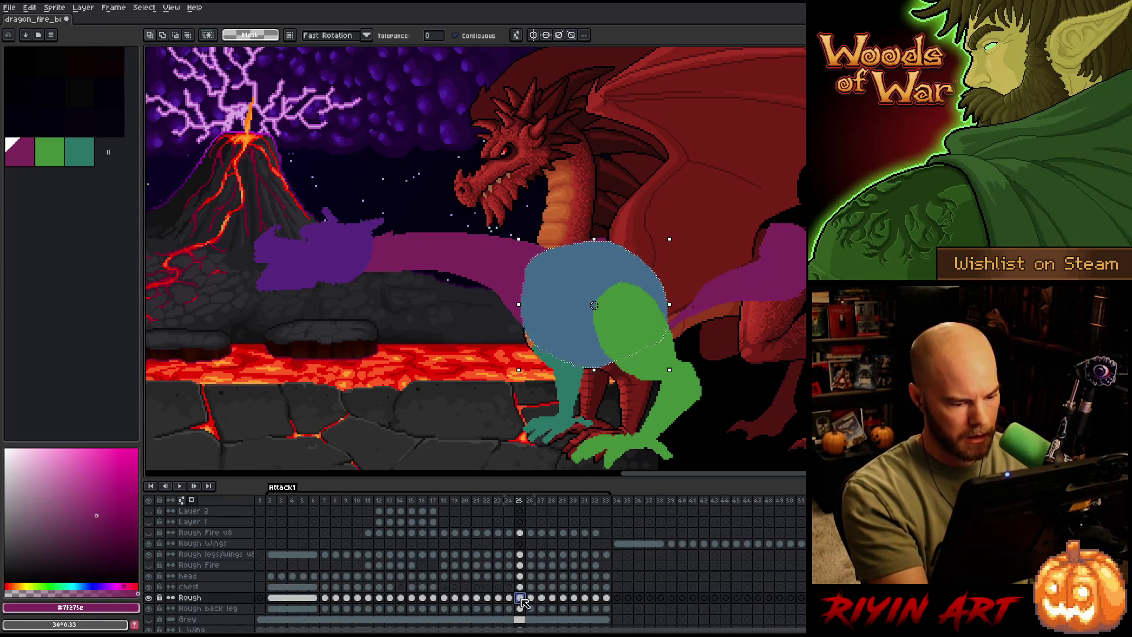
click(520, 587)
click(520, 584)
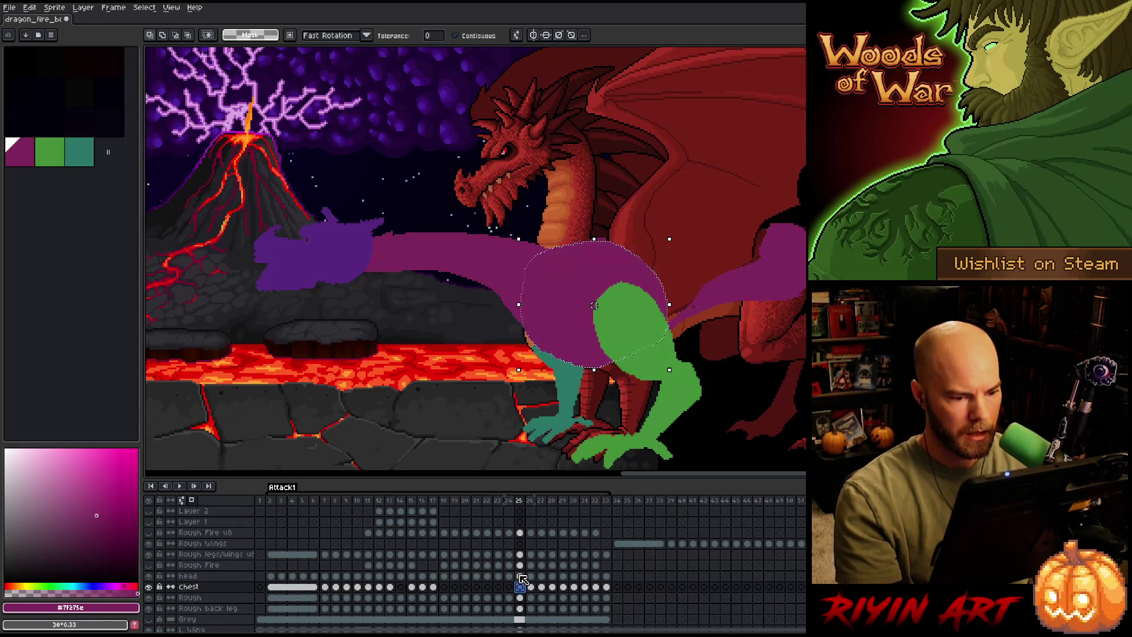
click(520, 598)
key(b)
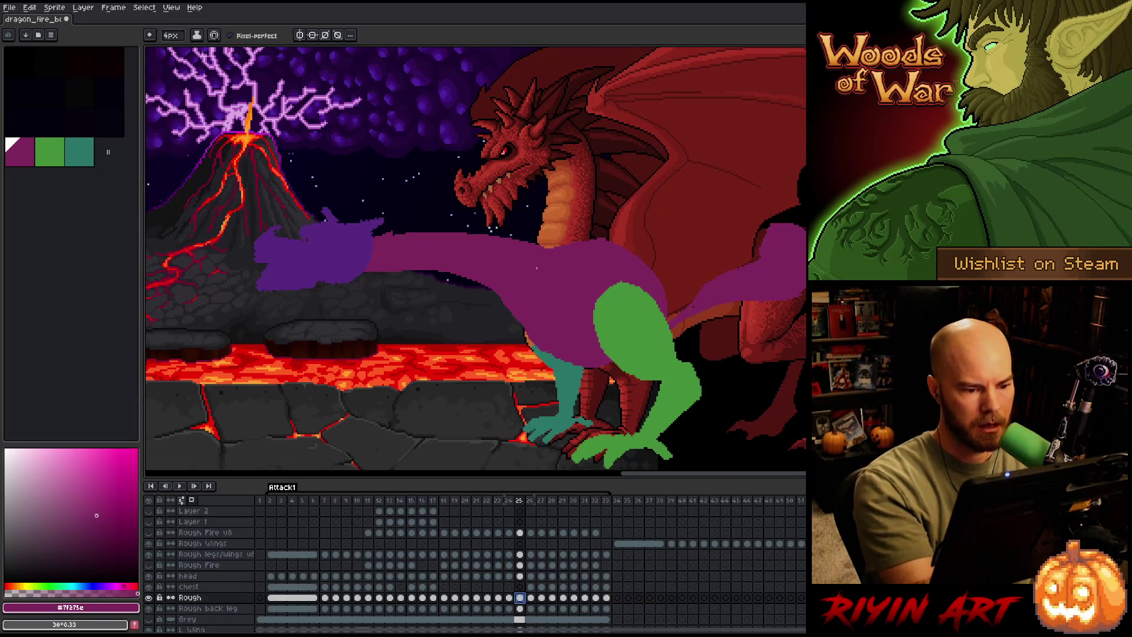
key(e)
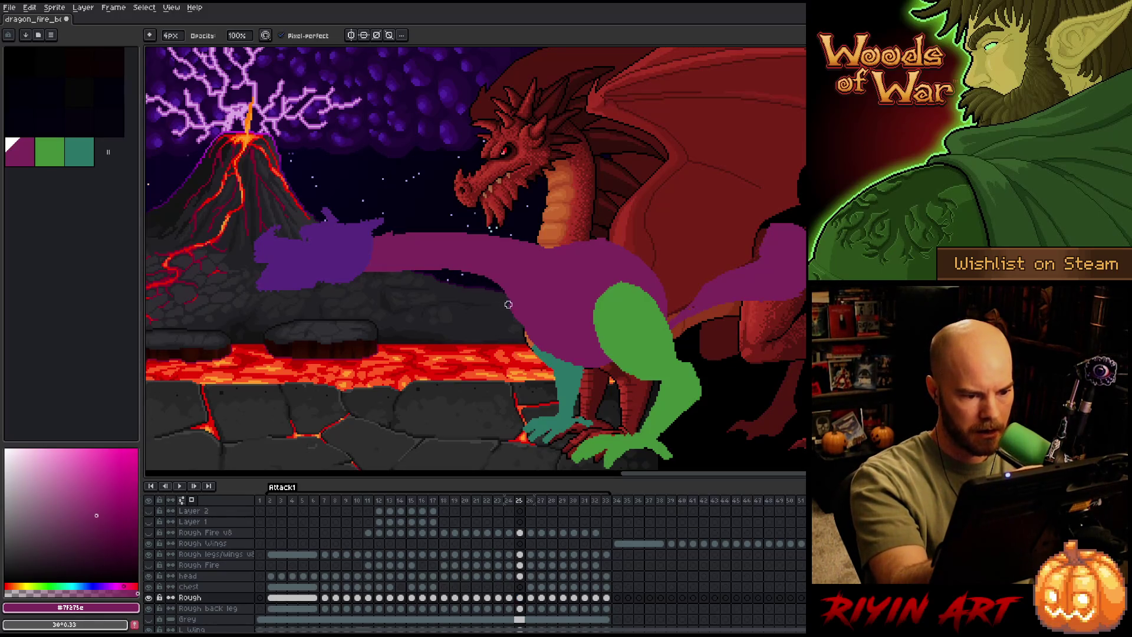
key(e)
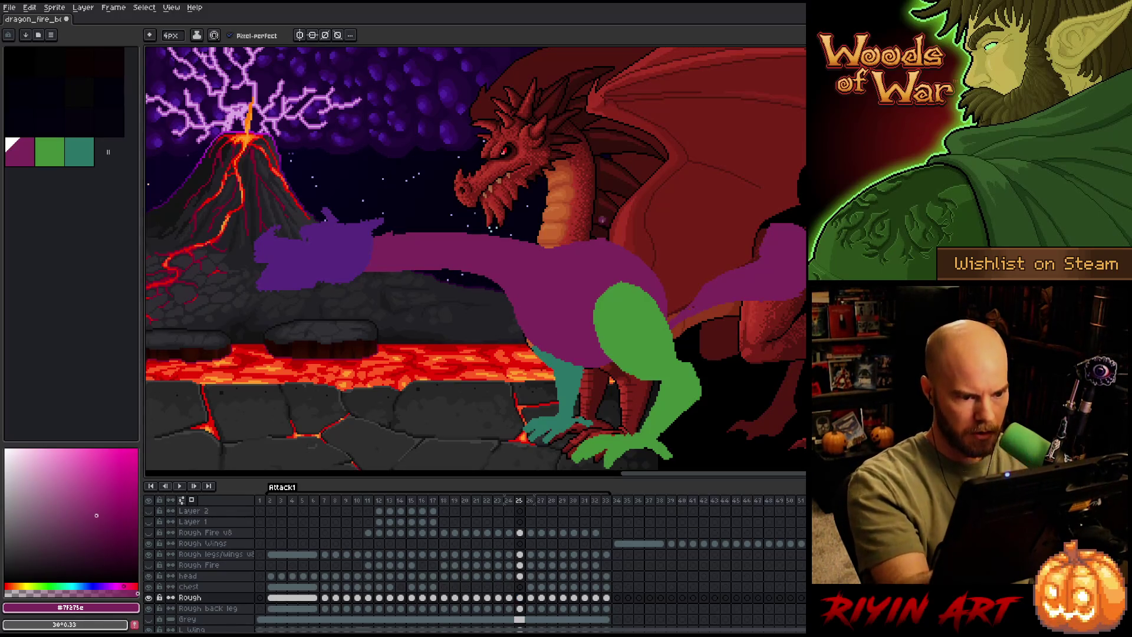
Paint purple over the red dragon's neck along the body top, checking against frame 24.
mouse_move(367, 236)
mouse_down()
mouse_move(512, 229)
mouse_move(559, 254)
mouse_up()
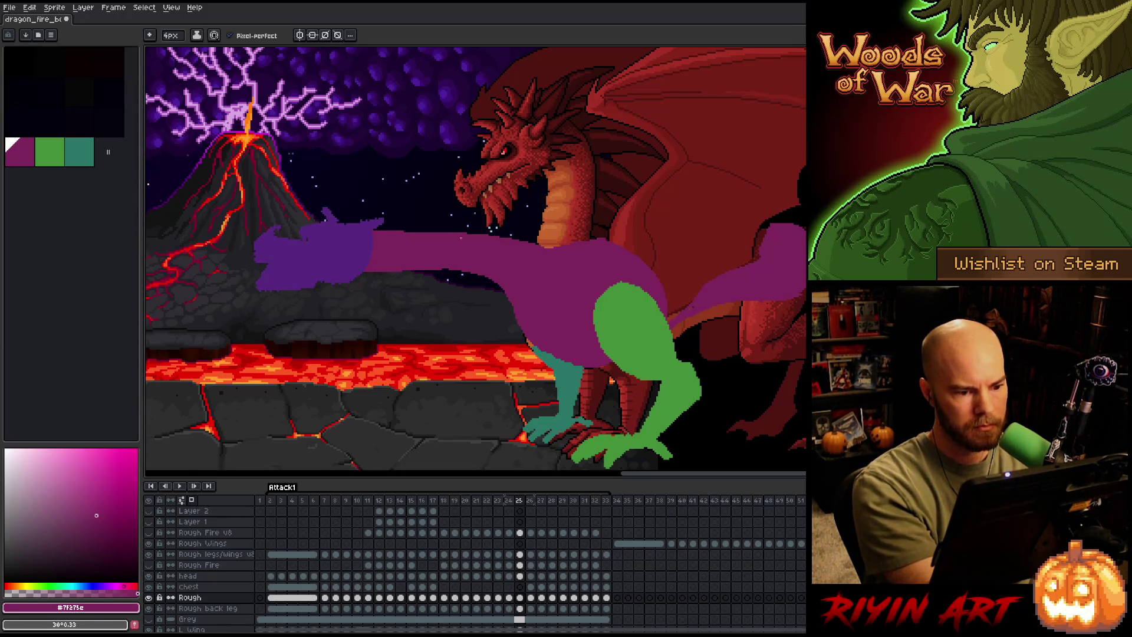
mouse_move(490, 236)
mouse_down()
mouse_move(571, 250)
mouse_move(502, 234)
mouse_move(372, 234)
mouse_up()
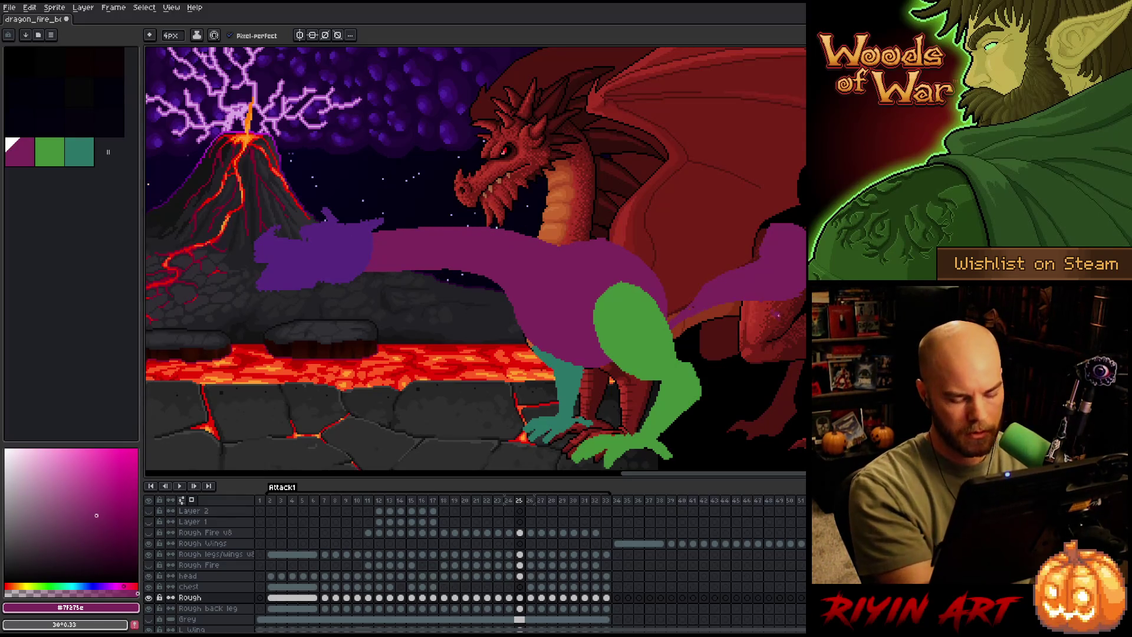
key(Left)
key(Left)
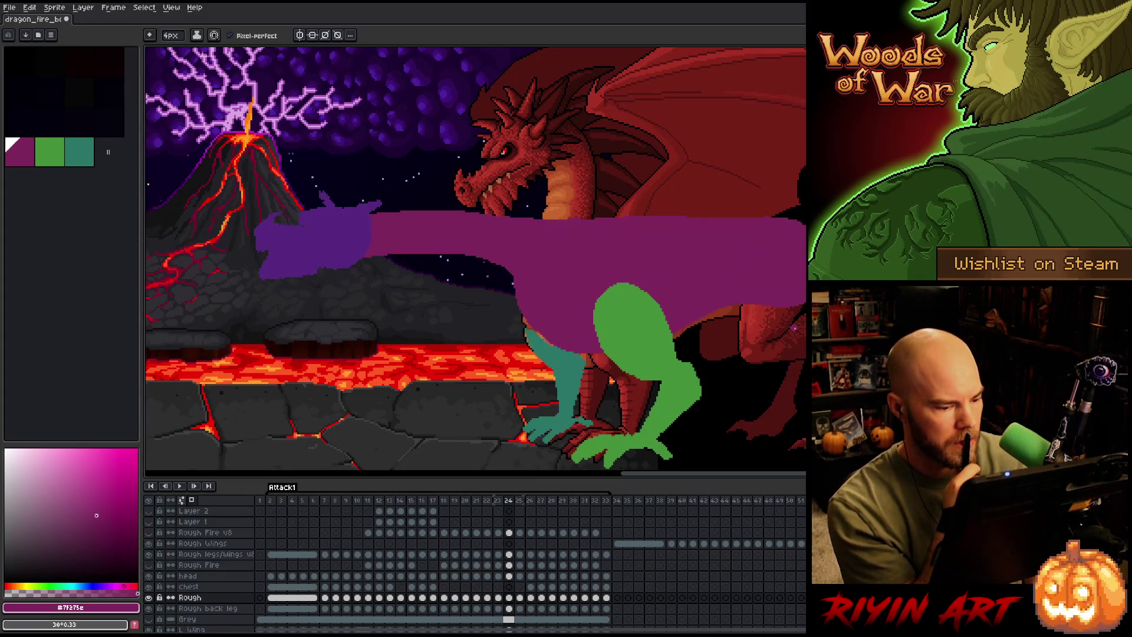
key(Right)
key(Right)
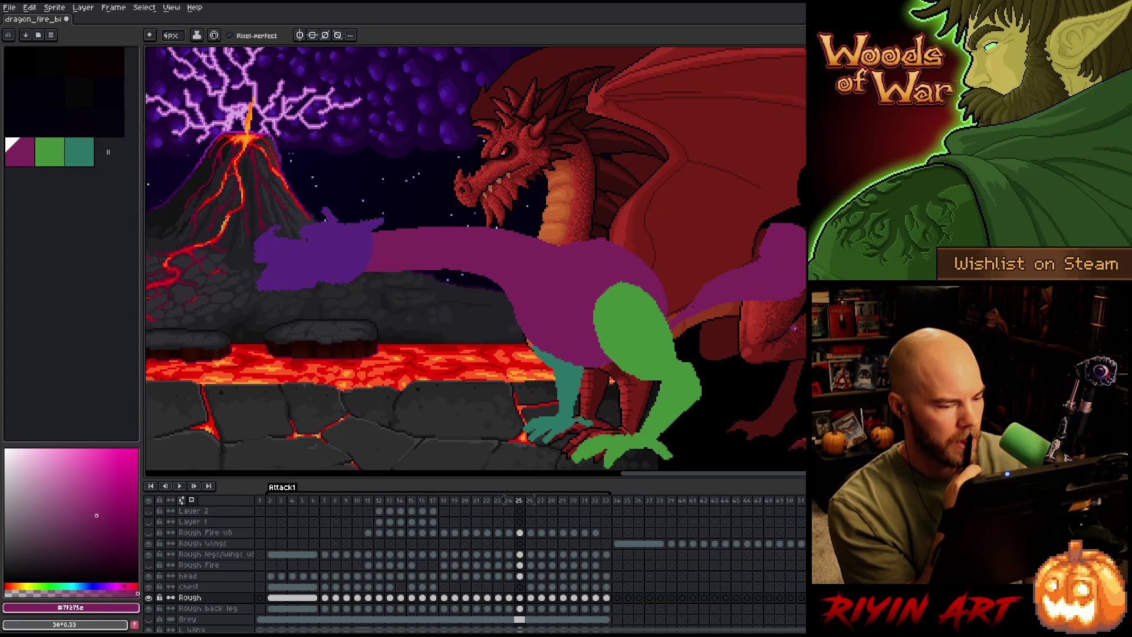
key(Left)
key(Right)
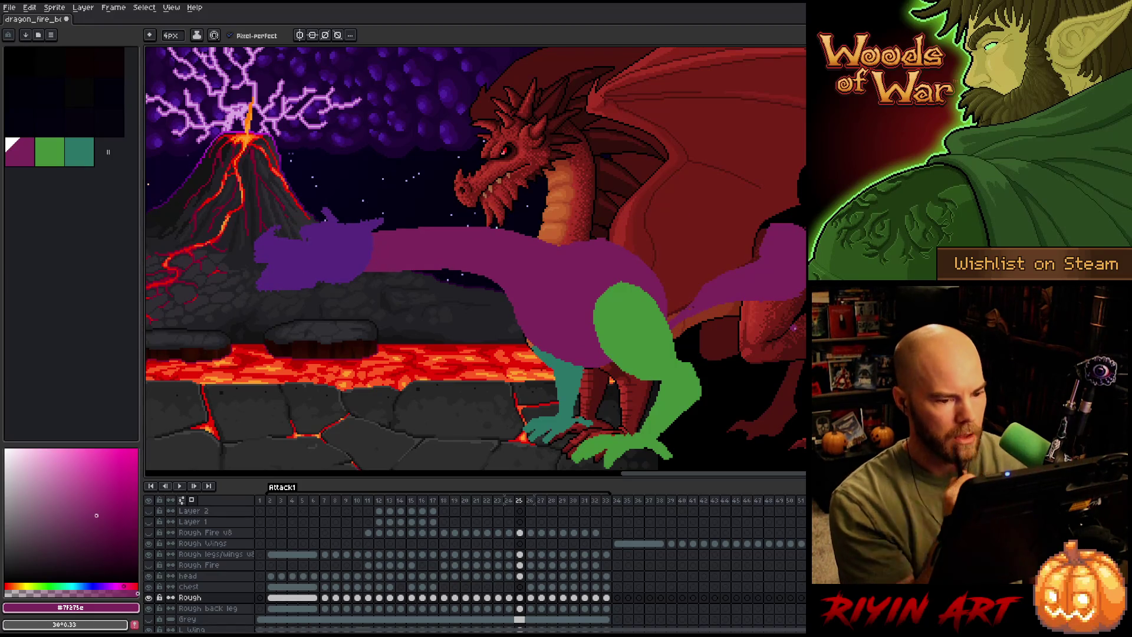
Draw a purple line along the body's top right, fill the gap, and compare frames 23–25.
mouse_move(624, 240)
mouse_down()
mouse_move(780, 233)
mouse_move(730, 244)
mouse_up()
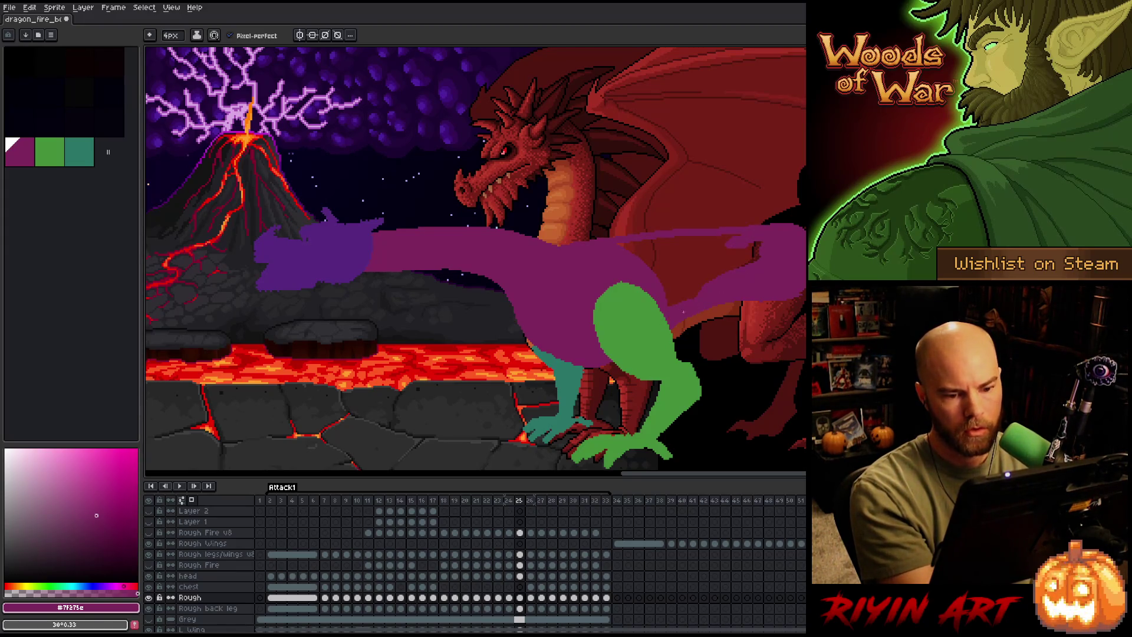
click(677, 245)
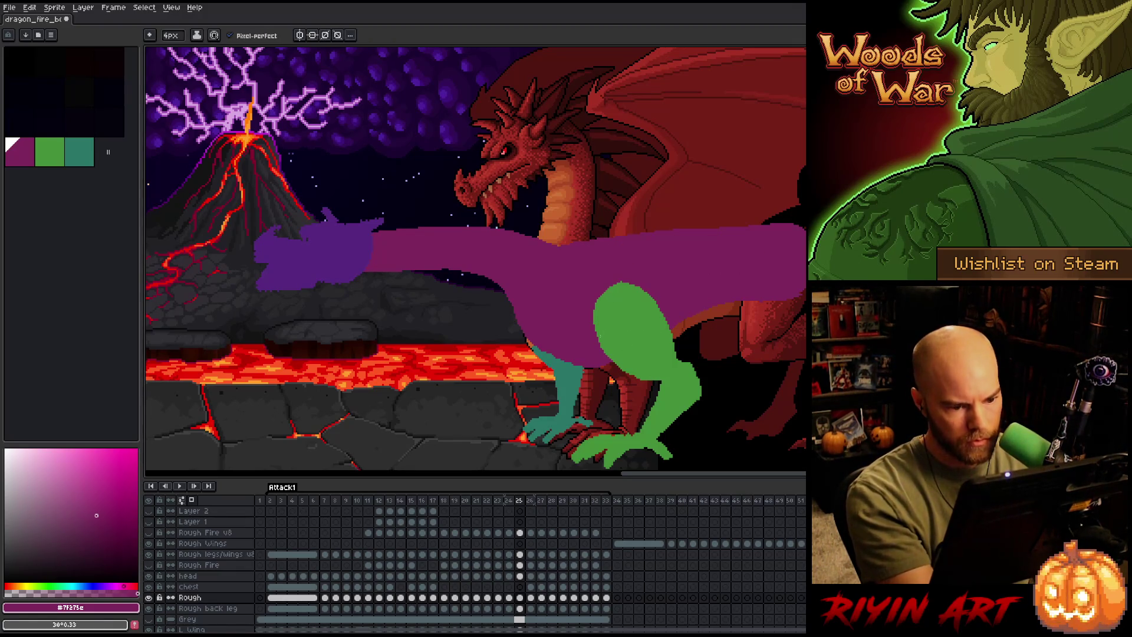
key(comma)
key(period)
key(comma)
key(period)
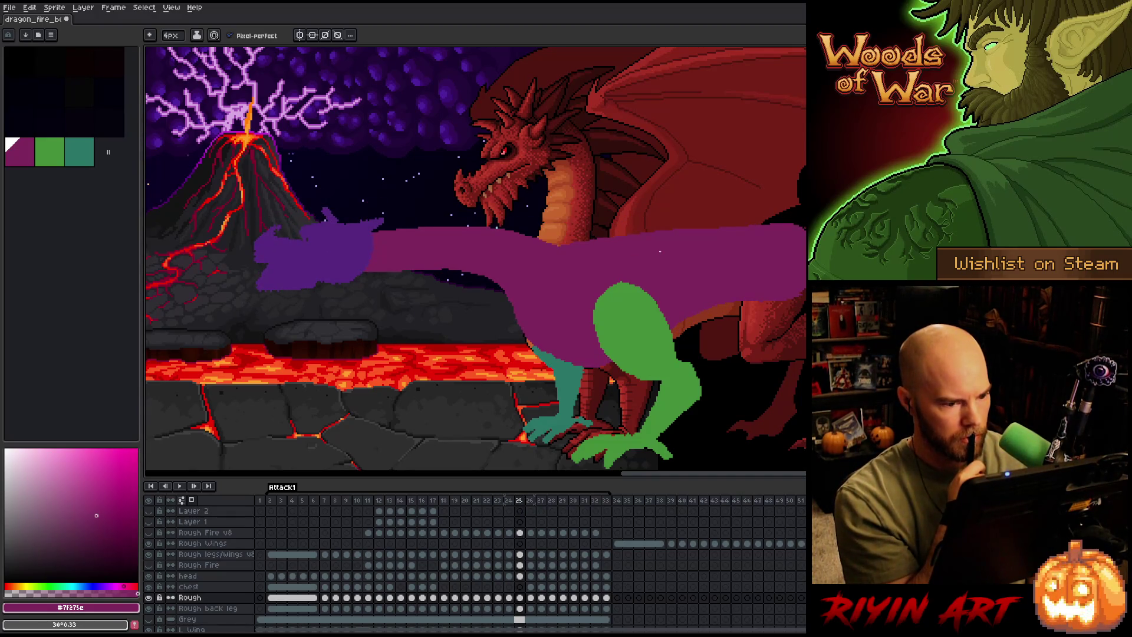
key(comma)
key(comma)
key(period)
key(period)
key(comma)
key(comma)
key(period)
key(b)
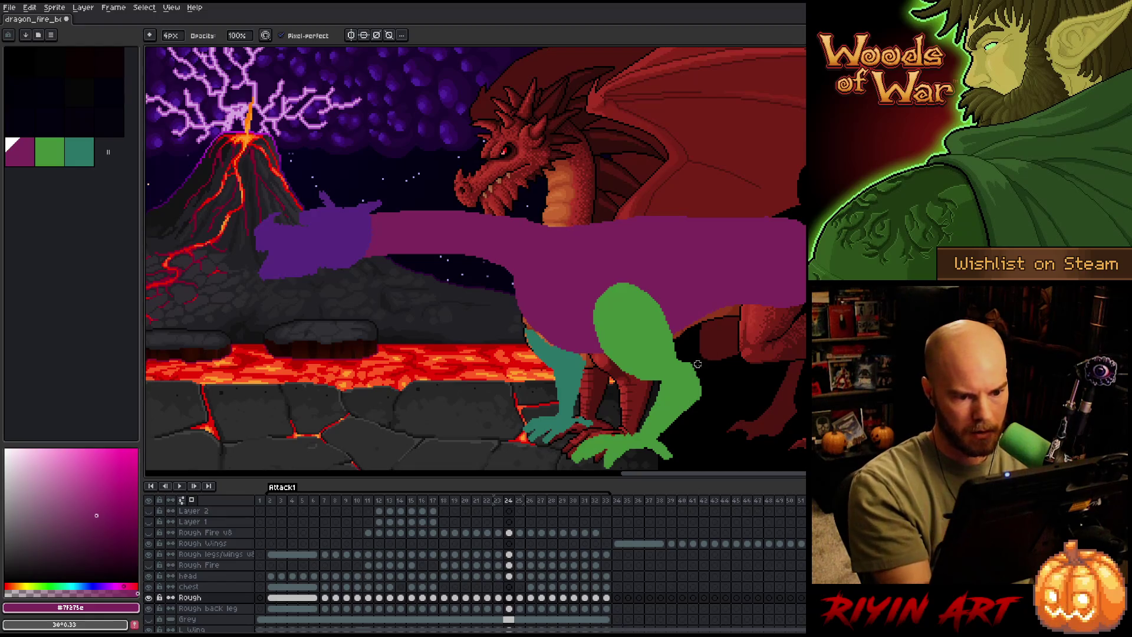
Select the whole purple body by colour and step back to frame 23.
key(w)
click(574, 283)
key(comma)
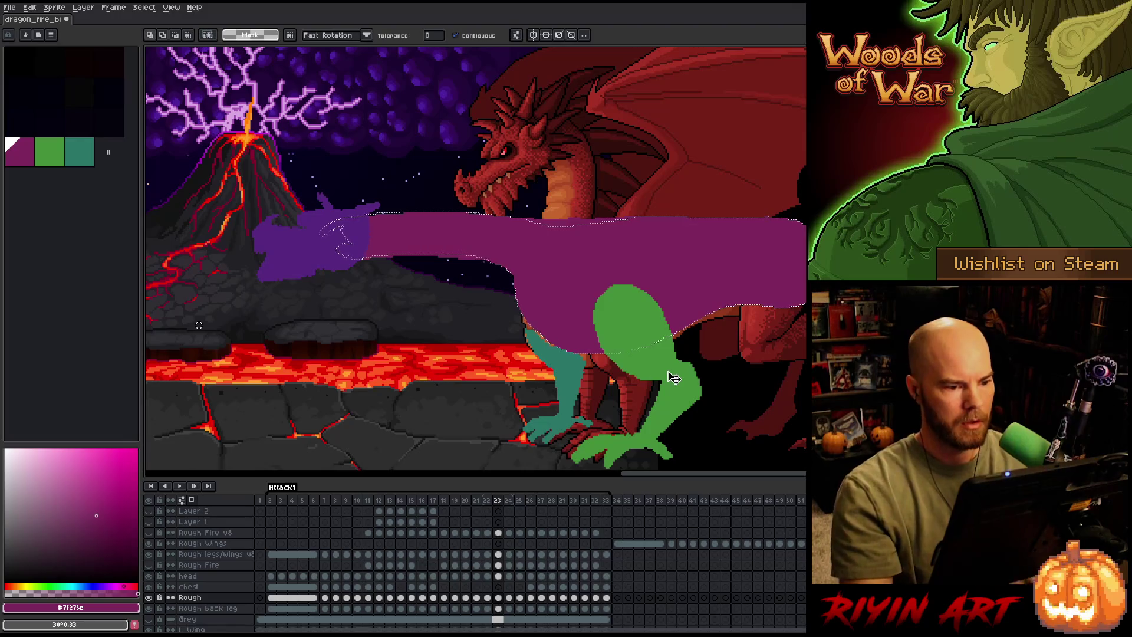
key(b)
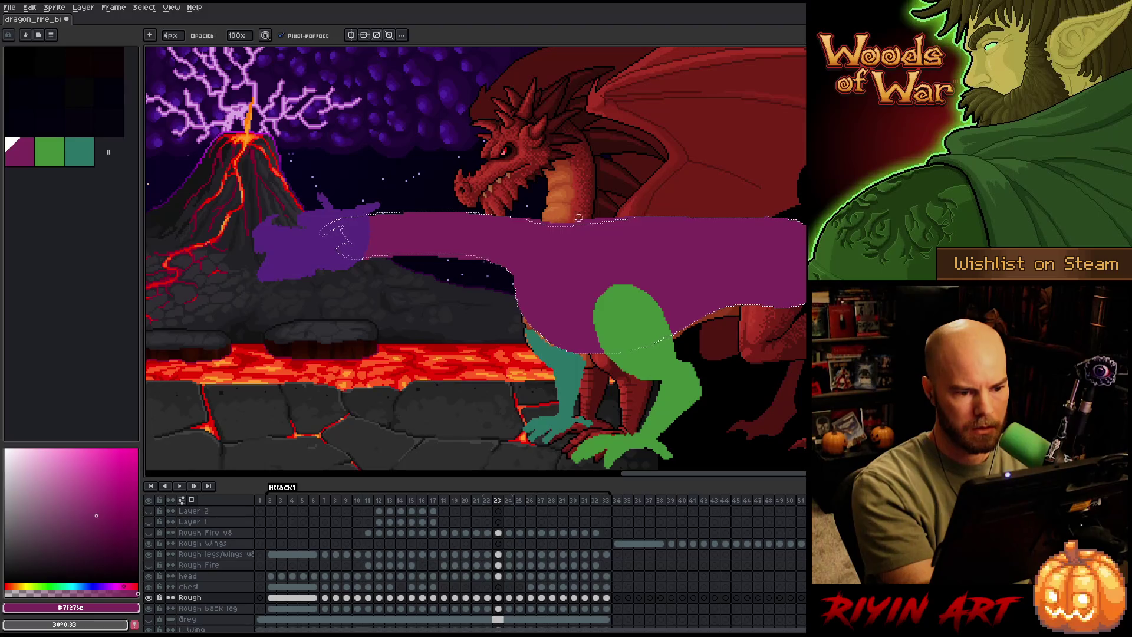
Step back to frame 21 and flip around it to preview the motion.
key(comma)
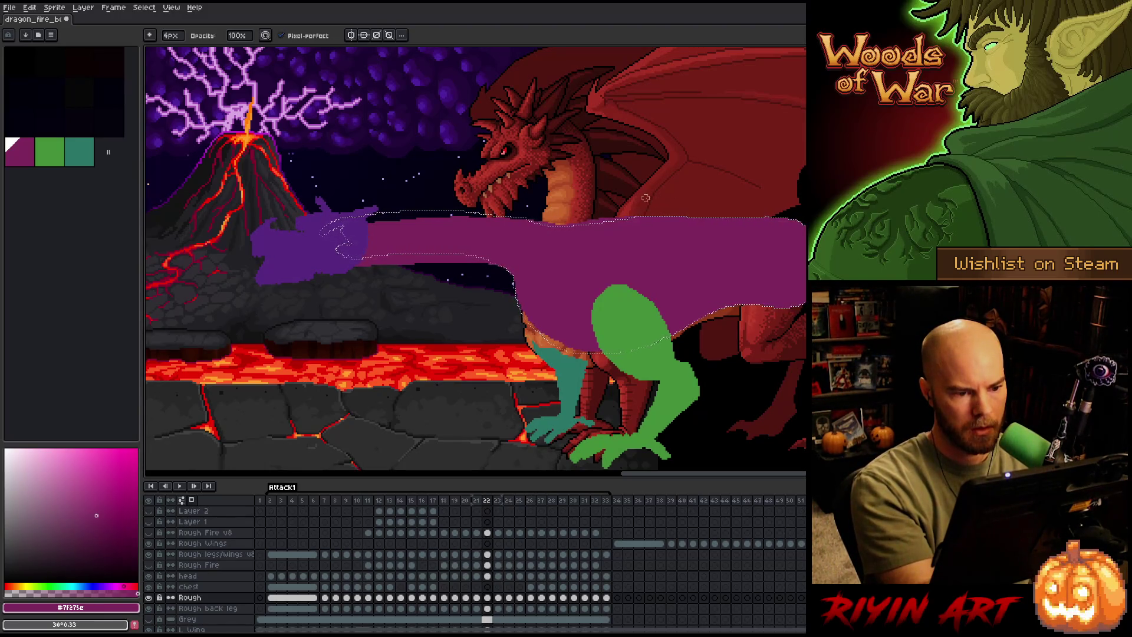
key(comma)
key(period)
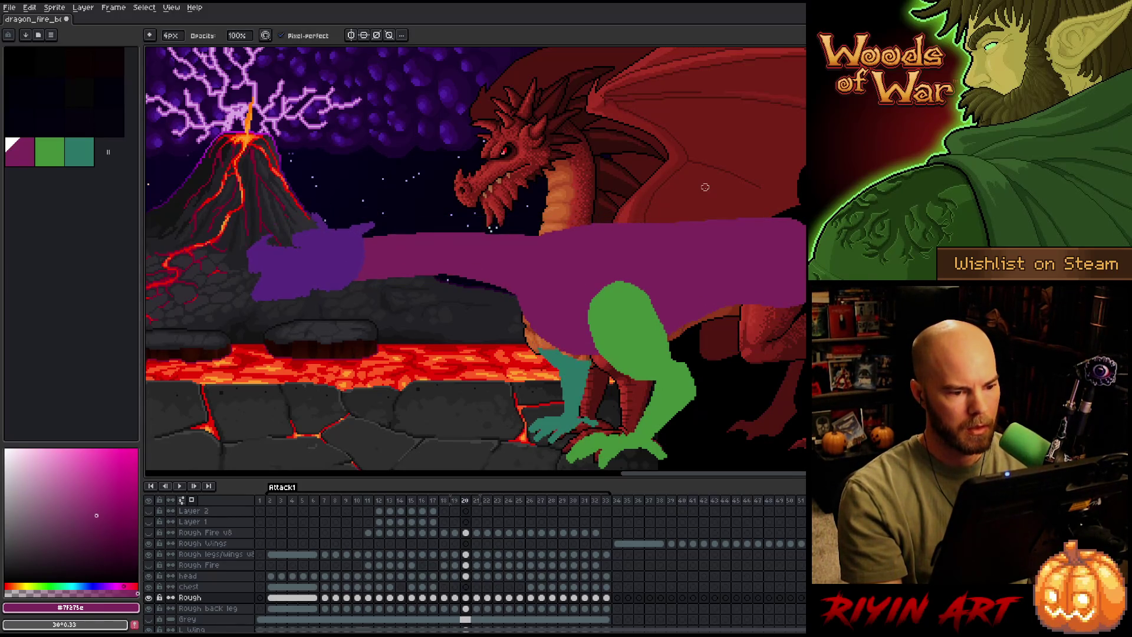
key(comma)
key(period)
key(period)
key(comma)
key(comma)
key(period)
key(comma)
key(comma)
key(comma)
key(period)
key(period)
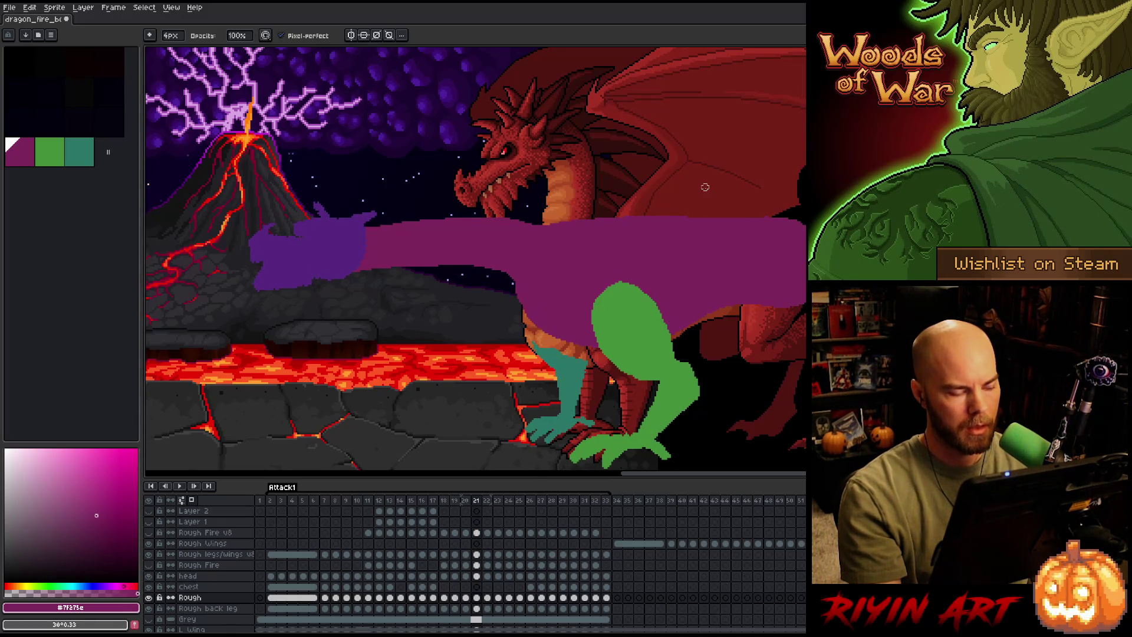
key(period)
Erase a thin strip off the purple body's top edge.
key(comma)
key(e)
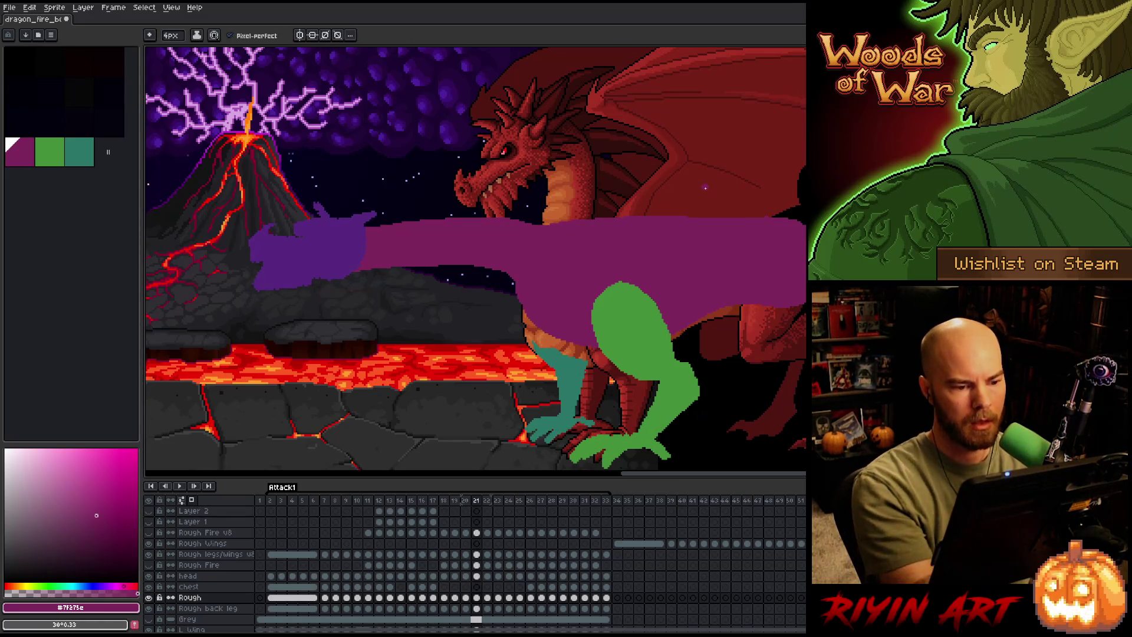
drag(507, 225, 582, 225)
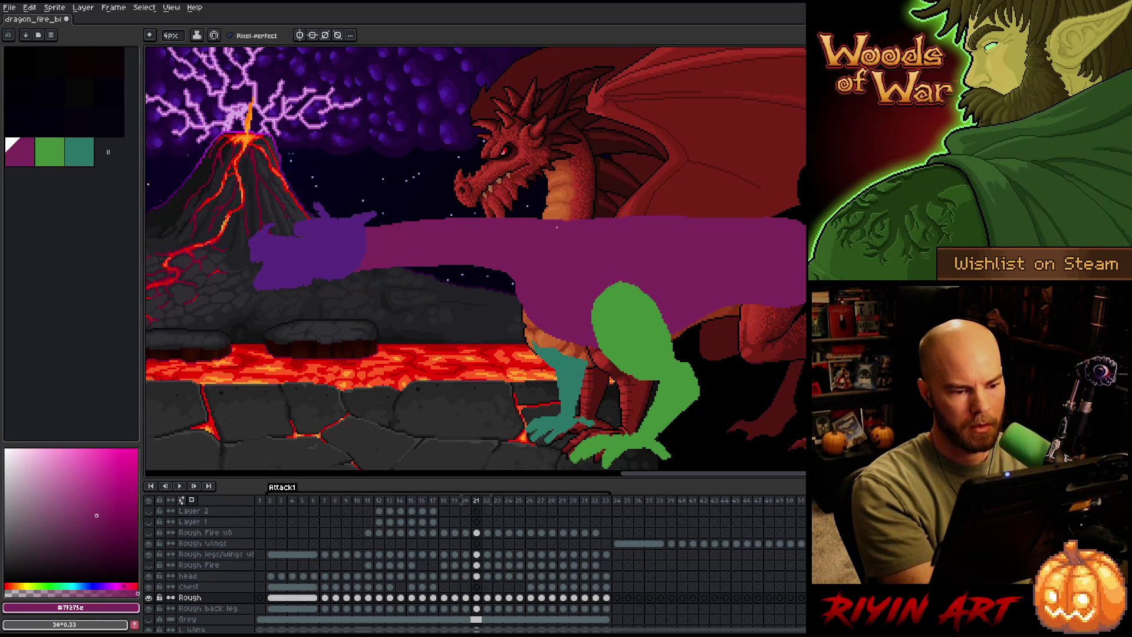
Step forward through the frames reviewing motion, reaching frame 26.
key(period)
key(comma)
key(period)
key(period)
key(period)
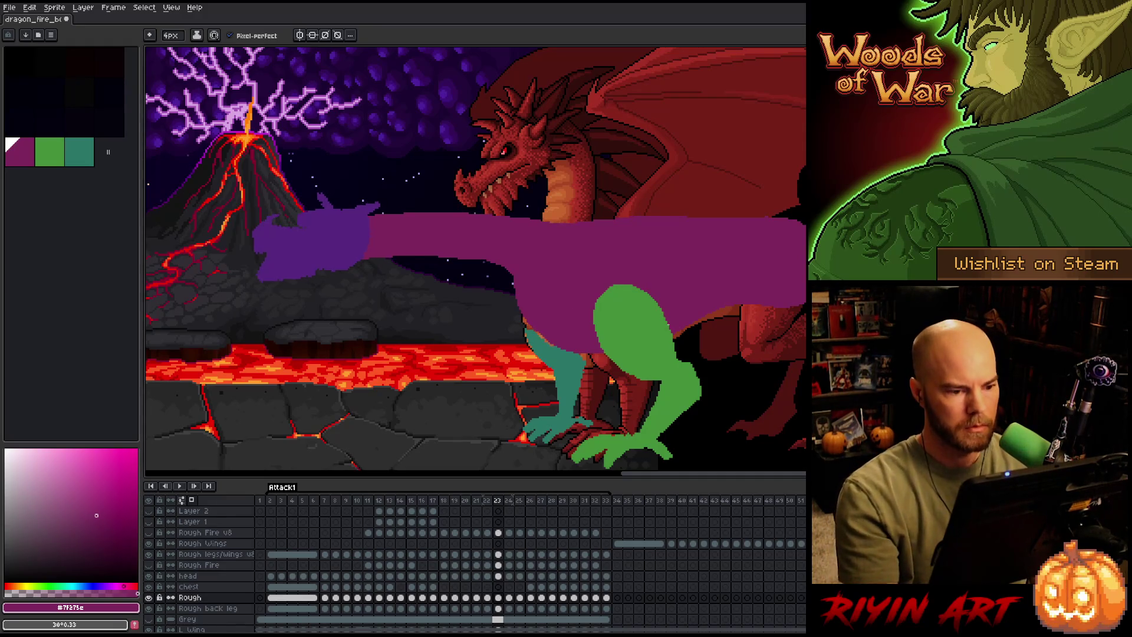
key(Right)
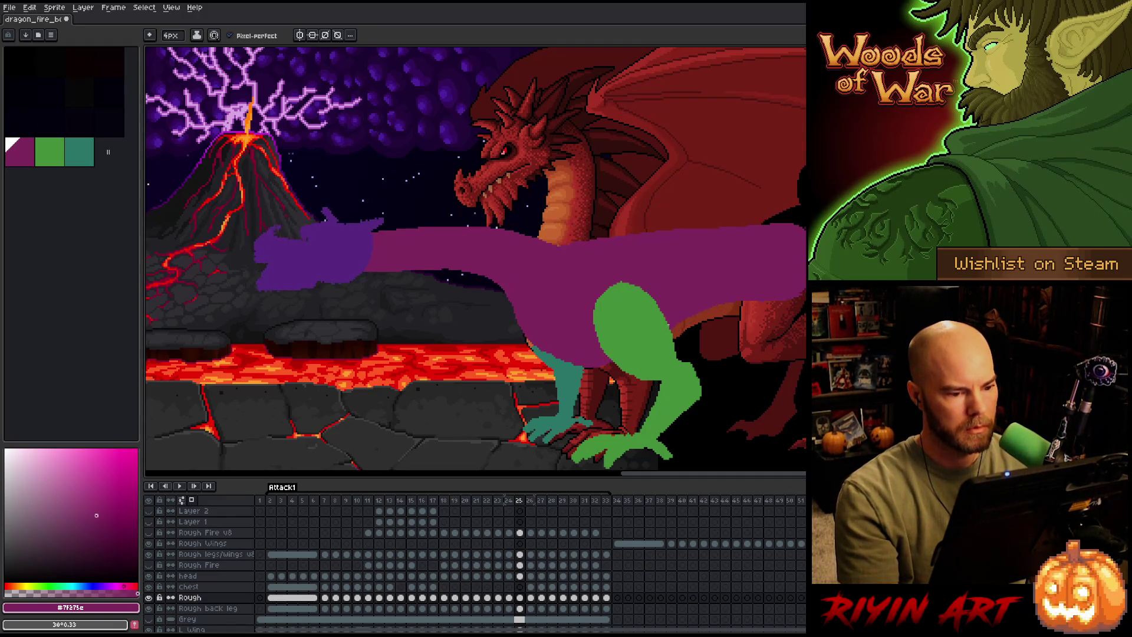
key(Left)
key(Right)
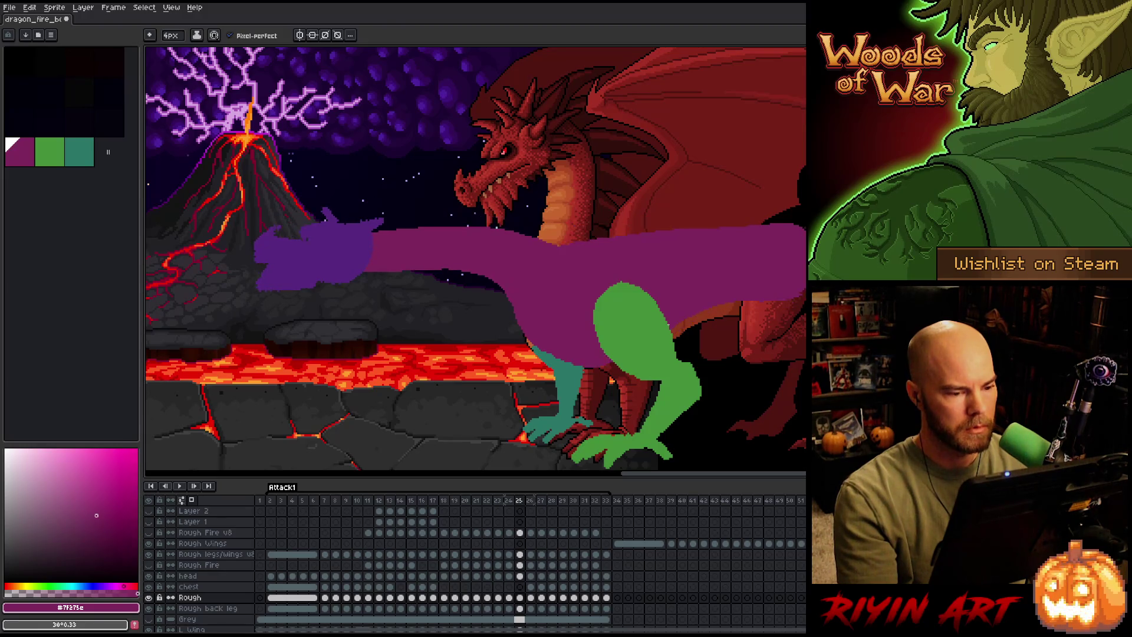
key(Left)
key(Right)
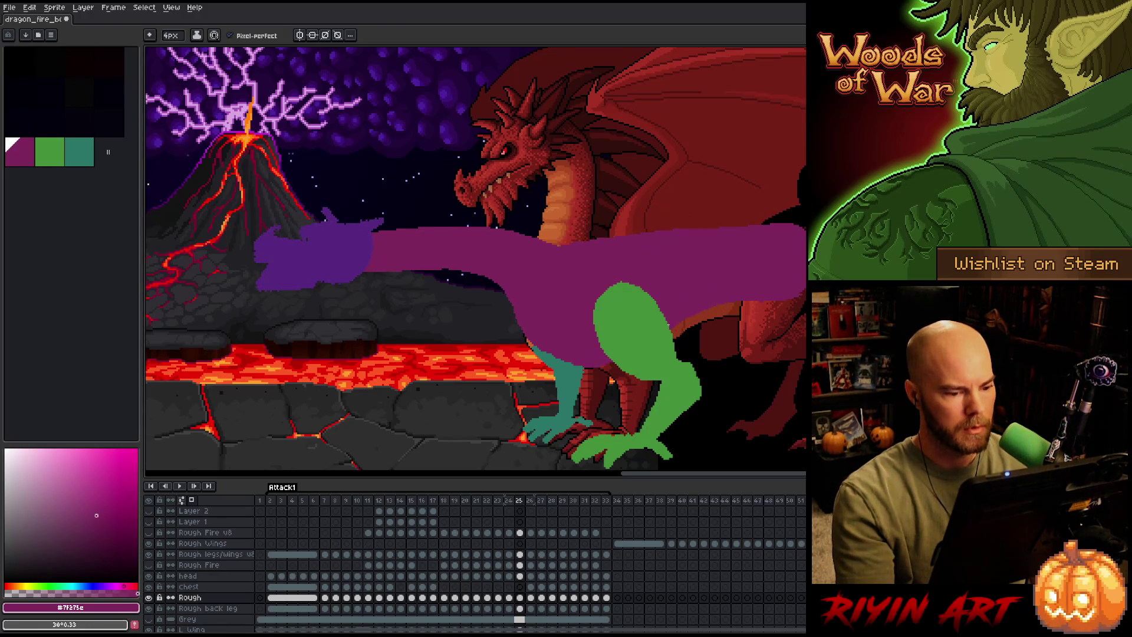
key(Left)
key(Left)
key(Right)
key(Right)
key(Right)
key(Left)
key(Left)
key(Right)
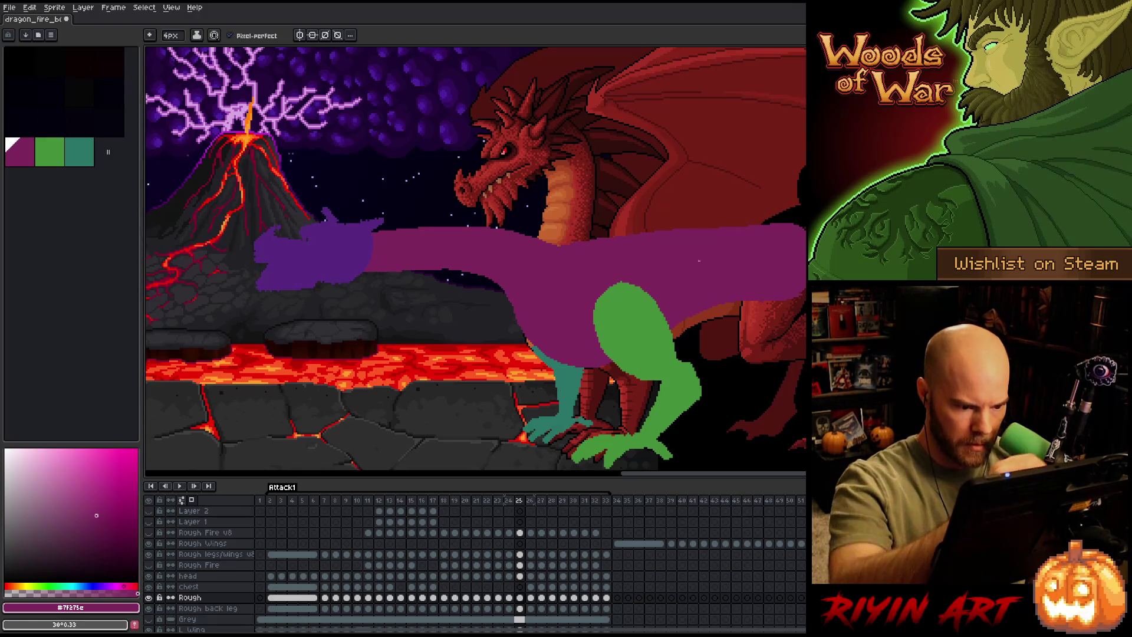
Flip between frames 24, 25 and 26 to compare poses, ending on frame 26.
key(Left)
key(Right)
key(Left)
key(b)
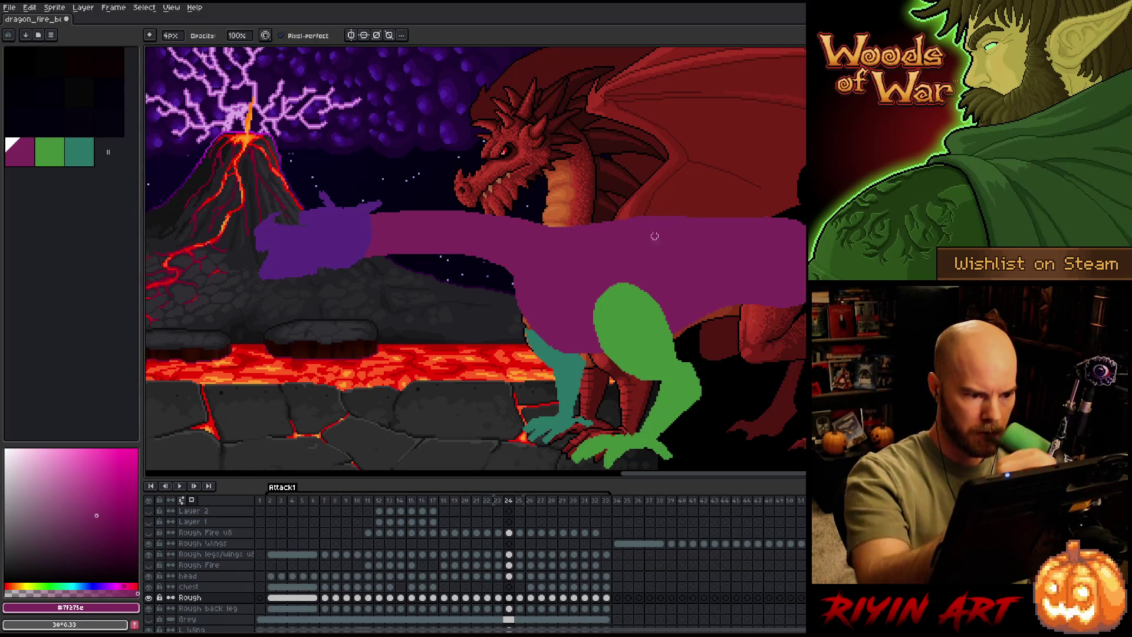
key(Right)
key(Left)
key(Right)
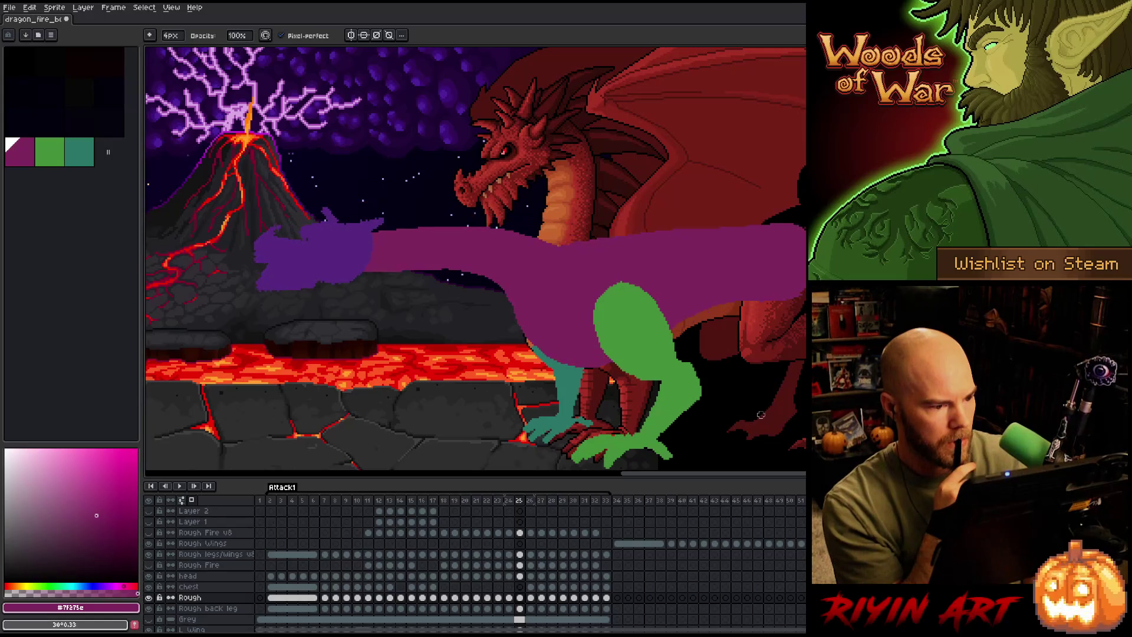
key(Right)
key(Left)
key(Right)
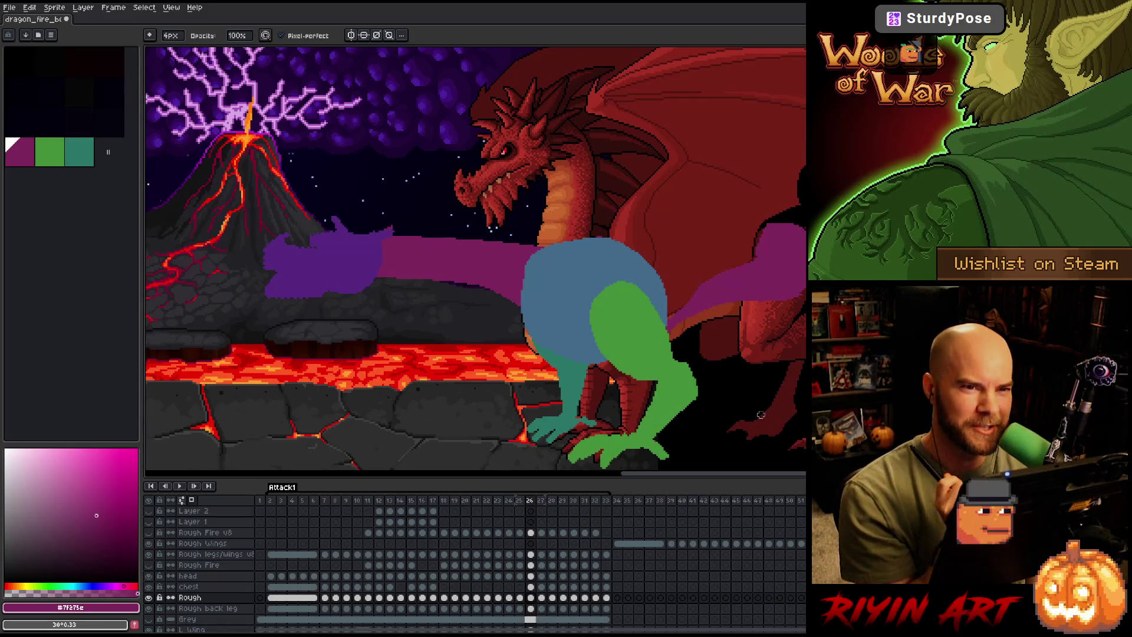
key(Left)
key(Right)
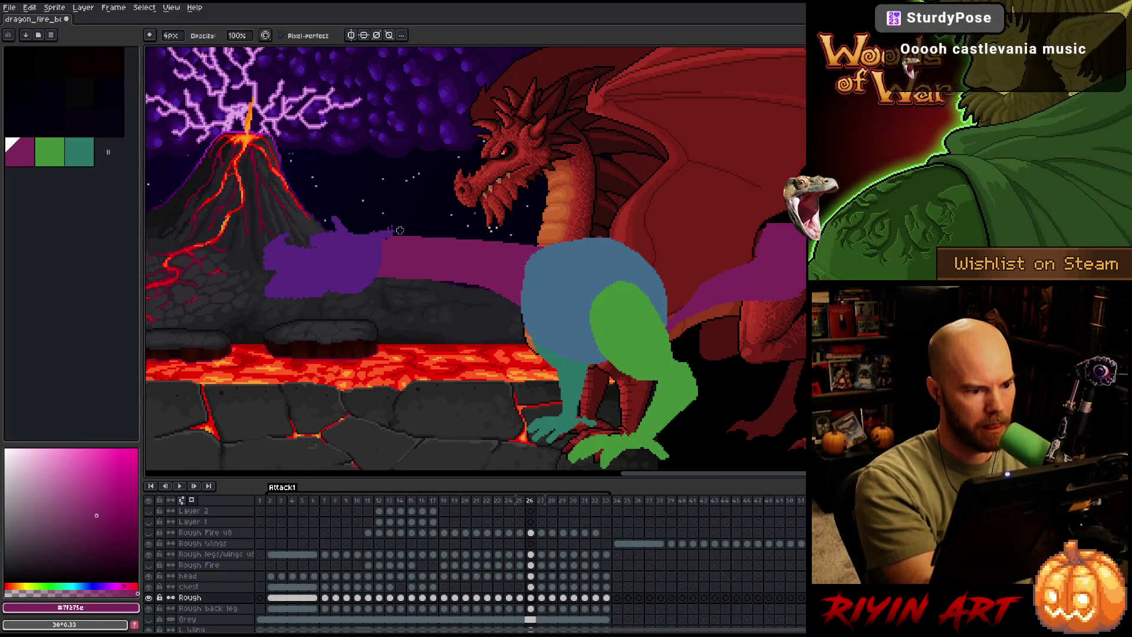
Erase a strip along the underside of the purple arm on frame 26.
key(e)
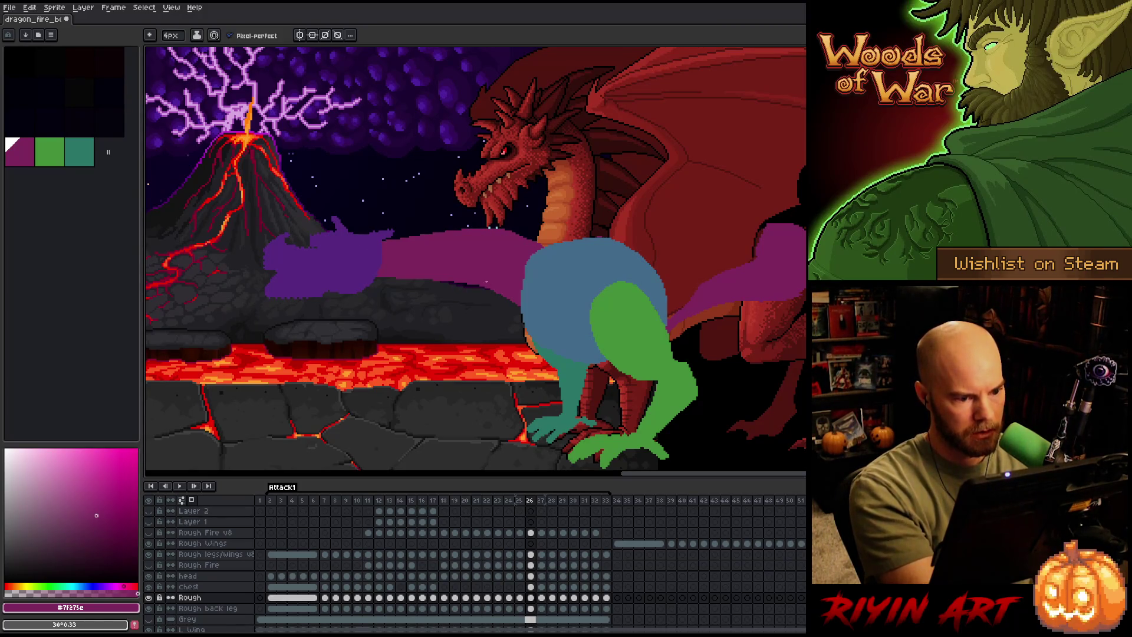
key(b)
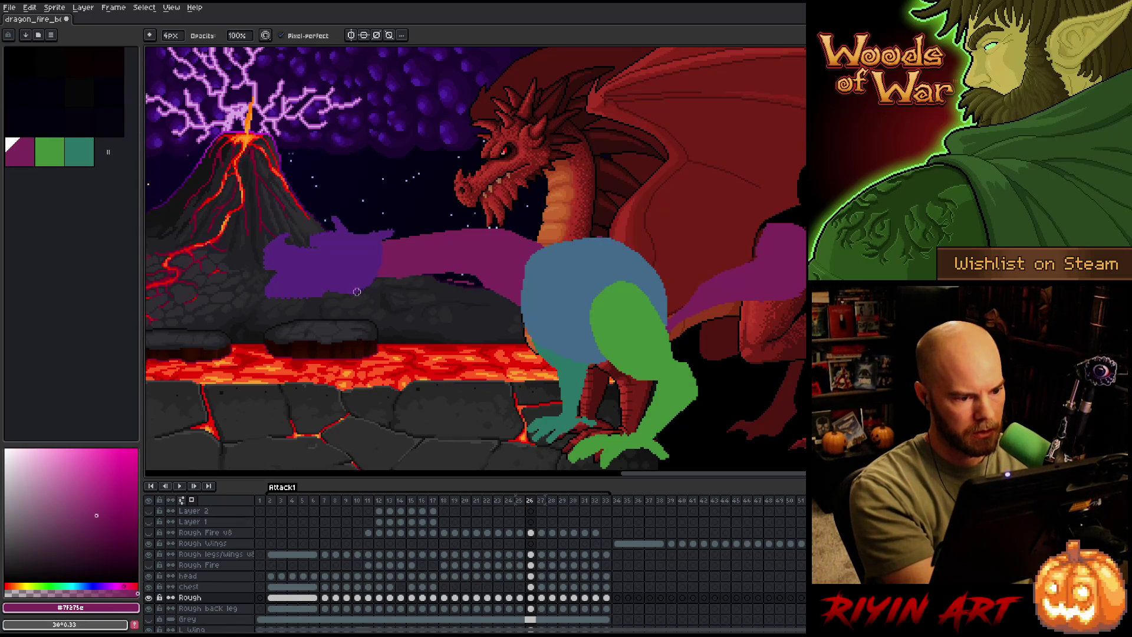
key(e)
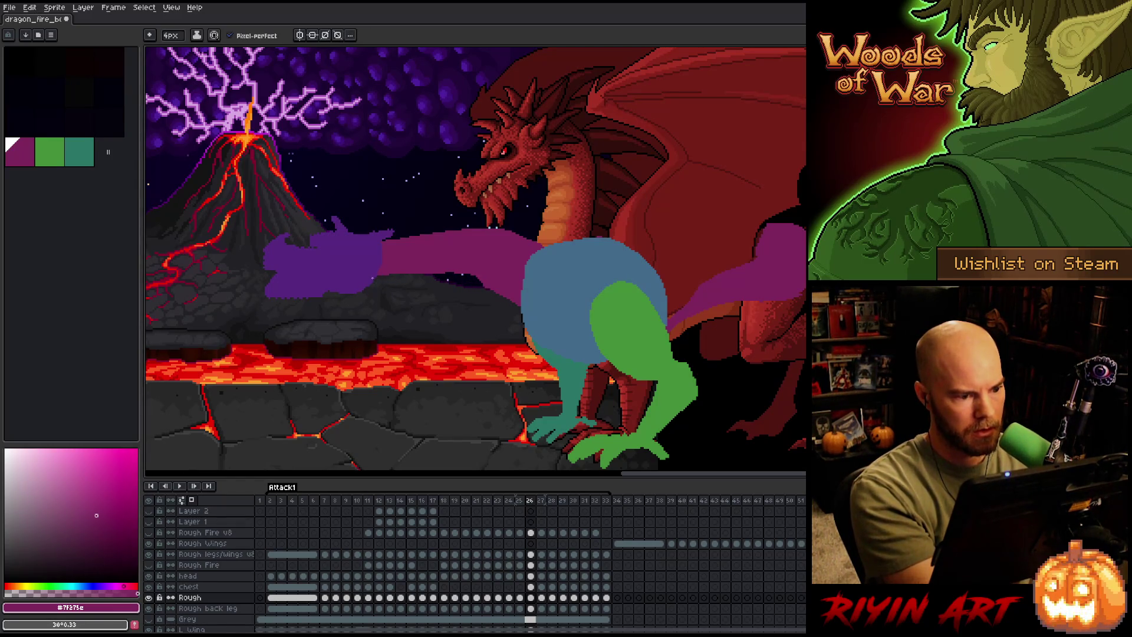
drag(373, 281, 431, 274)
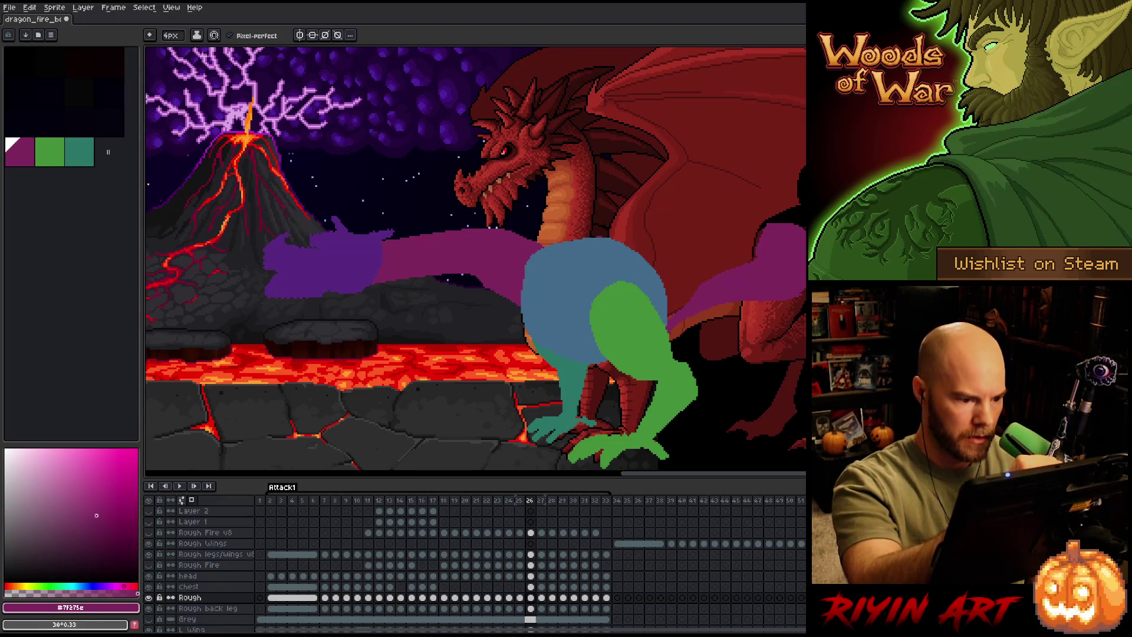
key(b)
key(e)
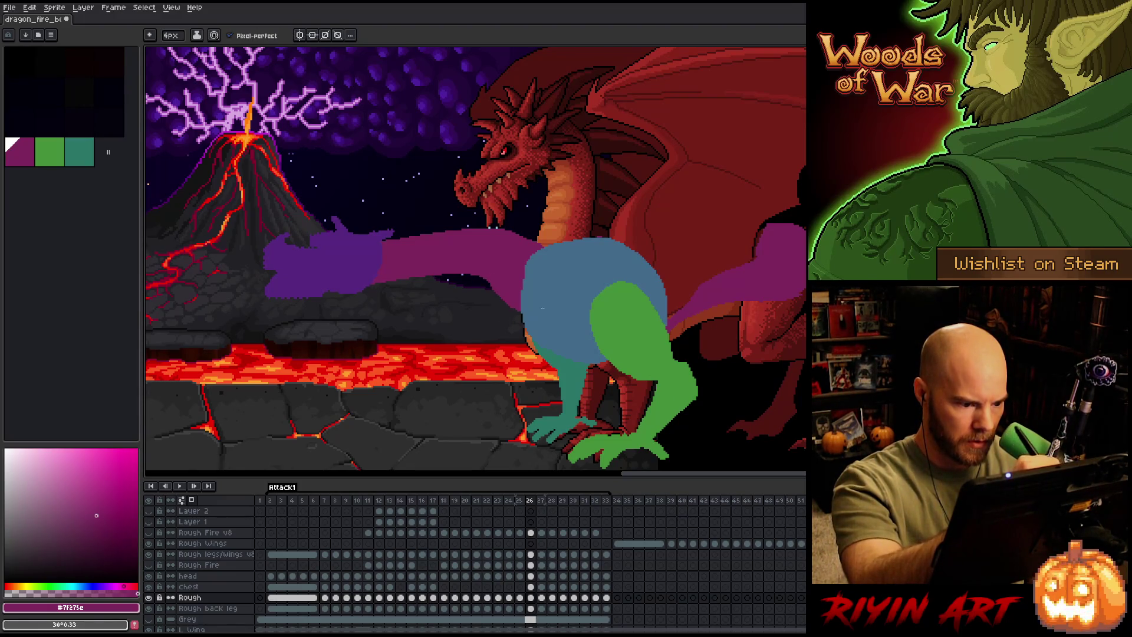
key(b)
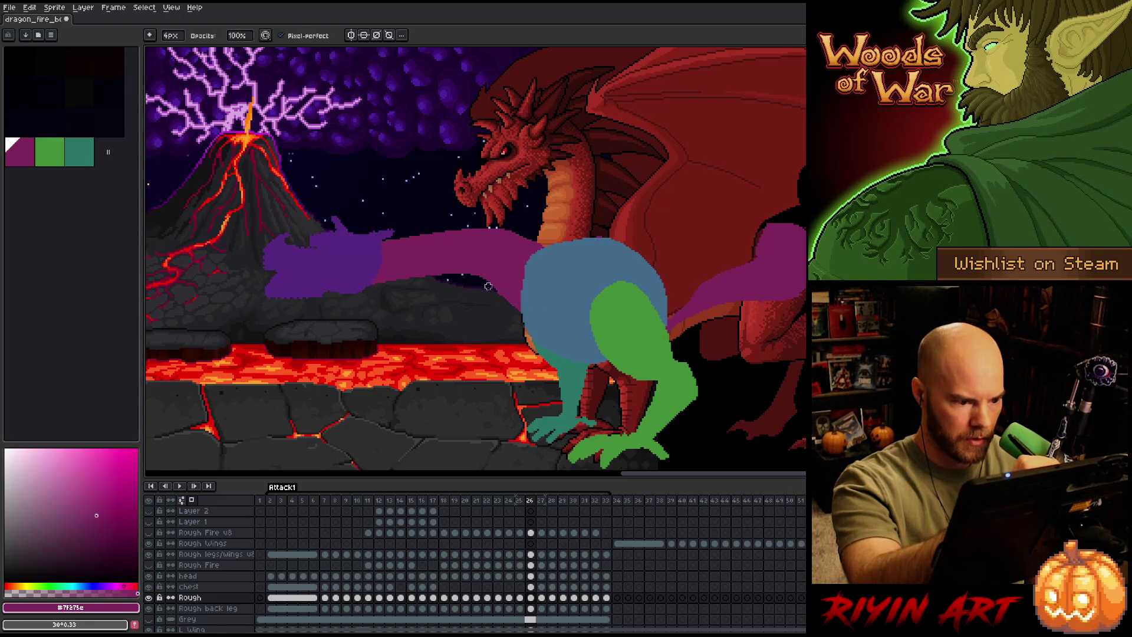
key(e)
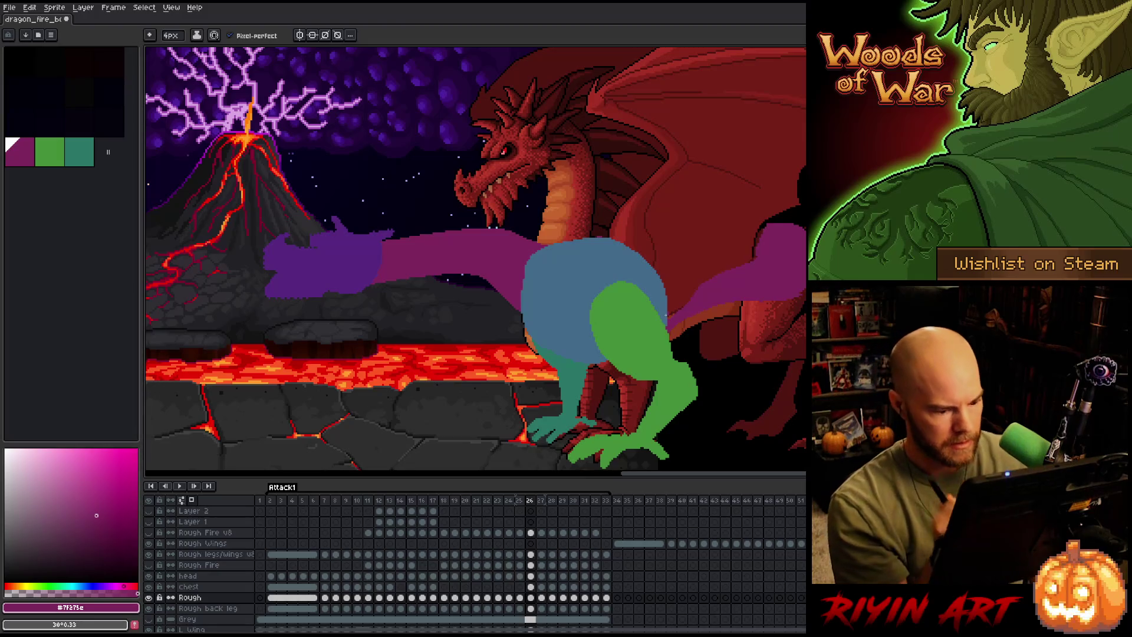
Select the blue chest blob by colour on the chest layer.
click(531, 587)
key(w)
click(593, 301)
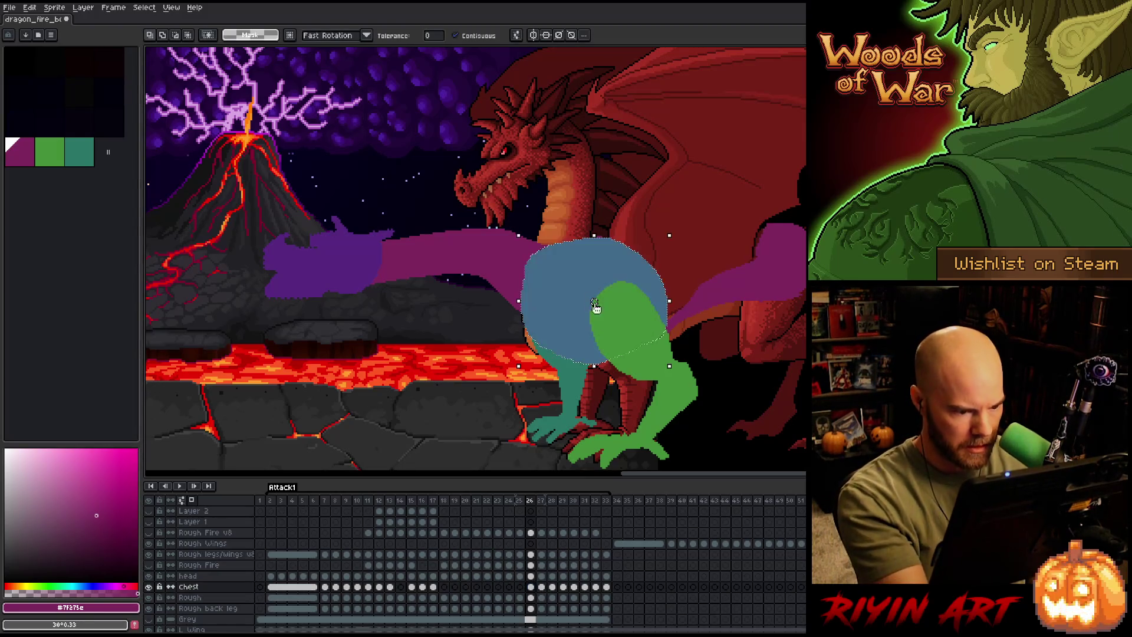
Delete the blue chest blob from frame 26's chest cel.
click(533, 589)
click(533, 587)
key(Delete)
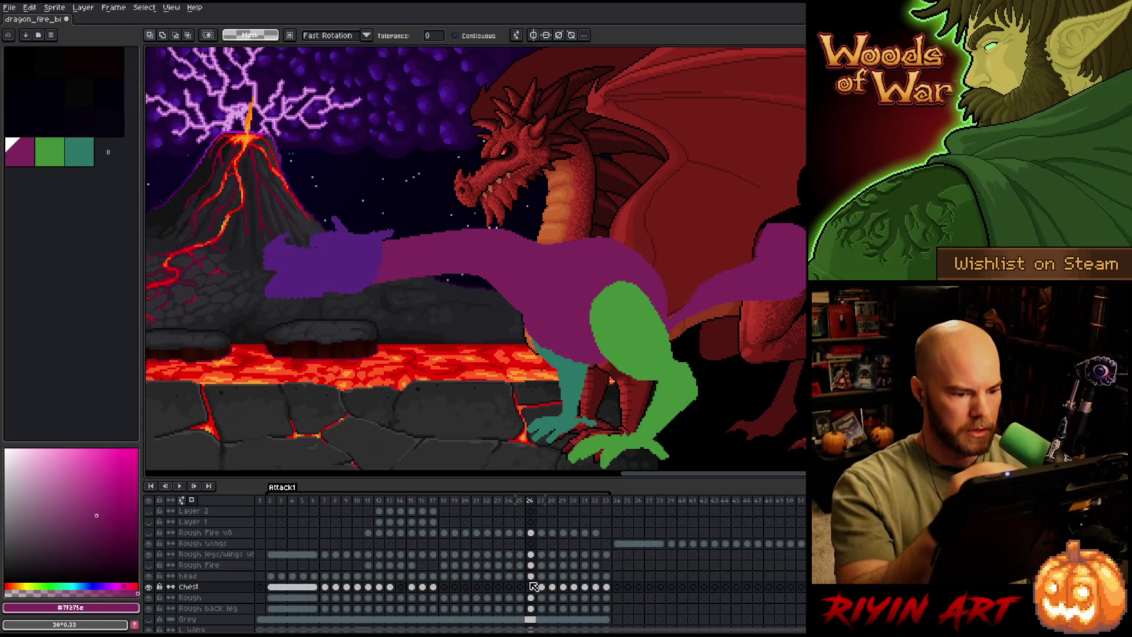
Draw a purple line along the top of the wing, undoing a stray magenta fill.
key(b)
drag(538, 338, 596, 357)
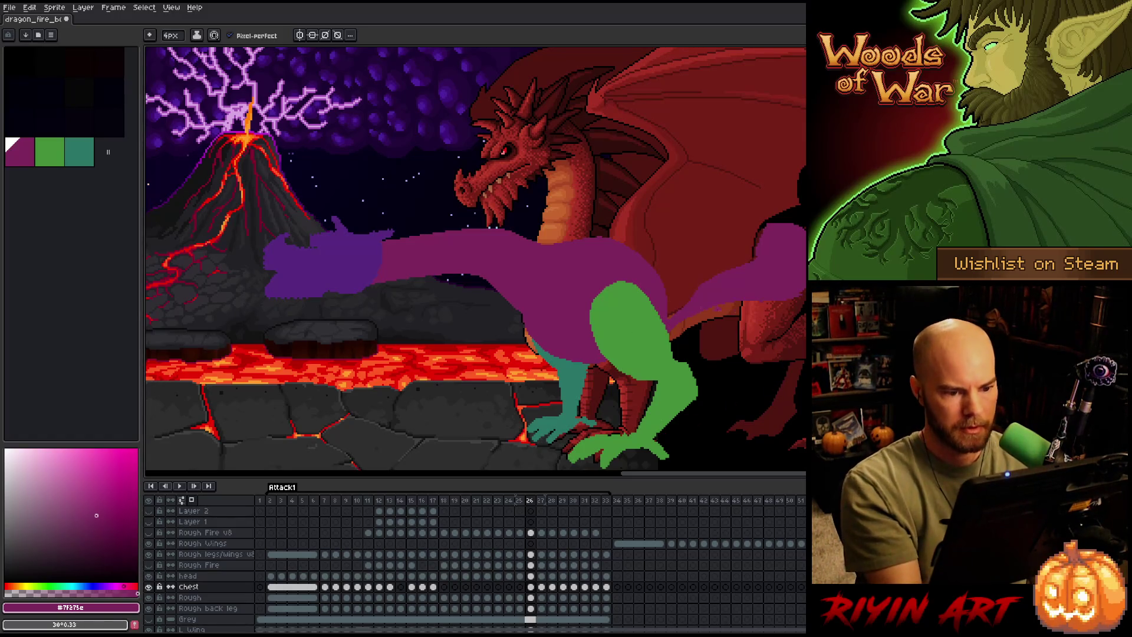
drag(595, 238, 767, 229)
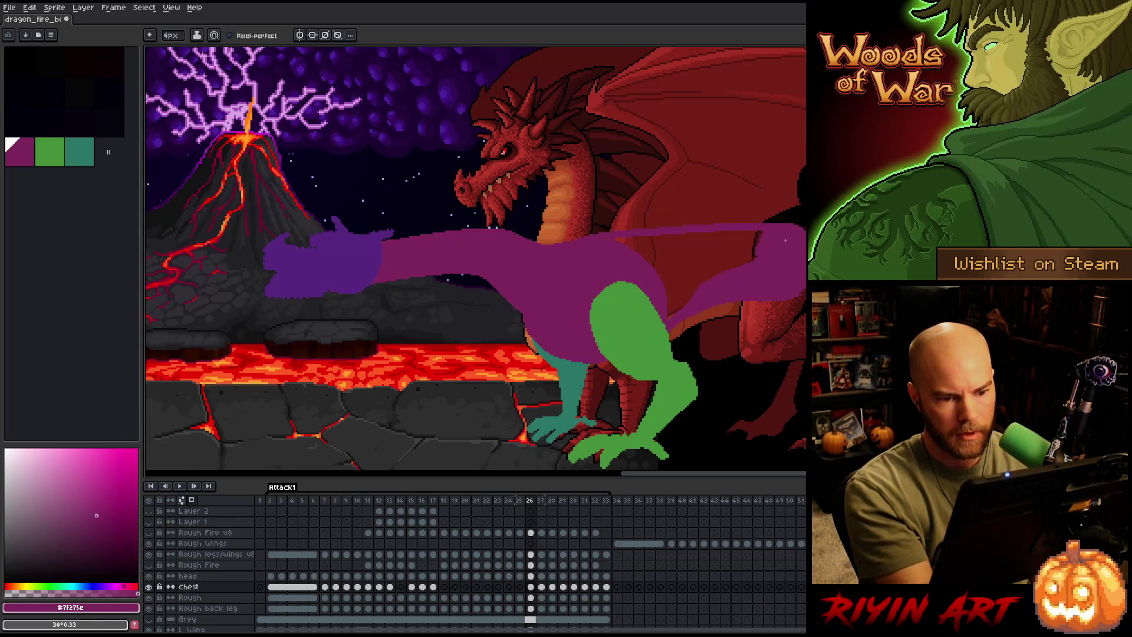
click(678, 309)
key(ctrl+z)
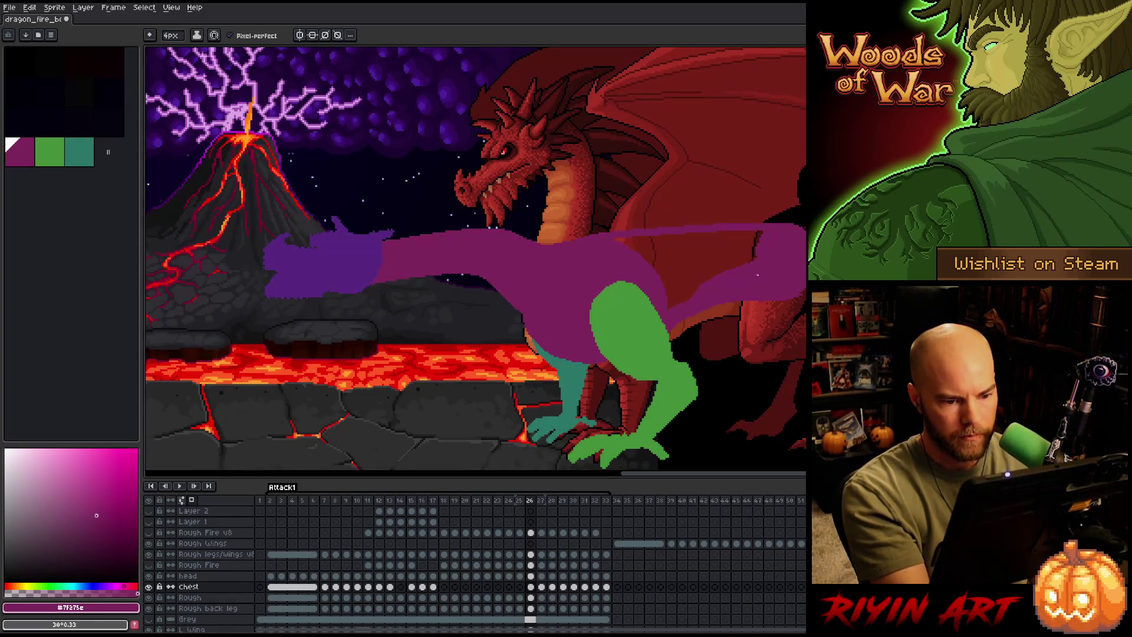
On the Rough layer, fill the outlined wing area purple and glance at the next frame.
click(531, 586)
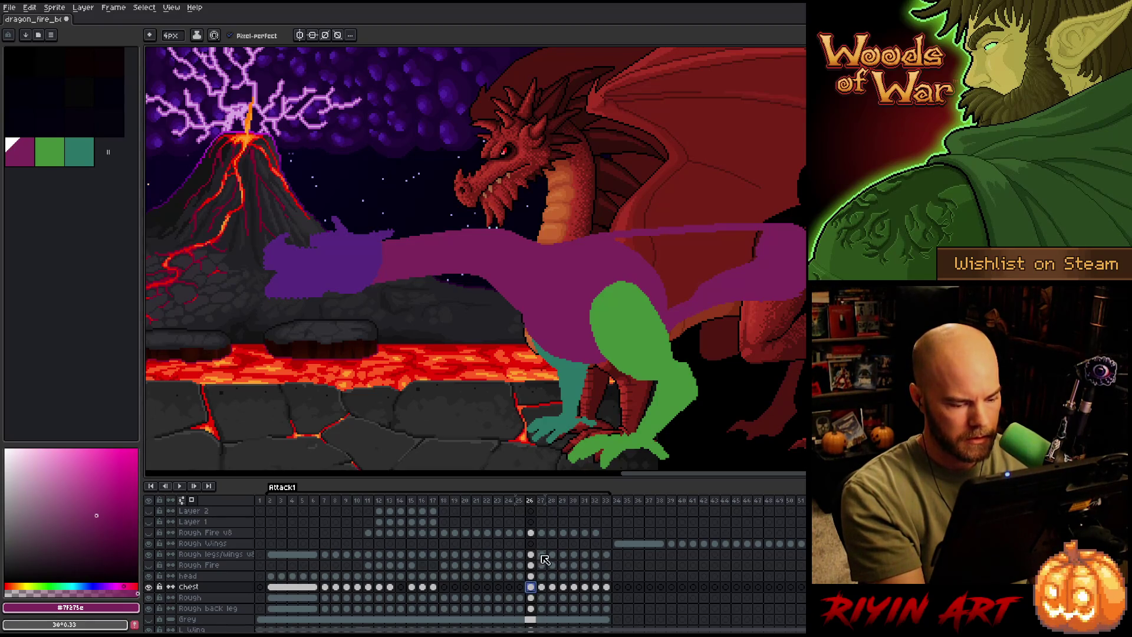
click(531, 598)
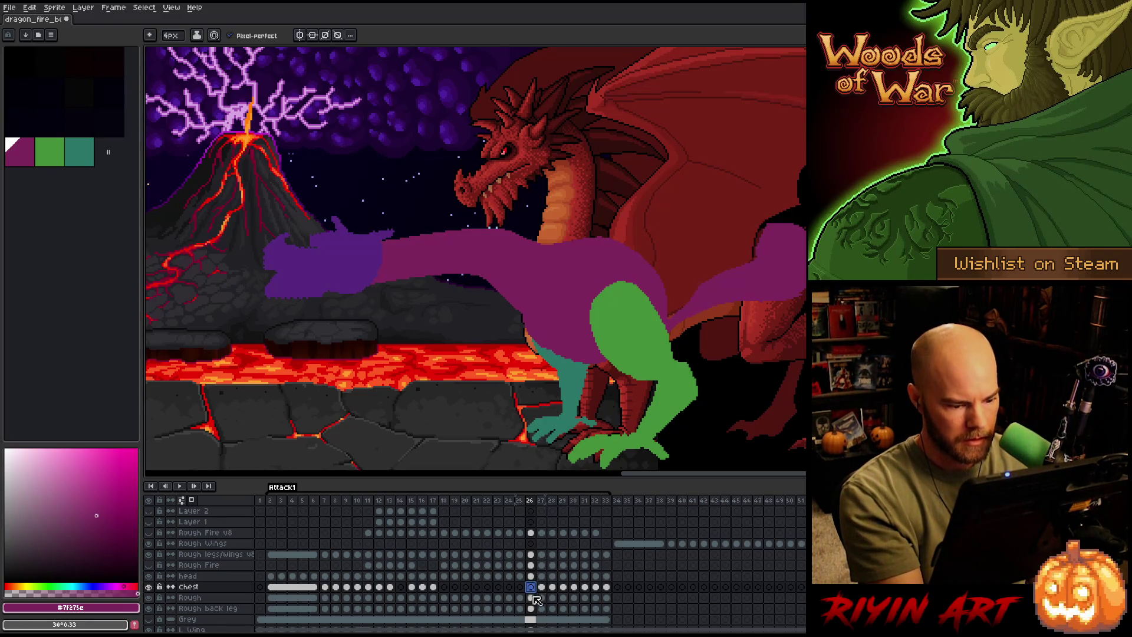
key(m)
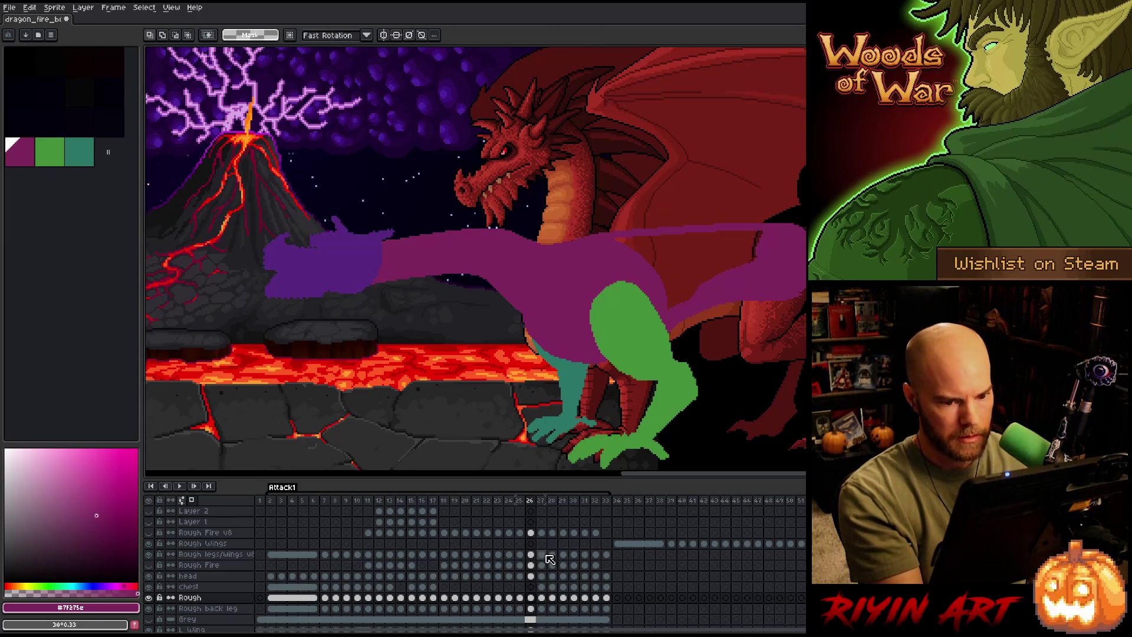
key(b)
key(g)
click(772, 283)
key(Left)
key(Right)
key(Right)
On frame 27, fill the blue chest shape with purple and save the file.
key(Left)
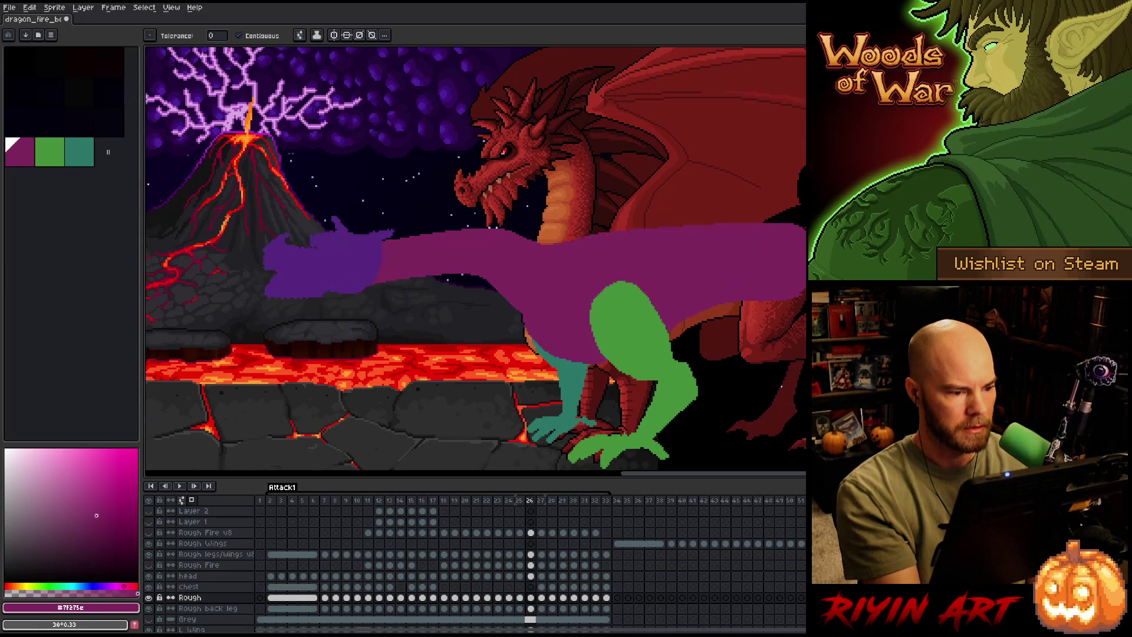
key(Right)
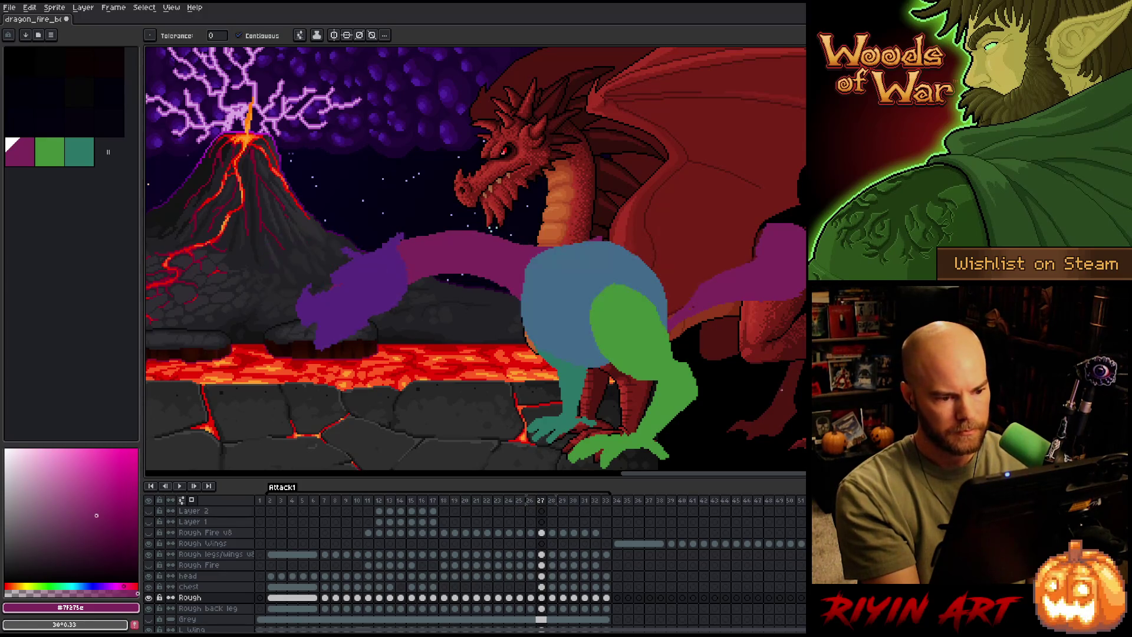
click(542, 598)
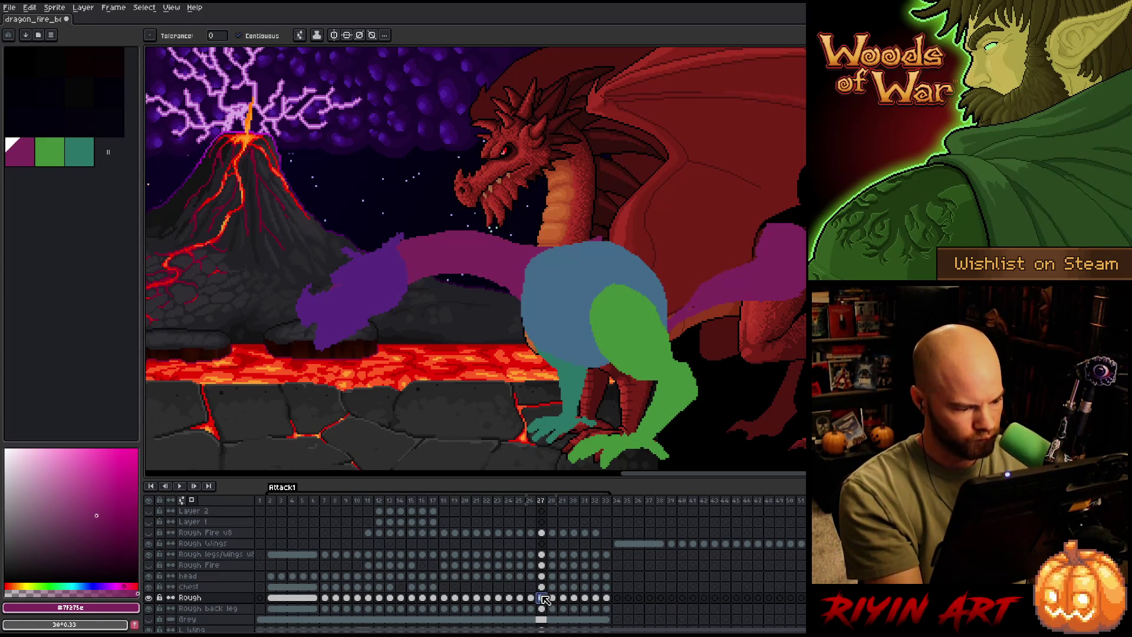
click(541, 587)
key(w)
click(605, 354)
click(542, 588)
key(f)
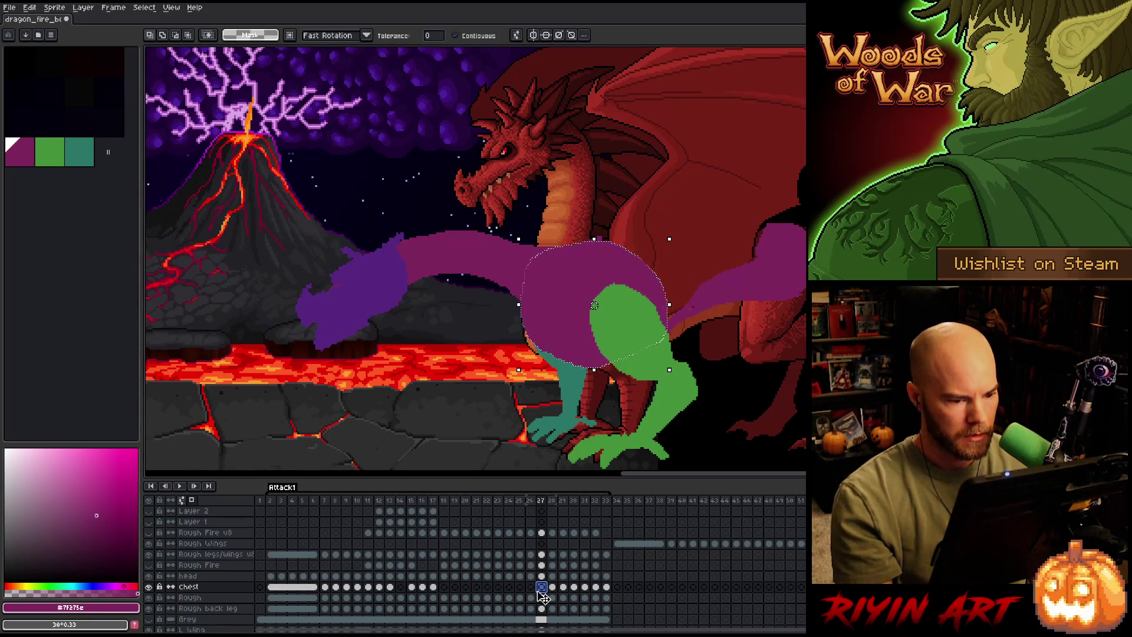
key(ctrl+d)
click(541, 597)
key(ctrl+s)
Draw a purple line along the body's top edge and fill the red area inside it.
key(b)
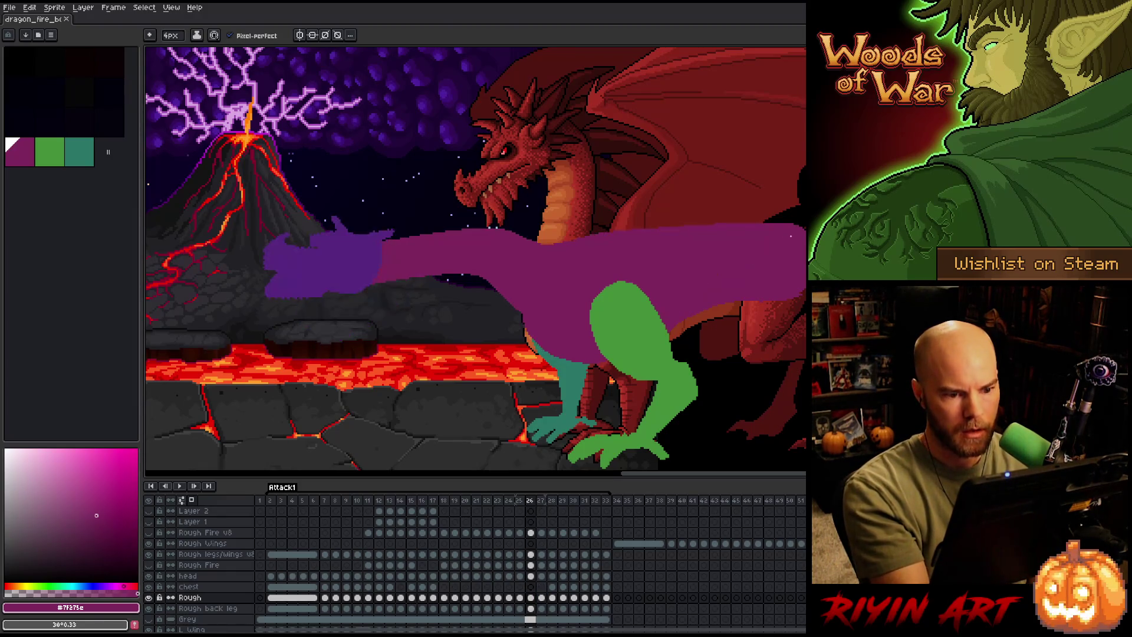
drag(772, 228, 605, 239)
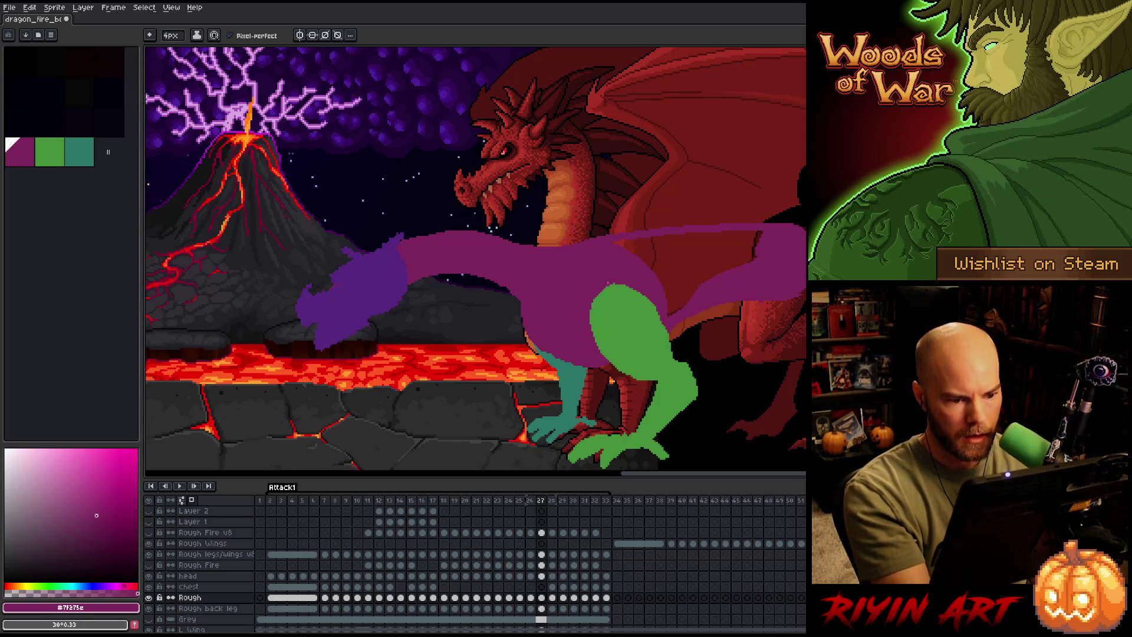
key(g)
click(667, 270)
Lasso-select the head region from the neck out toward the lava.
key(b)
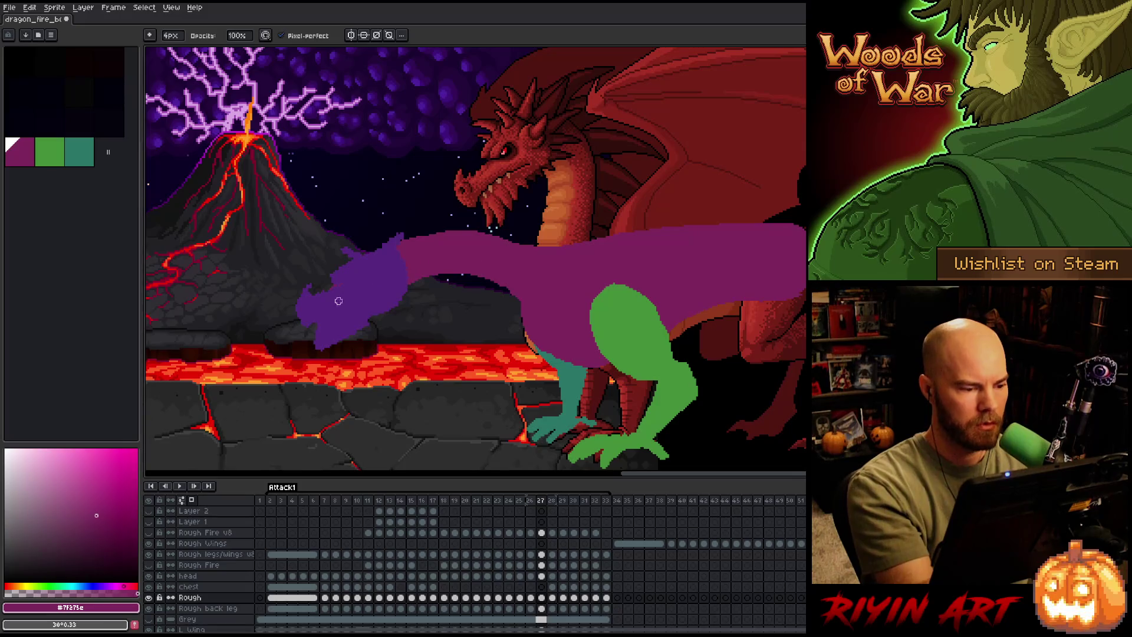
key(q)
mouse_move(571, 213)
mouse_down()
mouse_move(548, 252)
mouse_move(279, 372)
mouse_move(444, 143)
mouse_up()
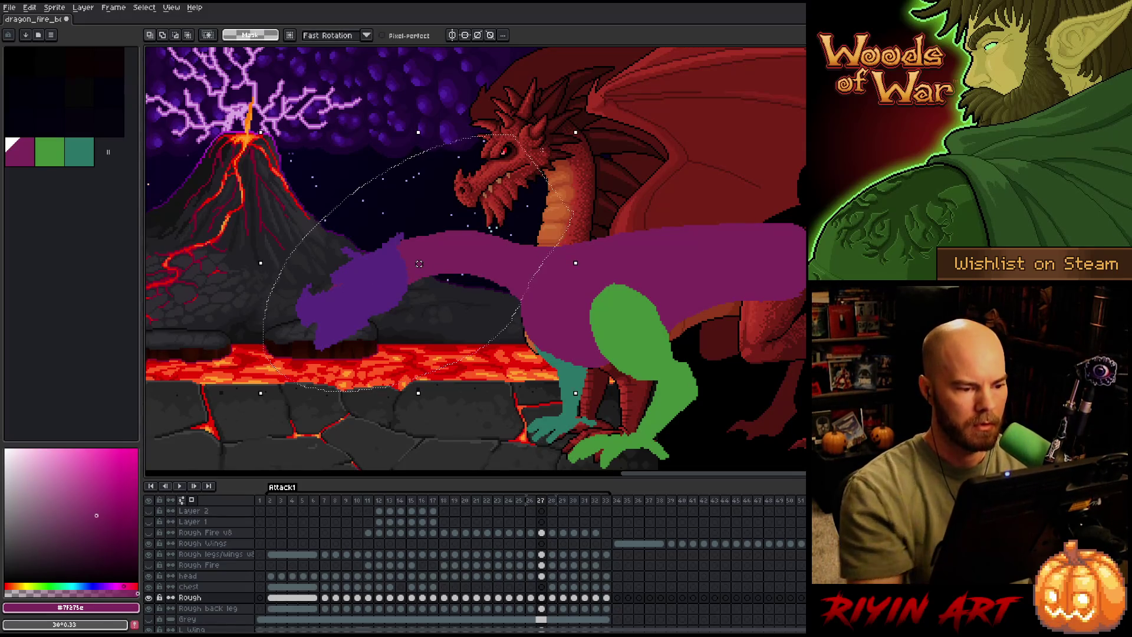
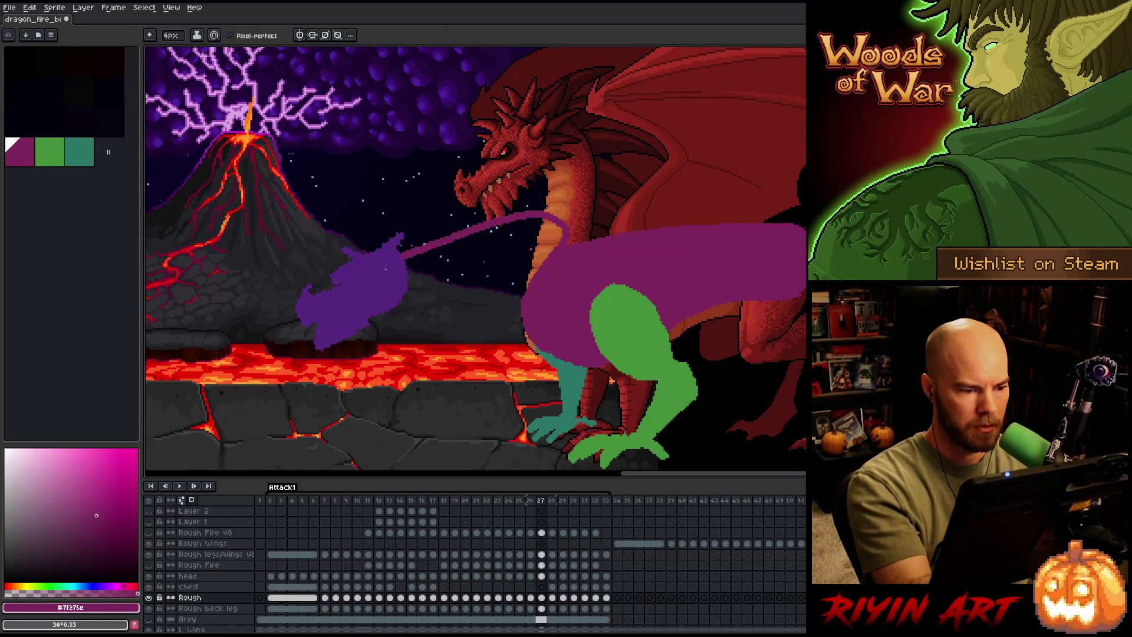
On frame 27, redraw the purple neck as thin lines curving from the head down into the chest.
drag(401, 252, 524, 212)
key(ctrl+z)
mouse_move(401, 253)
mouse_down()
mouse_move(524, 213)
mouse_move(498, 290)
mouse_move(519, 324)
mouse_up()
key(ctrl+z)
mouse_move(527, 225)
mouse_down()
mouse_move(503, 257)
mouse_move(521, 322)
mouse_up()
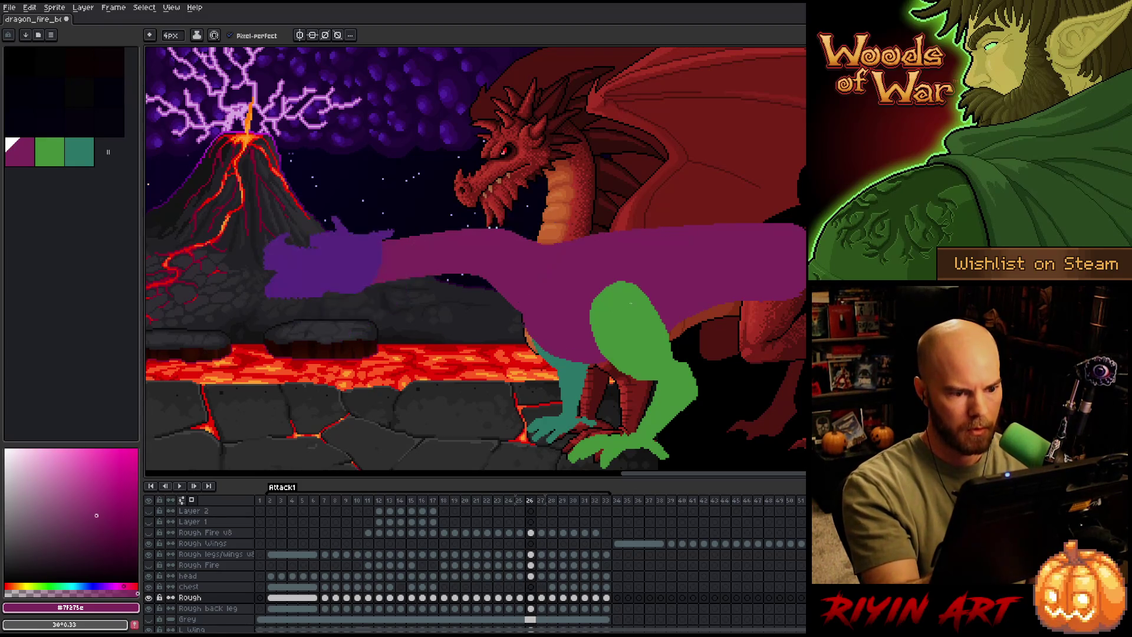
drag(403, 293, 532, 255)
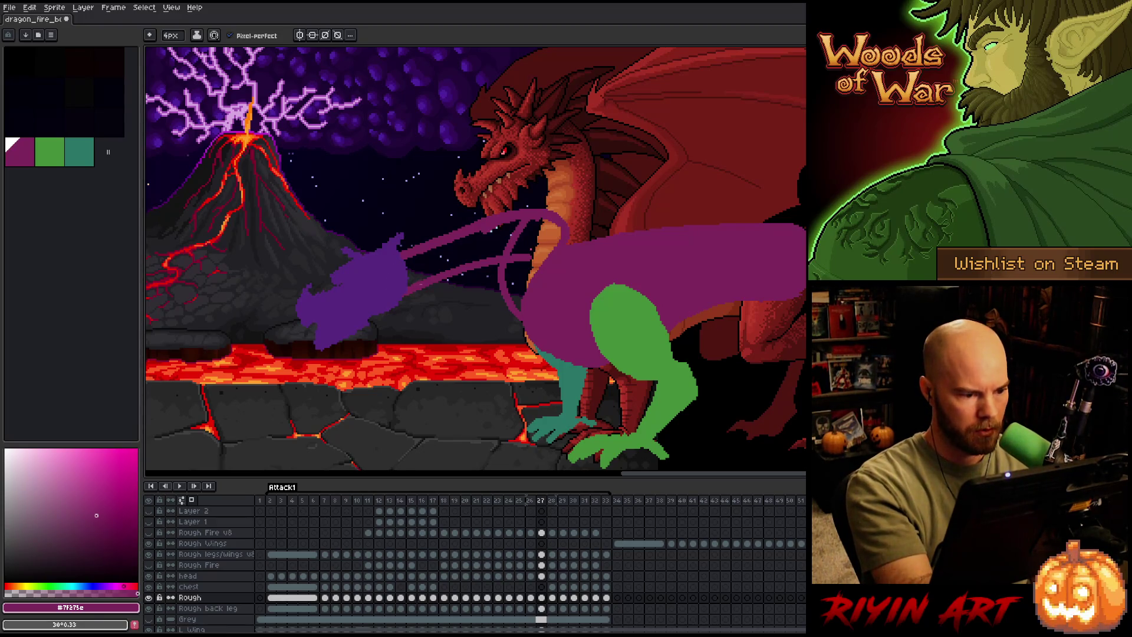
Fill the chest loop and the space between the neck strokes with solid purple.
key(g)
click(541, 263)
click(460, 259)
Flip back and forth between frames 23 and 27 to compare the neck poses.
key(Left)
key(Right)
key(Left)
key(Right)
key(Left)
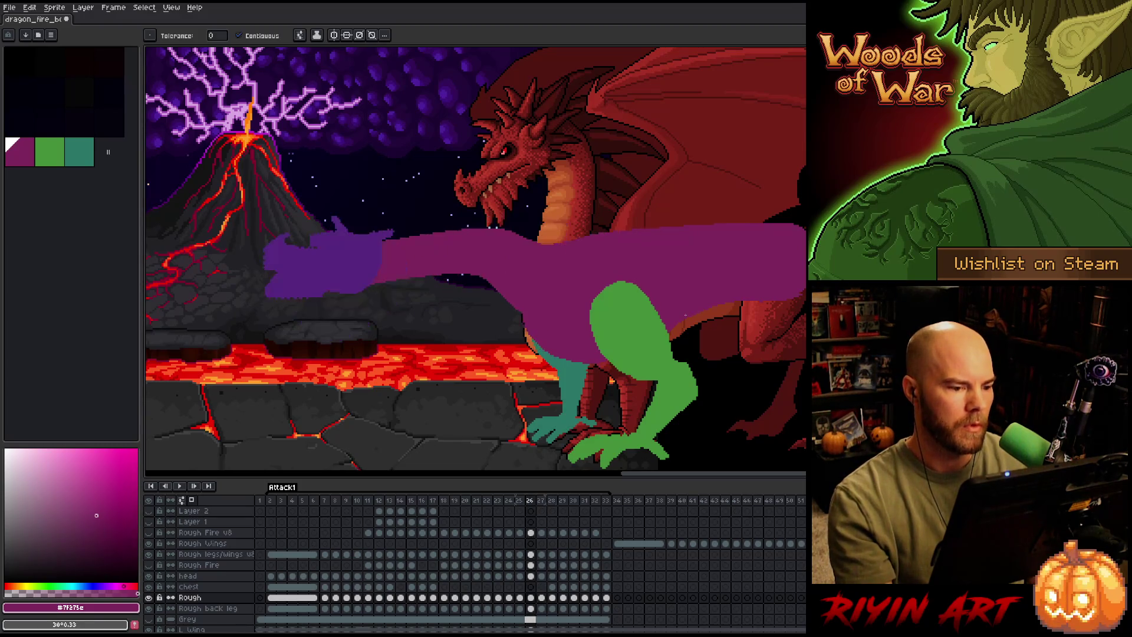
key(Left)
key(Right)
key(Left)
key(Left)
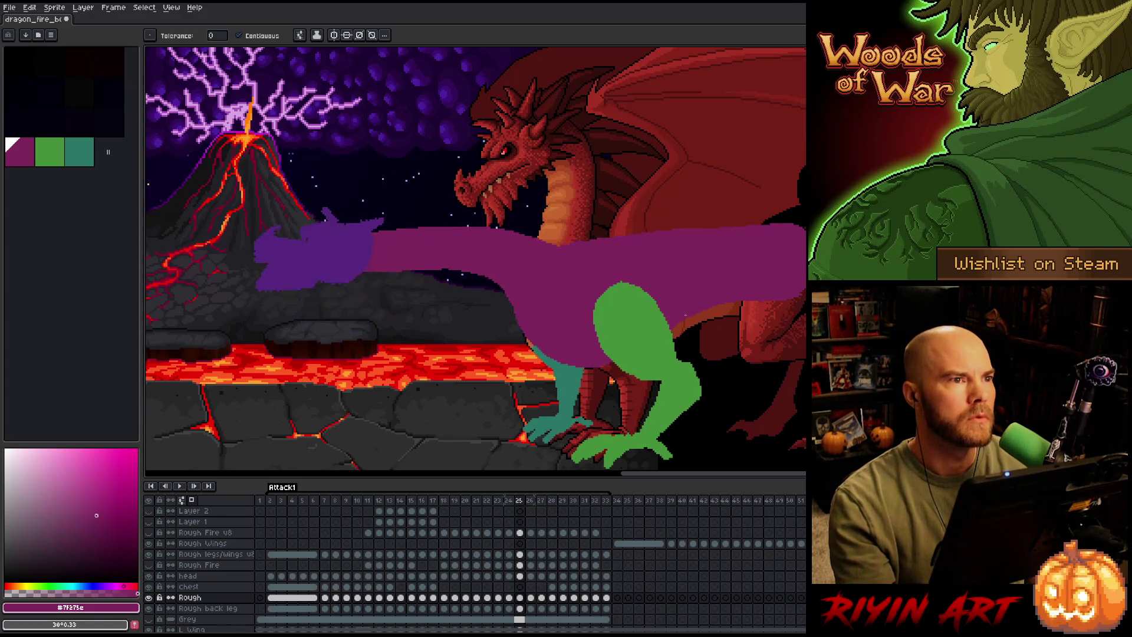
key(Left)
key(Right)
key(Right)
key(Right)
key(Left)
key(Right)
key(Right)
key(Left)
key(Left)
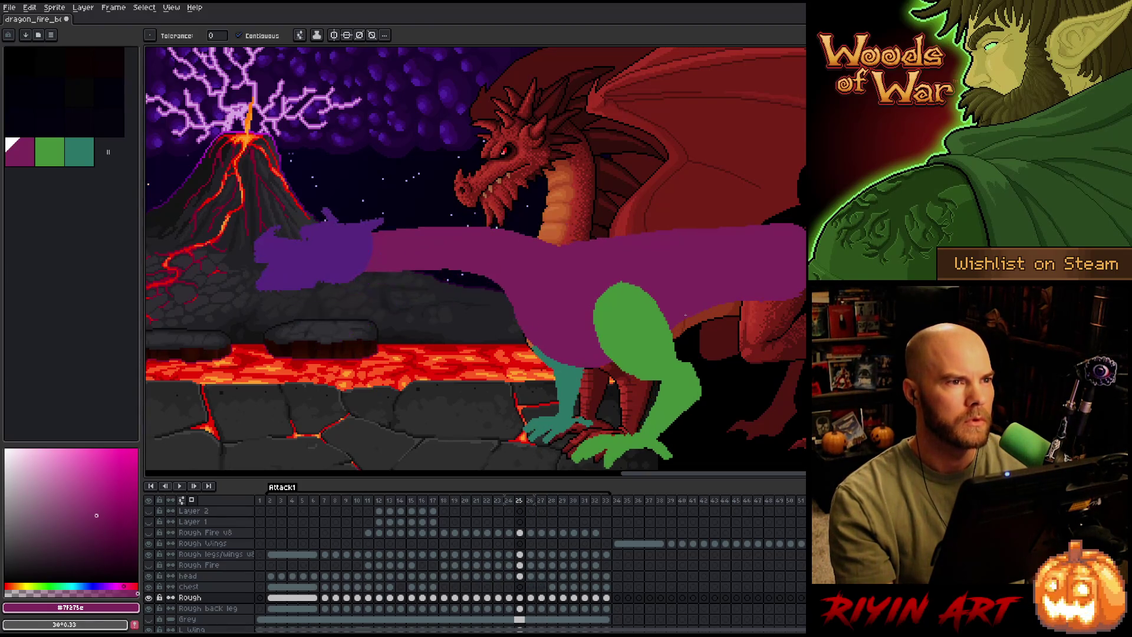
key(Right)
key(Left)
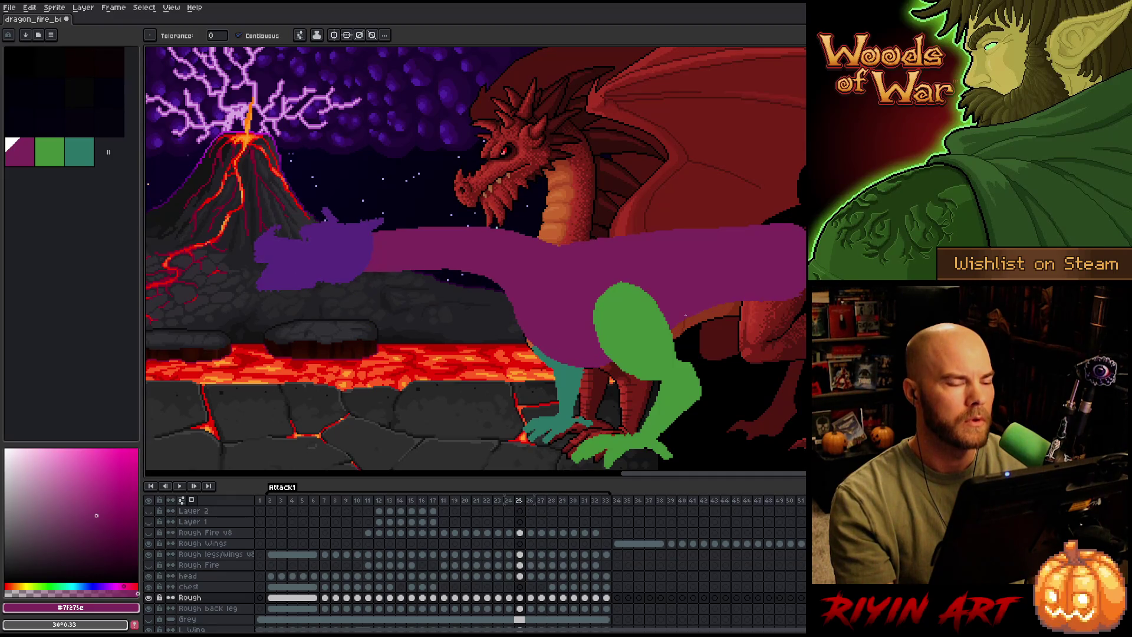
key(Right)
key(Left)
key(b)
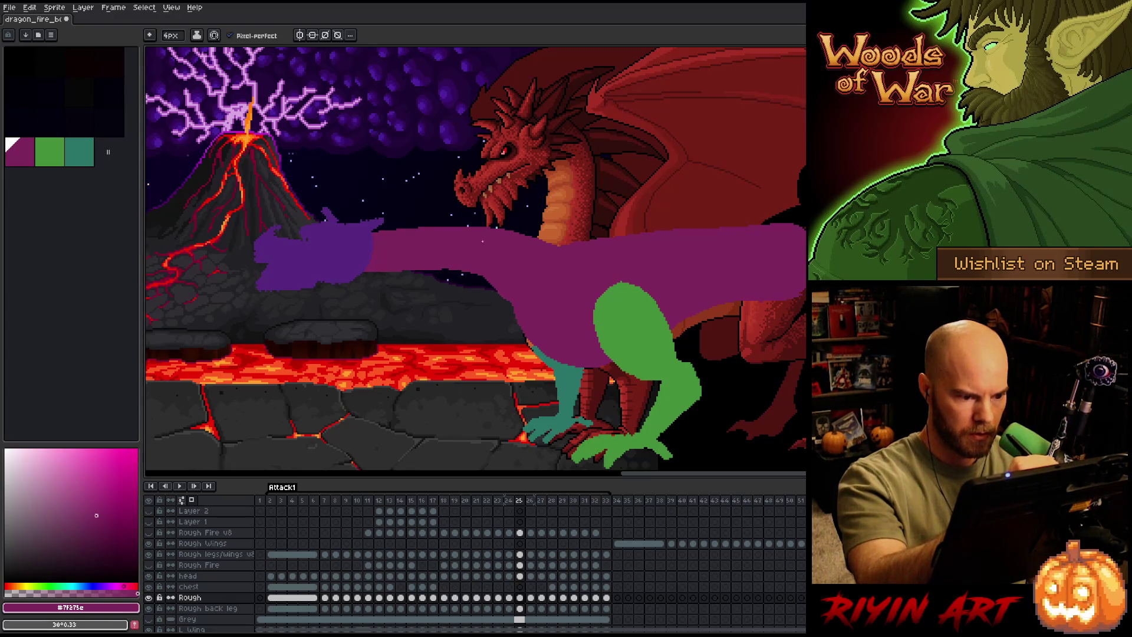
key(Left)
key(Right)
key(Left)
key(Right)
key(e)
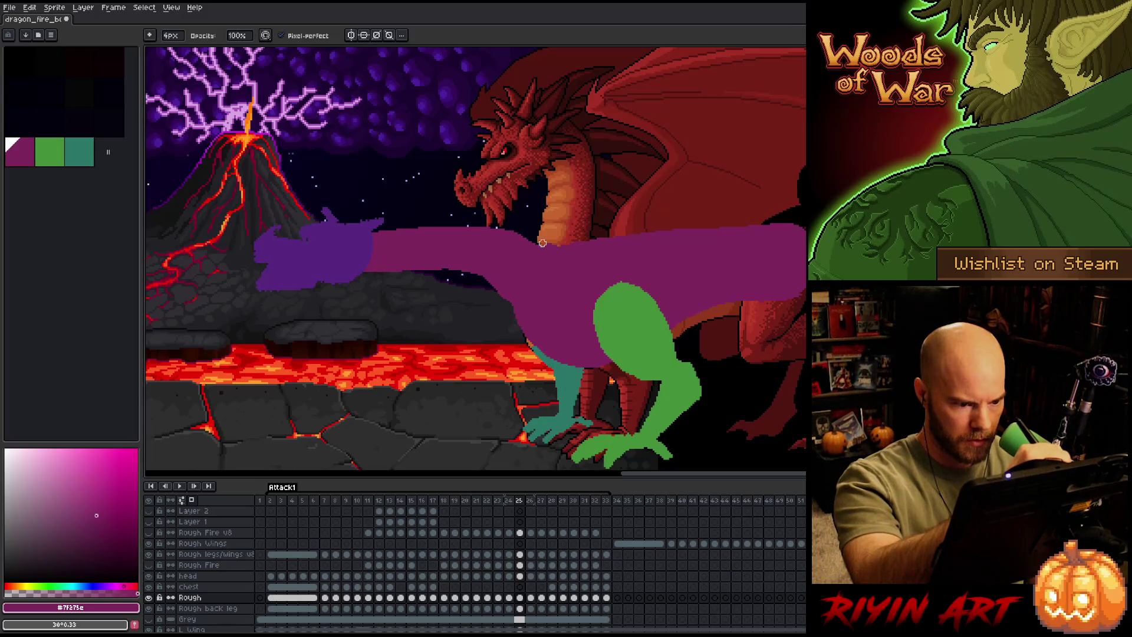
key(b)
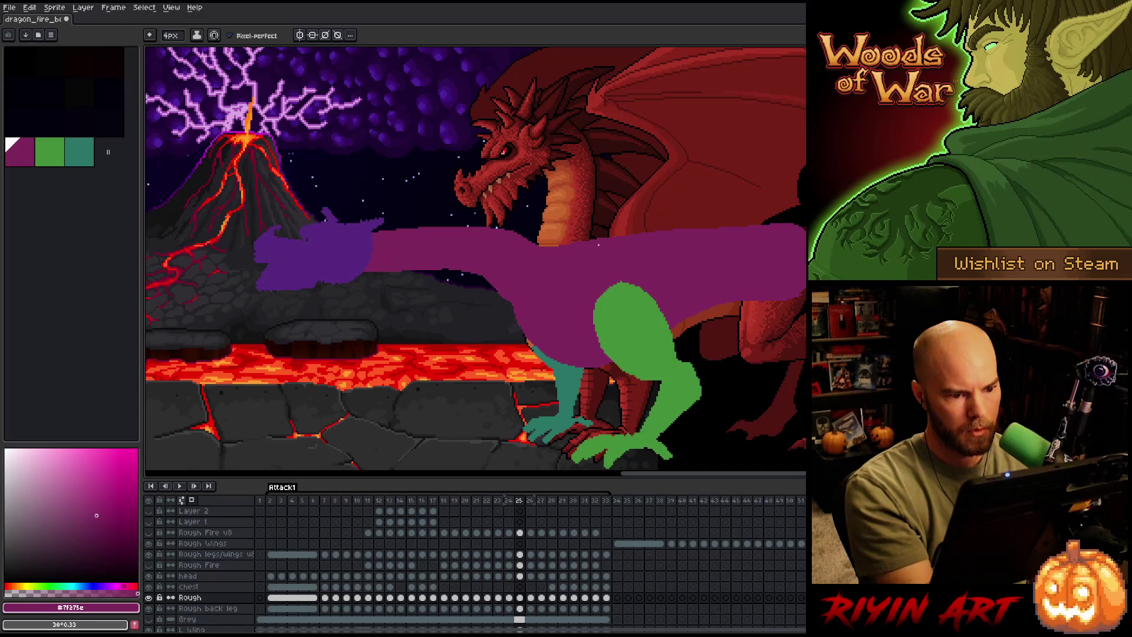
Scrub frames 23–27 with comma and period, toggling between frames 24 and 25.
key(comma)
key(period)
key(period)
key(comma)
key(comma)
key(period)
key(comma)
key(period)
key(period)
key(period)
key(period)
key(comma)
key(comma)
key(comma)
key(comma)
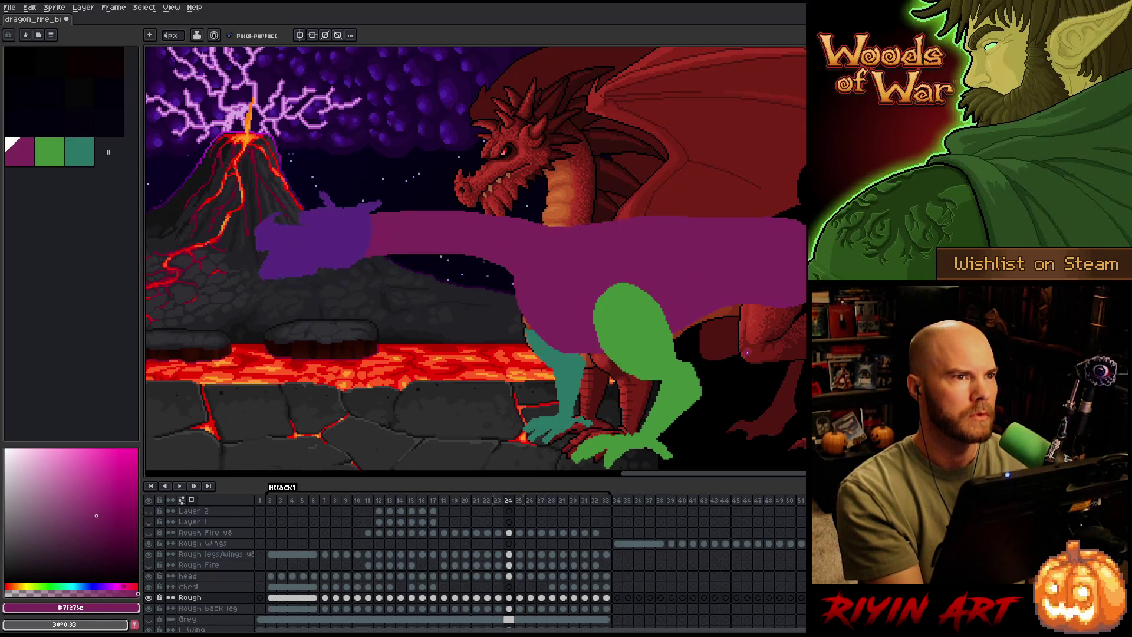
key(period)
key(period)
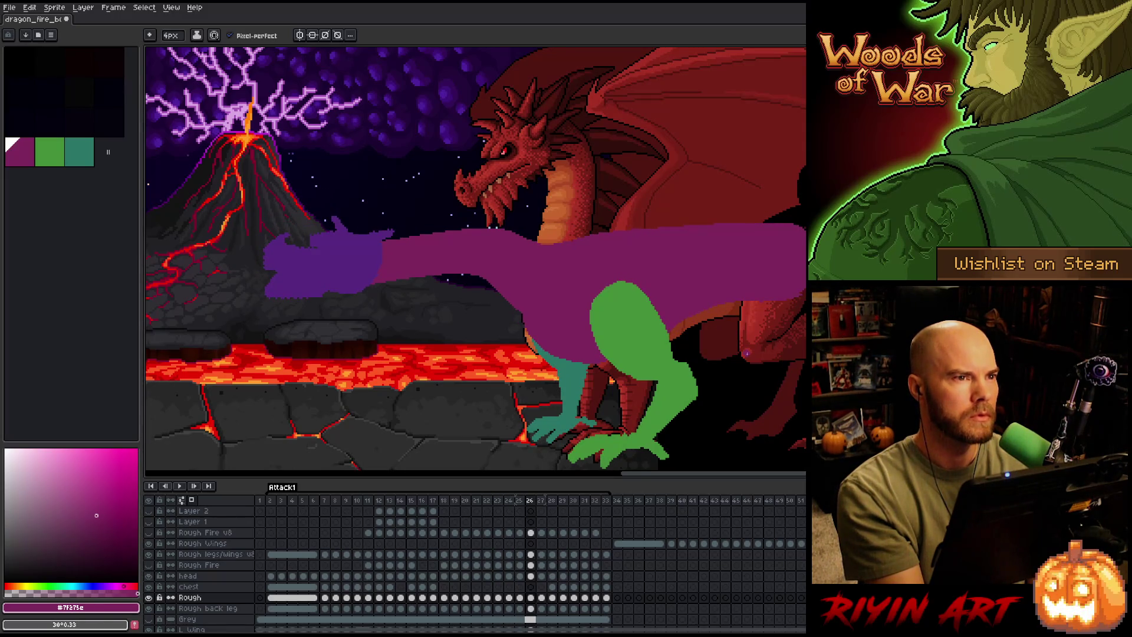
key(comma)
key(comma)
key(period)
key(comma)
key(comma)
key(period)
key(period)
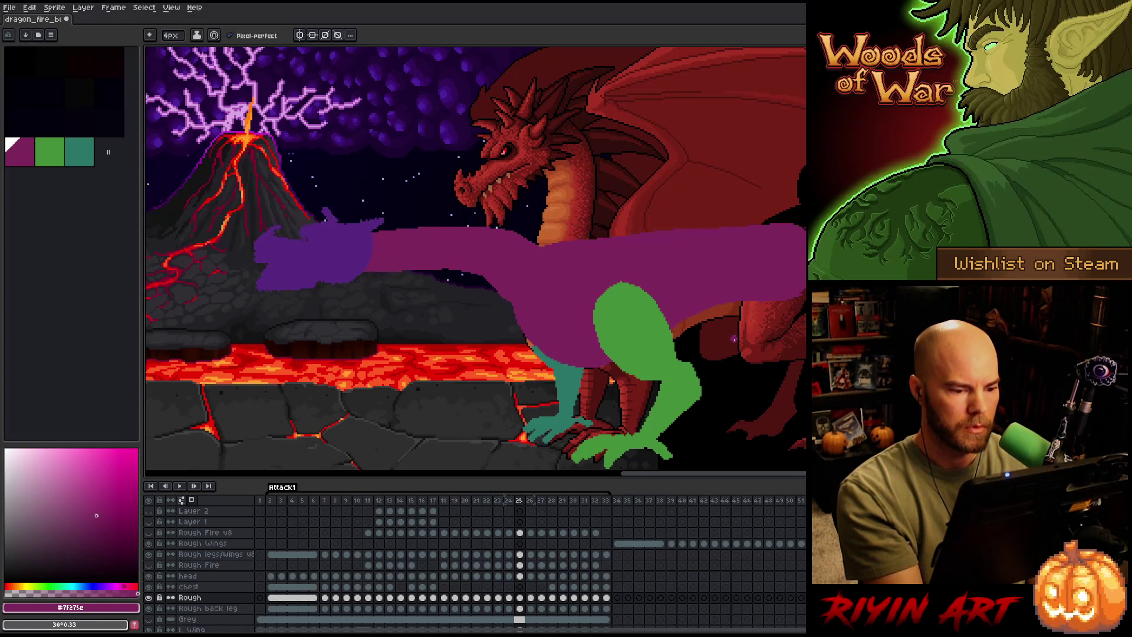
key(comma)
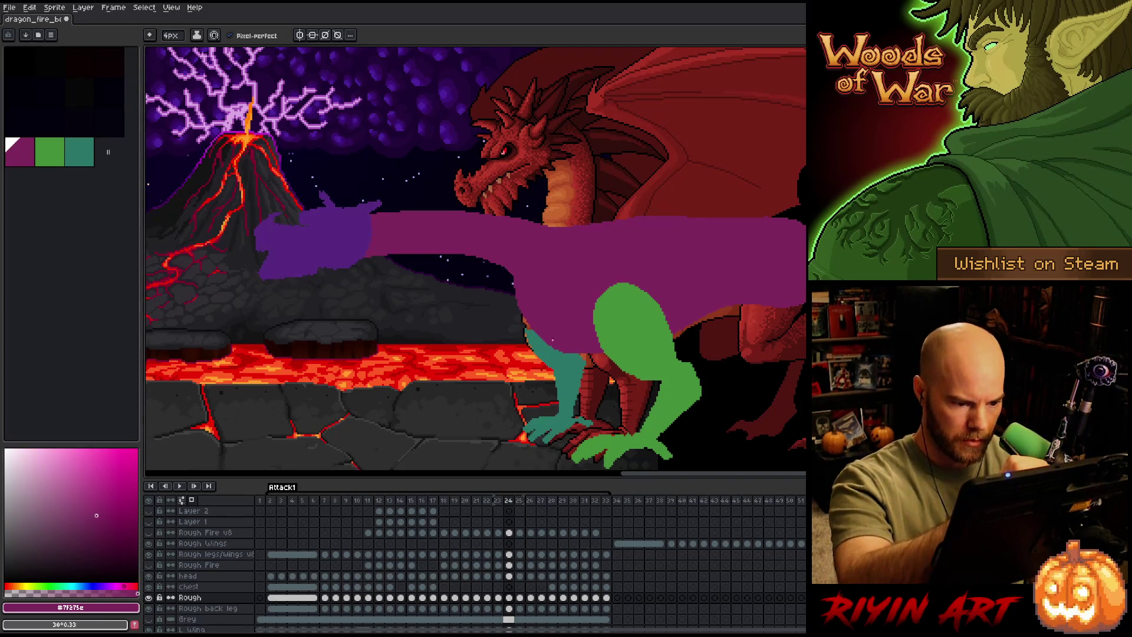
key(comma)
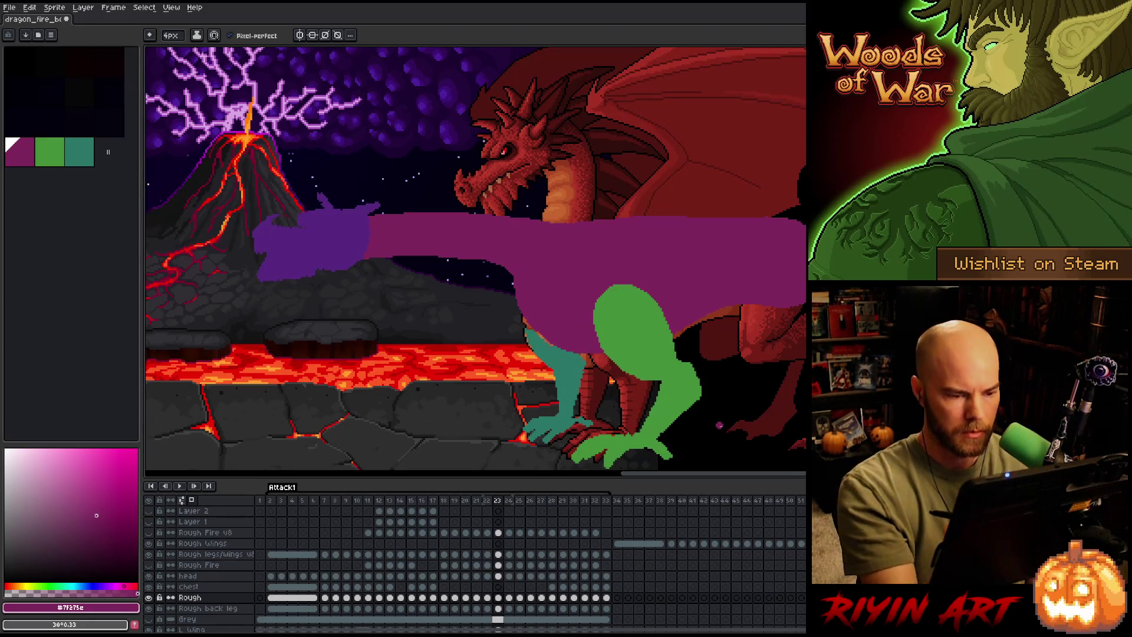
key(period)
key(period)
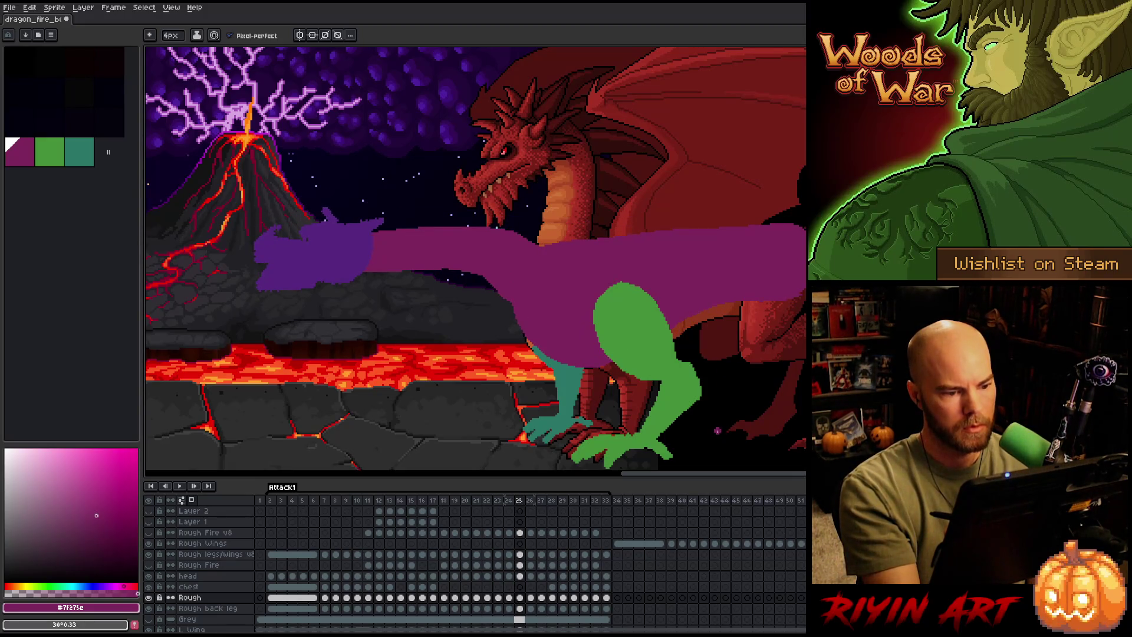
key(period)
key(comma)
key(comma)
key(period)
key(comma)
key(period)
key(comma)
key(period)
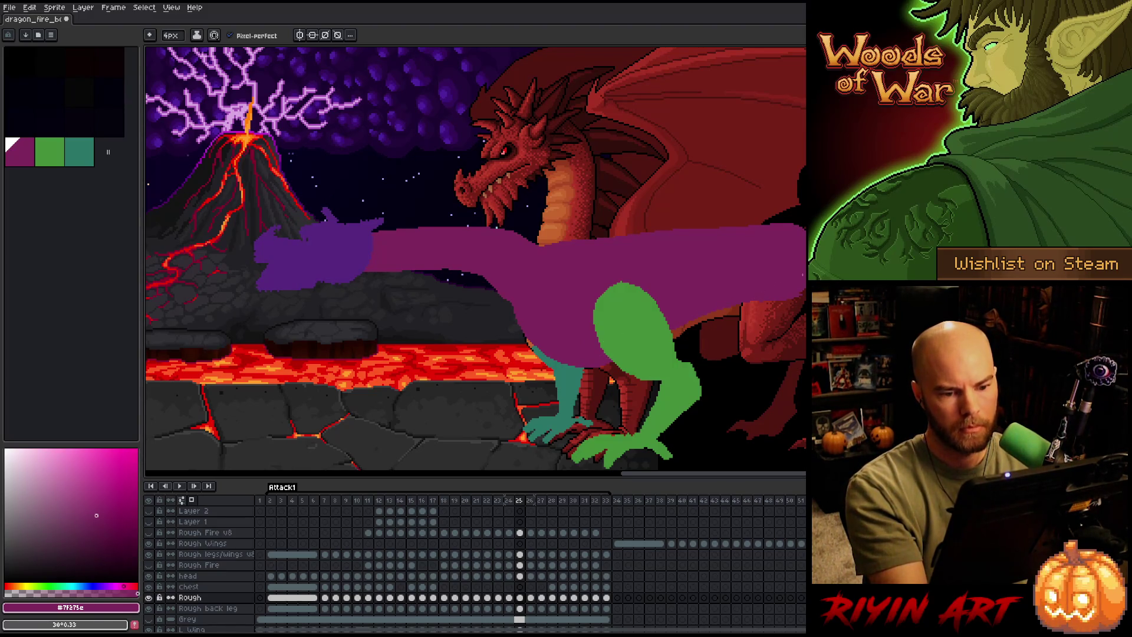
Compare frames 25 and 26 again, then settle back on frame 27.
key(Right)
key(Left)
key(Right)
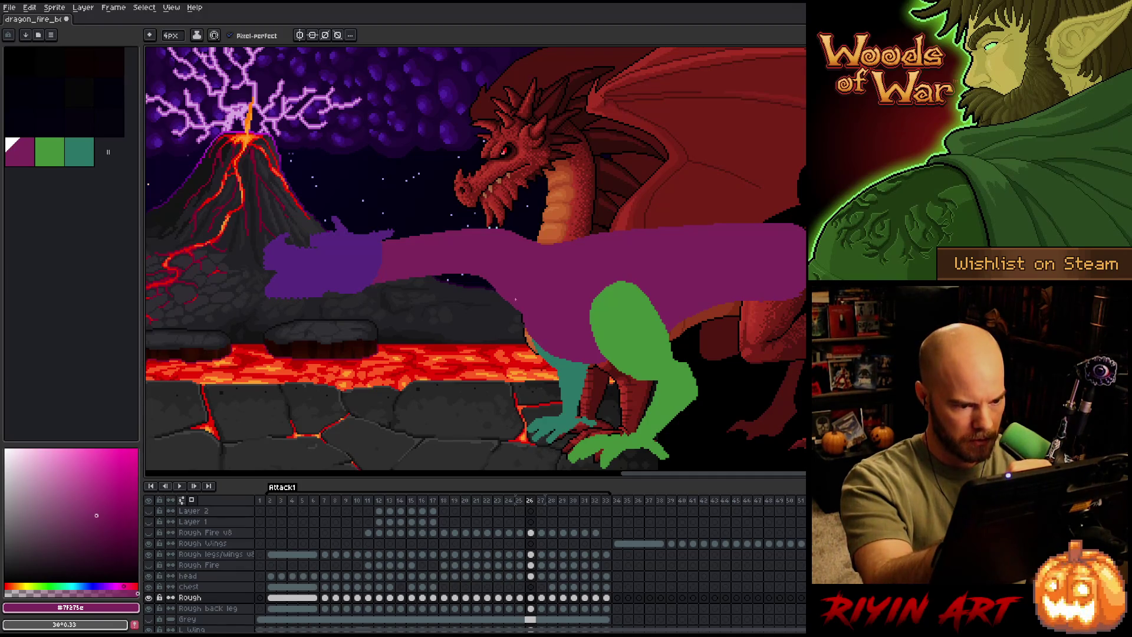
key(b)
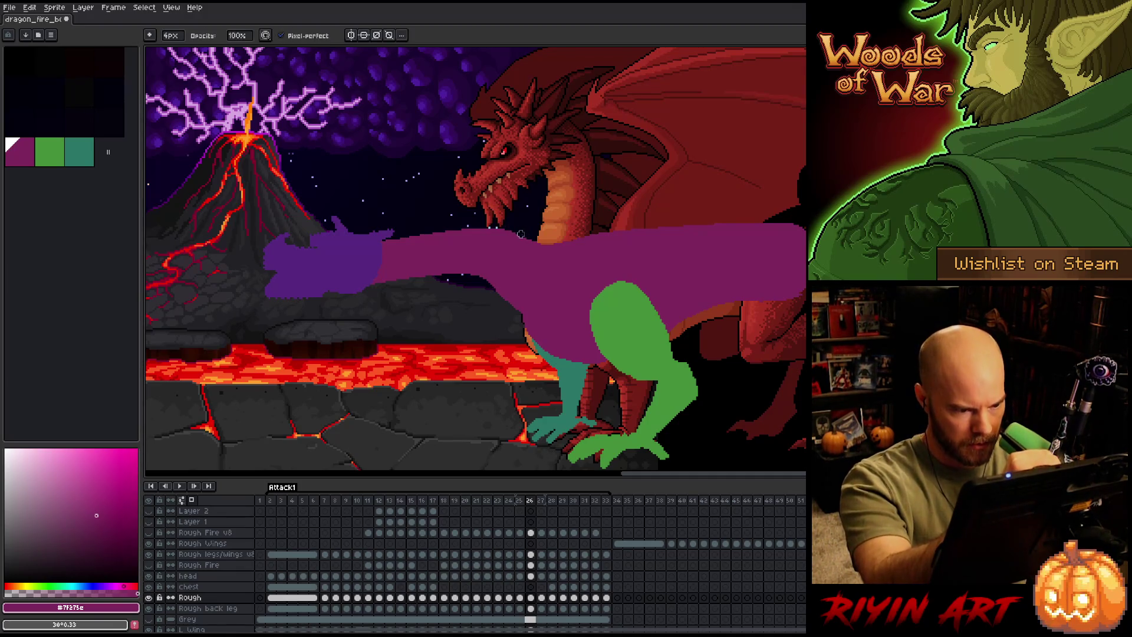
key(Left)
key(Right)
key(Right)
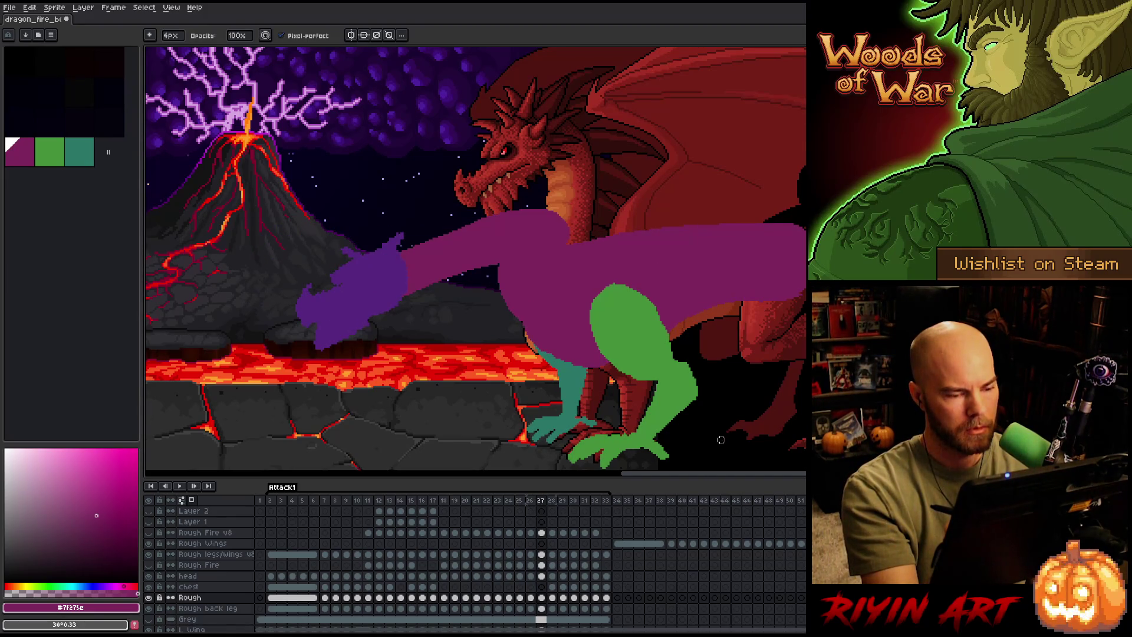
key(Left)
key(e)
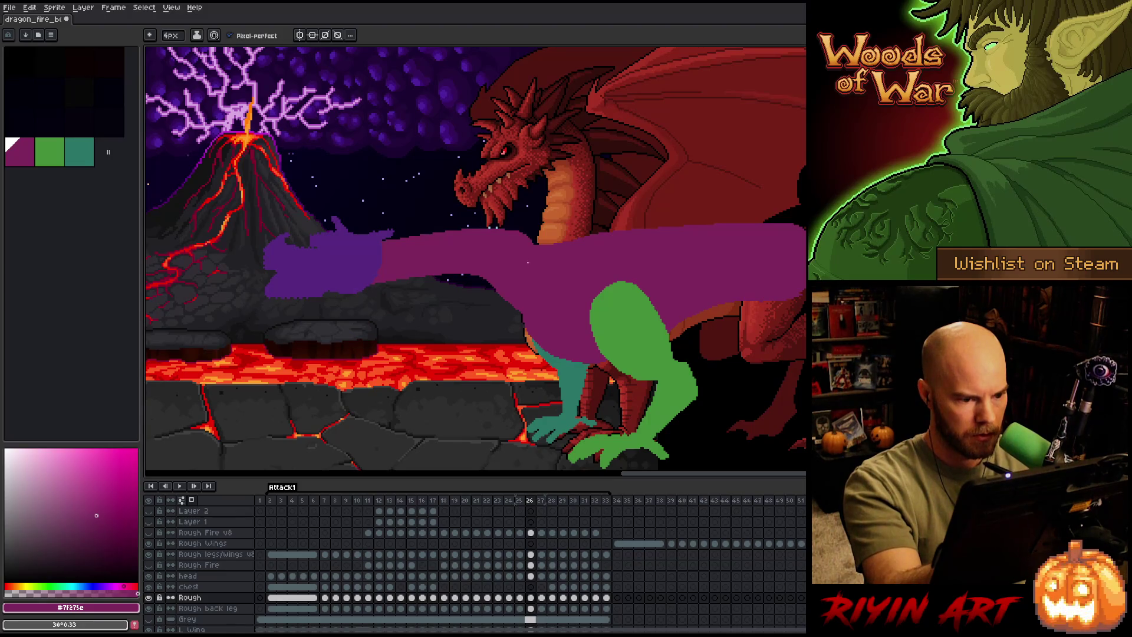
key(Left)
key(Right)
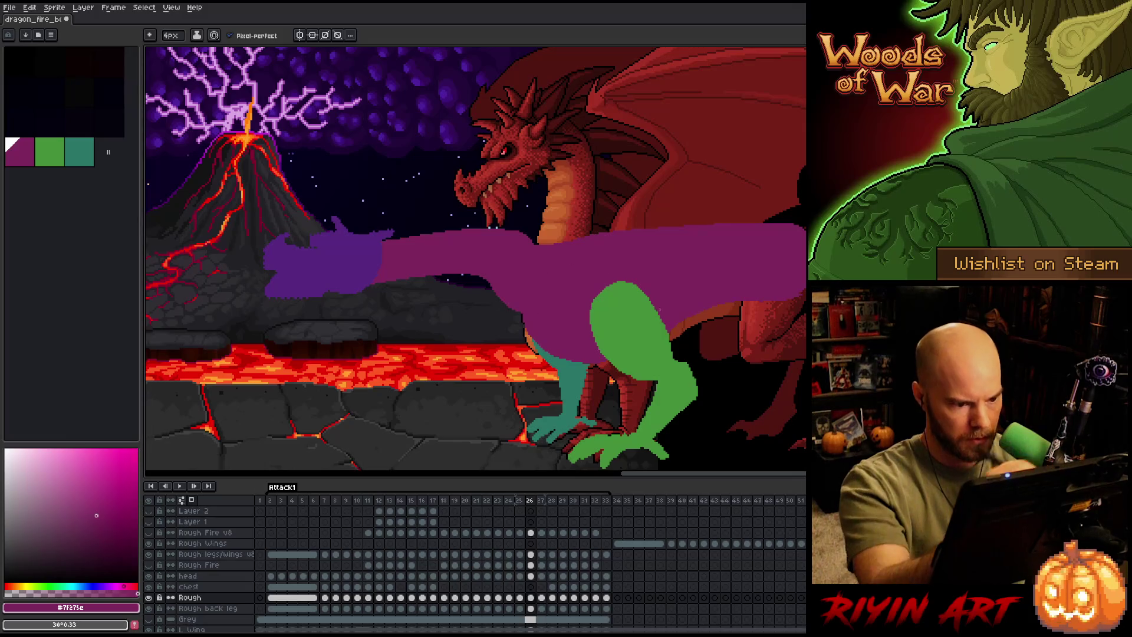
key(Left)
key(Right)
key(Right)
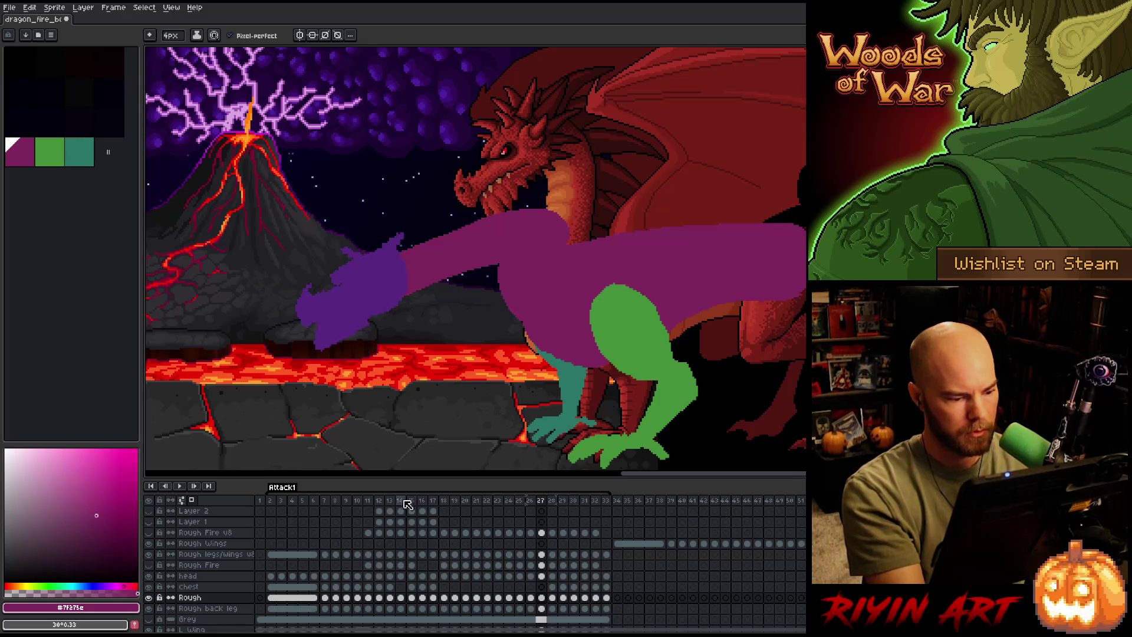
Pick the darker purple #611745 and step through the animation from frame 9 to the attack frames.
click(379, 500)
key(Left)
key(Left)
key(Left)
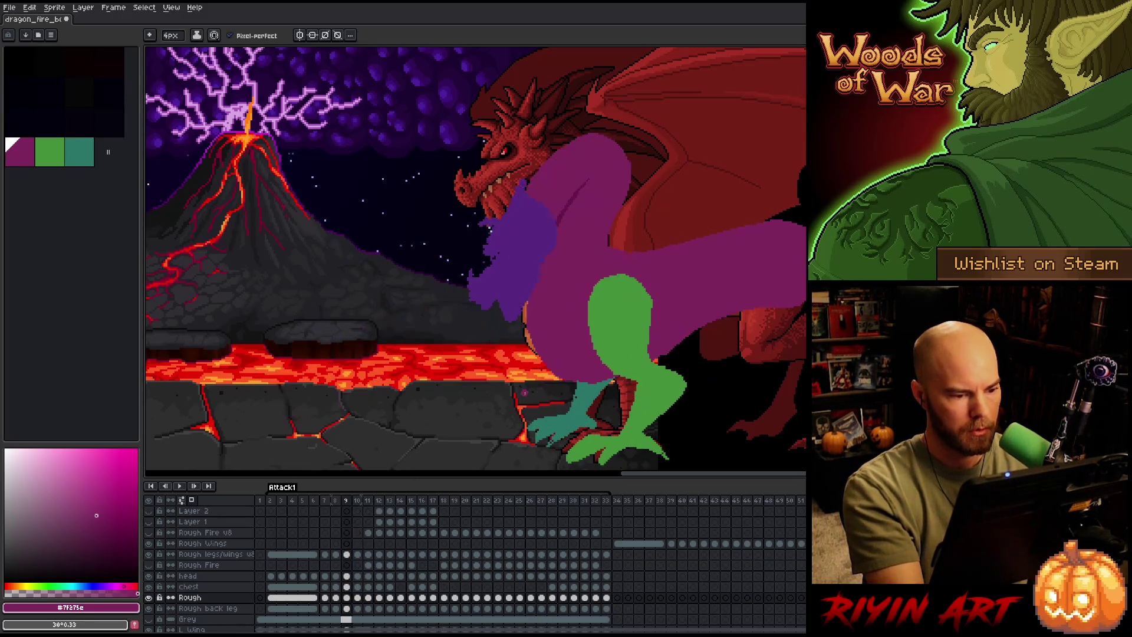
alt+click(527, 364)
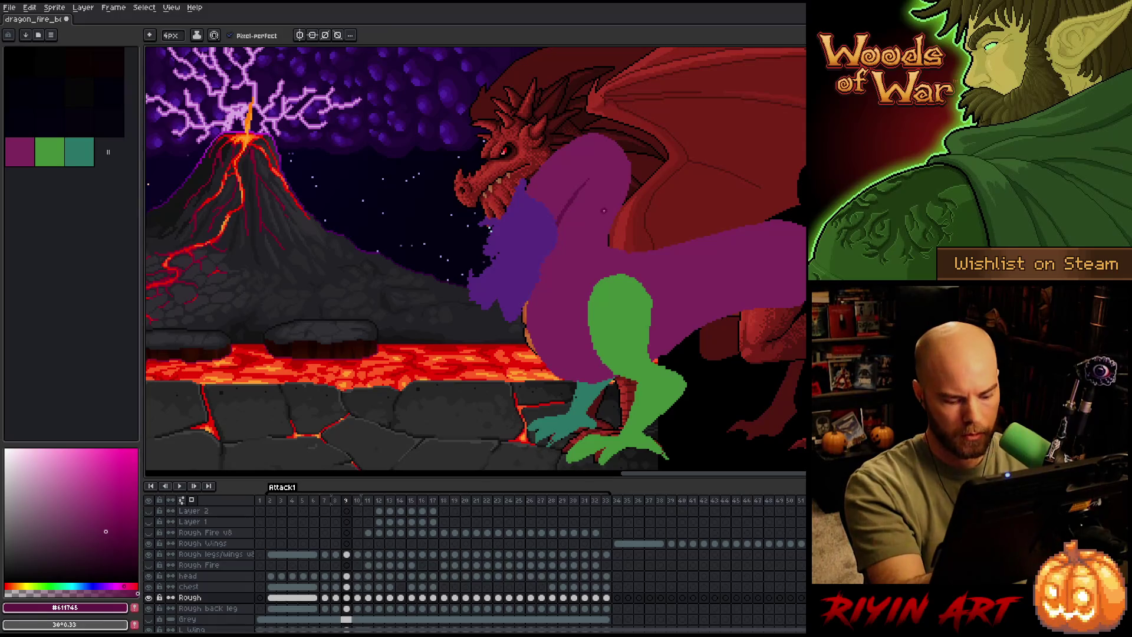
key(Right)
key(Right)
key(Right)
key(Right)
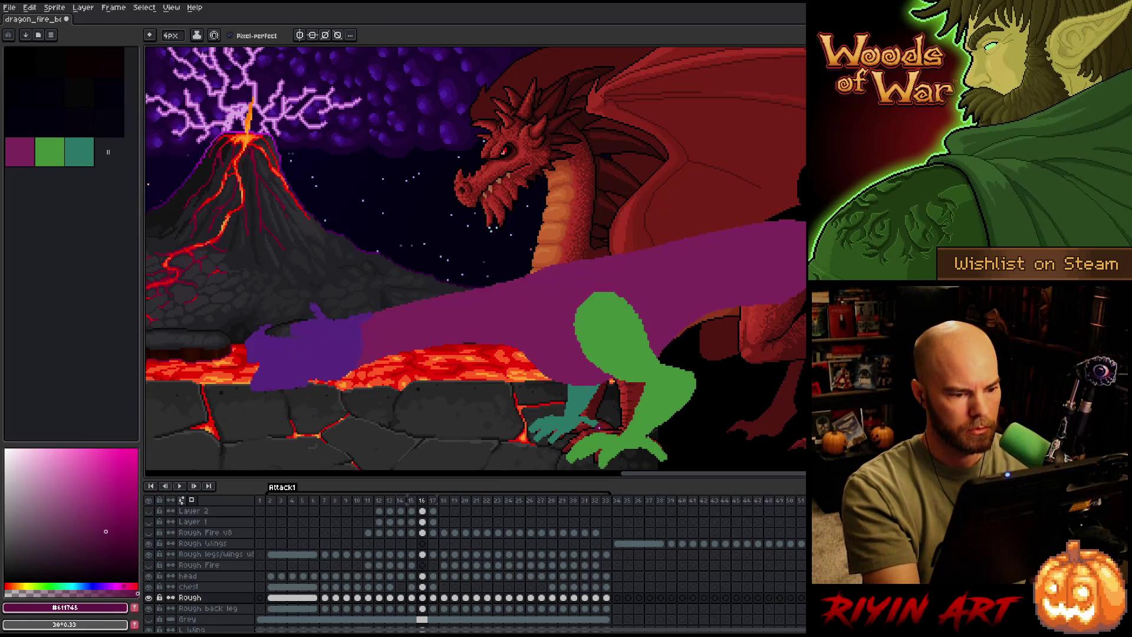
key(Right)
key(Right)
key(Right)
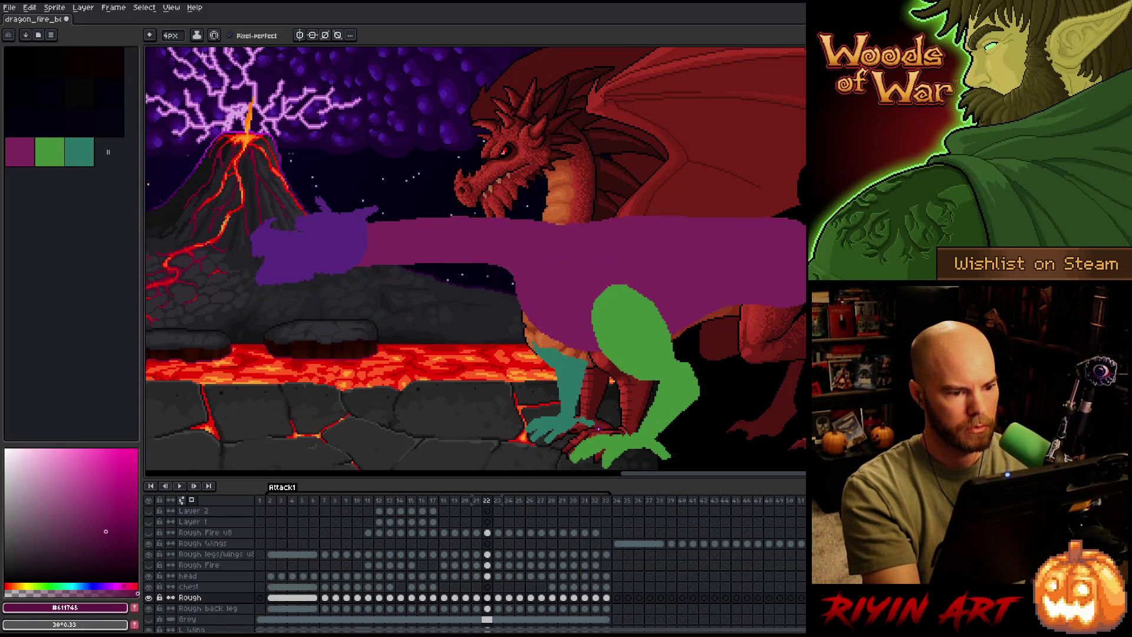
key(Left)
key(Right)
key(Left)
key(Left)
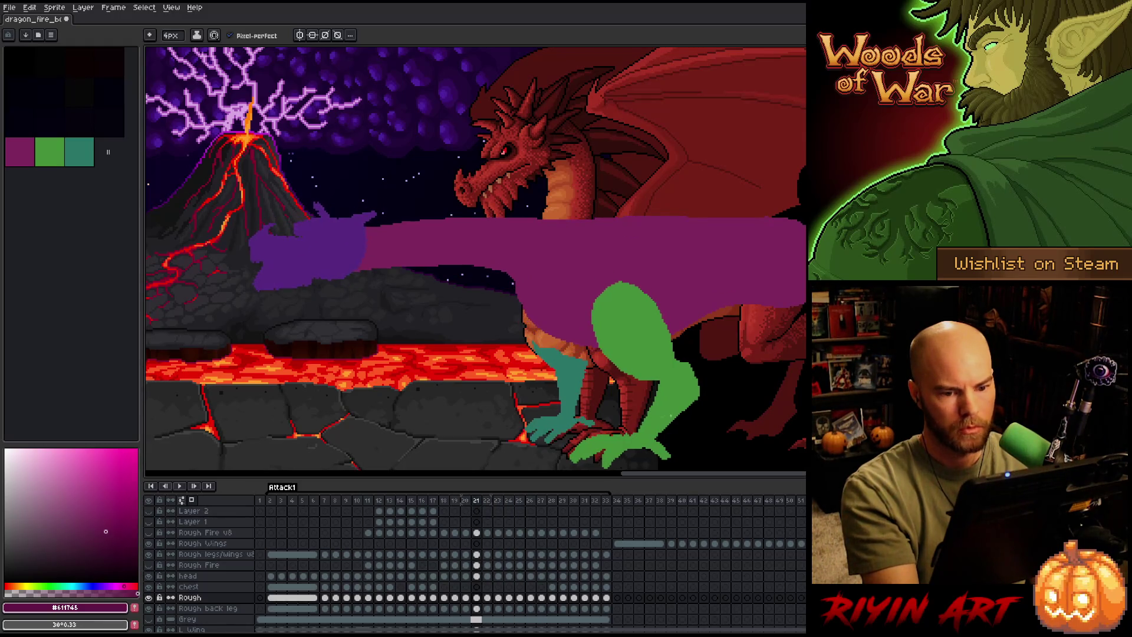
key(Right)
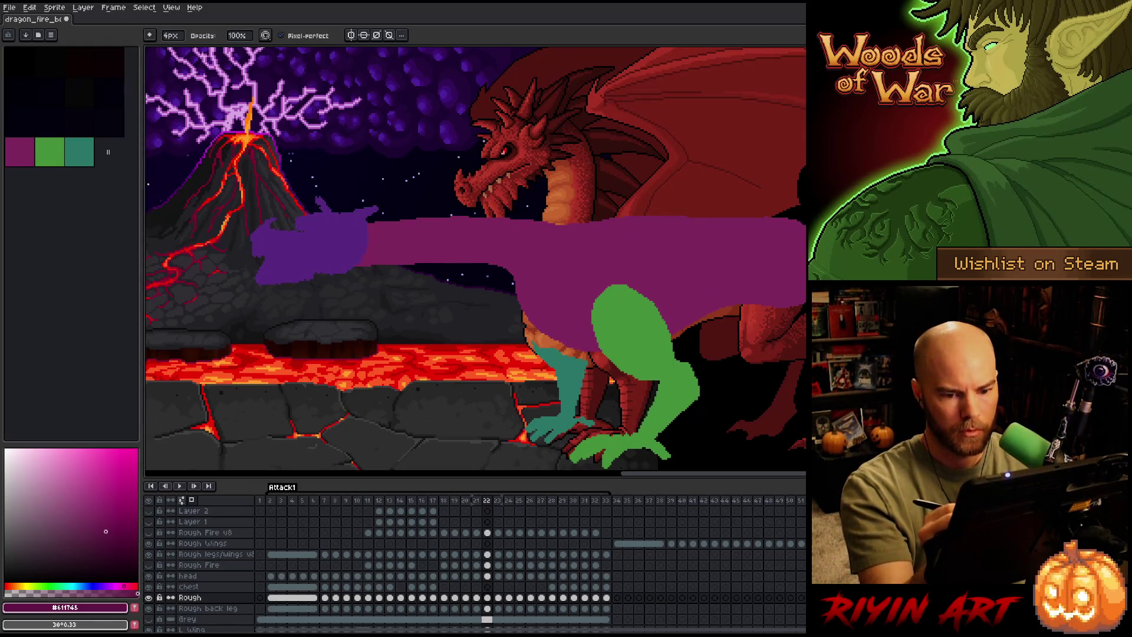
key(Right)
key(Right)
key(Right)
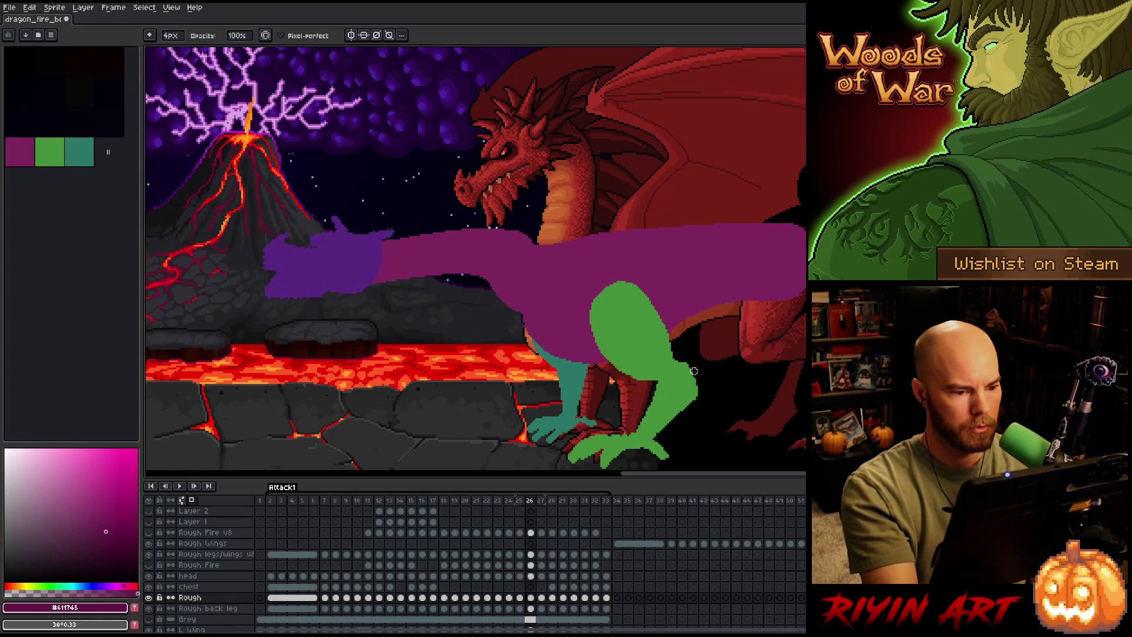
key(Right)
key(Right)
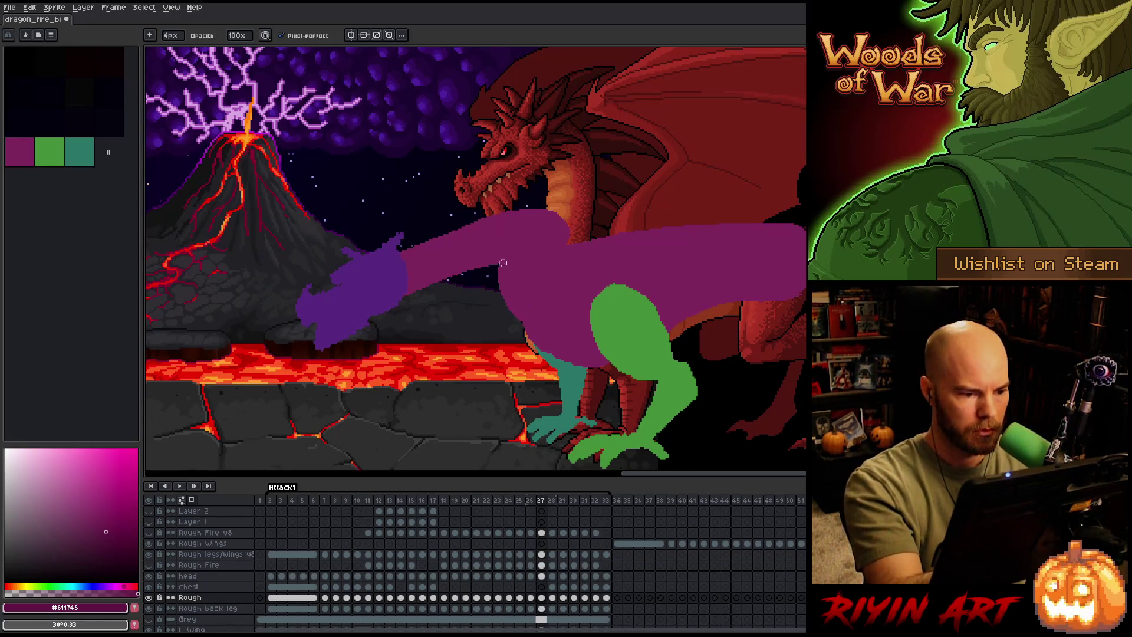
Sample the dark purple and paint a curved shading stroke across frame 27's dragon body.
alt+click(535, 229)
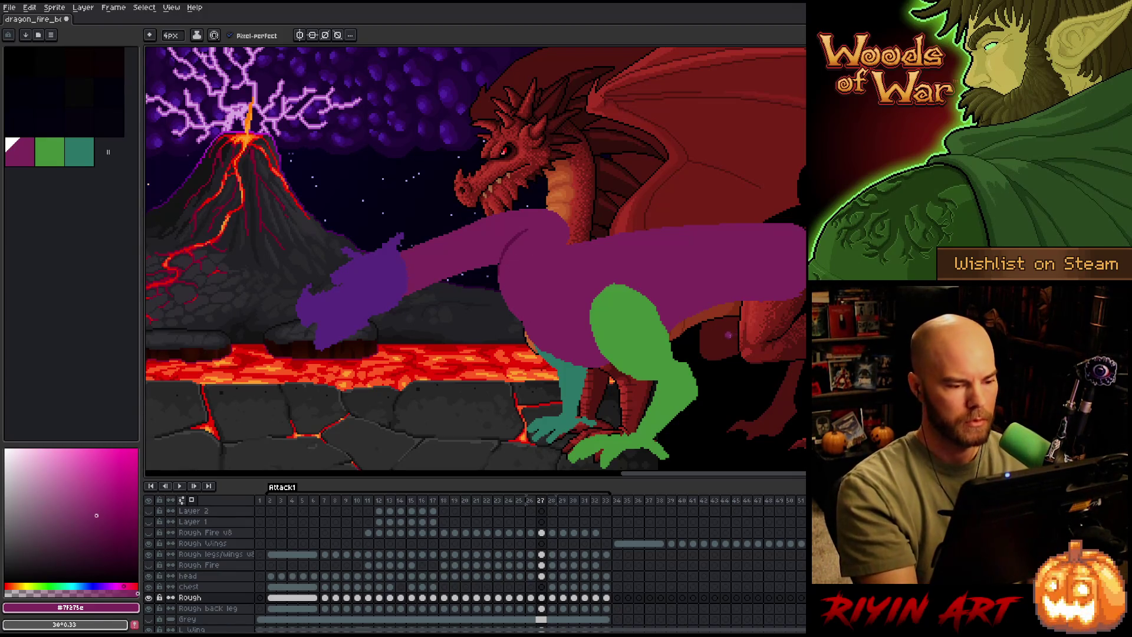
alt+click(604, 196)
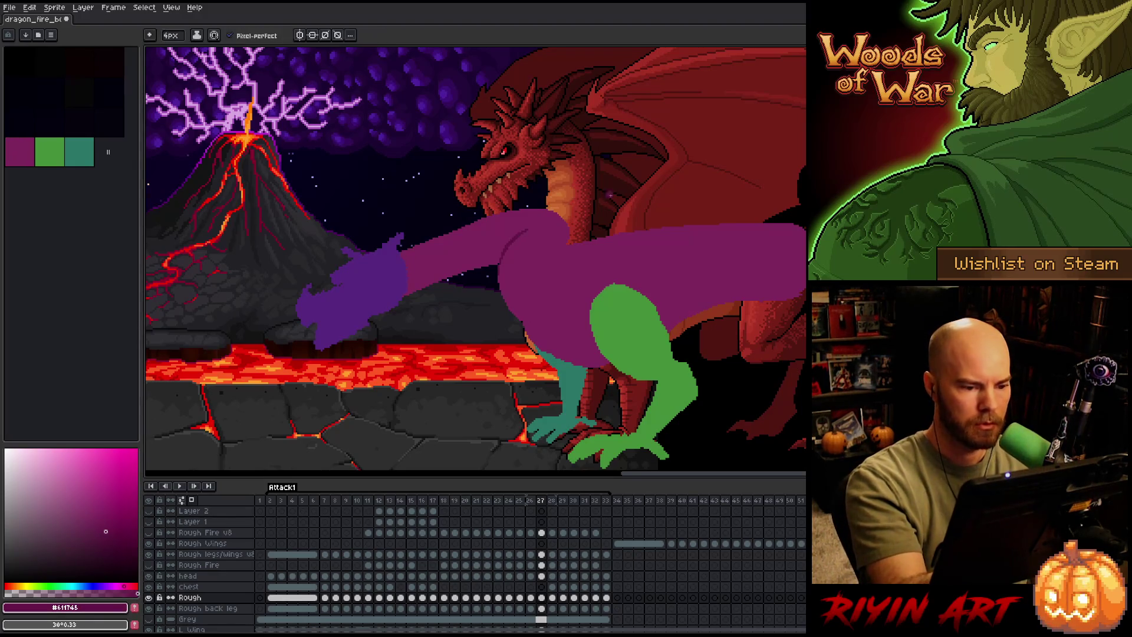
drag(563, 250, 544, 274)
alt+click(572, 252)
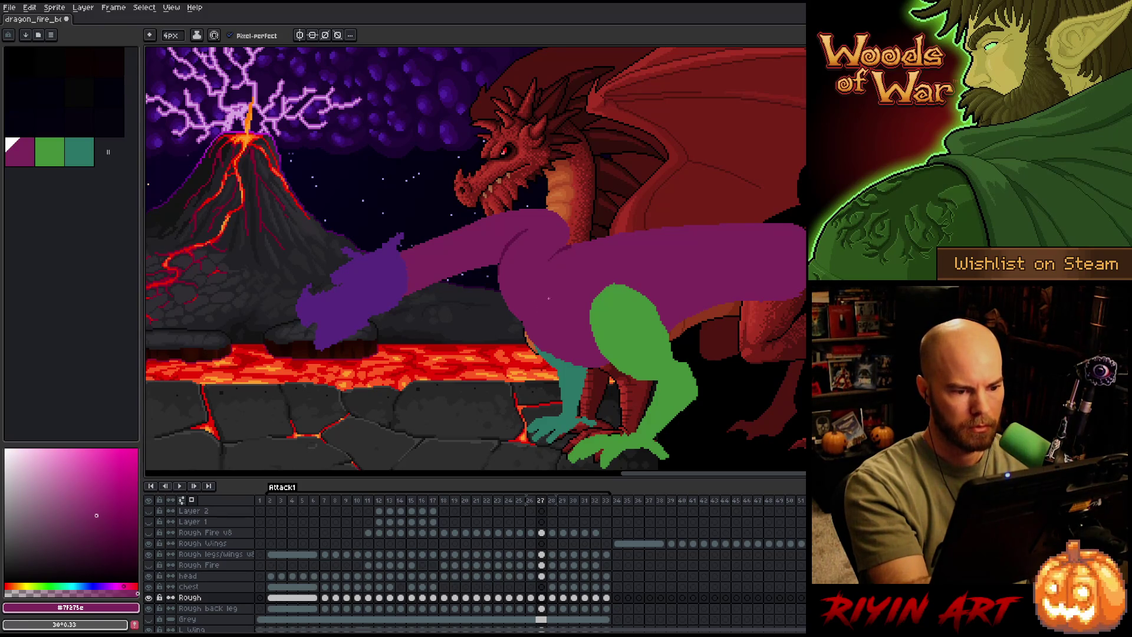
Compare with frame 26, then advance to frame 28.
key(comma)
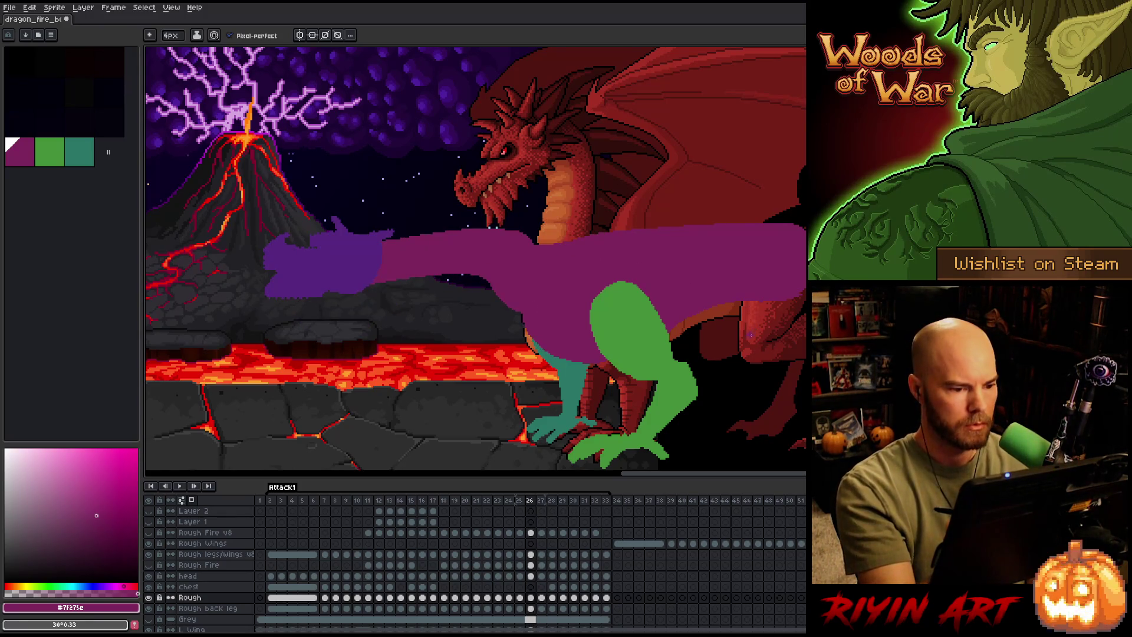
key(period)
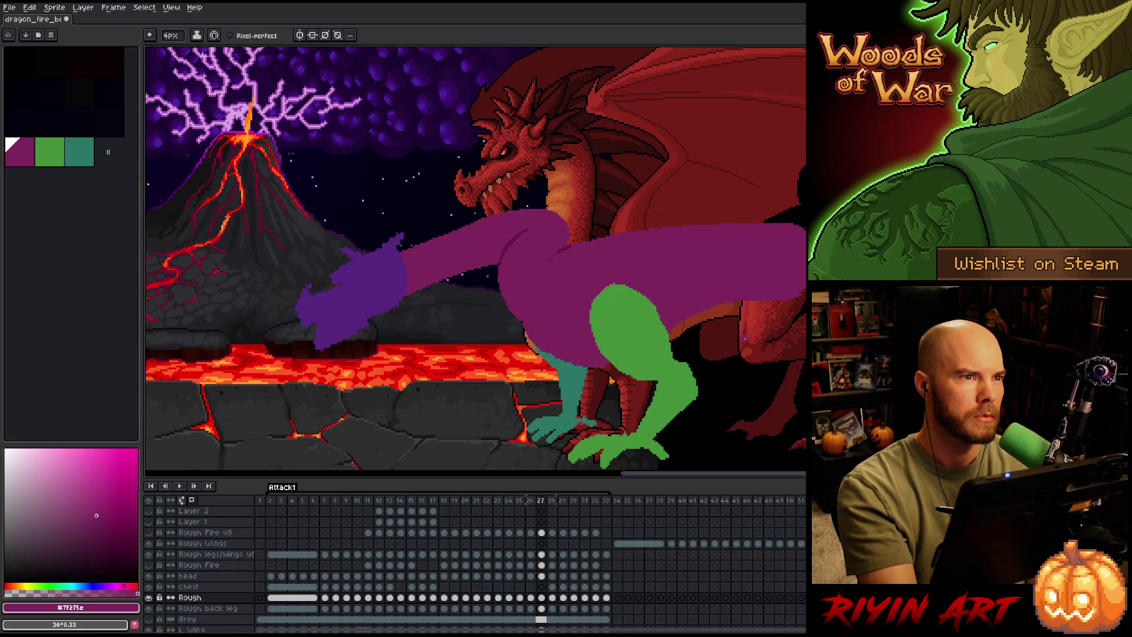
key(period)
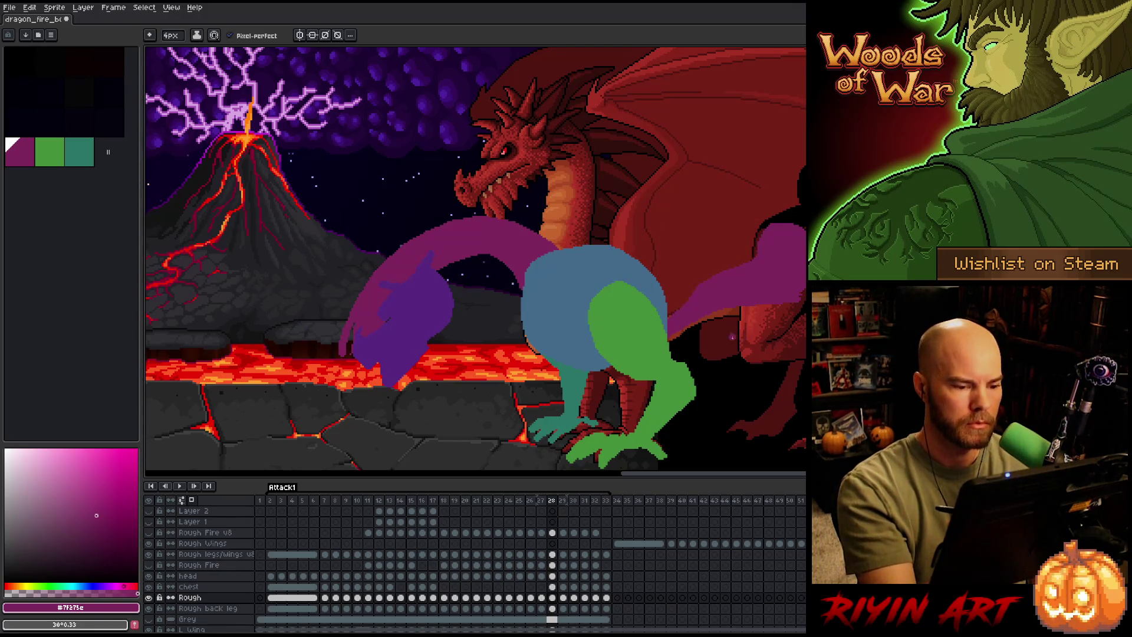
Magic-wand select and delete the blue chest shape on the Chest layer.
click(554, 587)
key(w)
ctrl+click(554, 586)
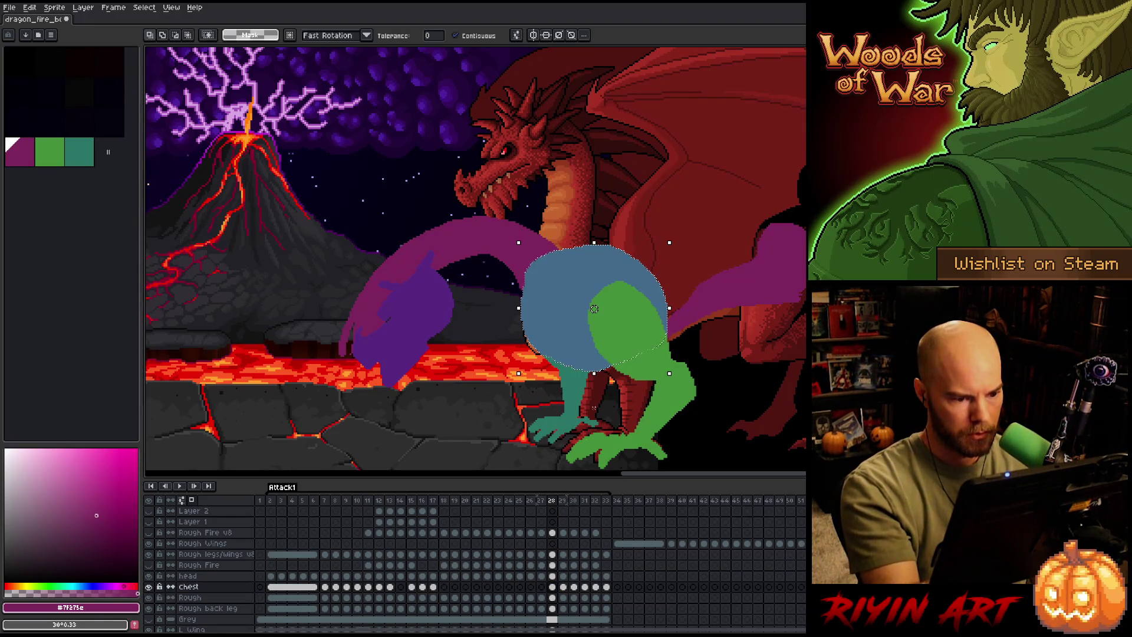
click(552, 597)
click(554, 587)
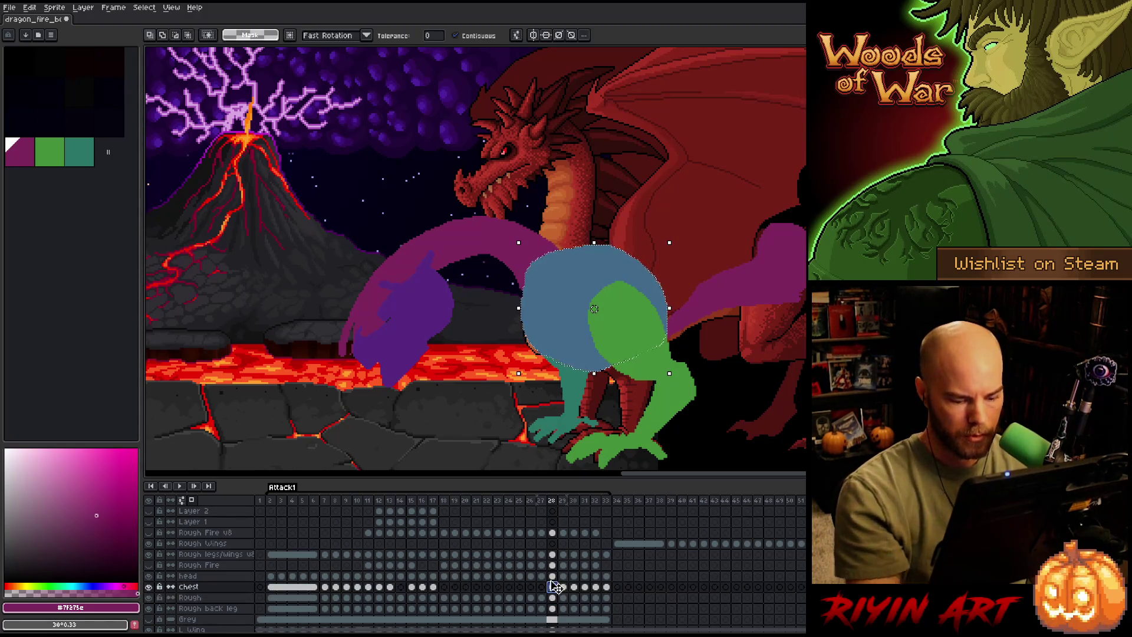
key(Delete)
Lasso the purple arch on the Rough layer's frame 28 cel, delete it, and deselect.
key(b)
mouse_move(575, 237)
mouse_down()
mouse_move(457, 416)
mouse_move(591, 171)
mouse_up()
key(ctrl+d)
key(ctrl+shift+d)
click(553, 597)
key(Delete)
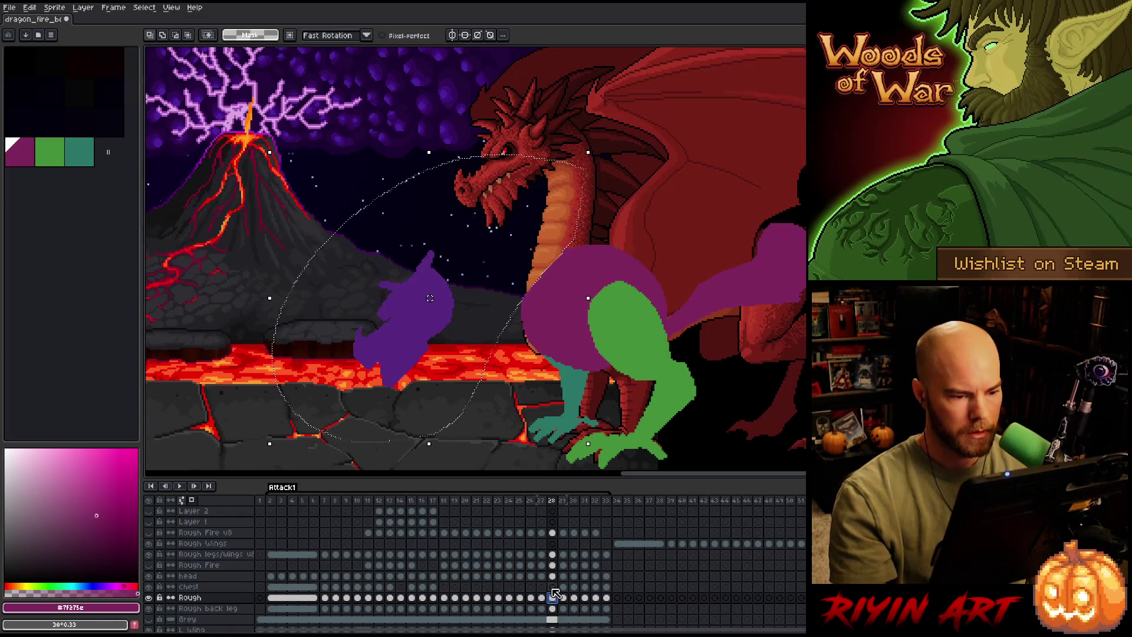
key(ctrl+d)
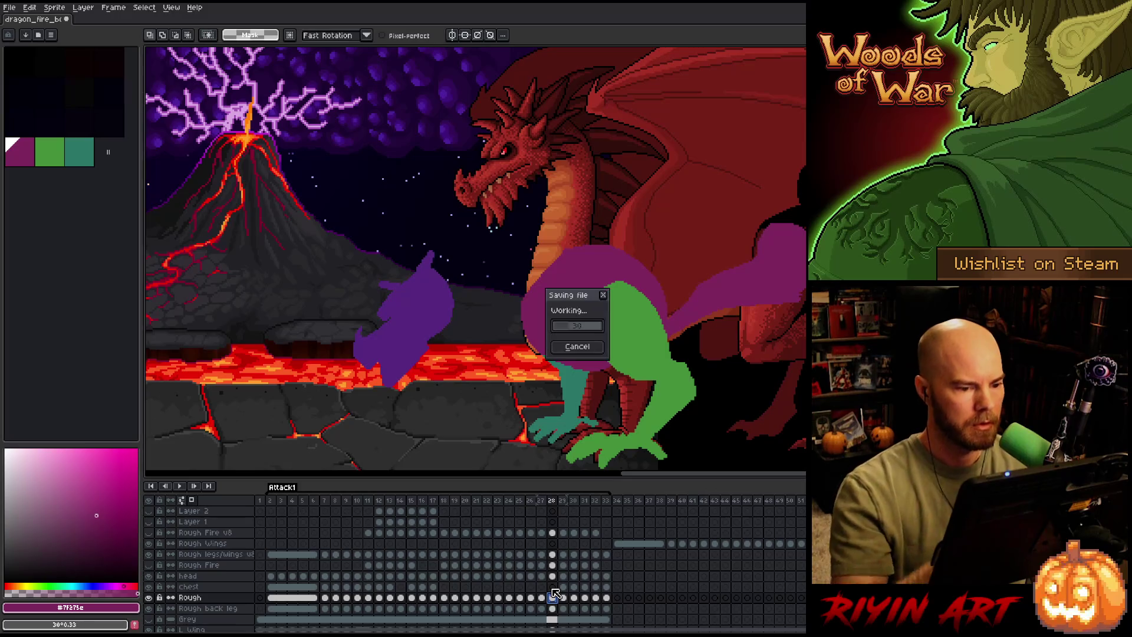
Try a purple line from the claw up to the neck, then undo it.
key(b)
mouse_move(444, 275)
mouse_down()
mouse_move(564, 200)
mouse_move(604, 245)
mouse_move(595, 190)
mouse_move(504, 215)
mouse_move(426, 286)
mouse_move(516, 198)
mouse_move(596, 177)
mouse_move(602, 200)
mouse_move(533, 292)
mouse_up()
key(ctrl+z)
key(ctrl+z)
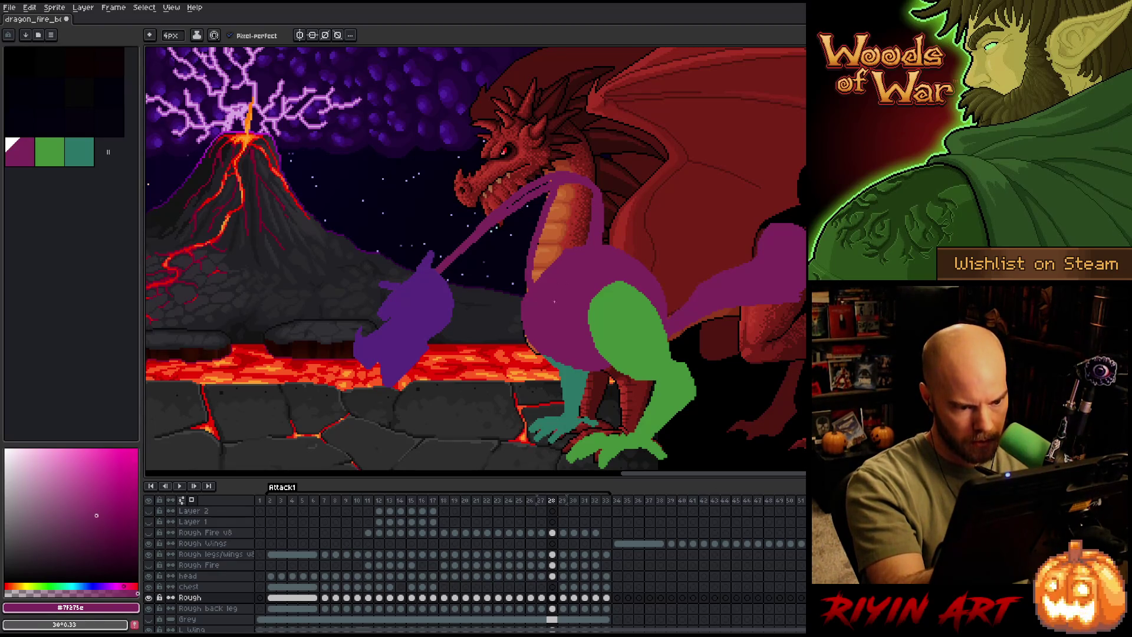
Redraw the neck line to the head, fill the arm and neck solid purple, and trim the neck edge.
drag(455, 304, 553, 228)
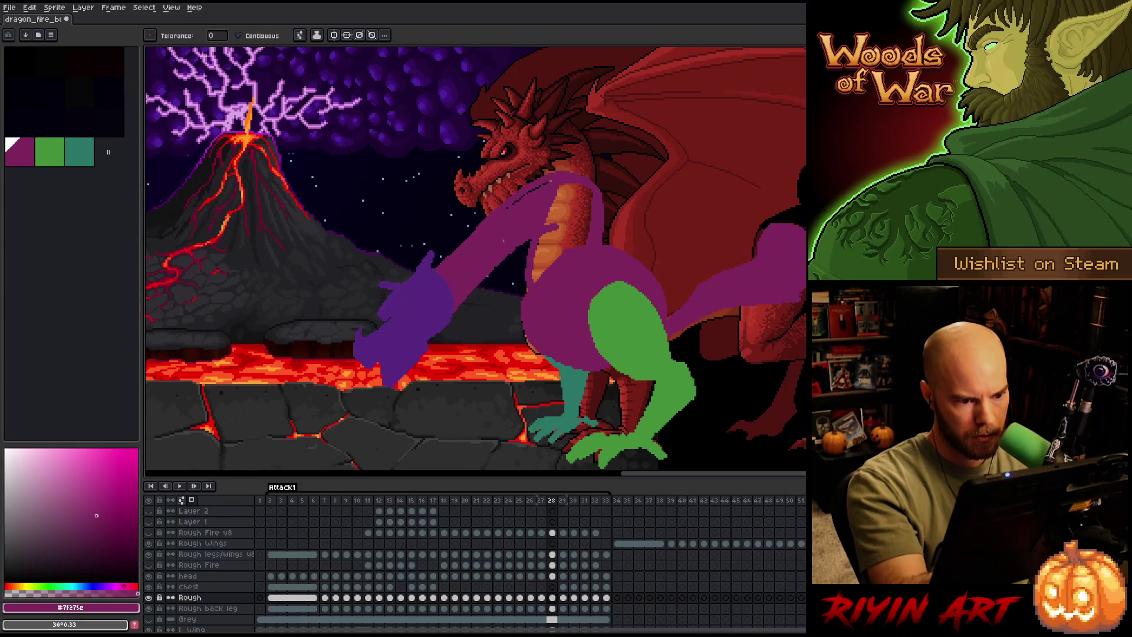
click(496, 236)
click(548, 177)
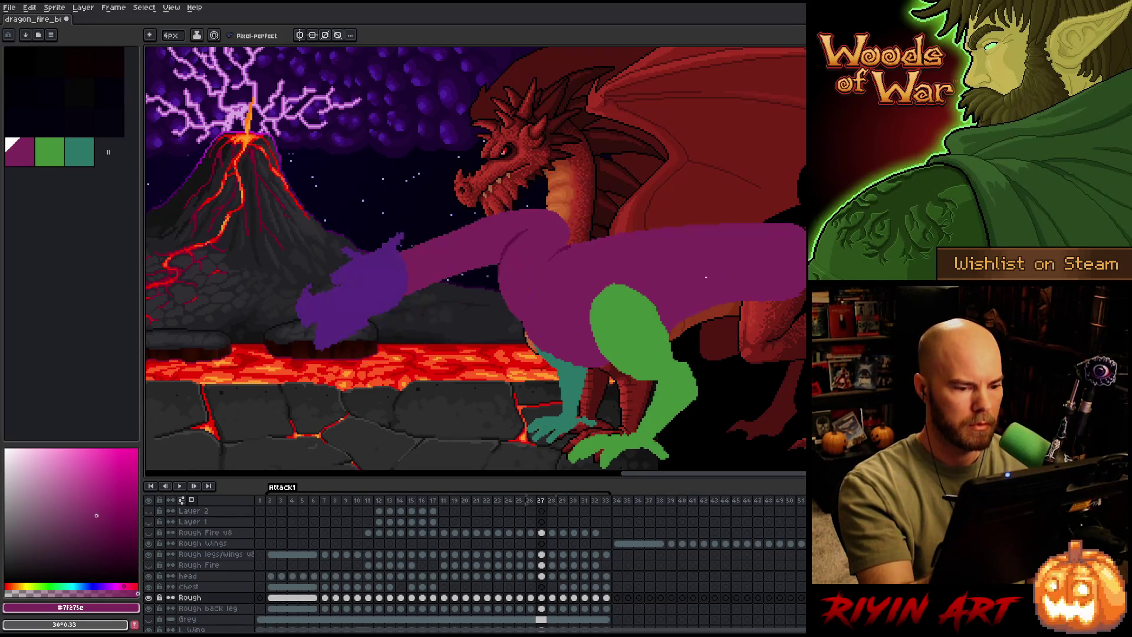
key(b)
mouse_move(600, 195)
mouse_down()
mouse_move(588, 247)
mouse_move(603, 221)
mouse_move(599, 242)
mouse_move(585, 250)
mouse_move(594, 184)
mouse_up()
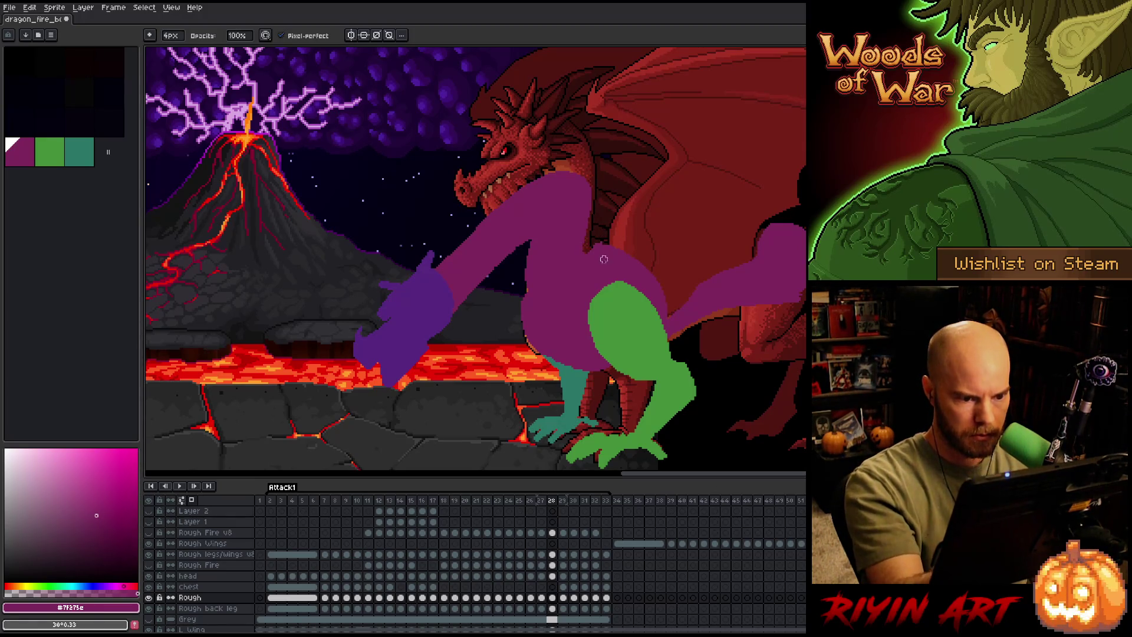
key(b)
Extend the neck with a purple line to the right and fill the area below it.
drag(614, 243, 791, 223)
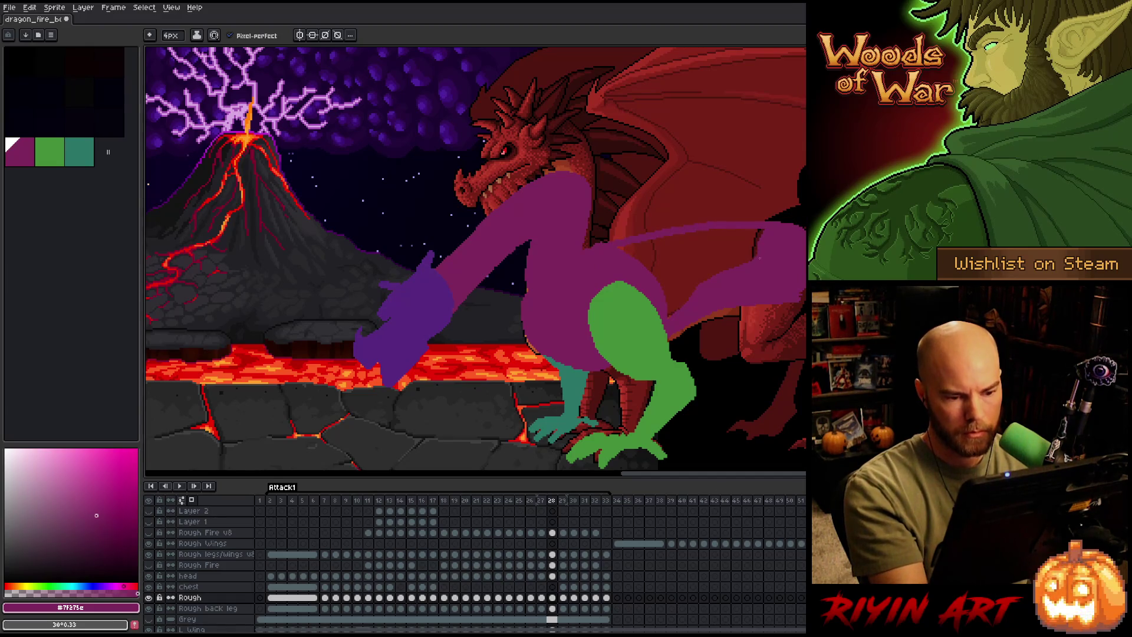
key(g)
click(738, 284)
key(b)
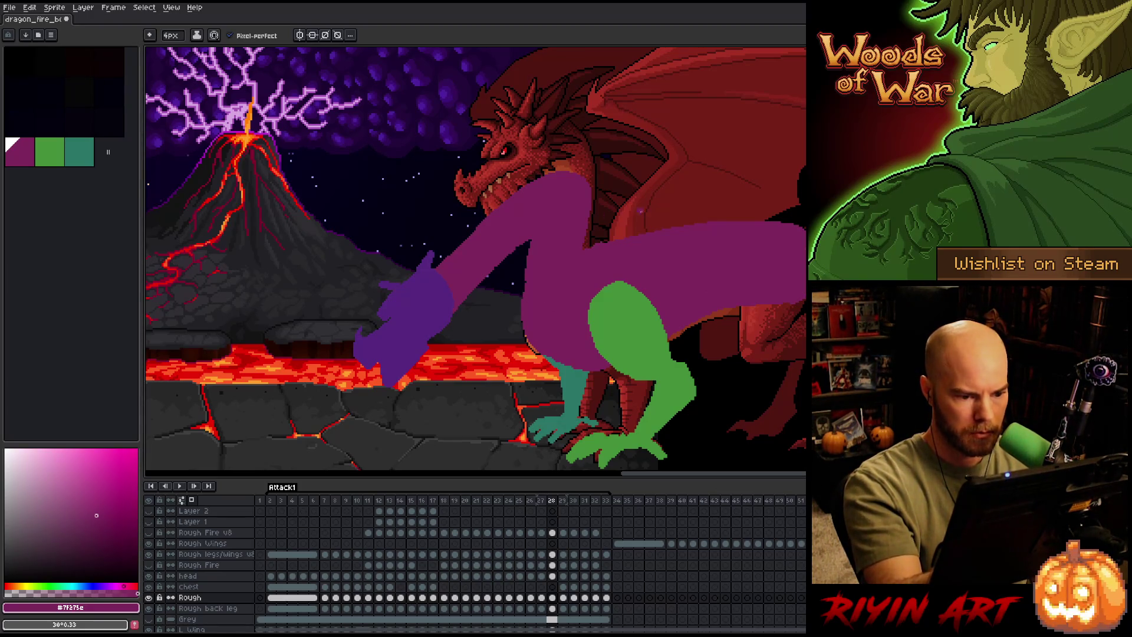
Shade the arm on frame 28 with darker and lighter purple strokes, checking the neighbouring frame.
key(Right)
key(Left)
key(Left)
alt+click(514, 239)
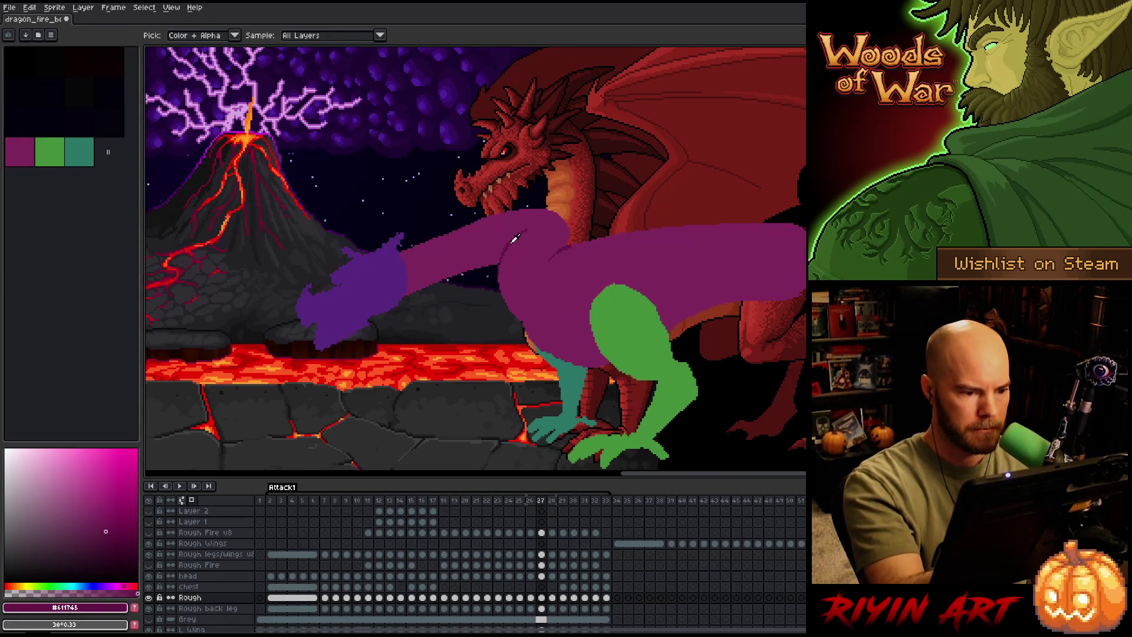
key(Right)
mouse_move(532, 252)
mouse_down()
mouse_move(552, 208)
mouse_move(530, 260)
mouse_move(537, 277)
mouse_up()
alt+click(544, 239)
alt+click(535, 237)
alt+click(541, 229)
drag(539, 227, 526, 280)
alt+click(531, 253)
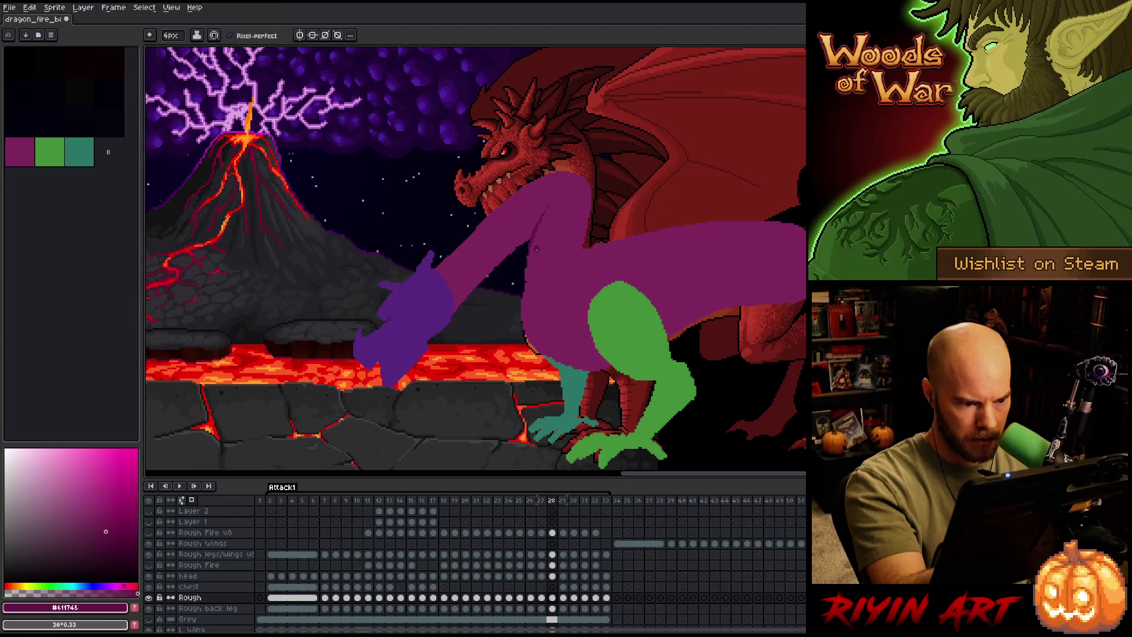
alt+click(533, 260)
drag(534, 242, 533, 278)
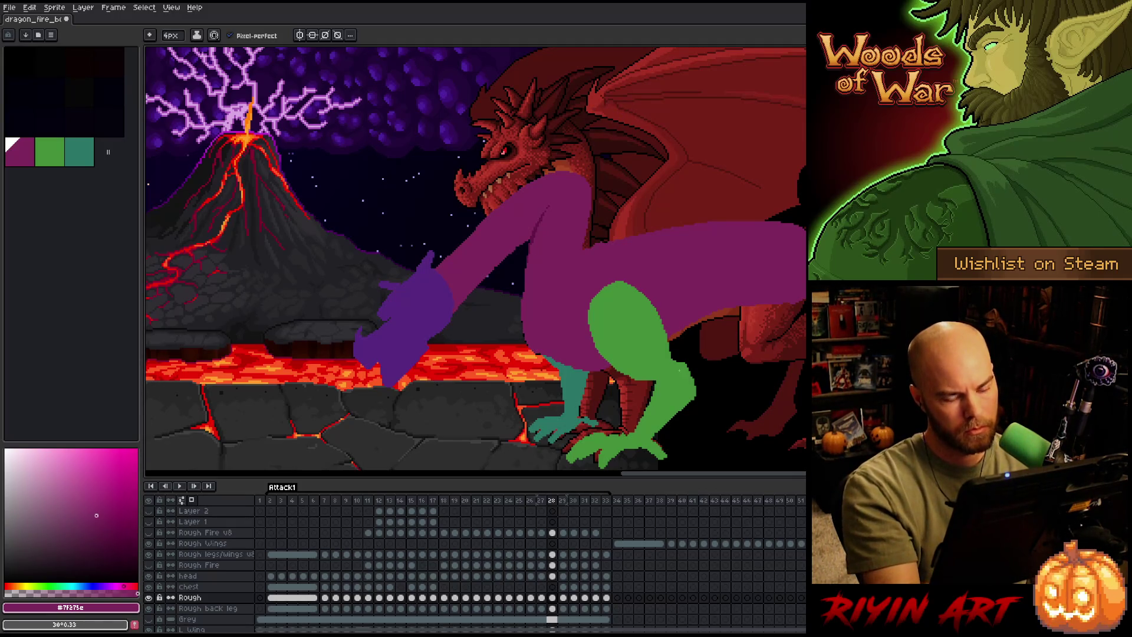
Widen the left edge of the purple body.
key(e)
key(b)
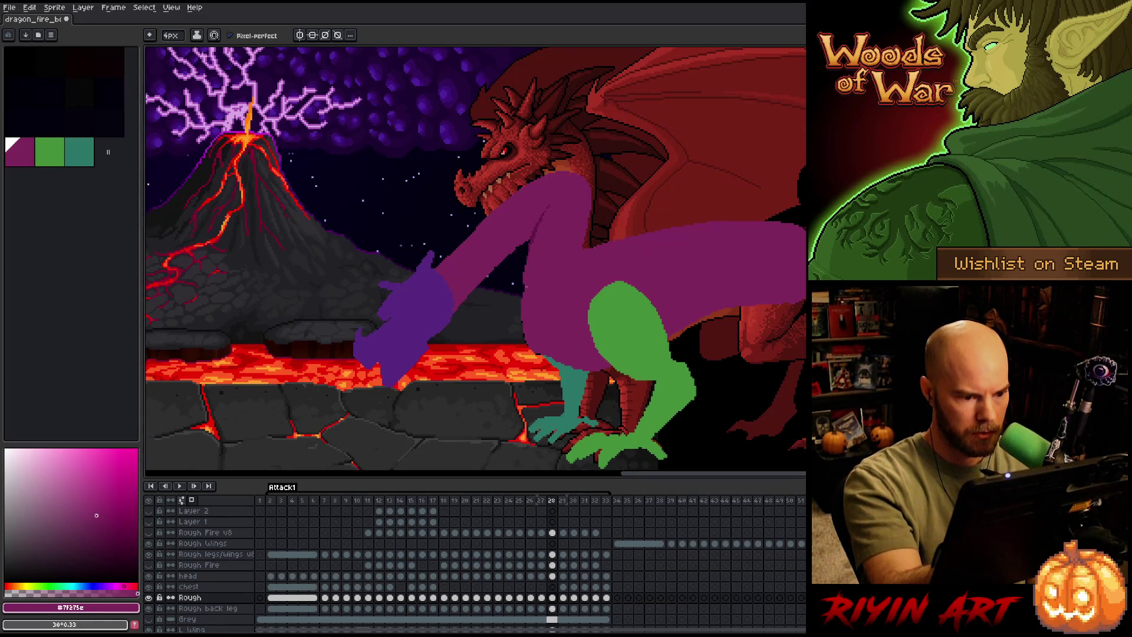
drag(535, 244, 528, 334)
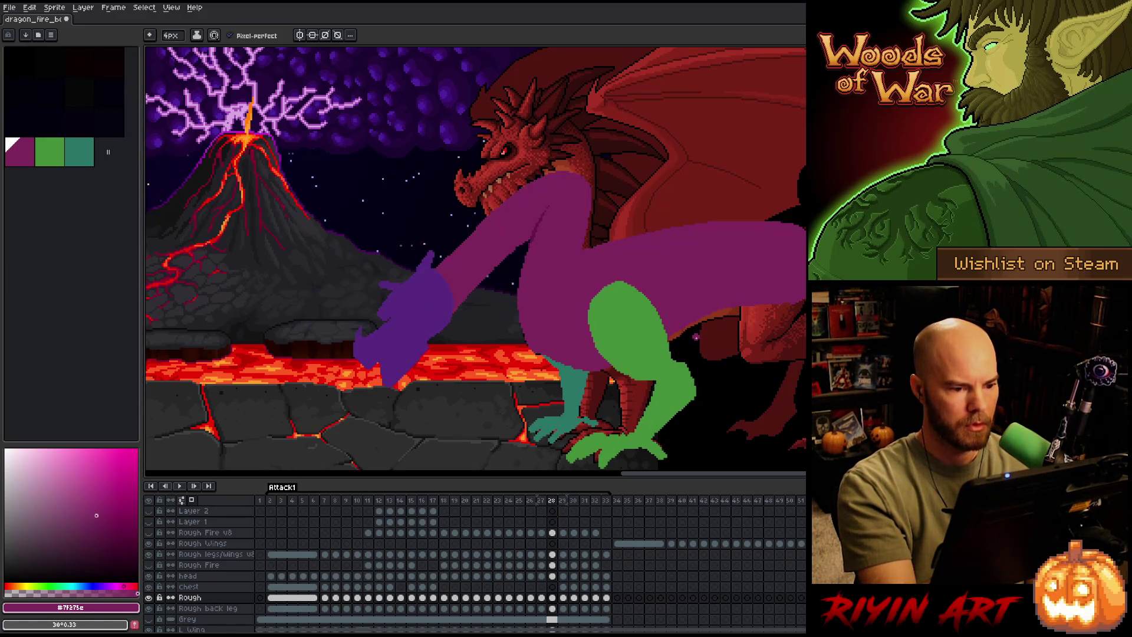
Lasso the purple neck and shift it slightly down and left.
key(q)
mouse_move(610, 190)
mouse_down()
mouse_move(595, 226)
mouse_move(499, 318)
mouse_move(611, 192)
mouse_up()
mouse_move(577, 240)
mouse_down()
mouse_move(558, 263)
mouse_move(589, 222)
mouse_move(555, 247)
mouse_move(592, 223)
mouse_move(567, 214)
mouse_up()
key(q)
mouse_move(591, 148)
mouse_down()
mouse_move(576, 221)
mouse_move(490, 293)
mouse_move(586, 189)
mouse_move(570, 226)
mouse_up()
click(604, 186)
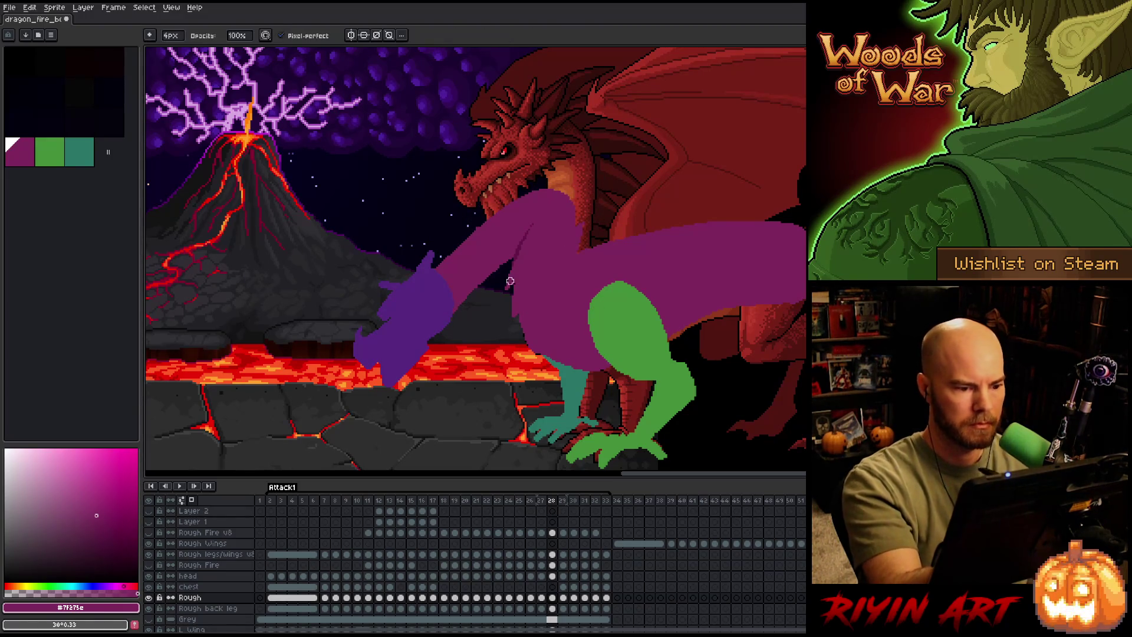
key(b)
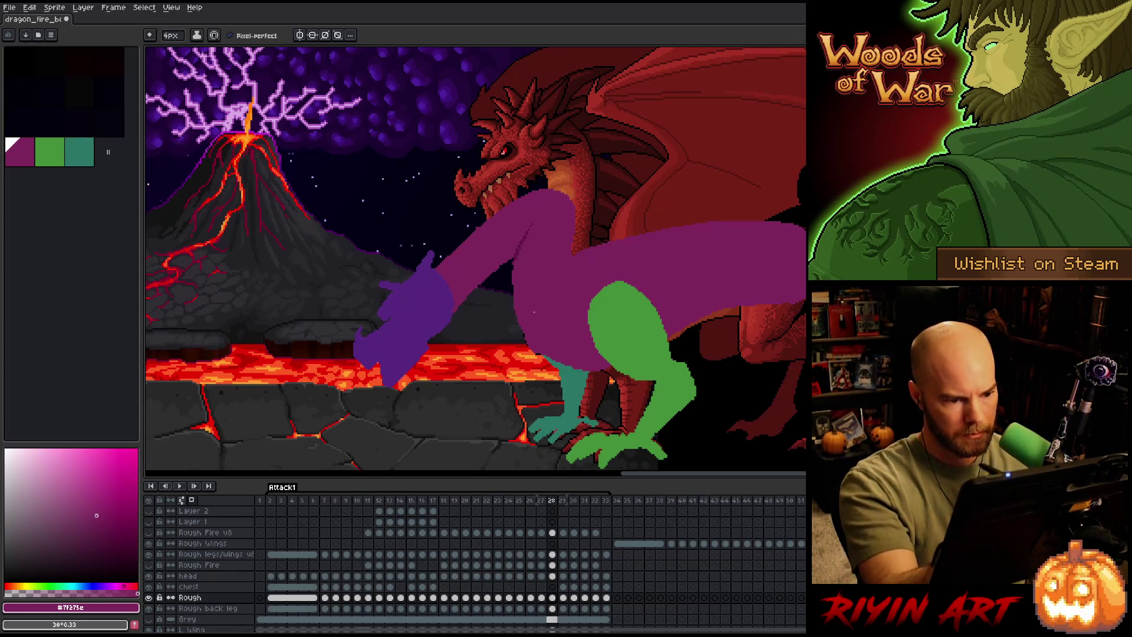
Shade the neck with dark and light purple, sampling the dark purple from frame 27.
key(Right)
key(Left)
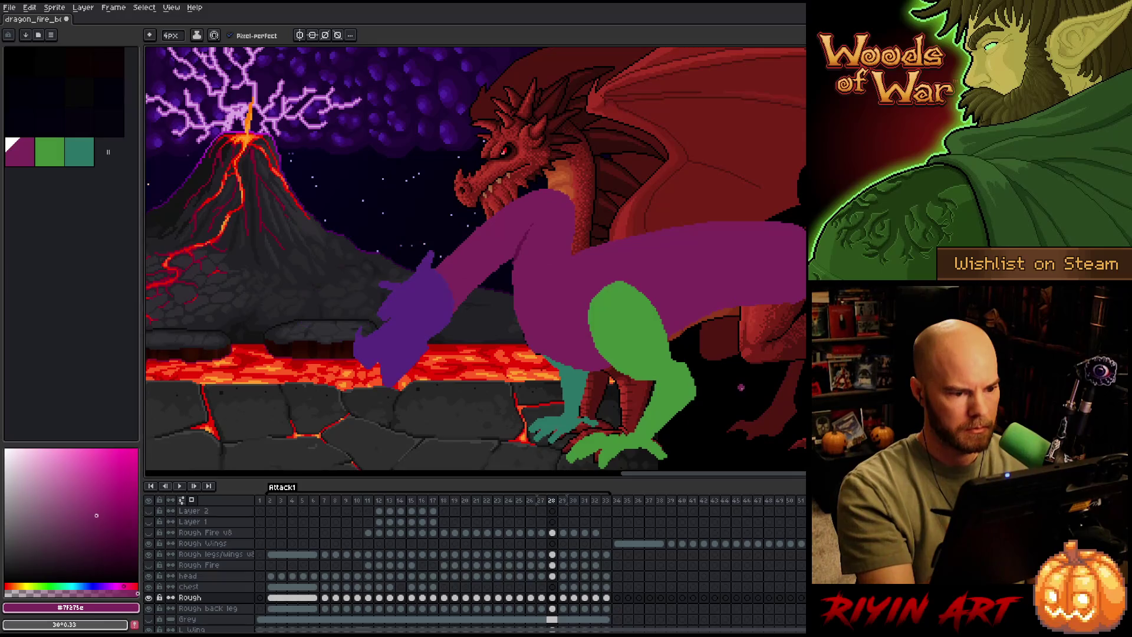
key(Left)
alt+click(516, 236)
key(Right)
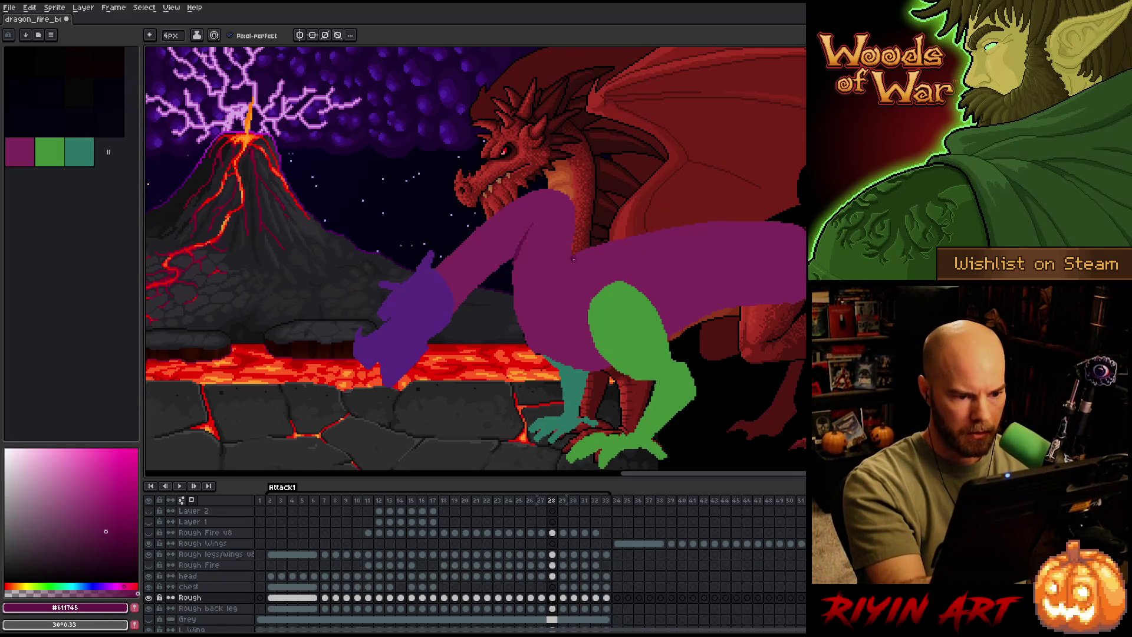
alt+click(557, 283)
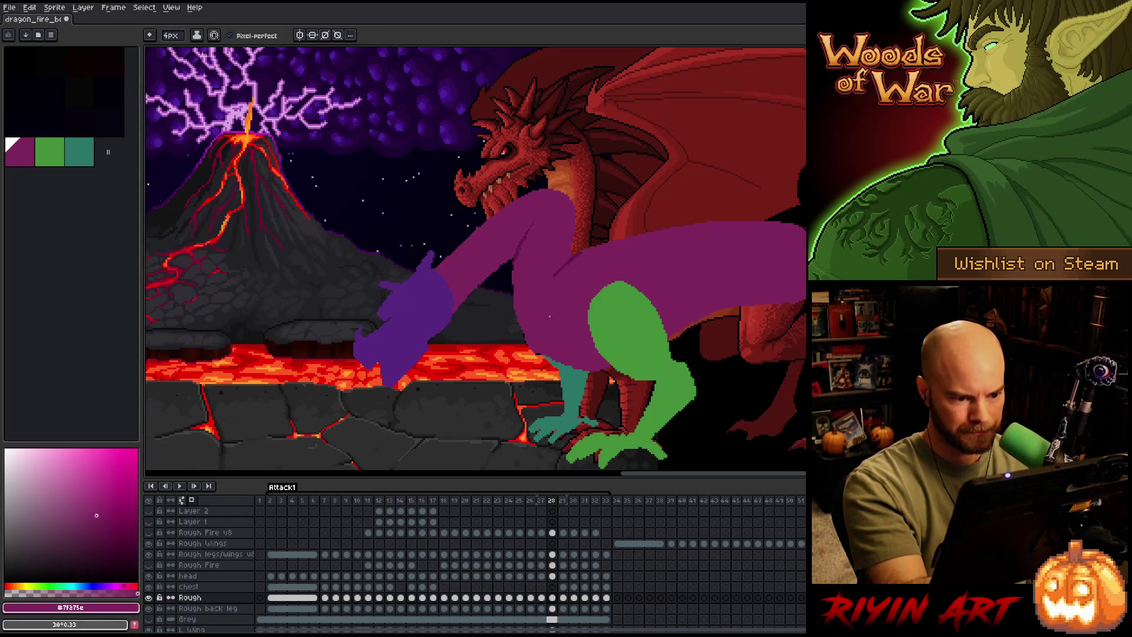
drag(555, 282, 582, 263)
alt+click(567, 263)
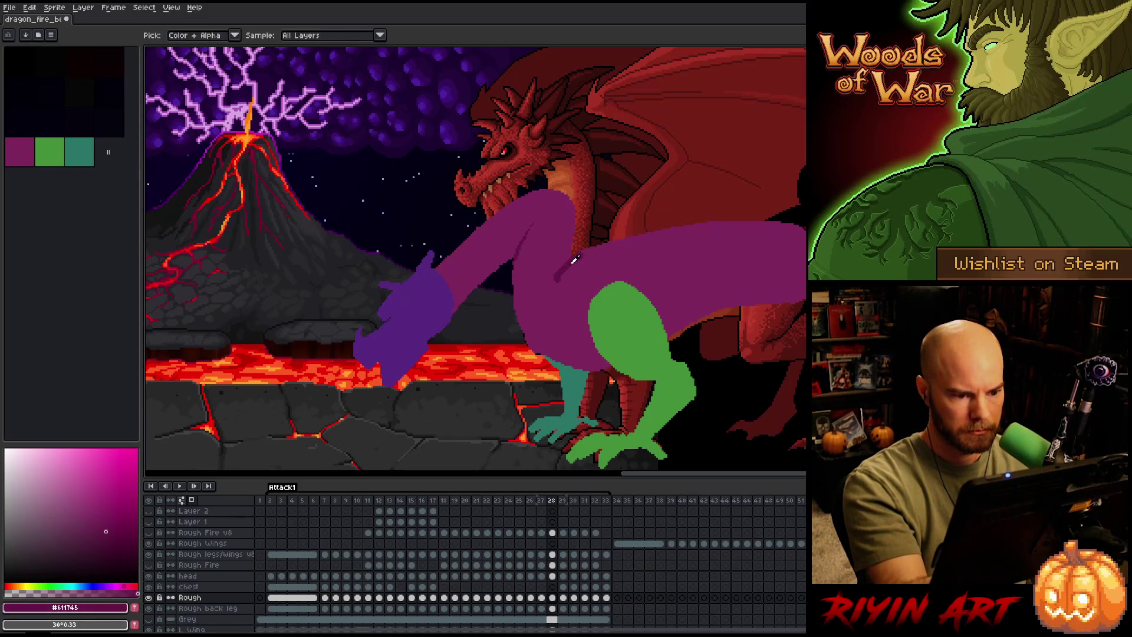
alt+click(581, 259)
drag(583, 259, 555, 279)
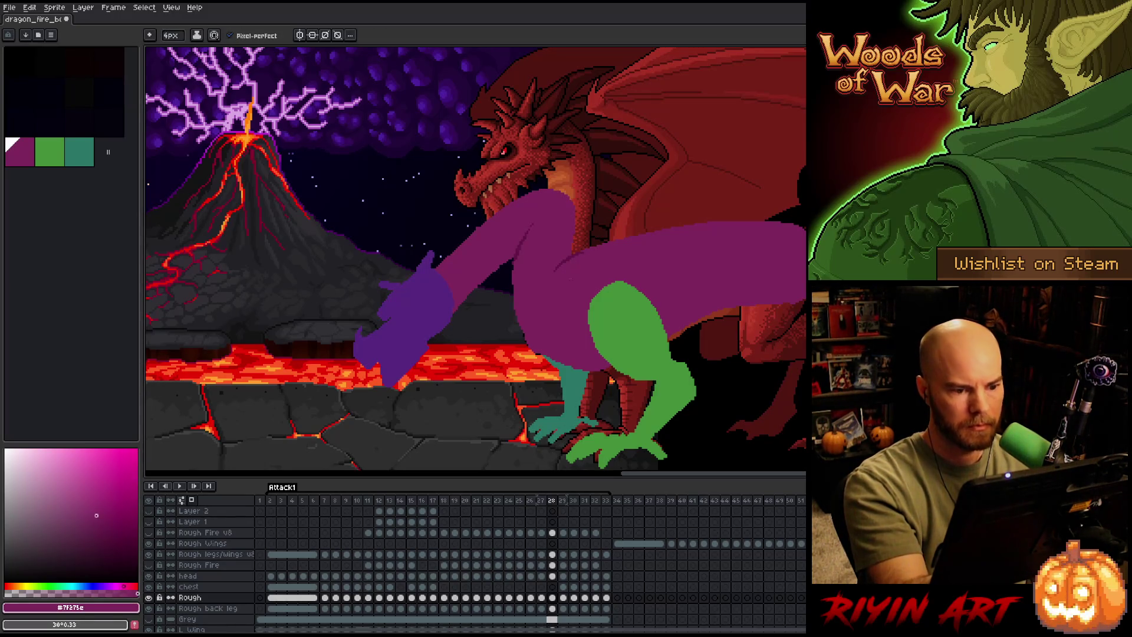
Flip between frames 28 and 29 to compare the lunge, then jump to frame 10.
key(comma)
key(period)
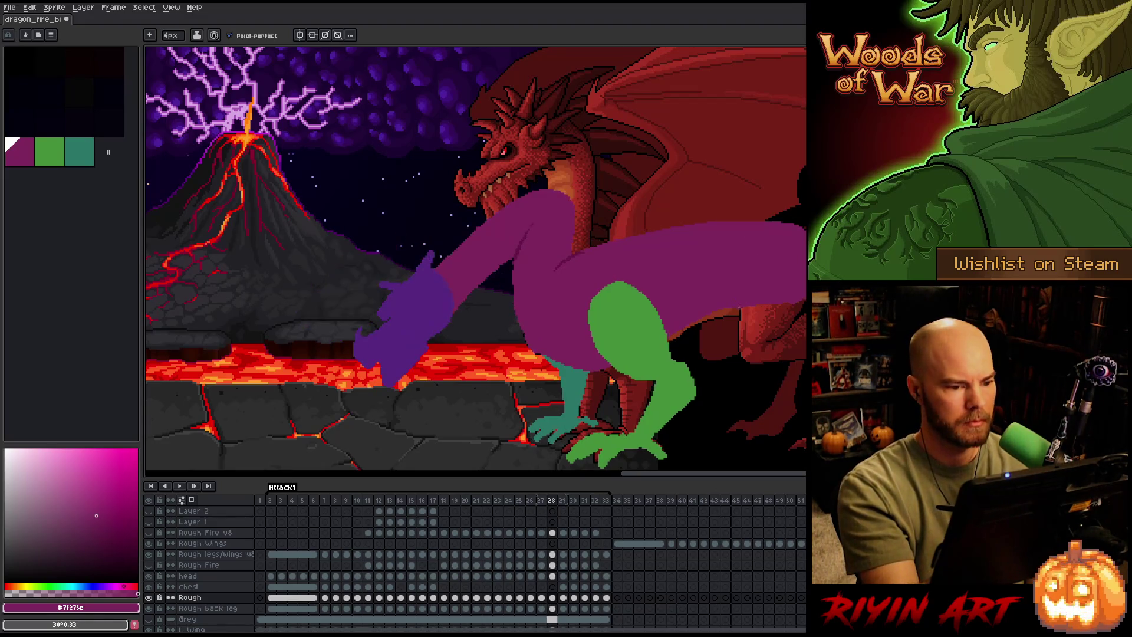
key(period)
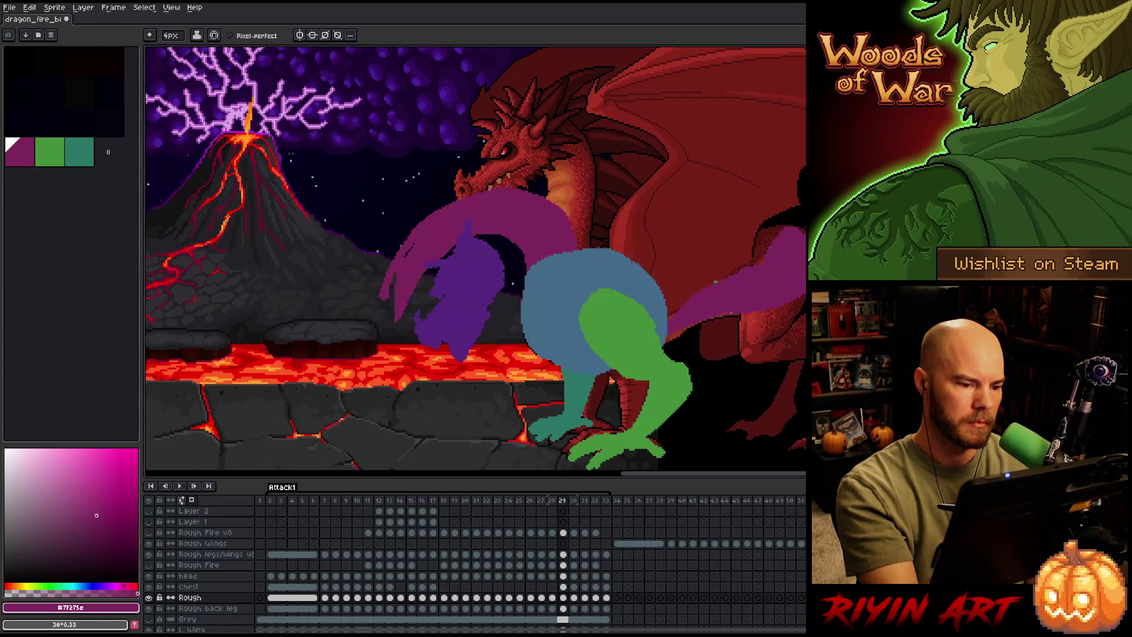
key(comma)
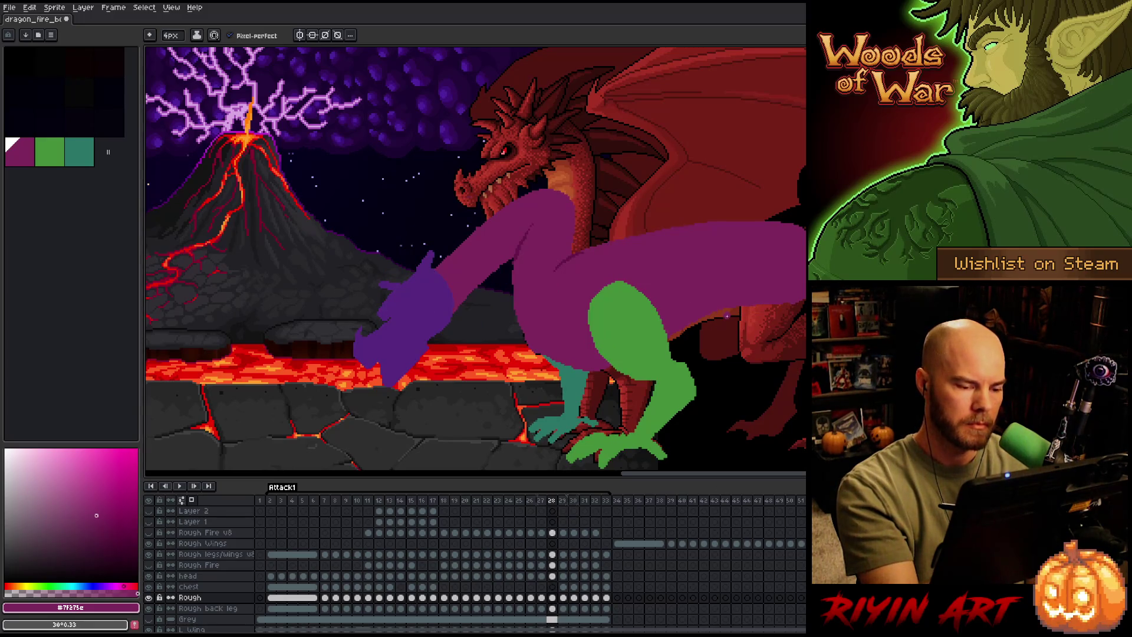
key(period)
click(359, 499)
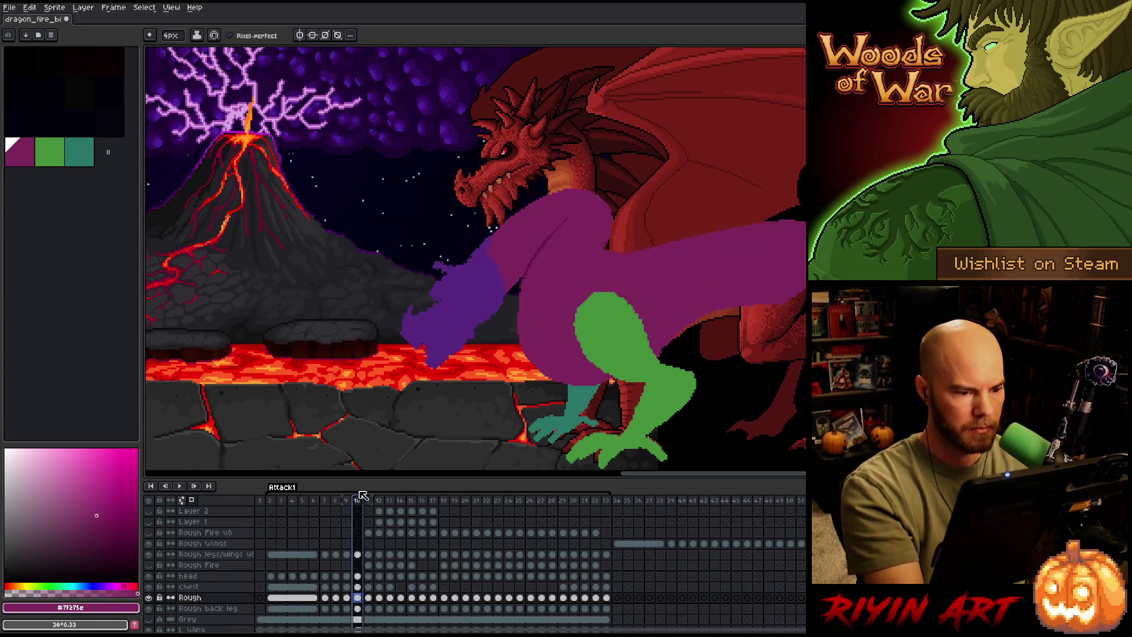
Check the poses on frames 9, 22 and 10, colour-selecting the purple body on frame 9.
click(347, 500)
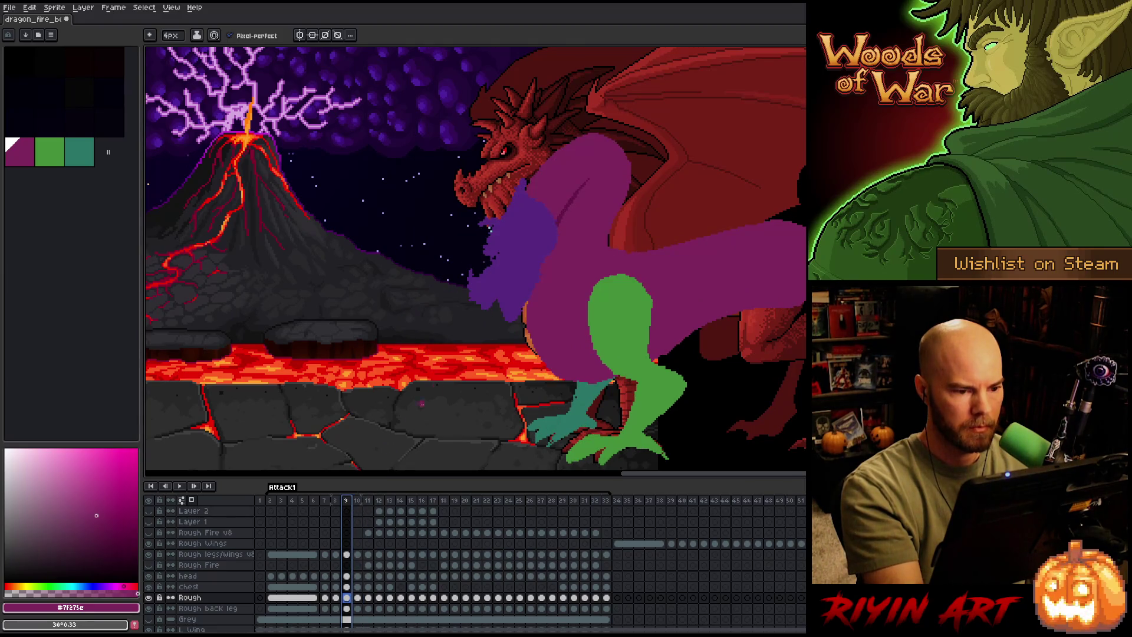
key(w)
click(670, 258)
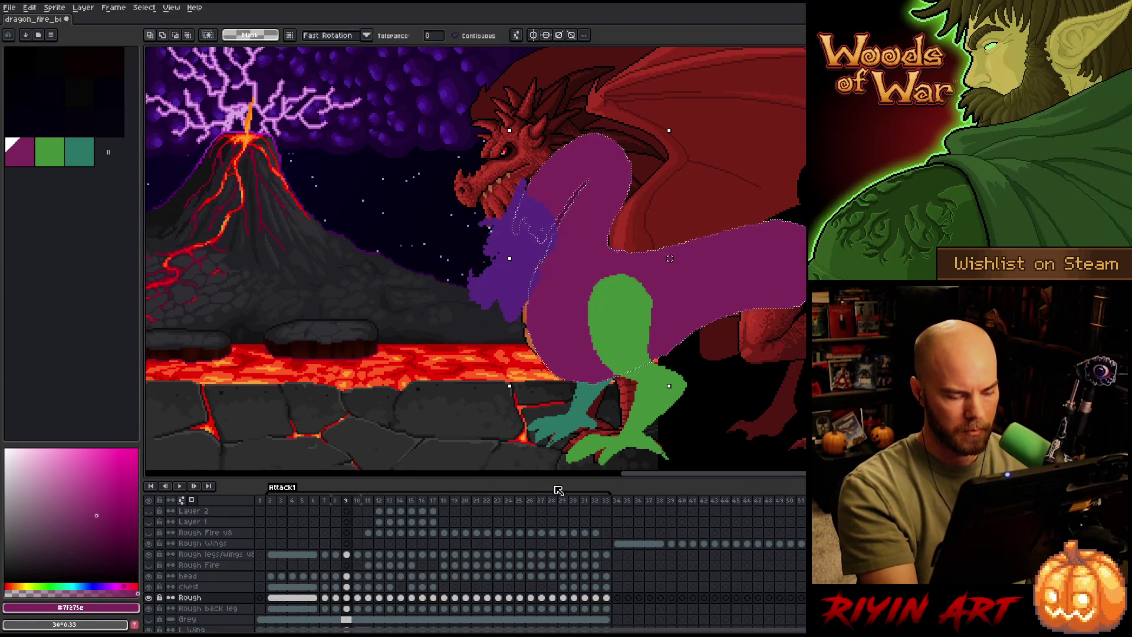
click(487, 500)
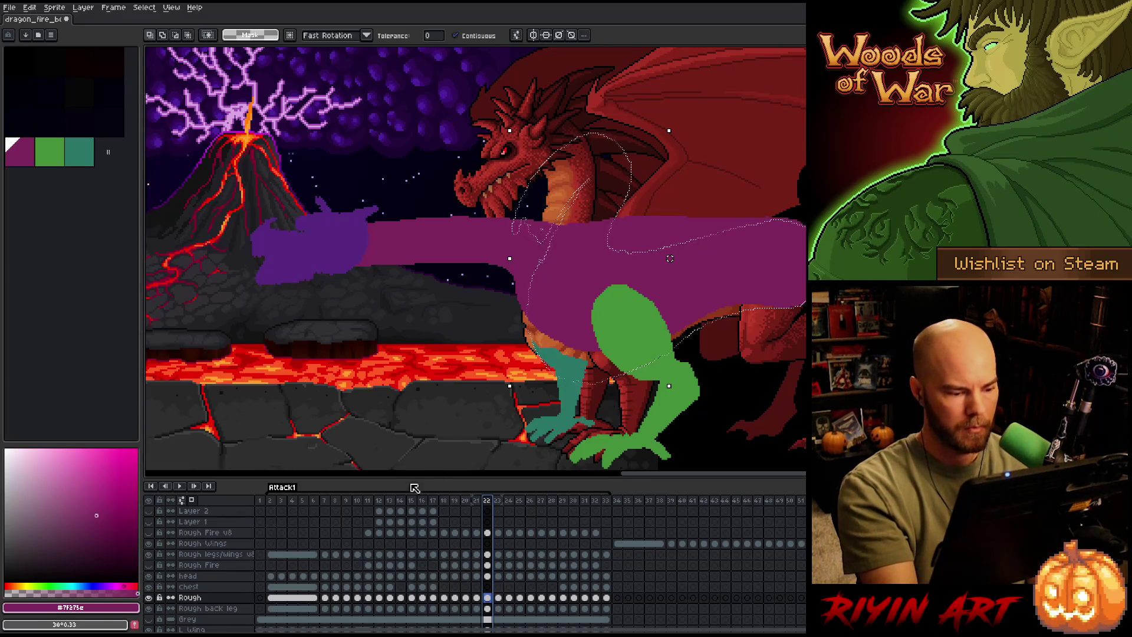
click(357, 500)
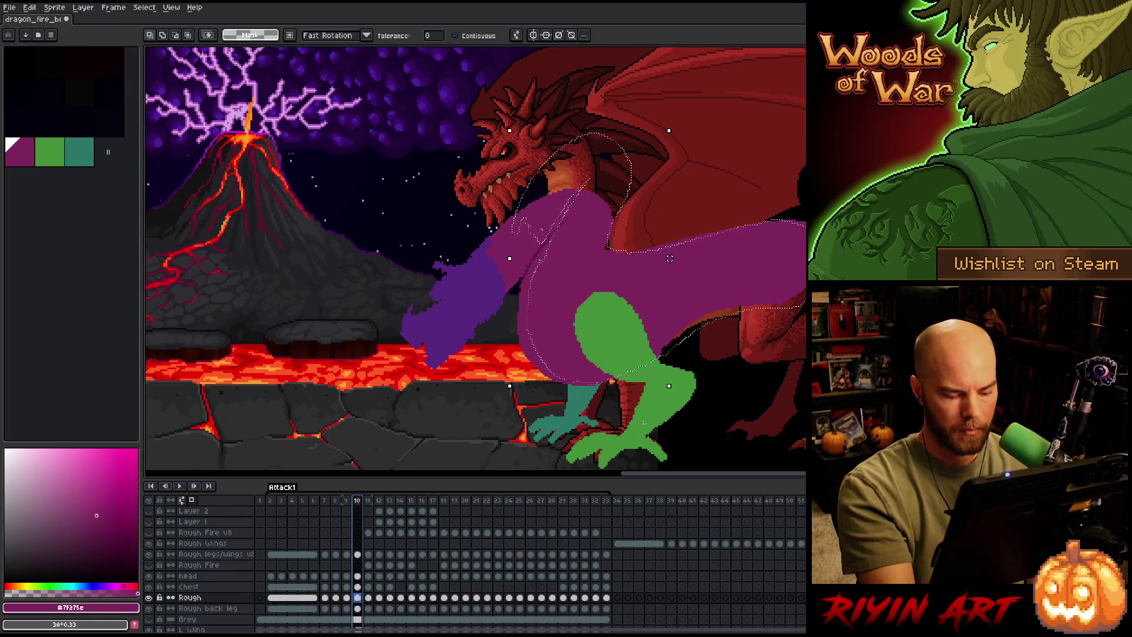
Play the attack animation from frames 10 and 19, then step to frame 28.
key(Return)
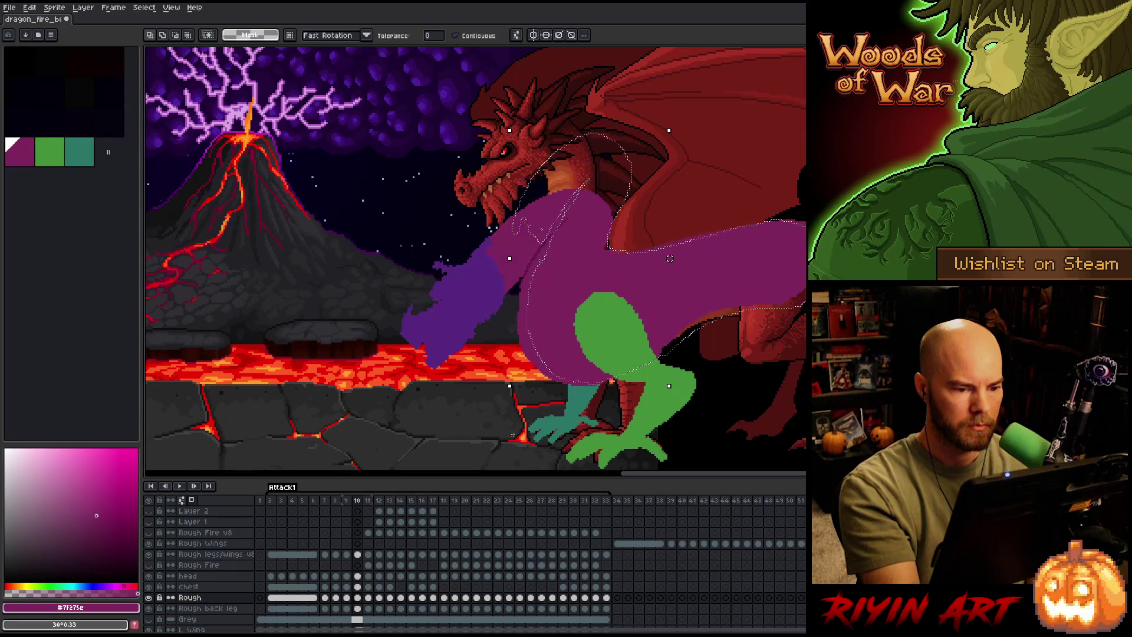
key(Return)
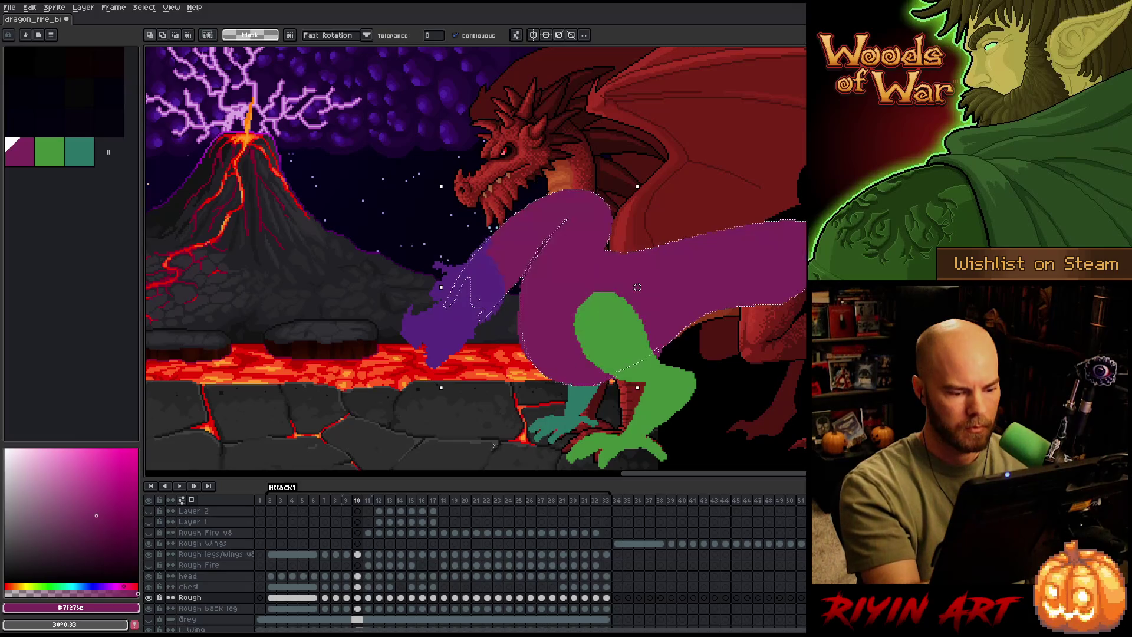
click(461, 501)
key(Return)
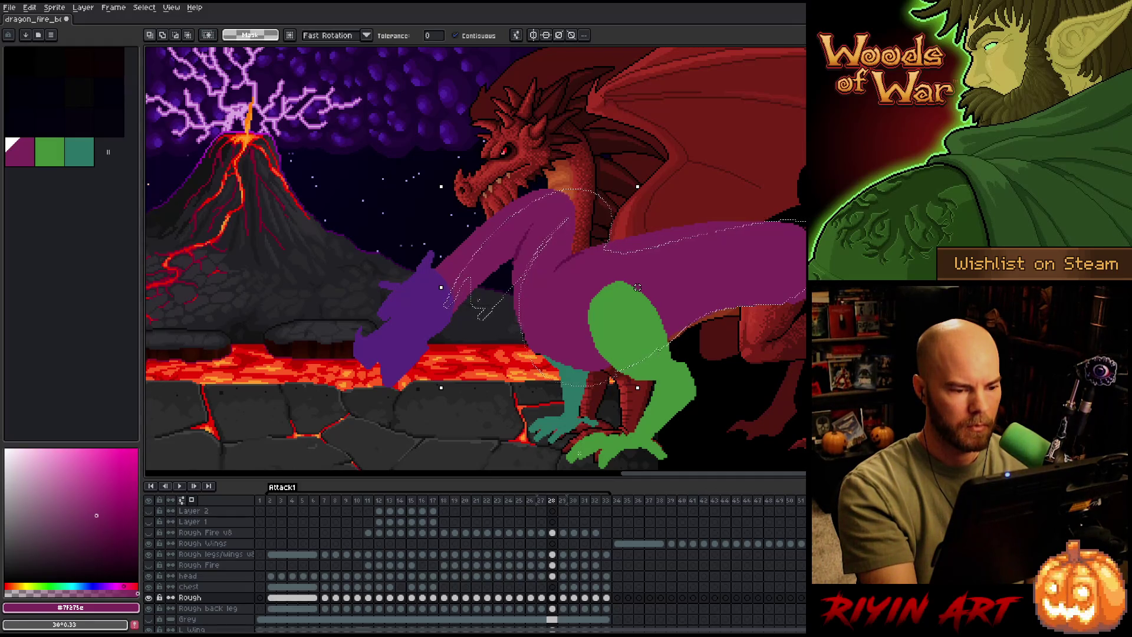
key(Left)
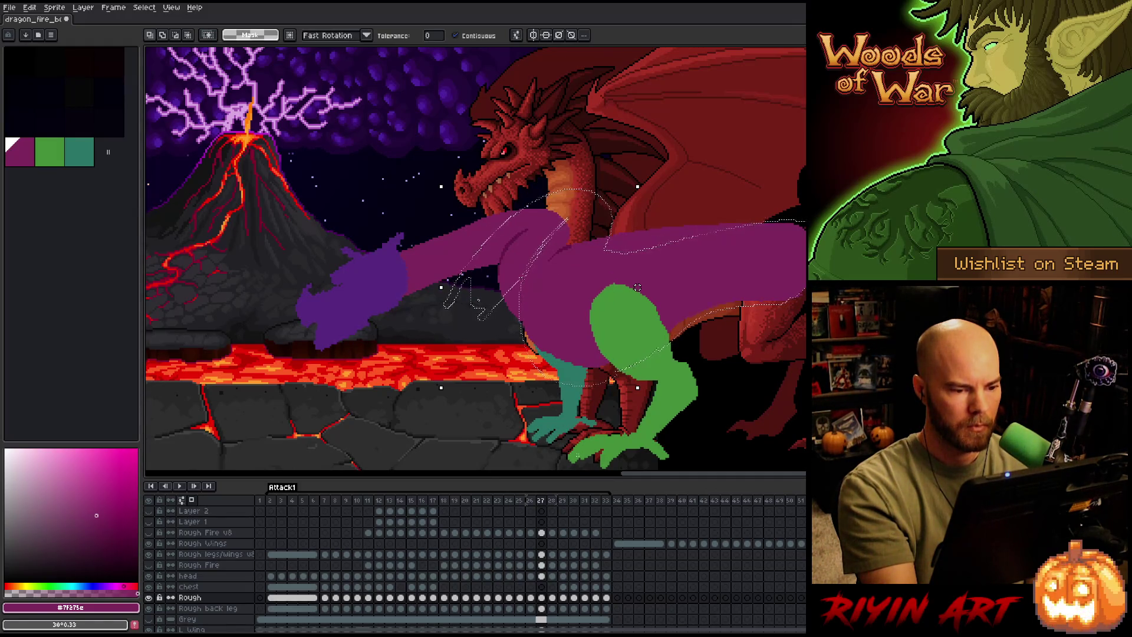
key(Right)
key(Right)
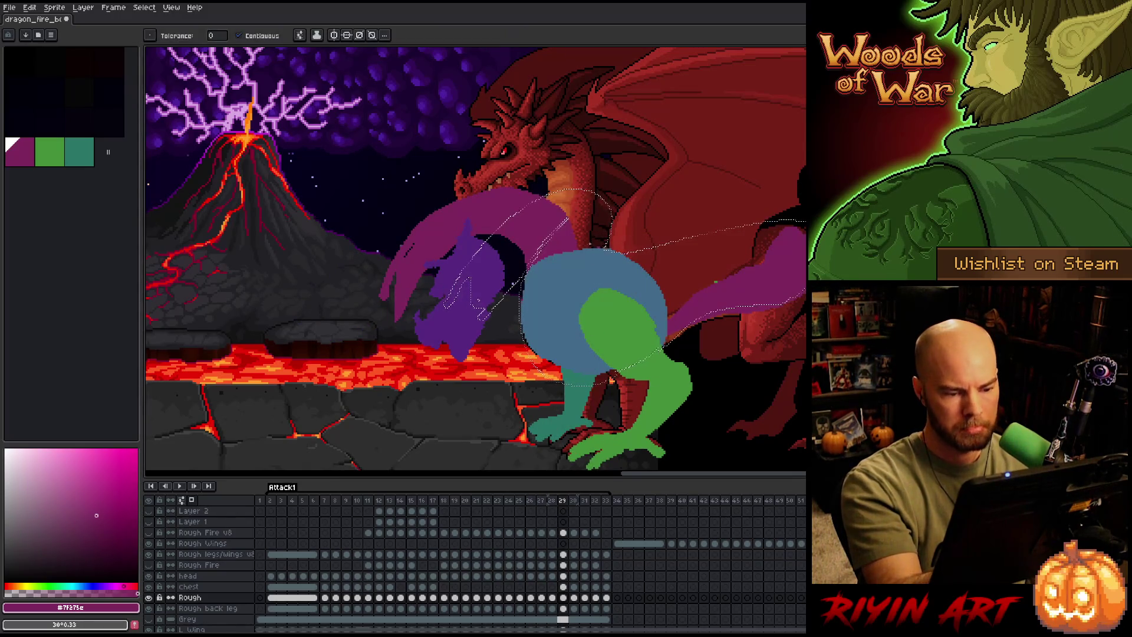
Delete the magenta claw strokes on the Rough cel and the blue chest on frame 29.
click(564, 598)
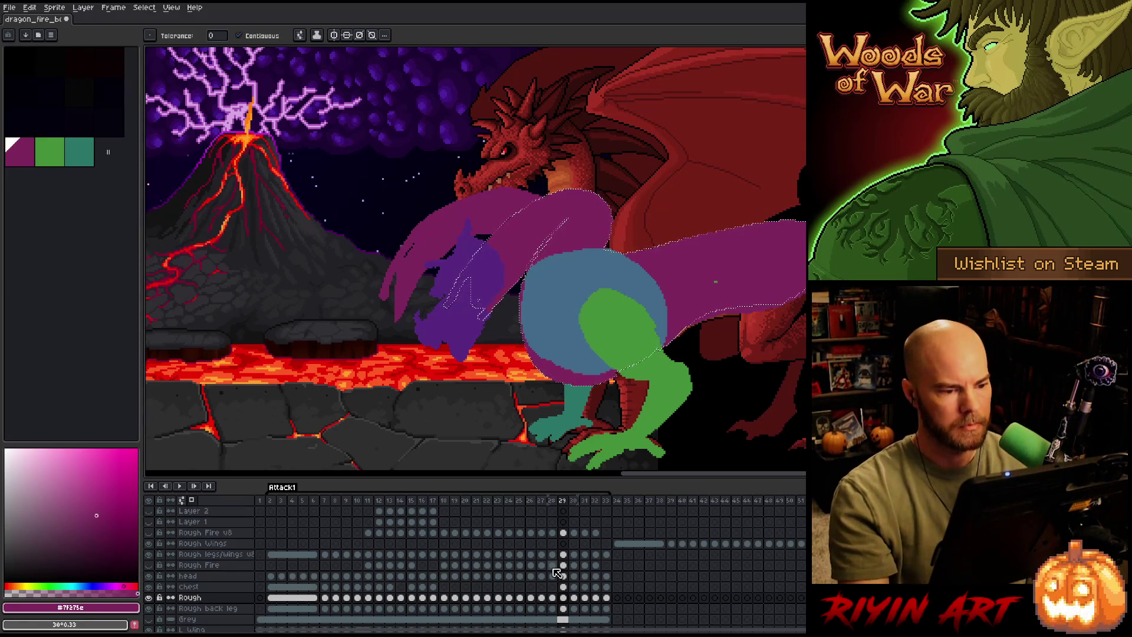
key(Delete)
click(564, 587)
key(Delete)
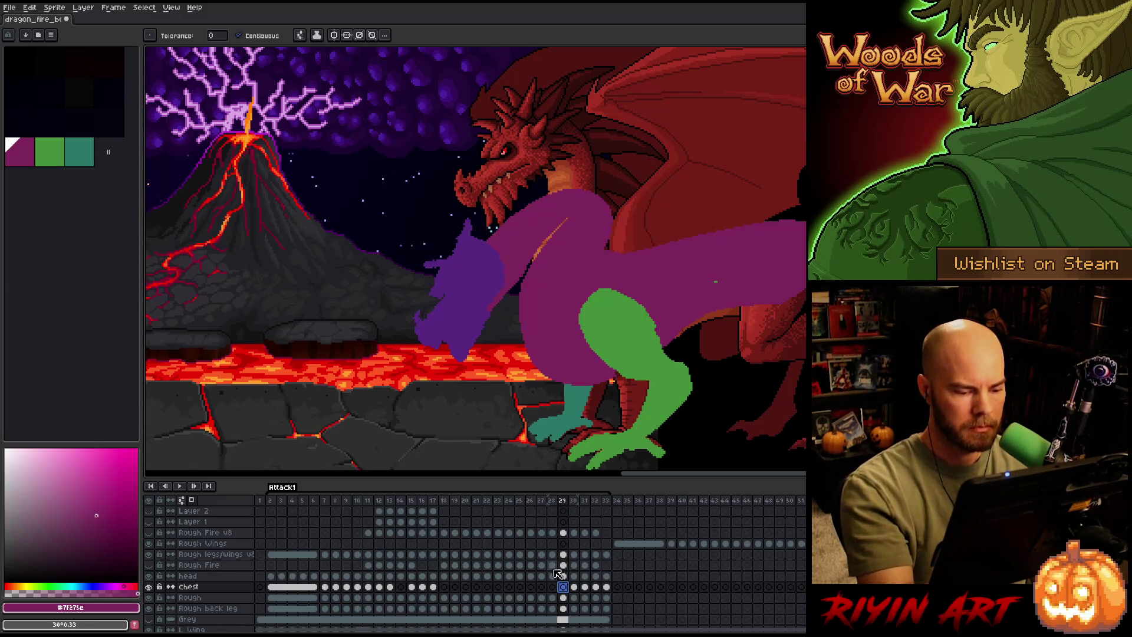
Return to frame 29 on the Rough layer and sample the canvas purple as the drawing colour.
click(552, 597)
key(b)
alt+click(558, 449)
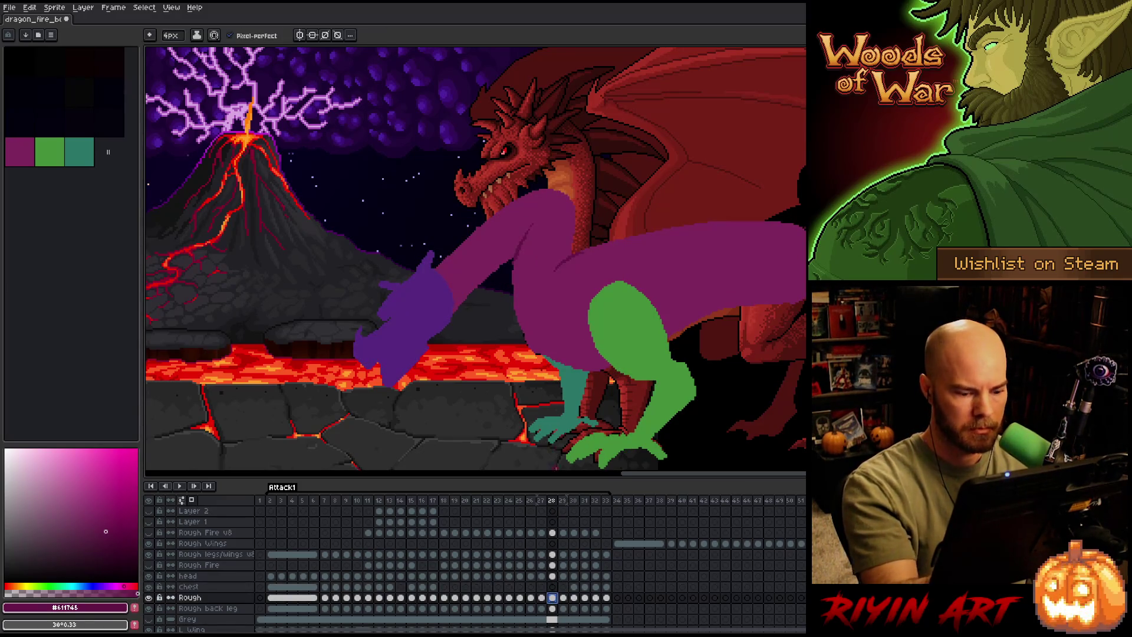
click(564, 598)
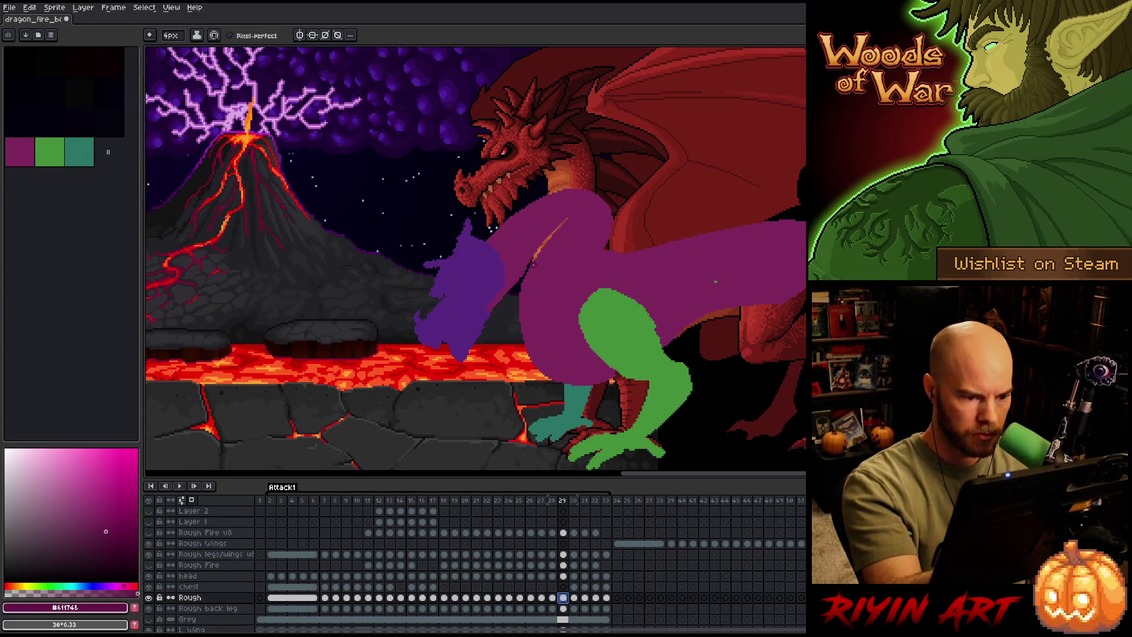
key(g)
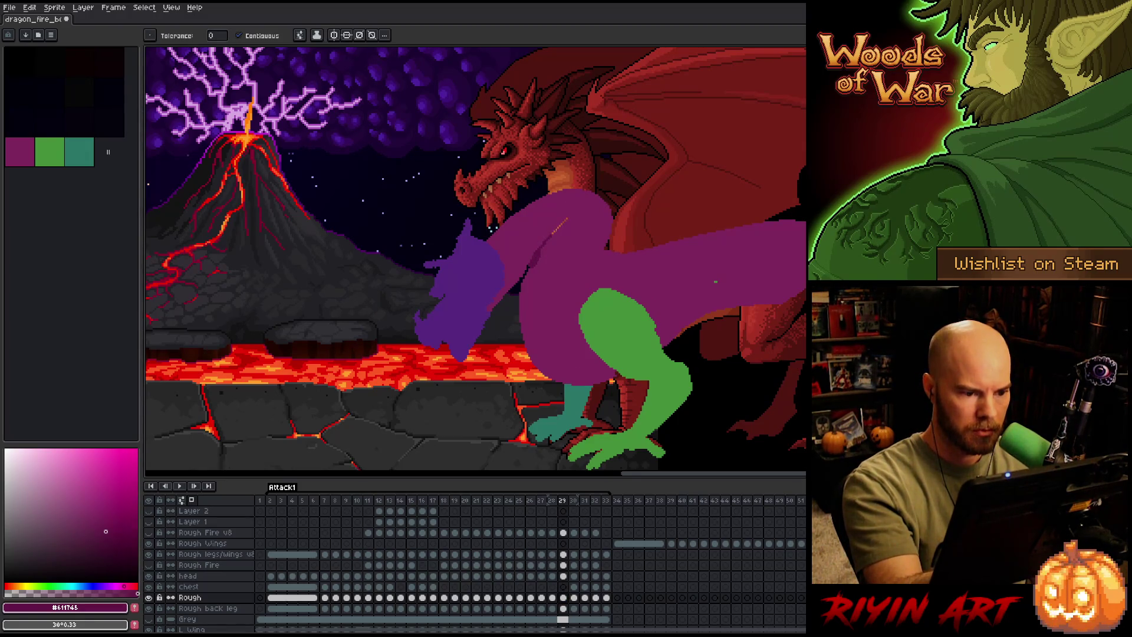
key(b)
alt+click(573, 226)
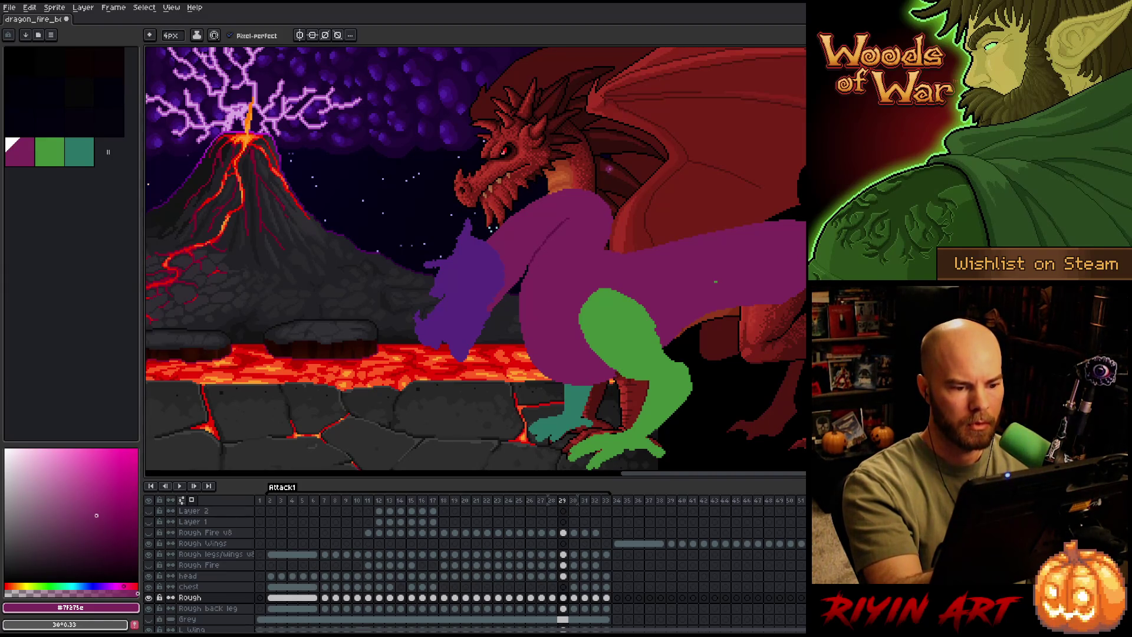
On frame 28, lasso the purple arm and move it slightly down.
key(comma)
key(m)
mouse_move(590, 187)
mouse_down()
mouse_move(478, 340)
mouse_move(339, 416)
mouse_move(589, 152)
mouse_up()
drag(557, 227, 561, 245)
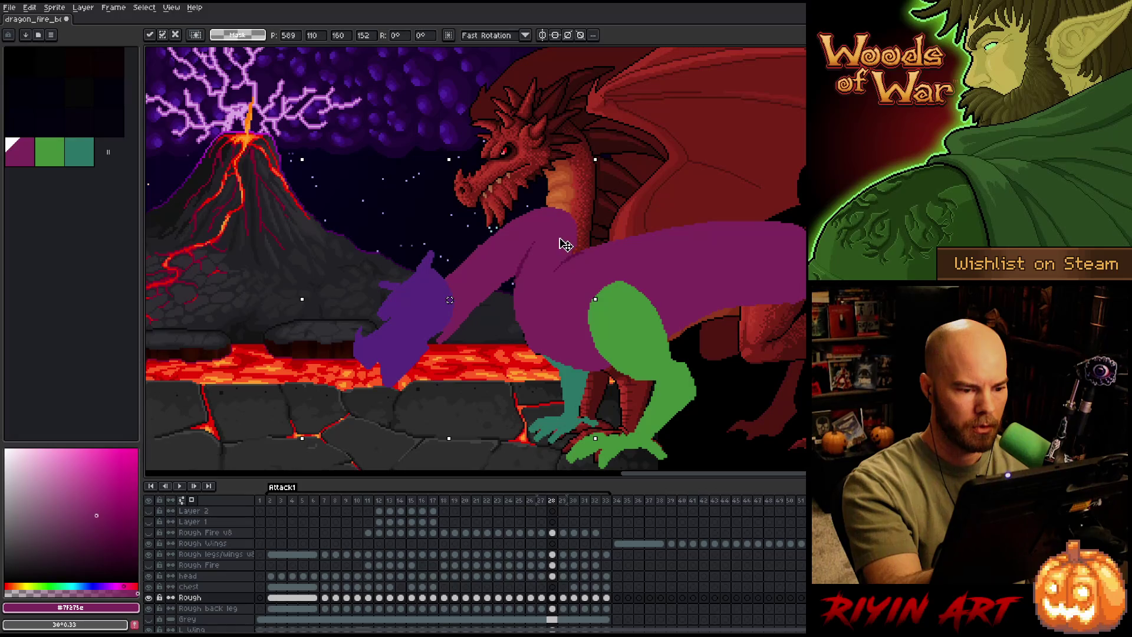
key(ctrl+d)
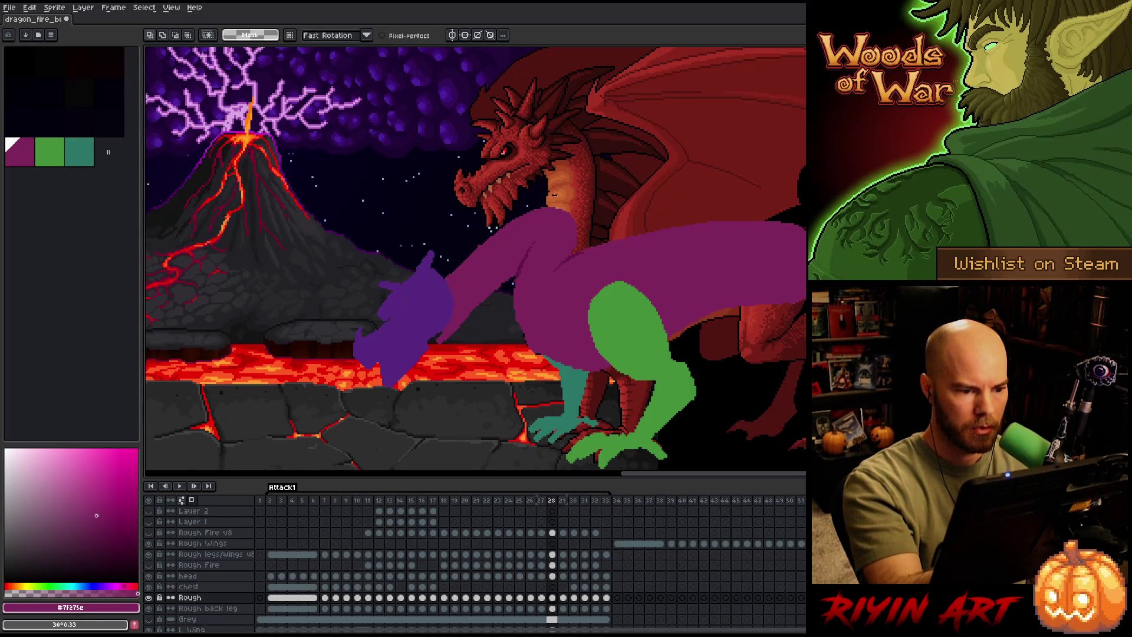
Reselect the arm and rotate it -4.8° around the shoulder, then clear the selection.
mouse_move(523, 250)
mouse_down()
mouse_move(502, 312)
mouse_move(505, 171)
mouse_move(557, 198)
mouse_up()
key(ctrl+t)
drag(490, 271, 547, 221)
drag(571, 152, 582, 164)
key(Return)
key(b)
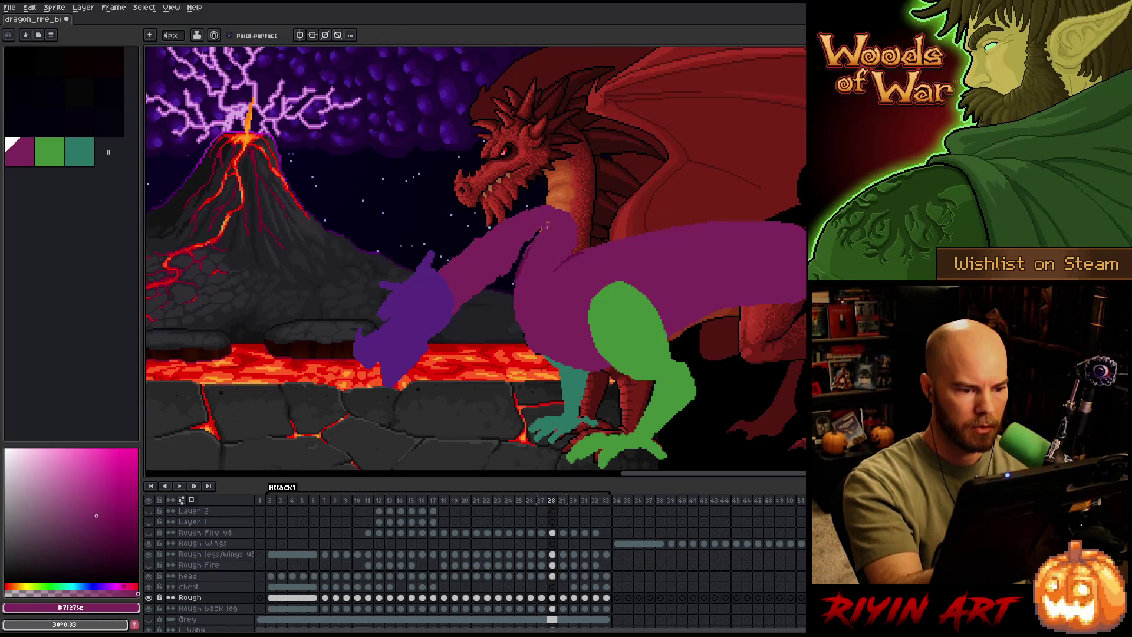
key(ctrl+shift+d)
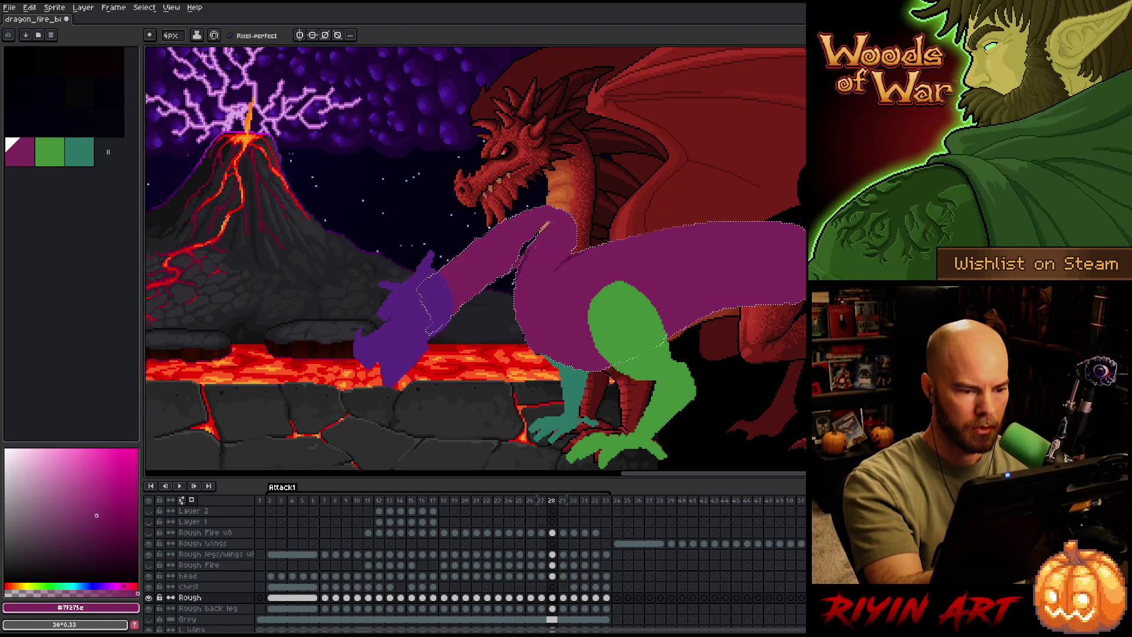
key(ctrl+d)
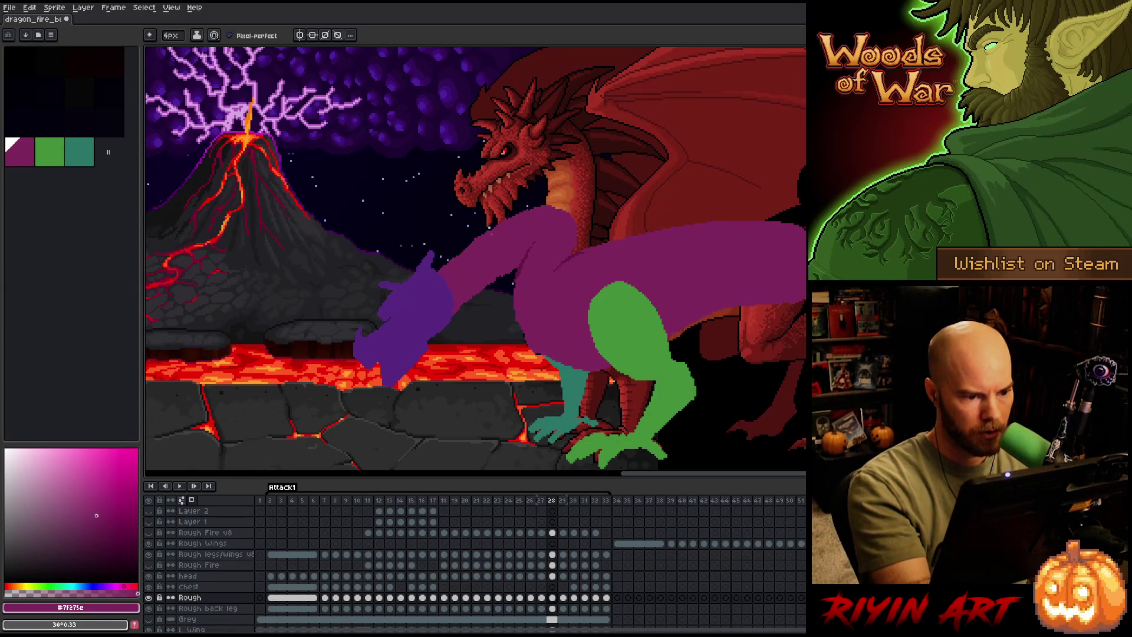
key(b)
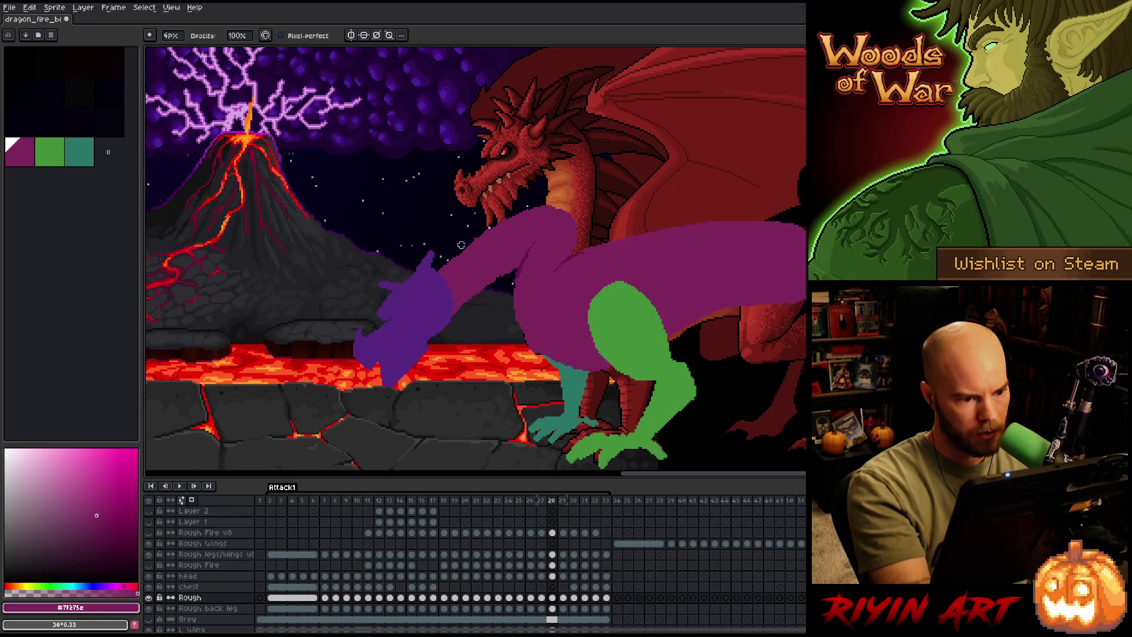
Flip between frames 27 and 28 to compare the poses.
key(e)
key(b)
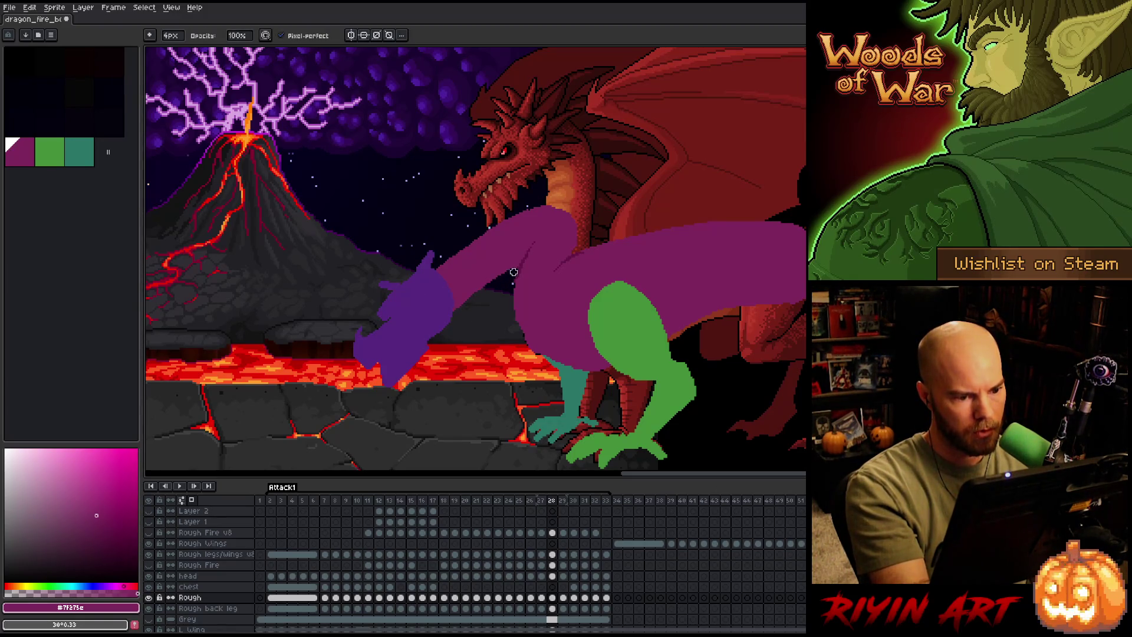
key(e)
key(comma)
key(period)
key(period)
key(comma)
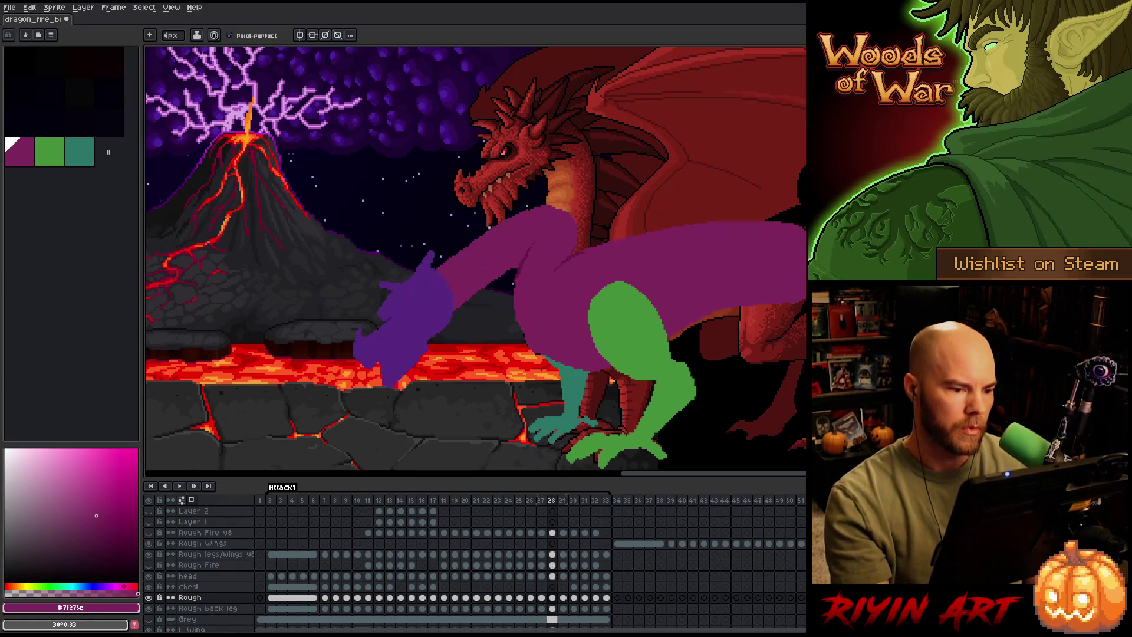
key(period)
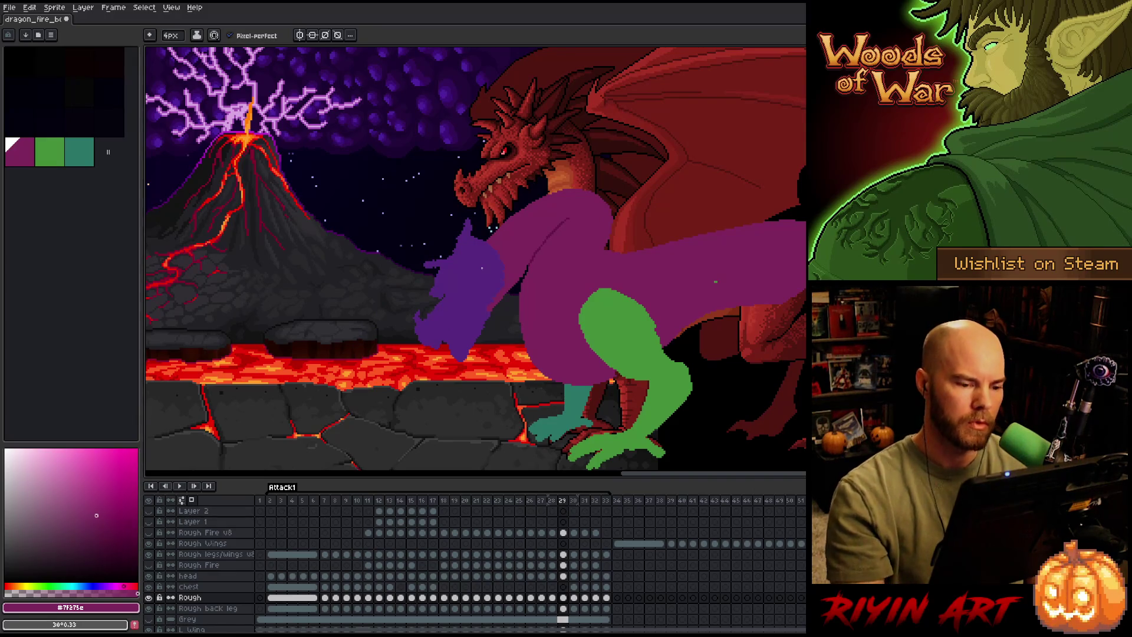
Sample the body's magenta purple as the drawing colour with the eyedropper.
key(i)
click(561, 217)
key(b)
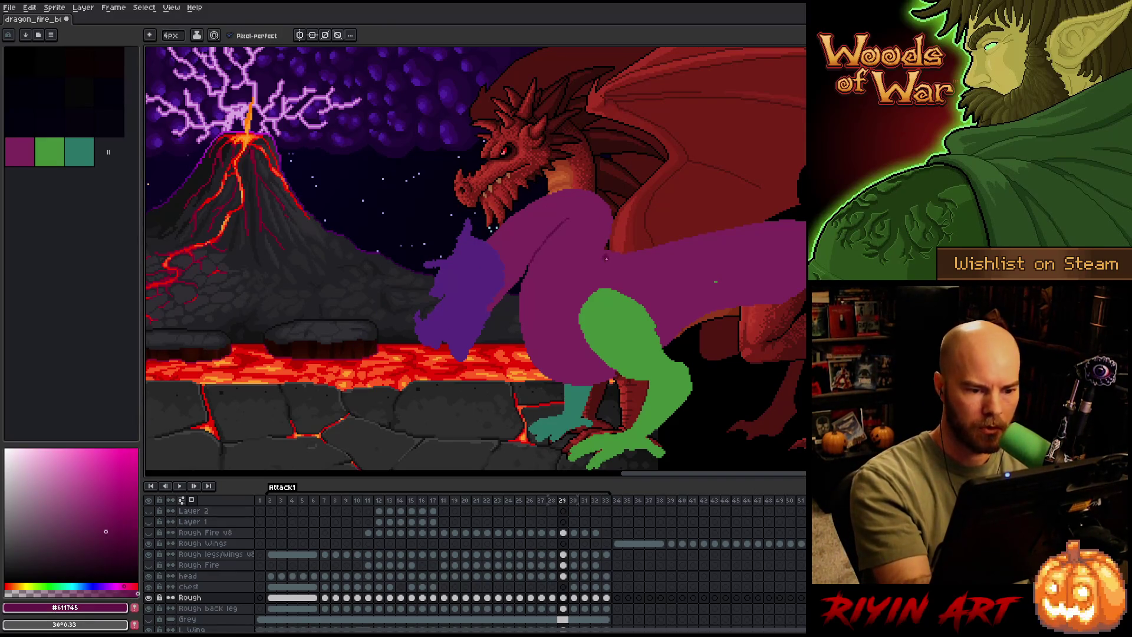
alt+click(610, 259)
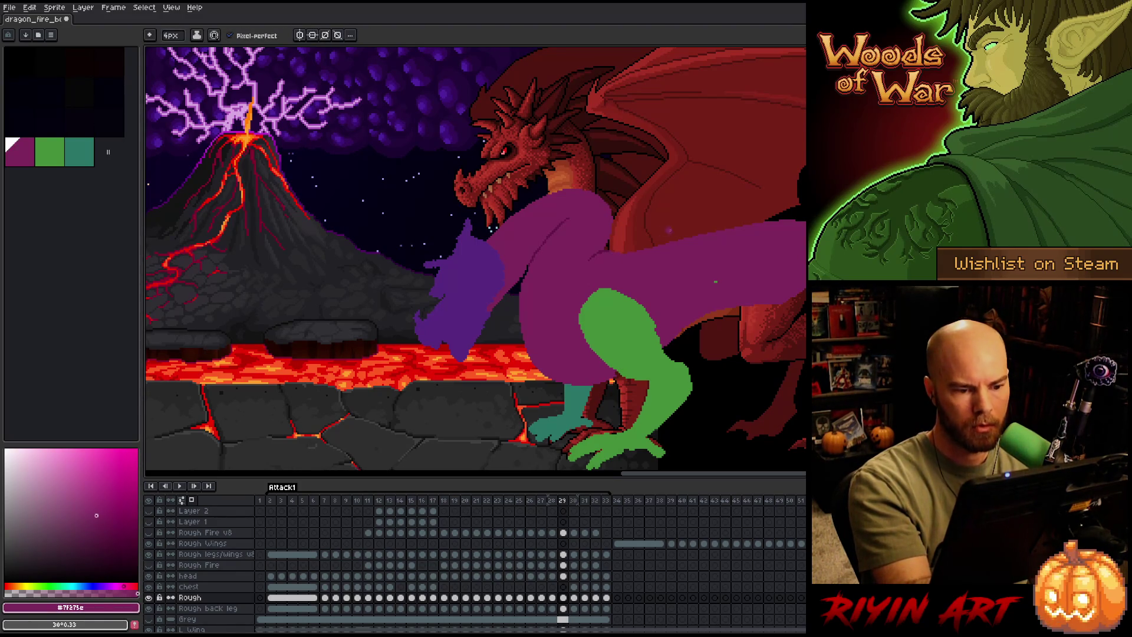
Step through frames 28 to 30 to compare the arm poses.
key(Right)
key(Left)
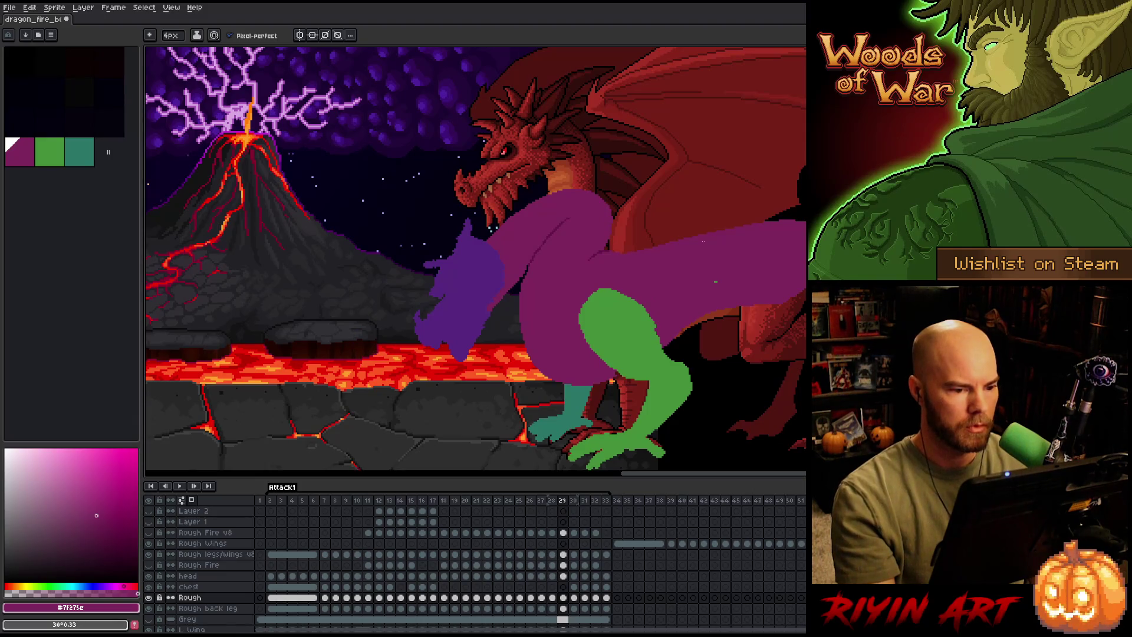
key(Left)
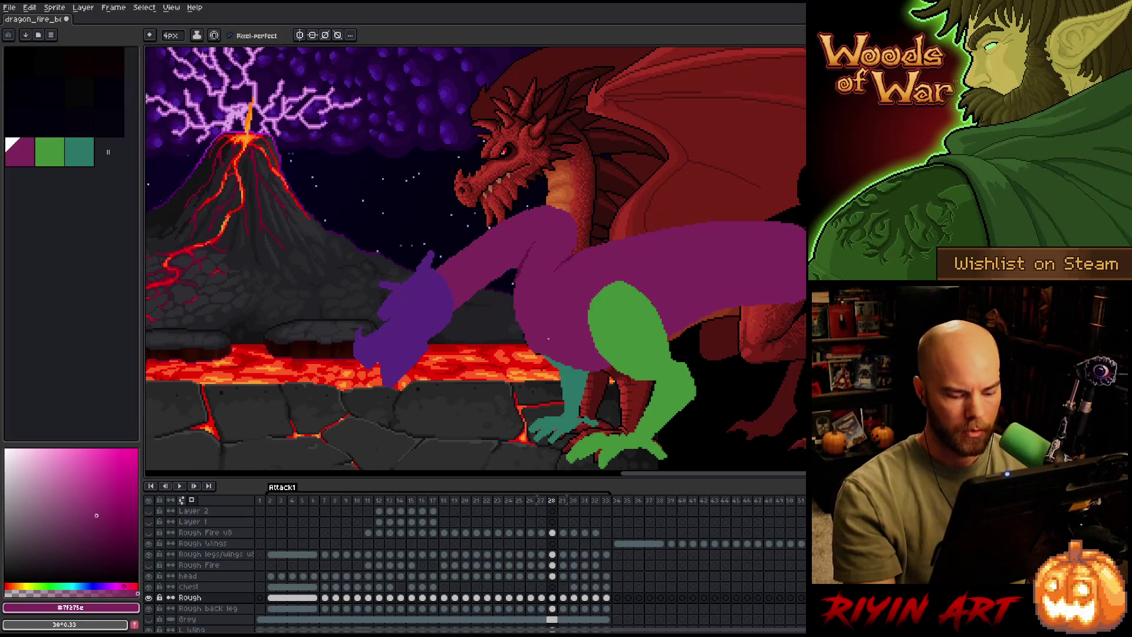
key(Right)
key(Right)
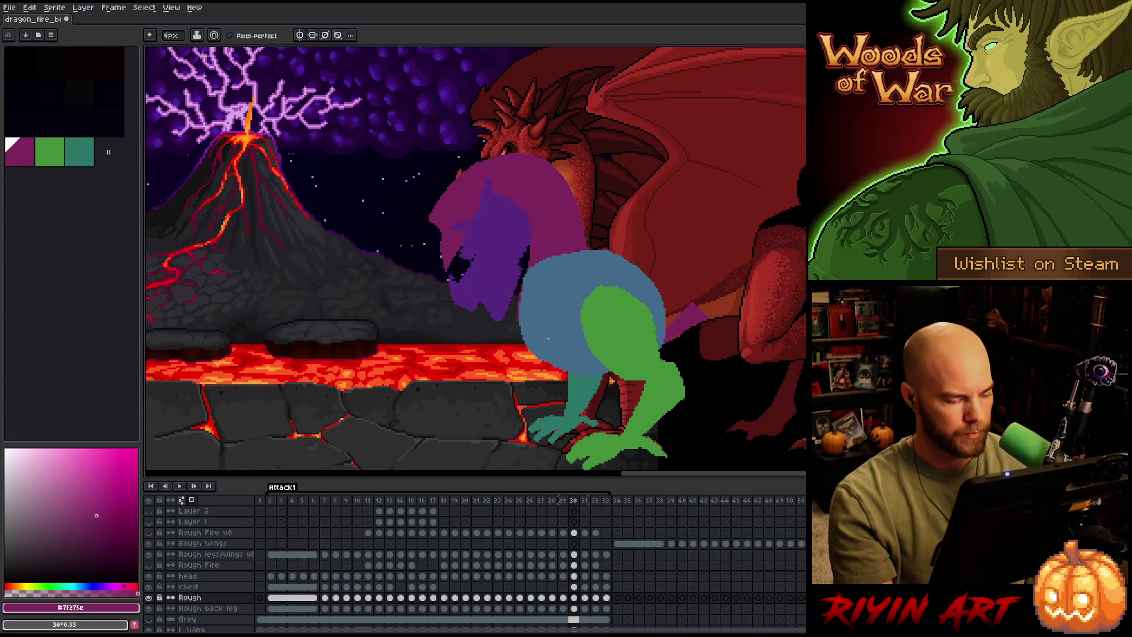
Browse frames 8–10 and 27–29 in the timeline.
click(358, 598)
key(Left)
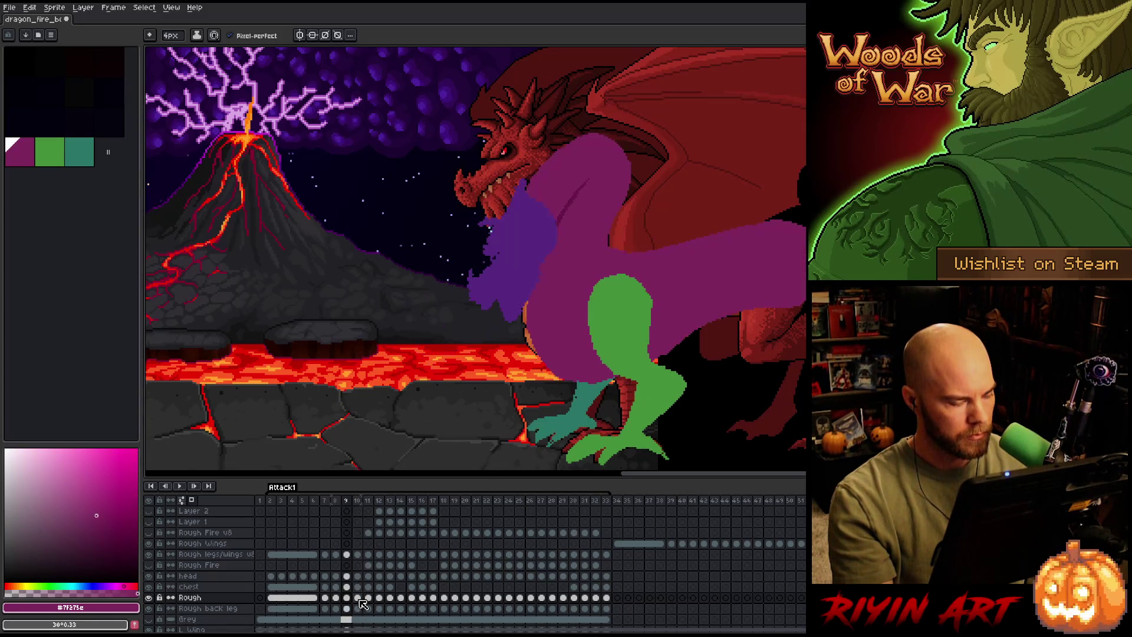
click(342, 598)
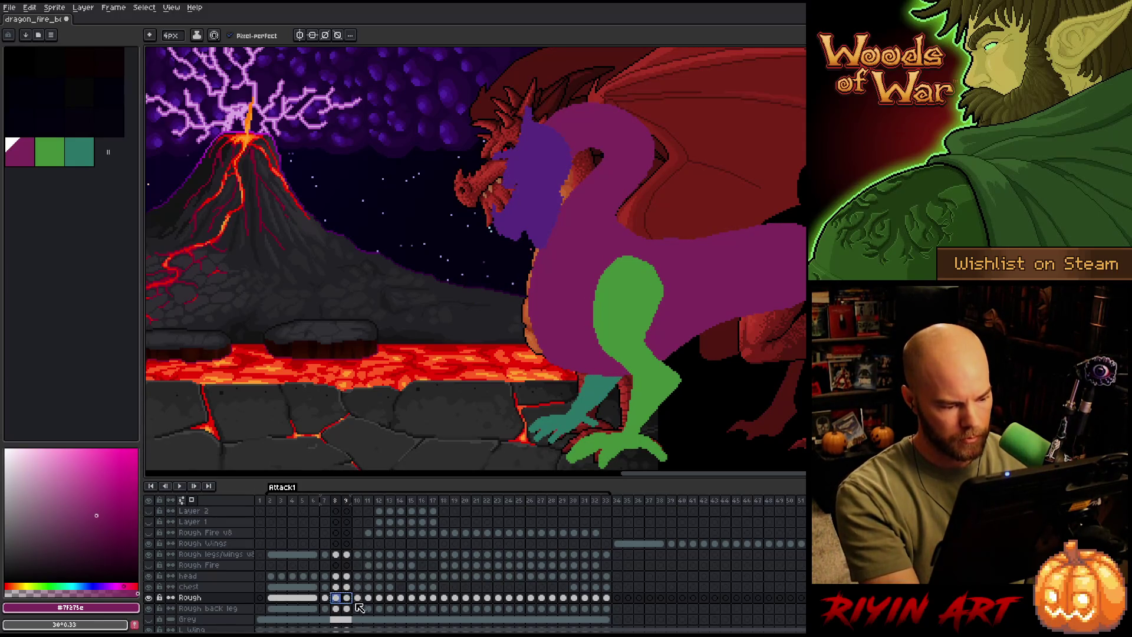
click(542, 598)
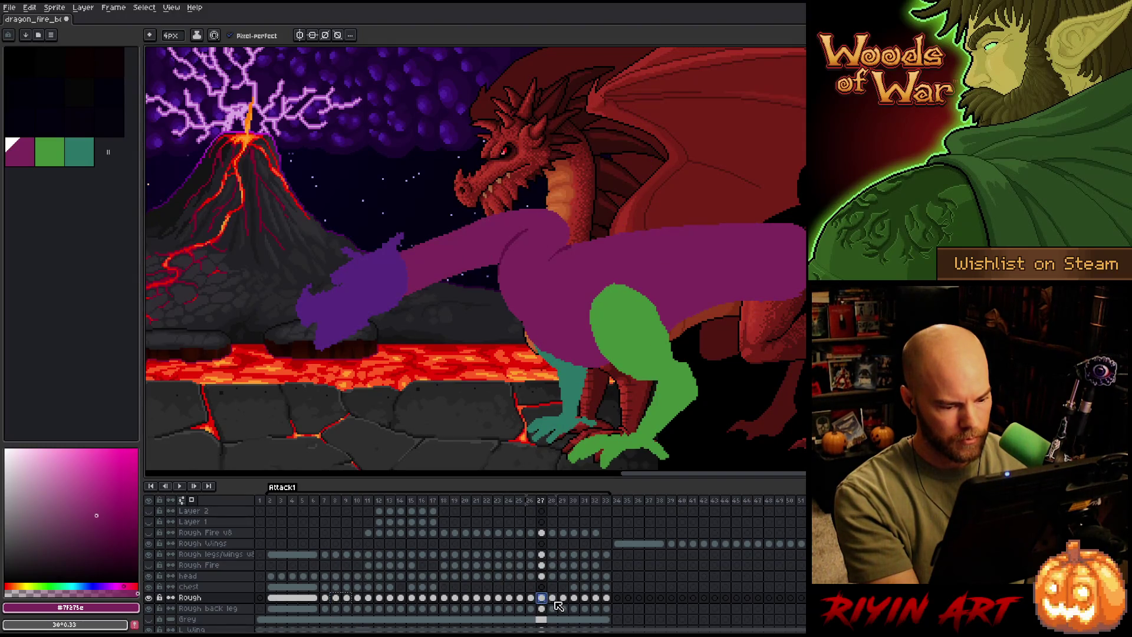
click(553, 599)
click(564, 598)
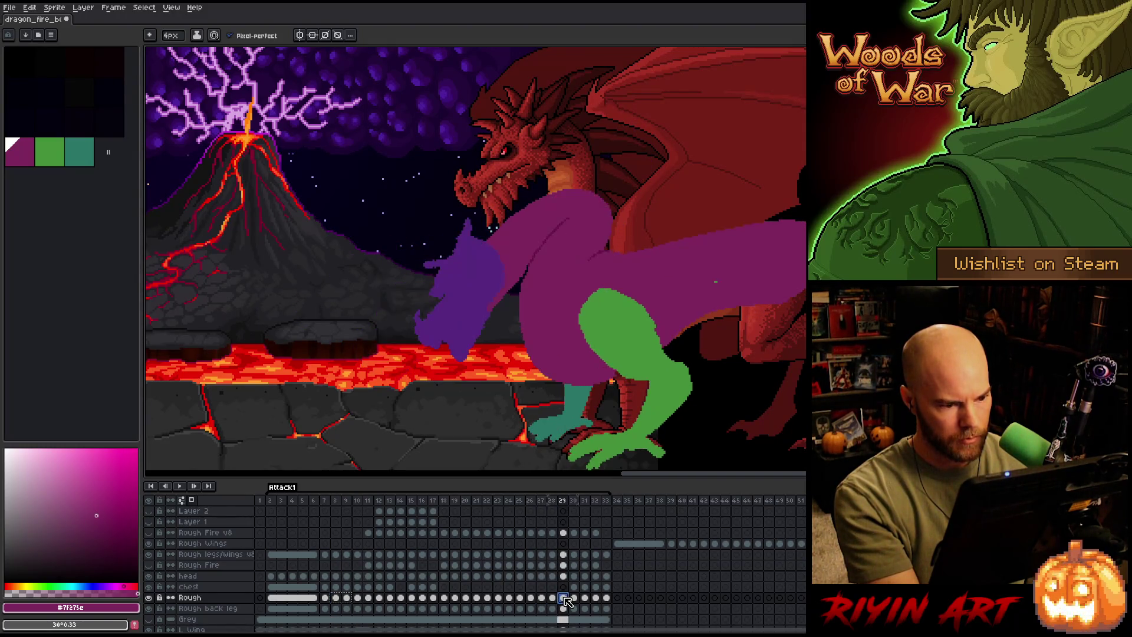
Select frames 30–31 and swap them with Frame > Reverse Frames.
click(574, 598)
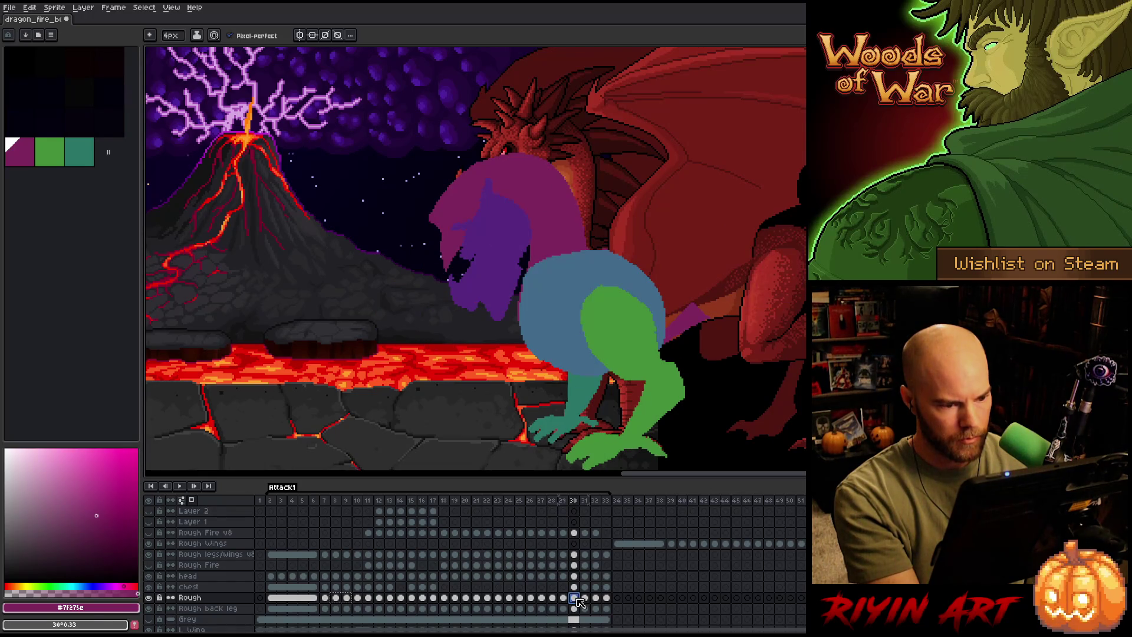
shift+click(580, 599)
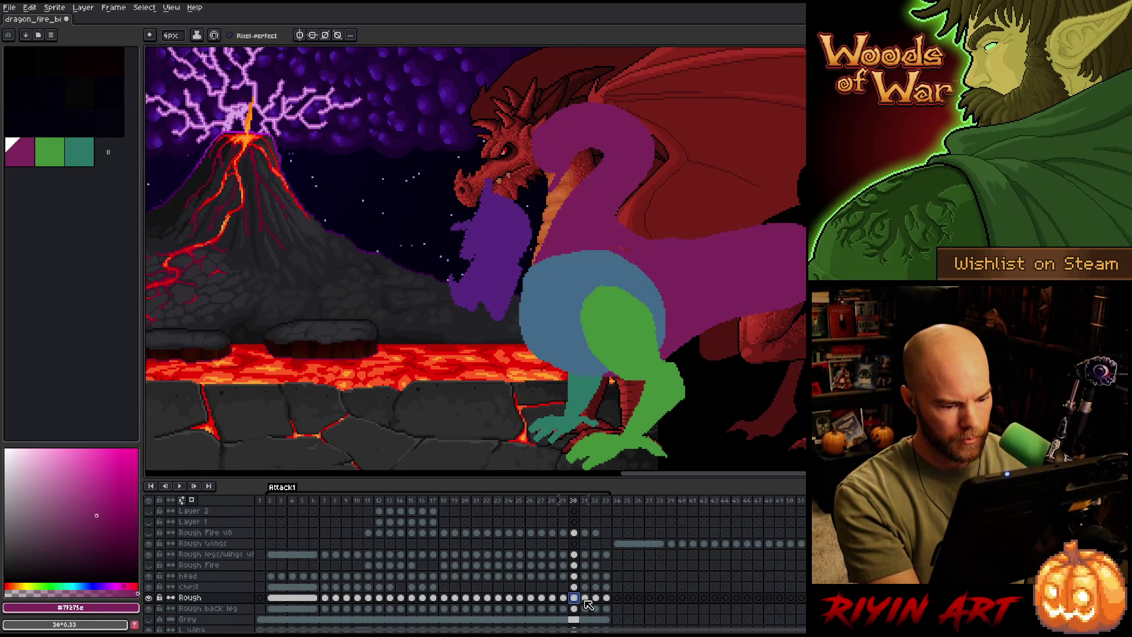
click(113, 7)
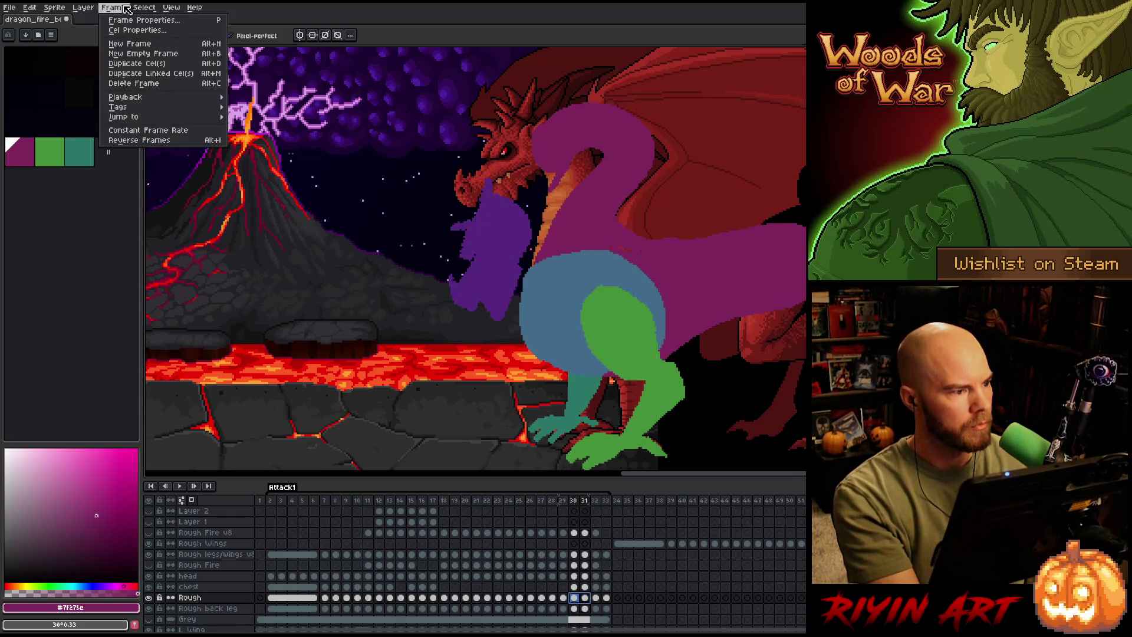
click(156, 140)
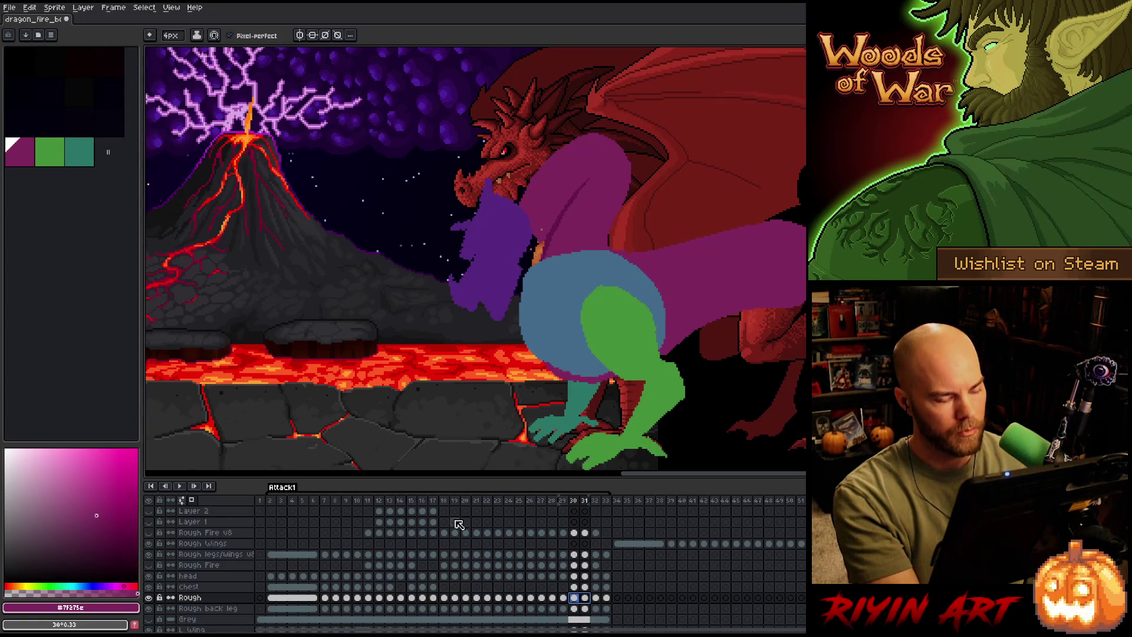
Step between frames 30 and 31 to verify the swap.
click(563, 600)
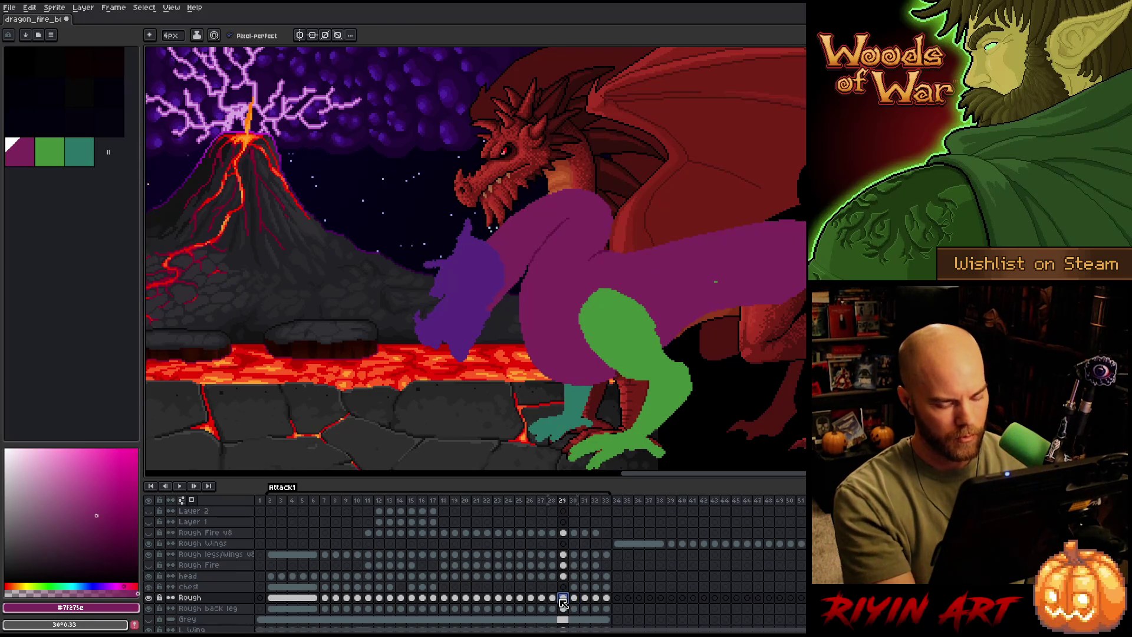
key(Right)
key(Right)
key(Left)
key(Right)
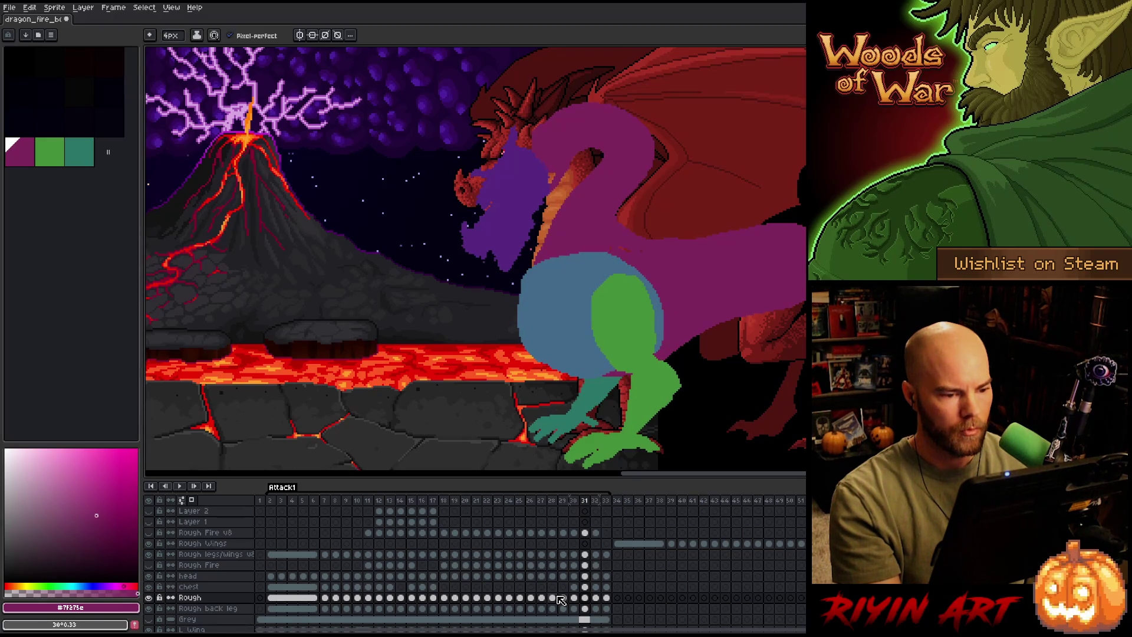
key(Left)
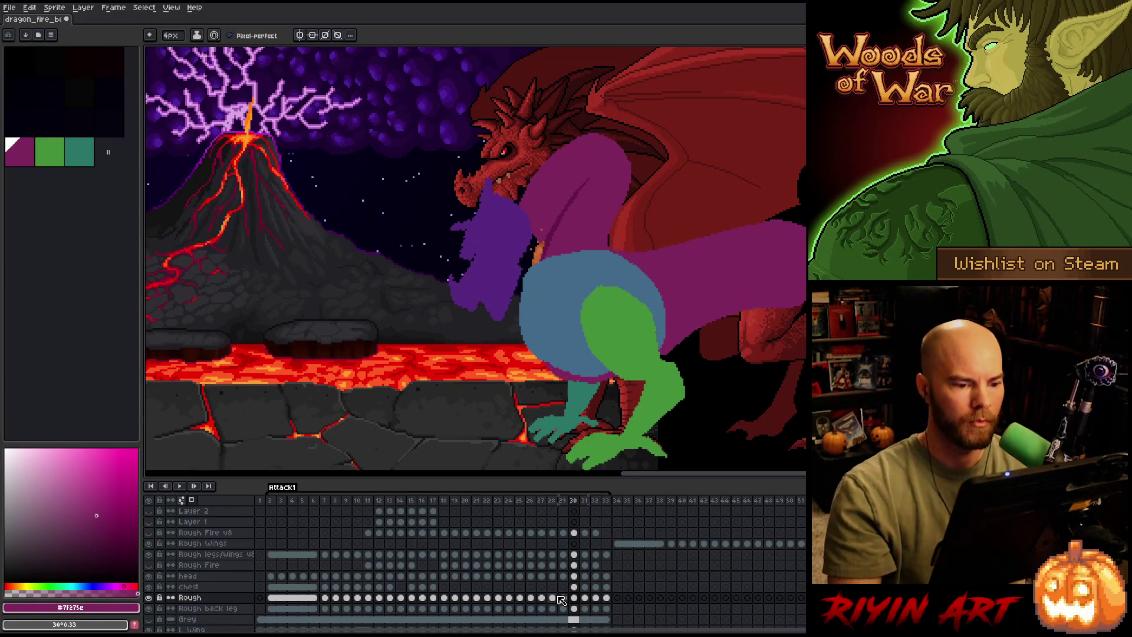
Clear the blue chest cels from frames 30–31.
key(m)
click(584, 588)
drag(584, 590, 575, 592)
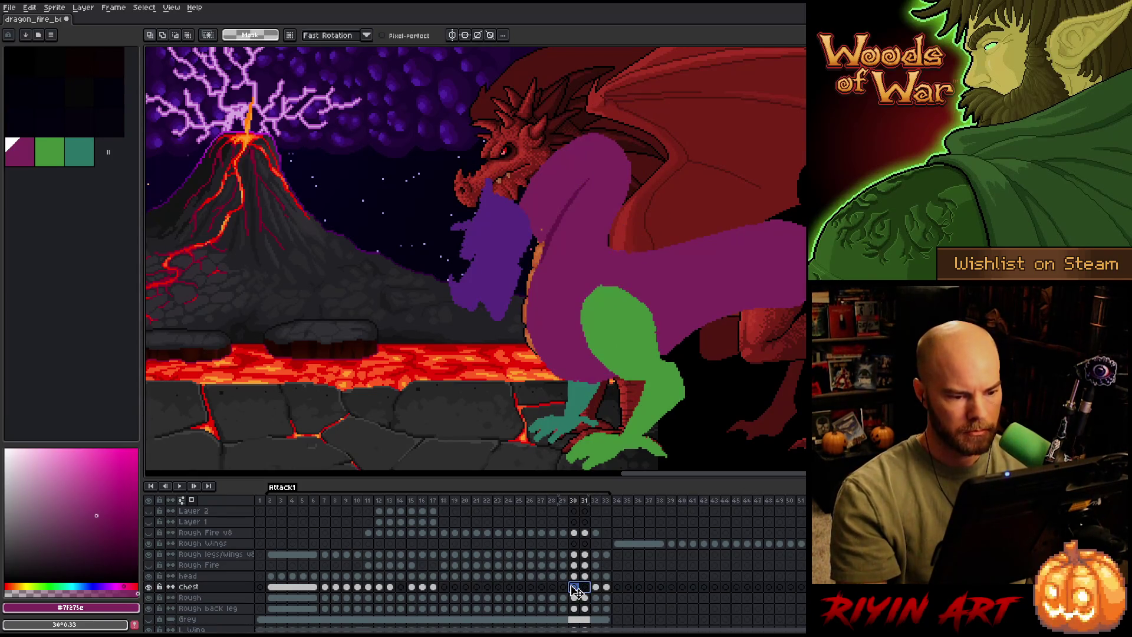
On Rough frame 30, move the head and neck slightly left and down, then erase stray orange edge pixels.
click(573, 598)
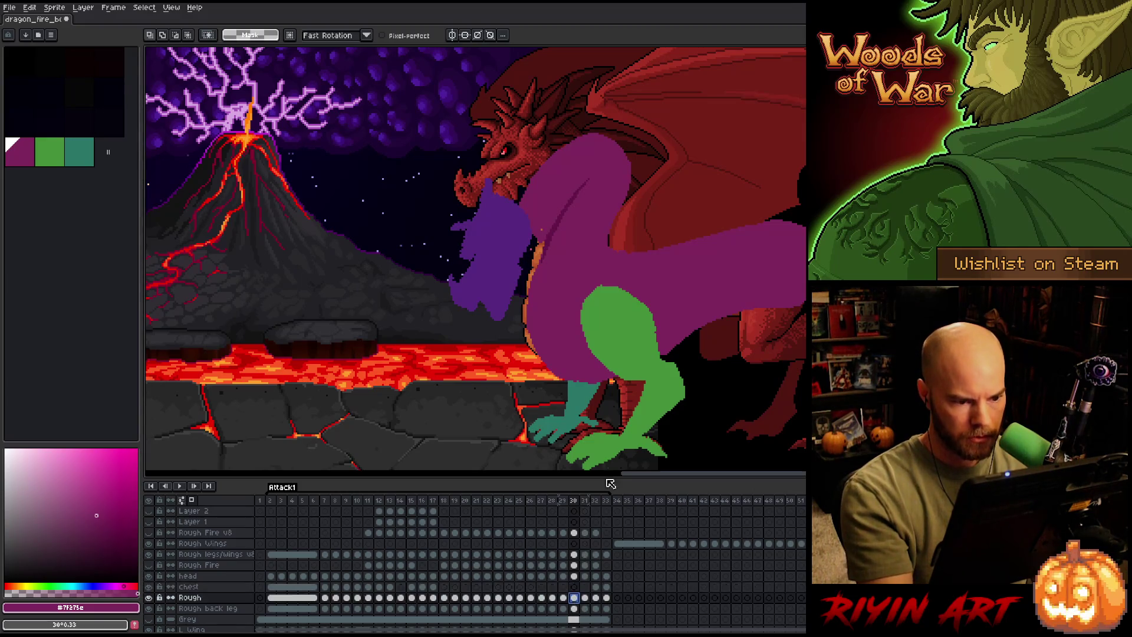
mouse_move(652, 140)
mouse_down()
mouse_move(619, 245)
mouse_move(535, 282)
mouse_move(664, 95)
mouse_move(652, 140)
mouse_up()
key(ctrl+t)
drag(597, 237, 587, 240)
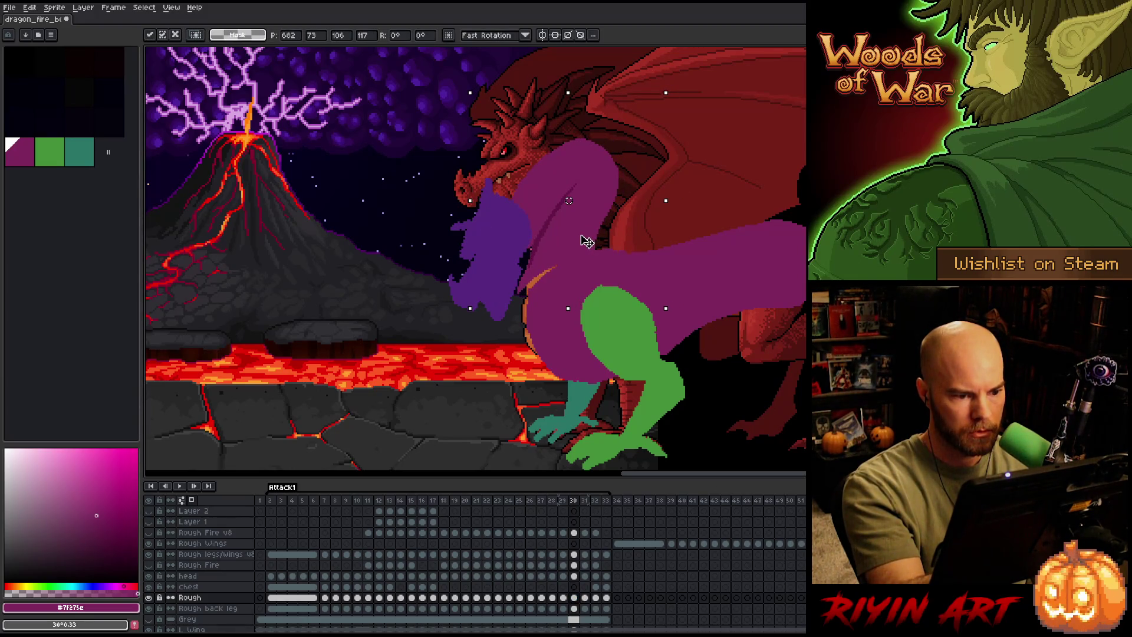
key(Return)
key(b)
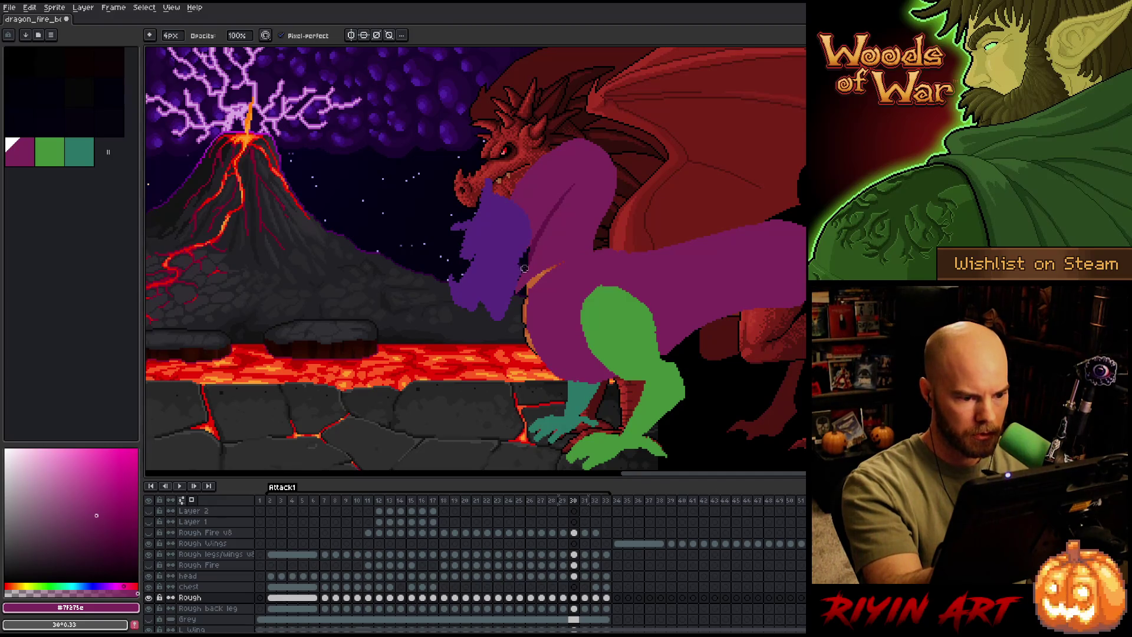
key(e)
drag(526, 321, 534, 273)
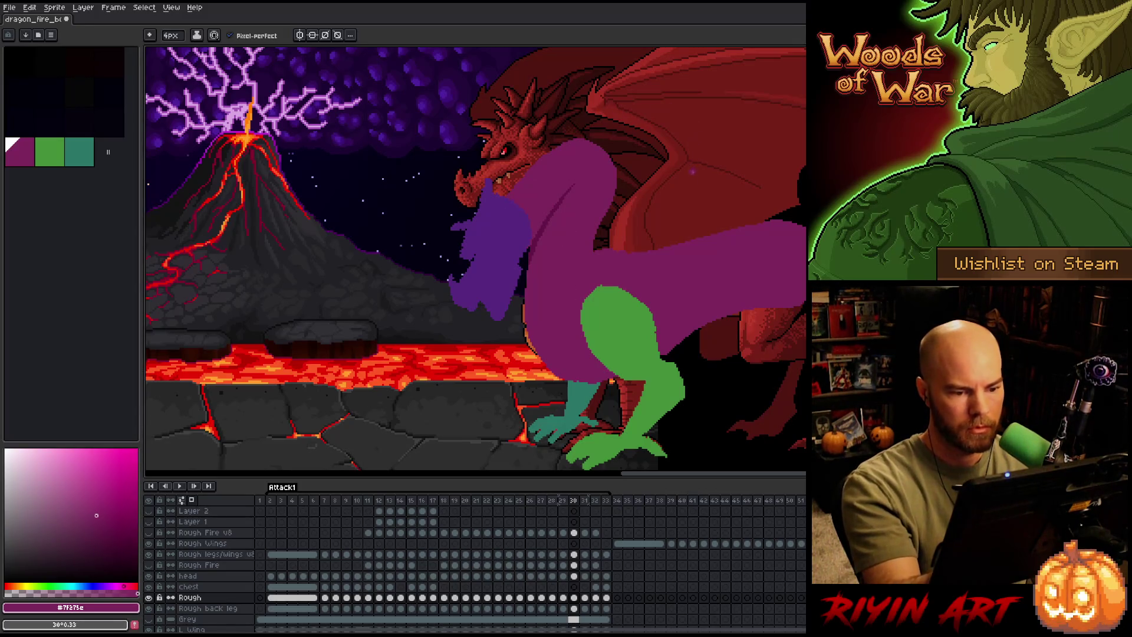
On frame 29, colour-select the magenta neck and body, deselect, and return to frame 30.
key(comma)
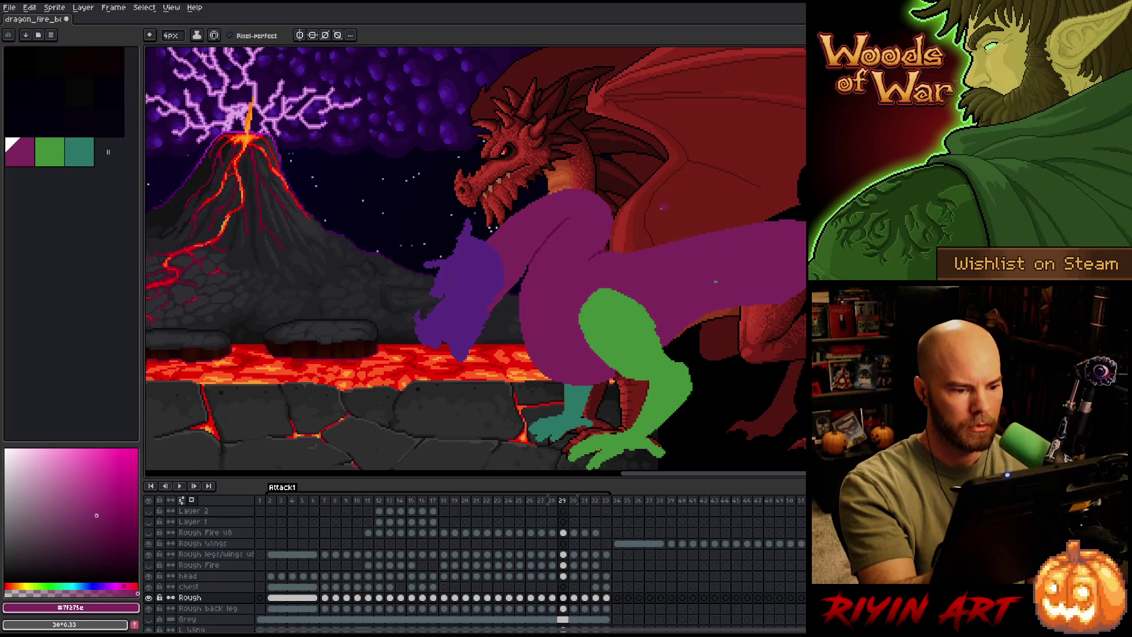
key(w)
click(519, 283)
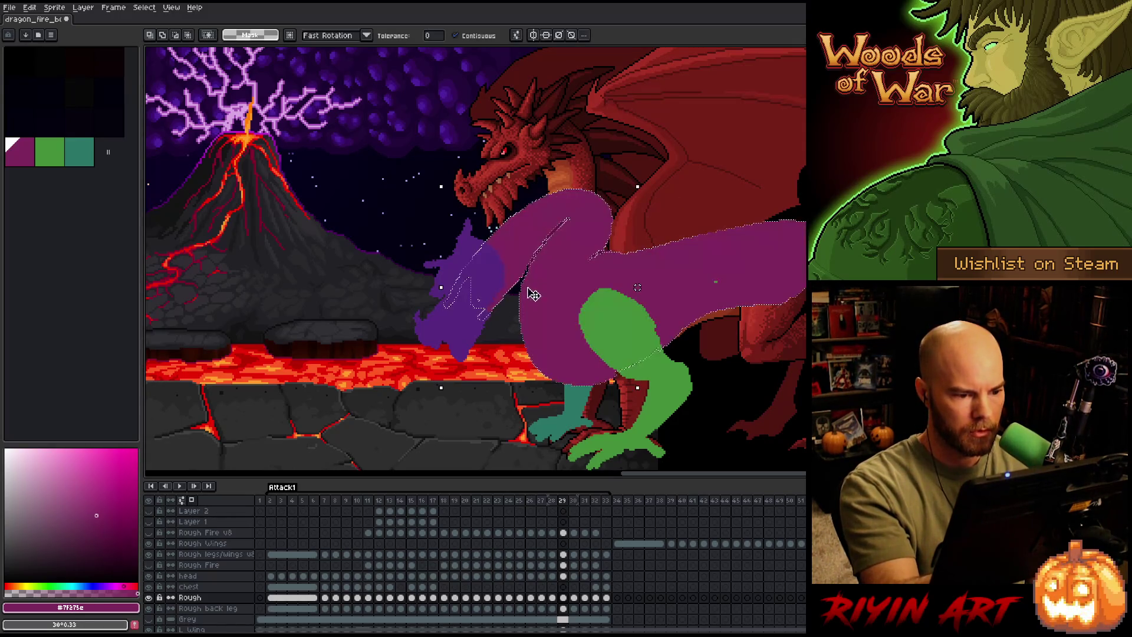
key(b)
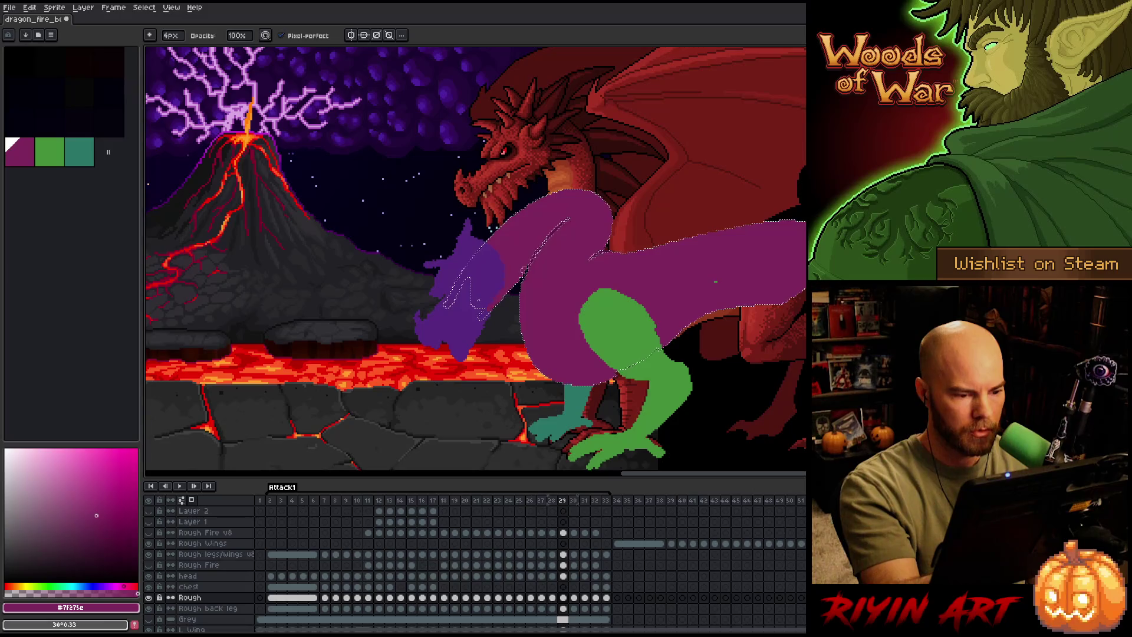
key(e)
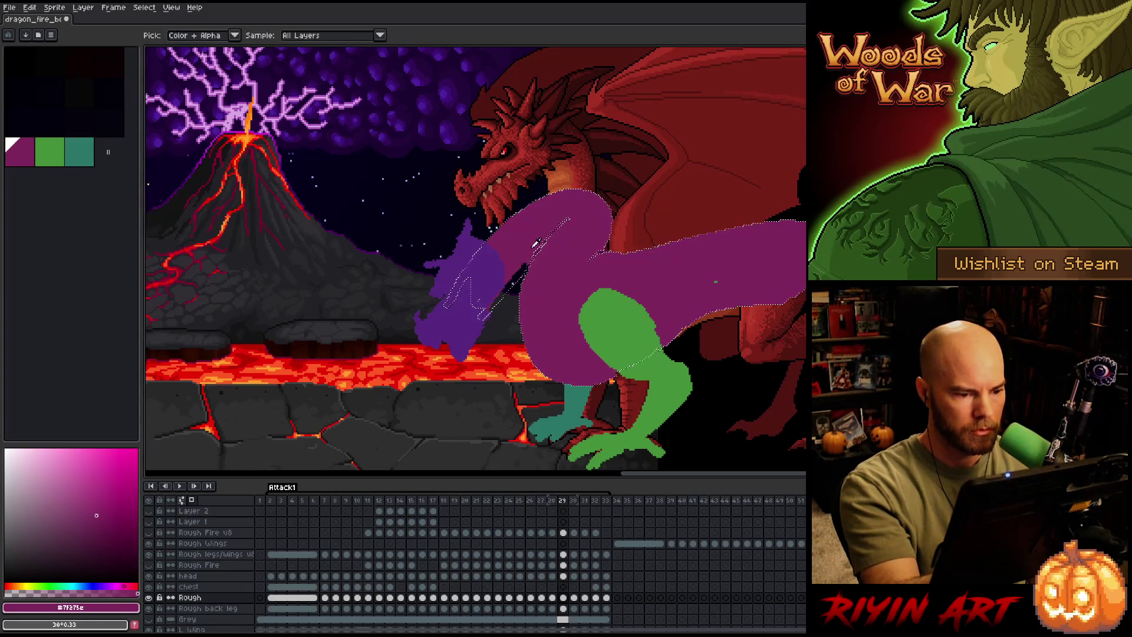
key(b)
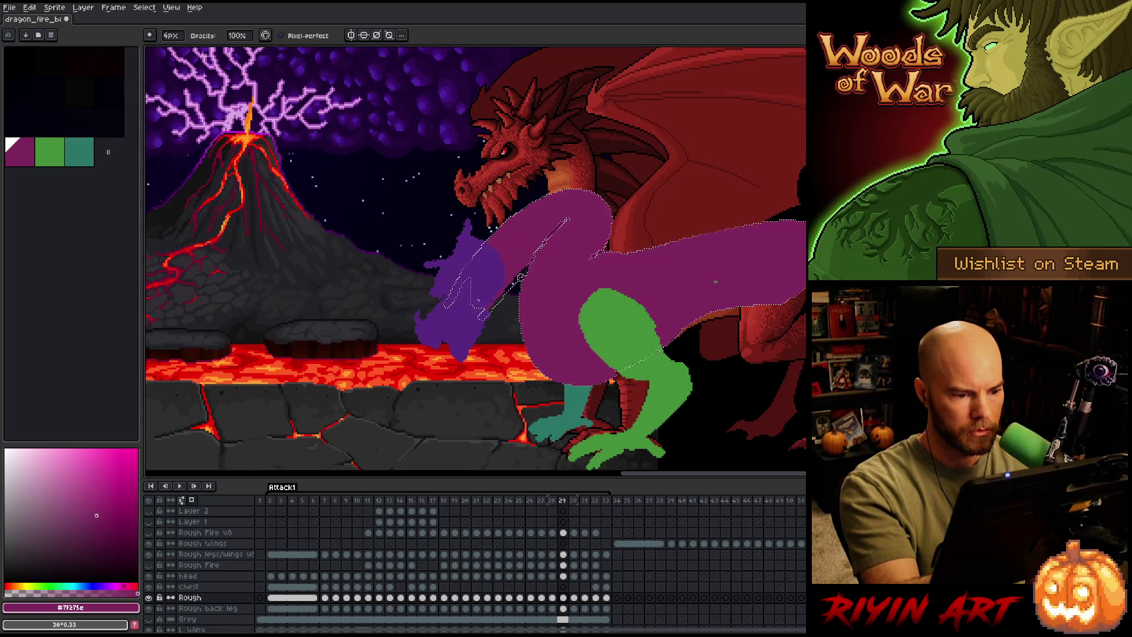
key(ctrl+d)
key(e)
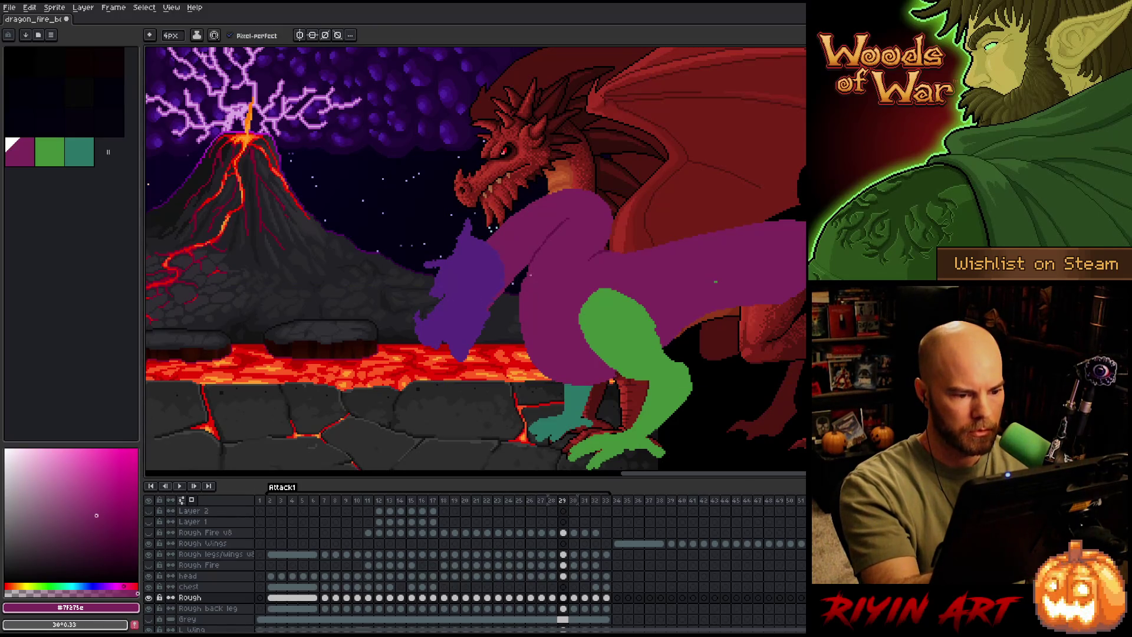
key(comma)
key(period)
key(period)
key(period)
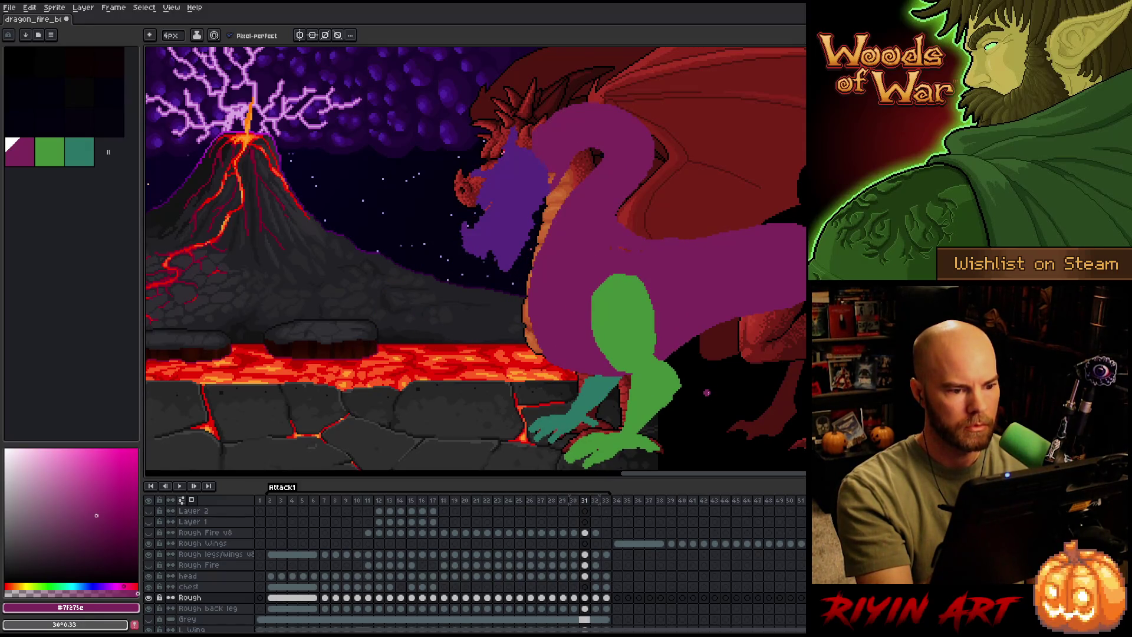
Lasso the curled neck and head on frame 31, nudge it left and down, and commit.
key(q)
mouse_move(660, 96)
mouse_down()
mouse_move(685, 171)
mouse_move(672, 206)
mouse_move(630, 251)
mouse_move(495, 236)
mouse_move(656, 94)
mouse_up()
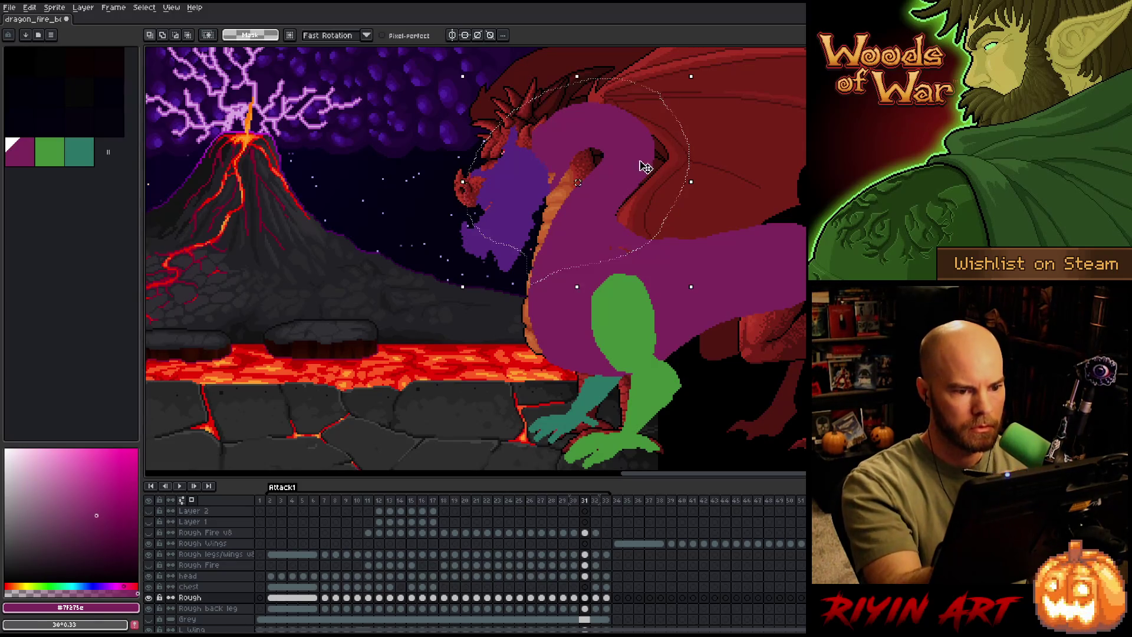
click(635, 175)
key(Left)
key(Left)
key(Left)
key(Down)
key(Down)
key(Down)
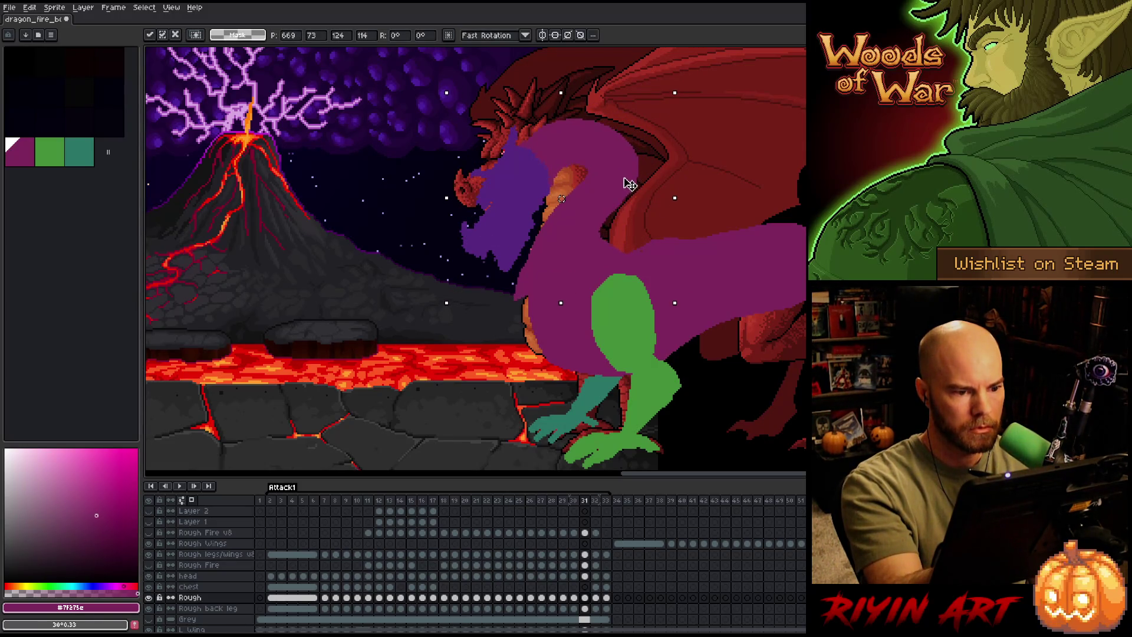
key(Return)
Darken the purple shoulder and trim its edge against the red wing, then step back to frame 30.
key(b)
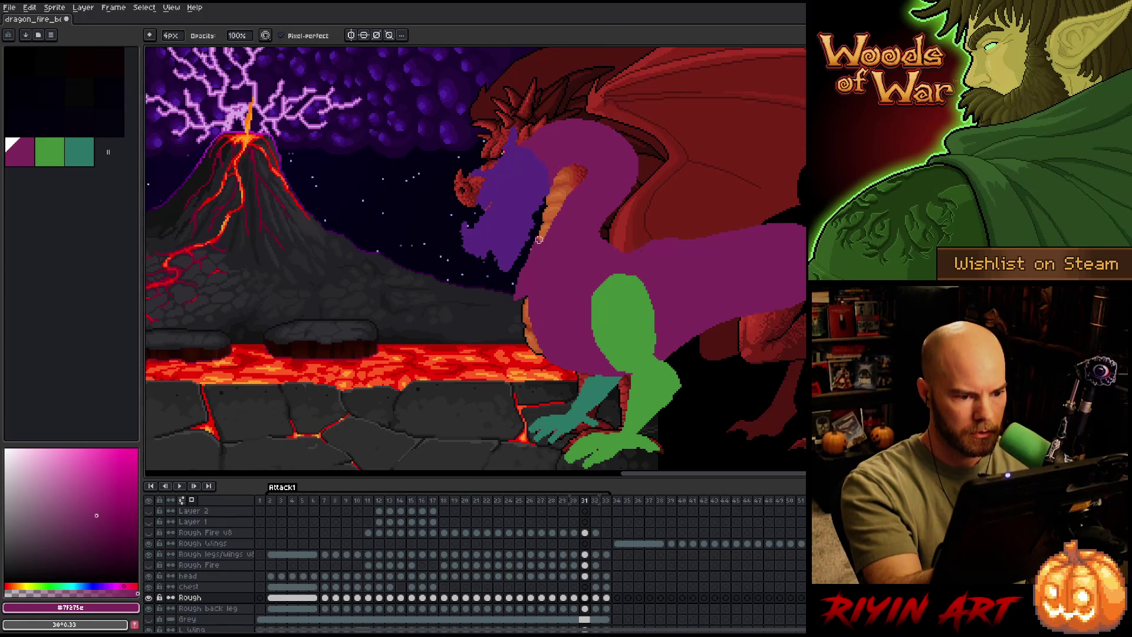
key(e)
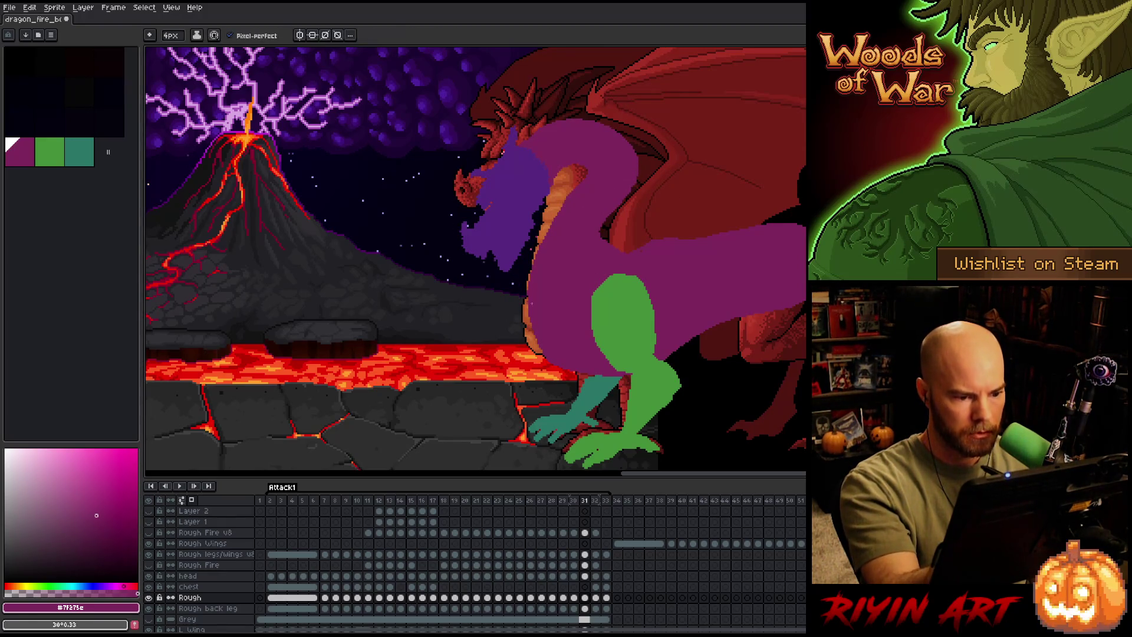
key(b)
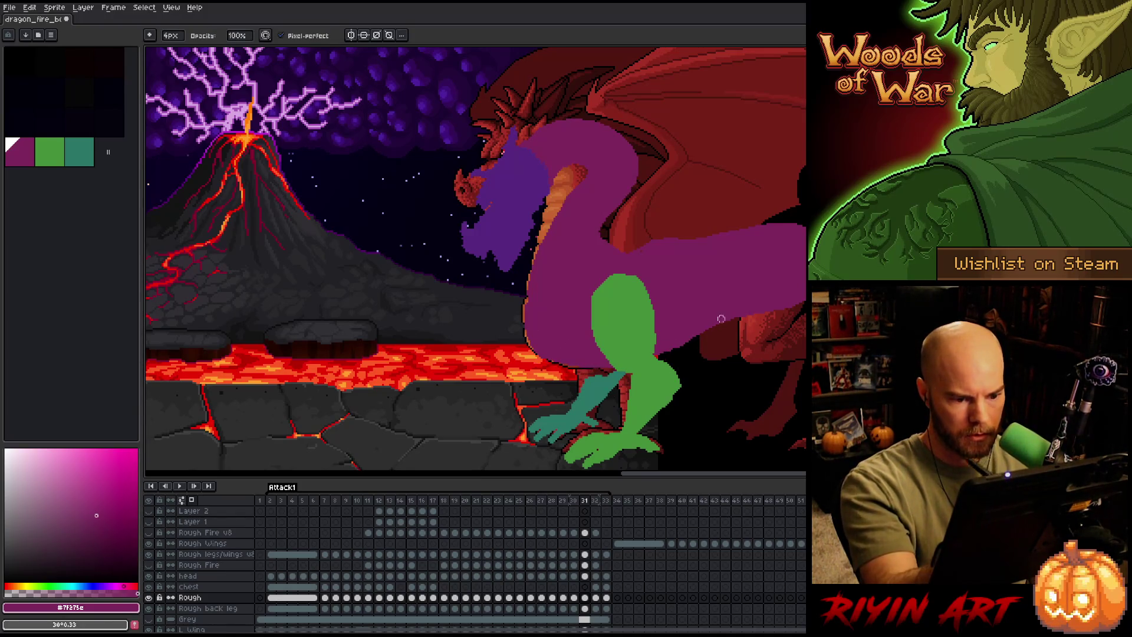
key(e)
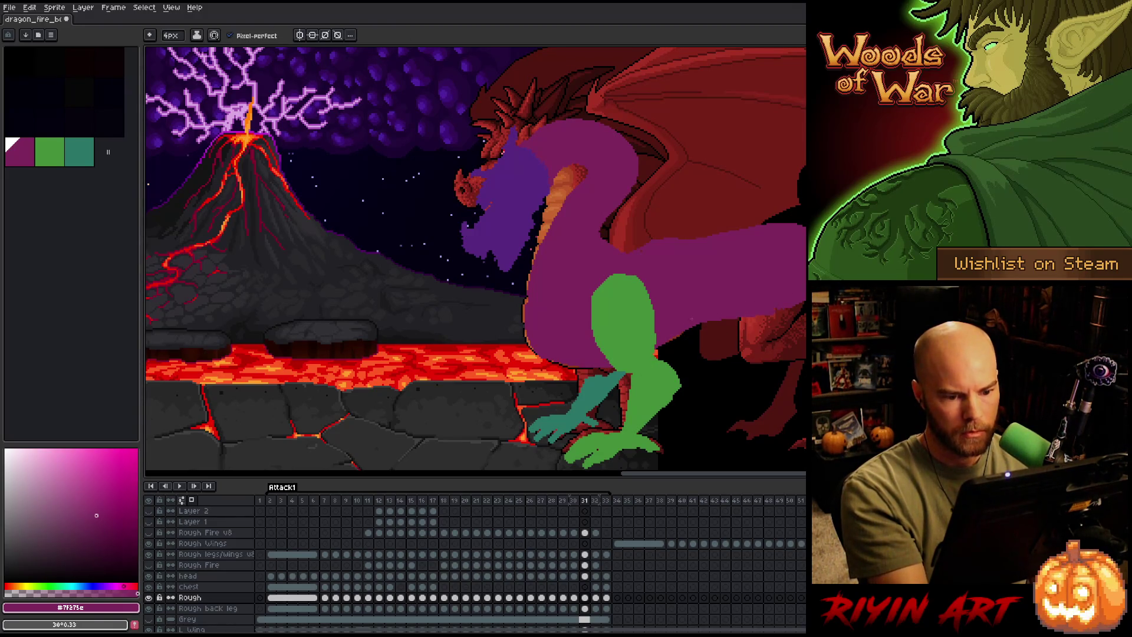
key(b)
mouse_move(598, 242)
mouse_down()
mouse_move(660, 248)
mouse_move(678, 268)
mouse_move(601, 257)
mouse_move(595, 275)
mouse_up()
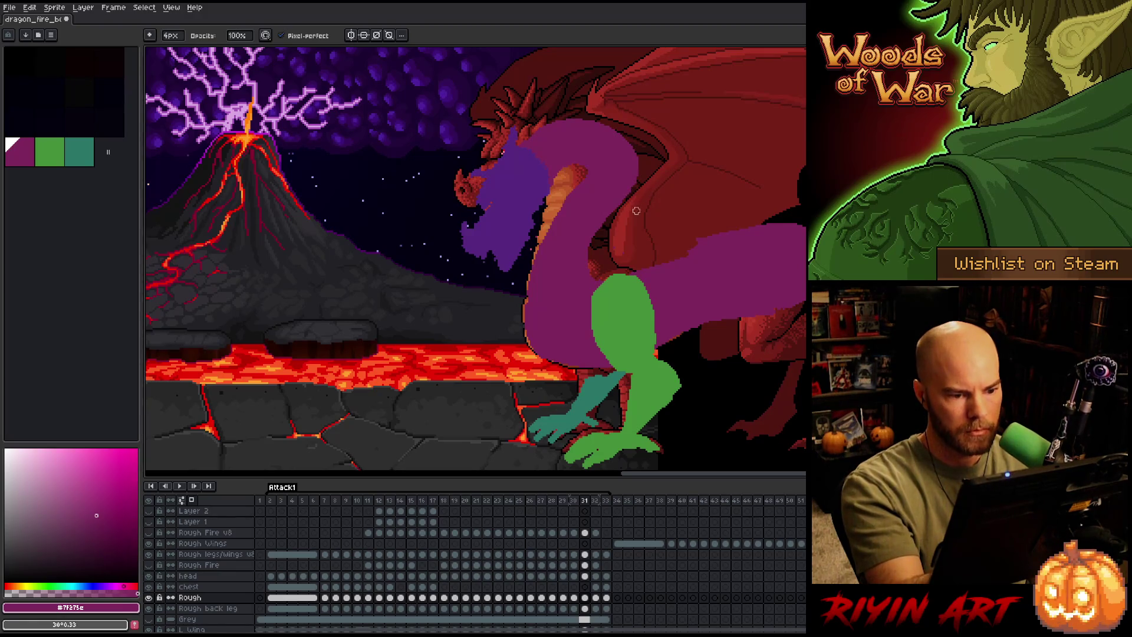
key(e)
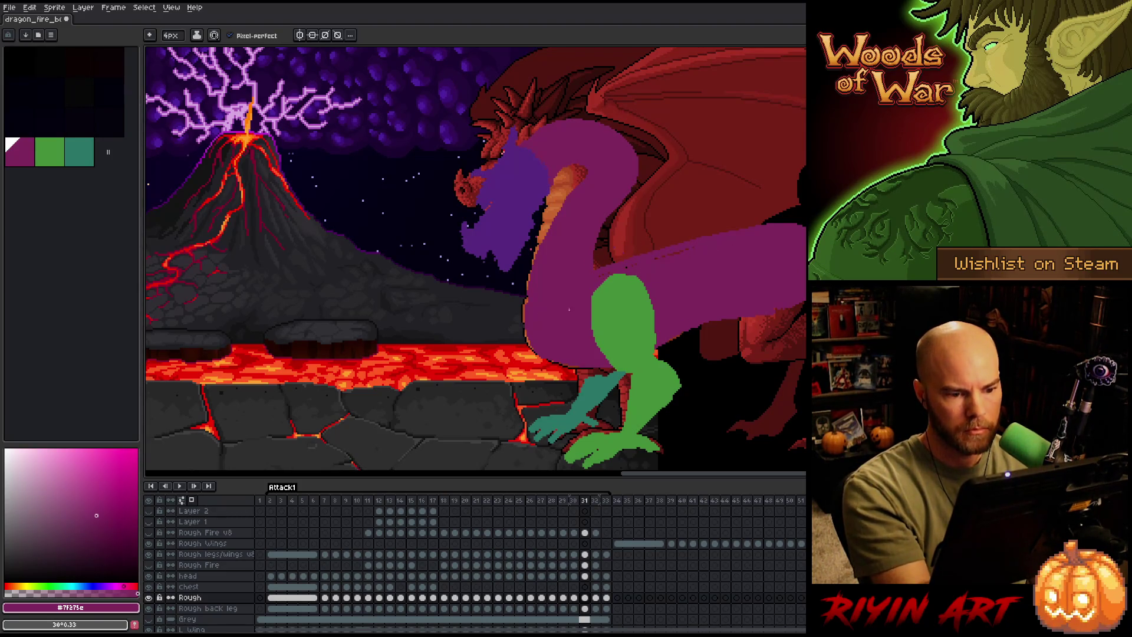
drag(597, 275, 657, 250)
key(b)
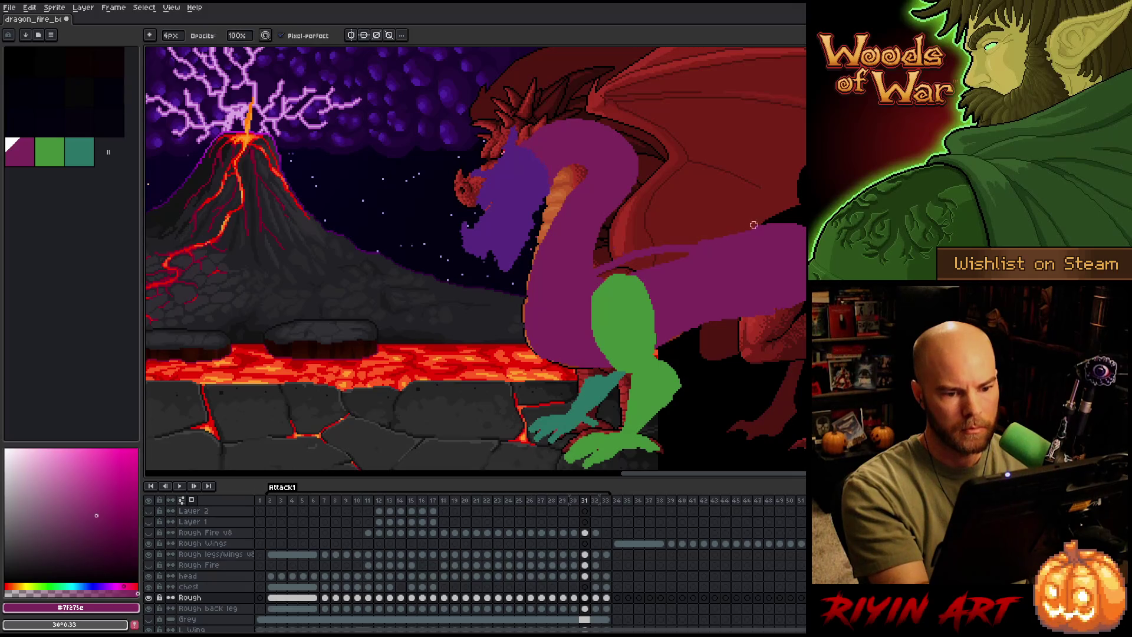
key(e)
key(b)
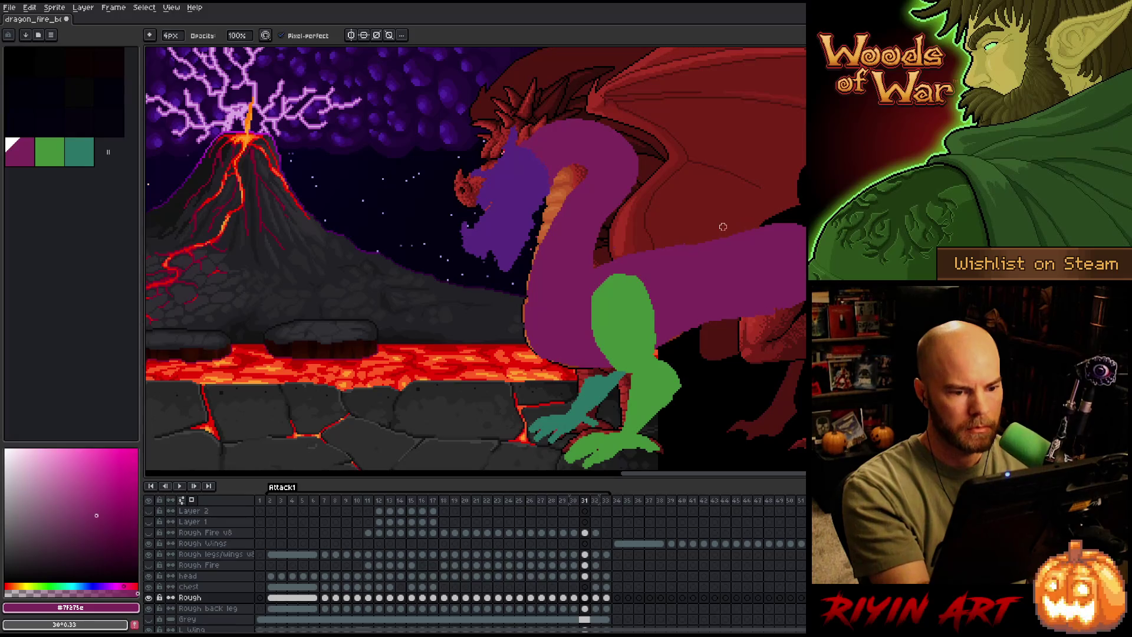
key(comma)
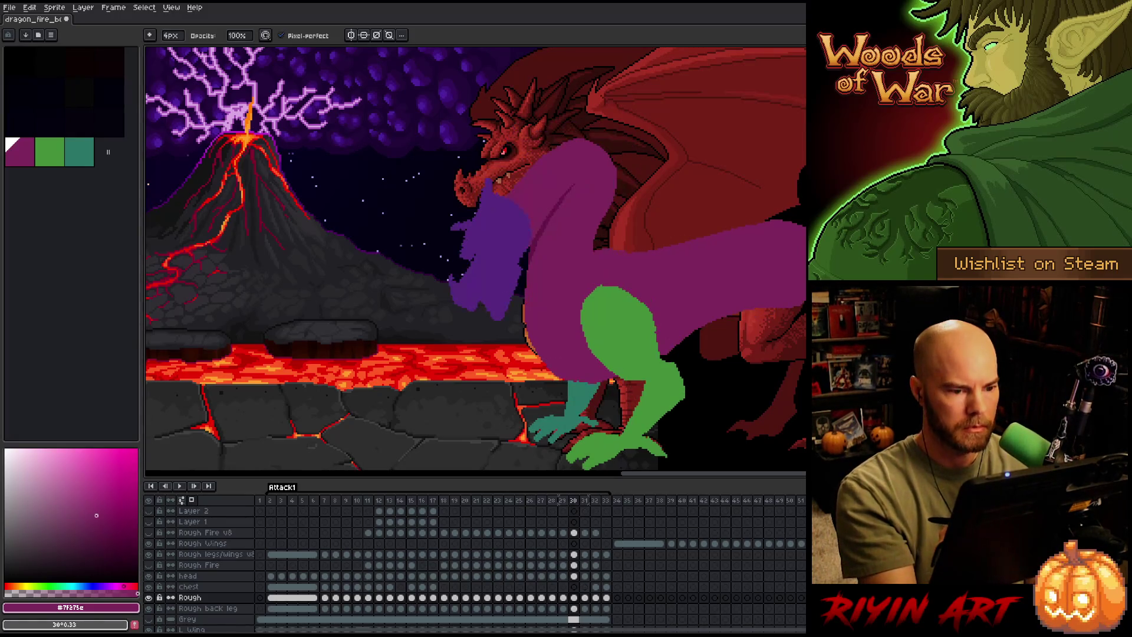
Reshape the purple body's top edge and paint purple over the lava left of the green leg.
mouse_move(597, 247)
mouse_down()
mouse_move(610, 265)
mouse_move(597, 258)
mouse_move(622, 239)
mouse_up()
key(comma)
key(comma)
key(period)
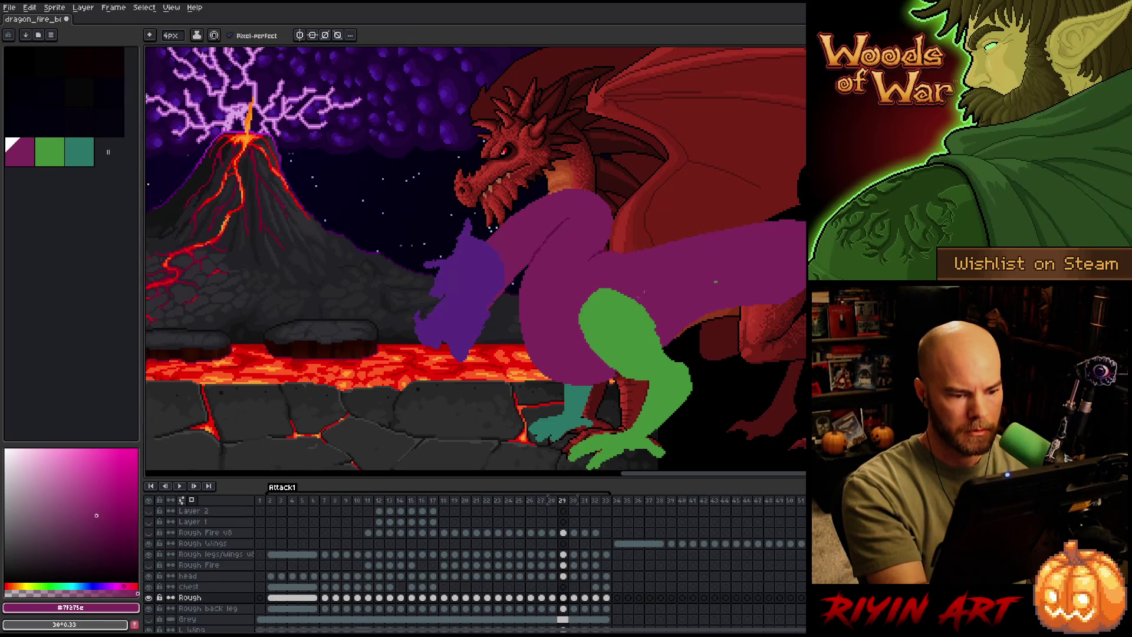
drag(525, 336, 614, 380)
drag(530, 359, 592, 387)
Check the head, Rough Fire, legs-and-wings and Rough cels on frame 29, then erase on the Rough layer.
key(e)
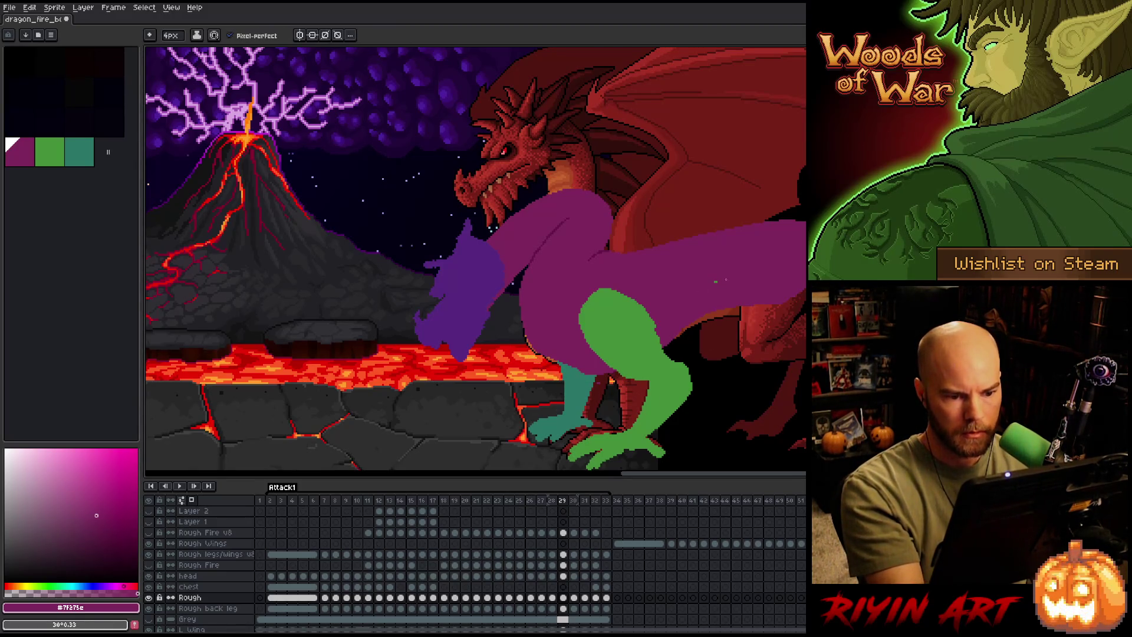
key(v)
click(564, 575)
key(b)
click(564, 565)
click(564, 554)
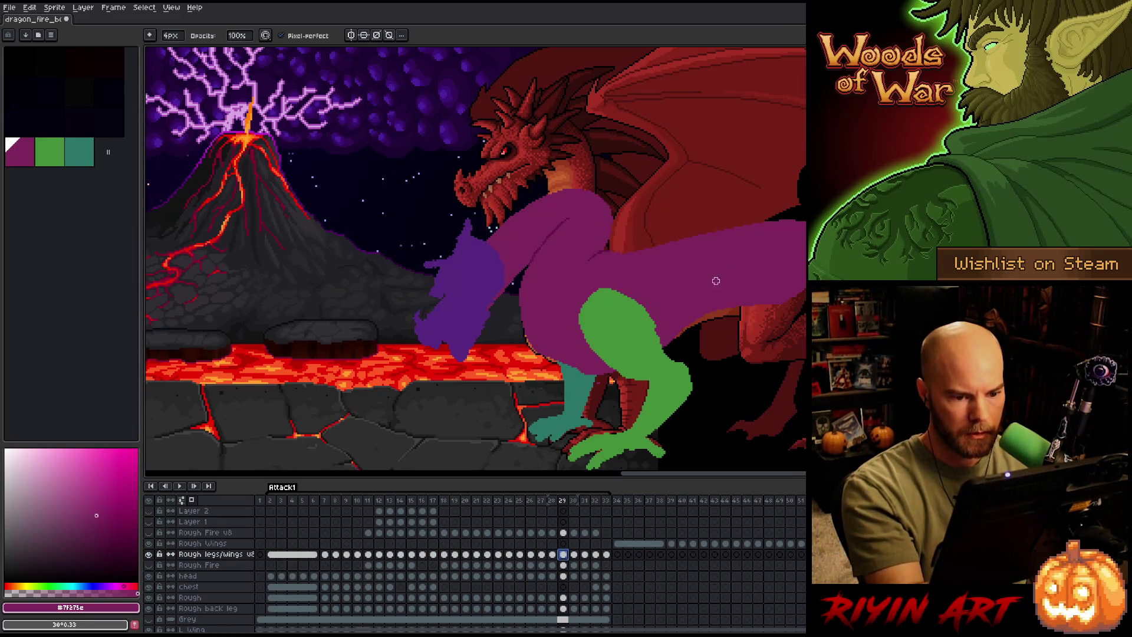
click(564, 598)
key(e)
drag(565, 361, 589, 368)
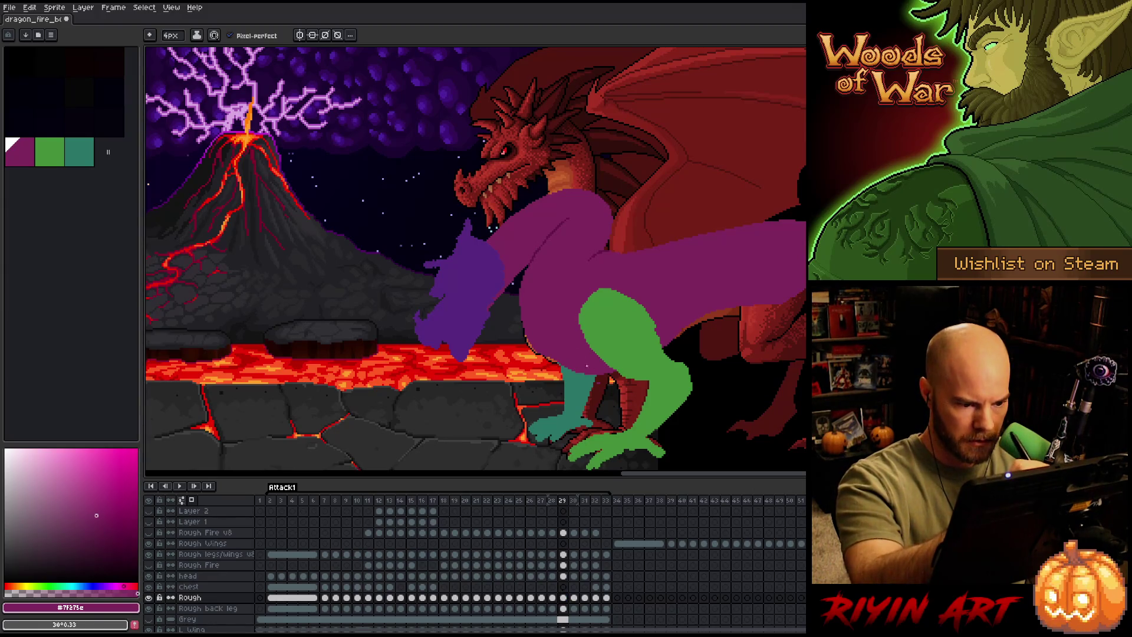
key(b)
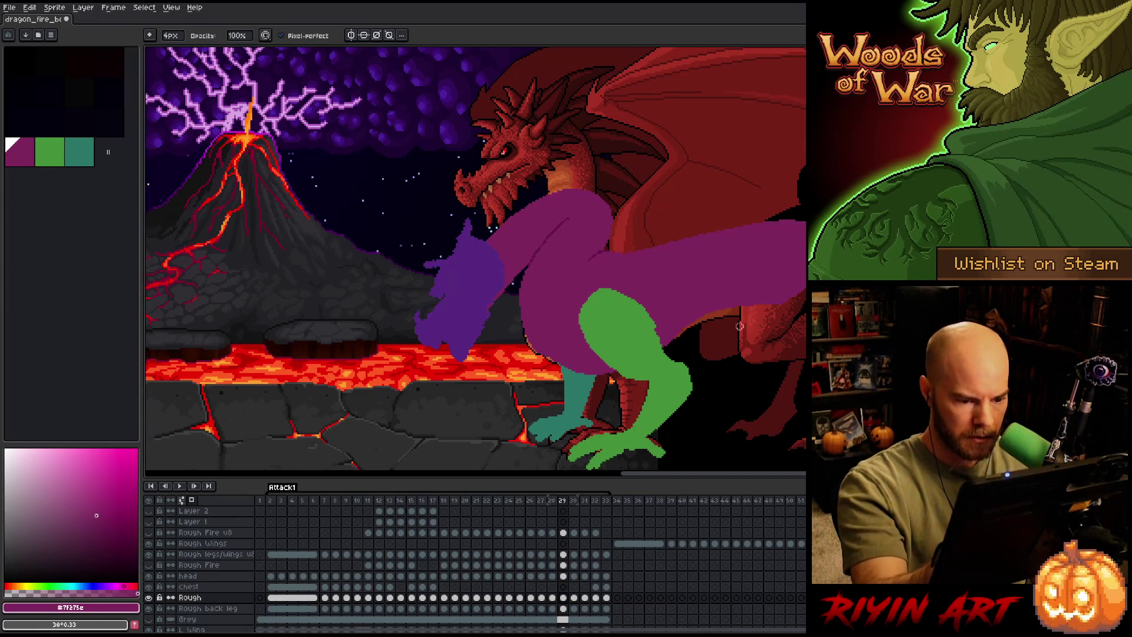
On frame 30, paint purple along the lava edge and erase stray purple pixels below the head.
key(Right)
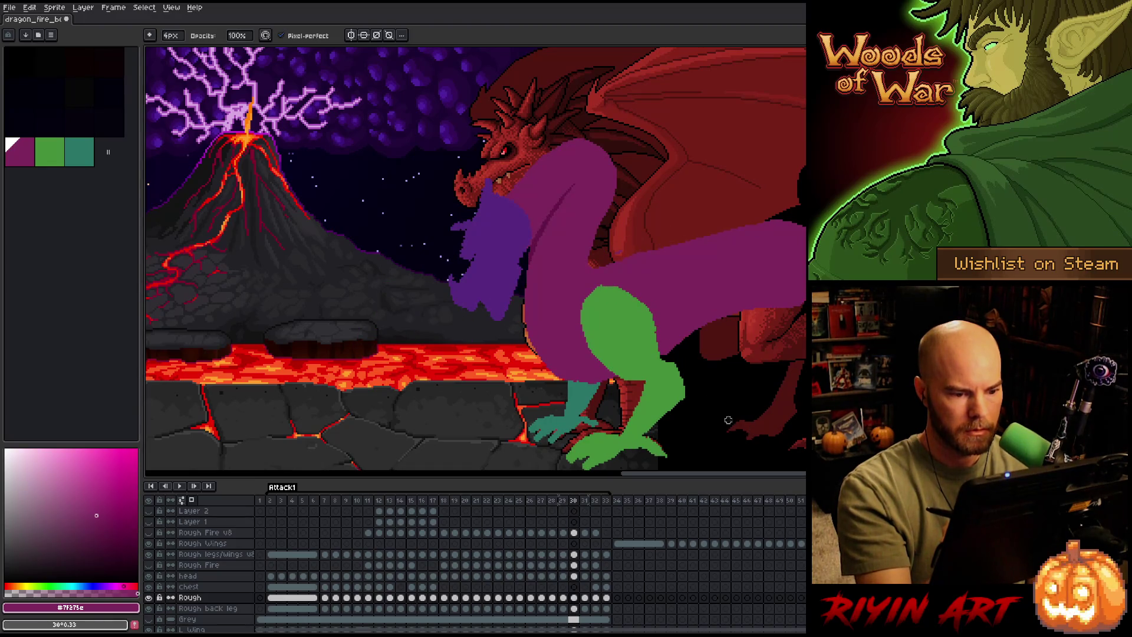
drag(528, 344, 596, 380)
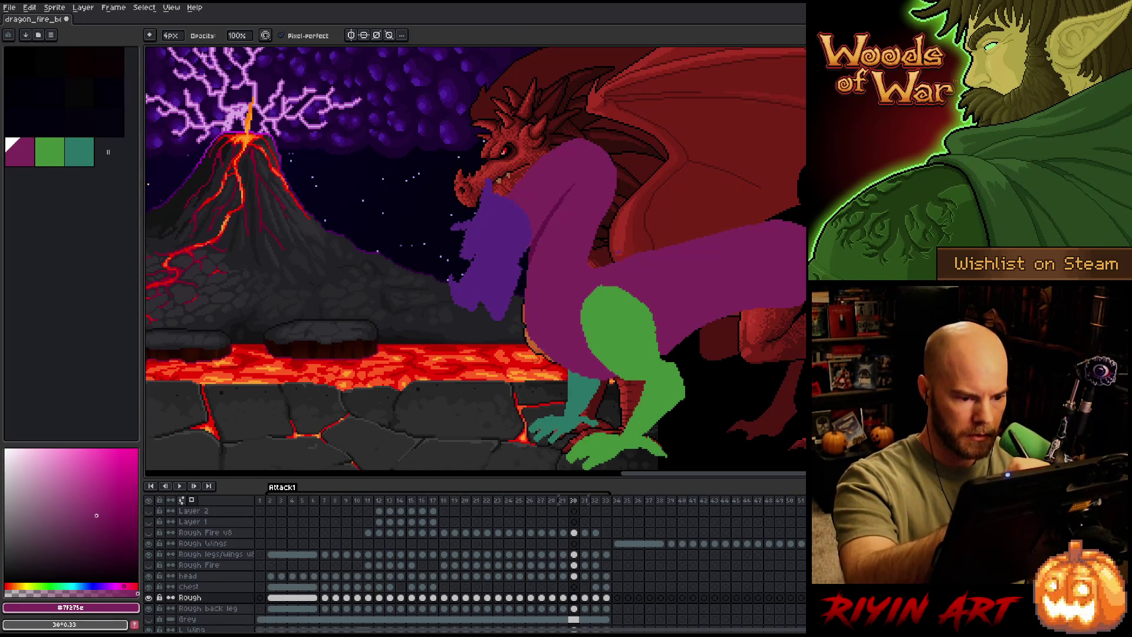
key(e)
drag(527, 327, 534, 348)
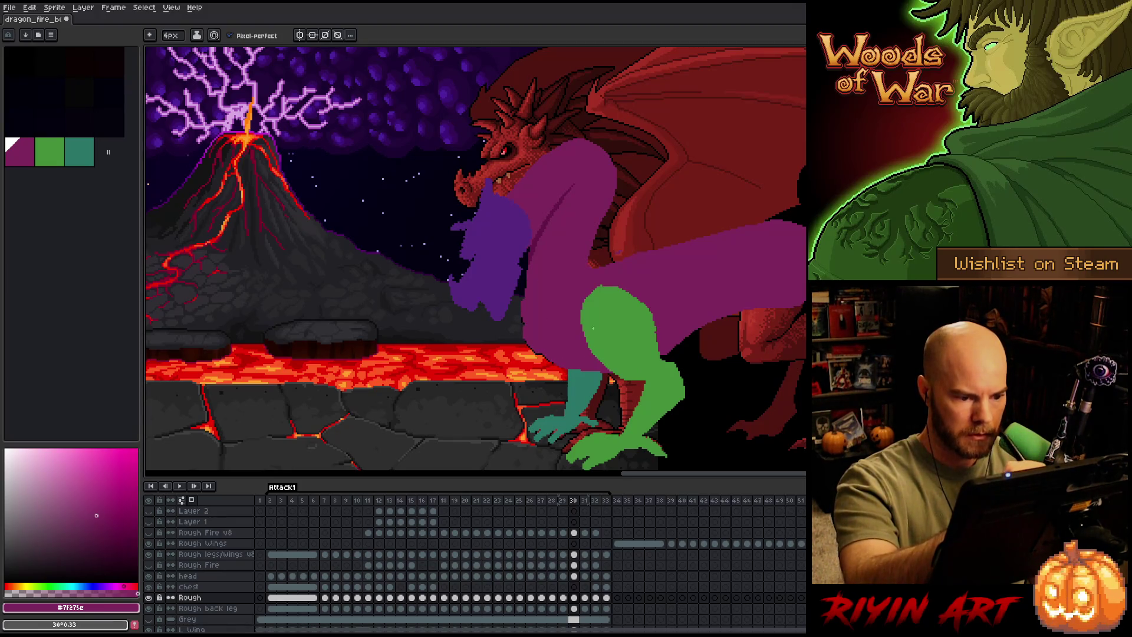
key(b)
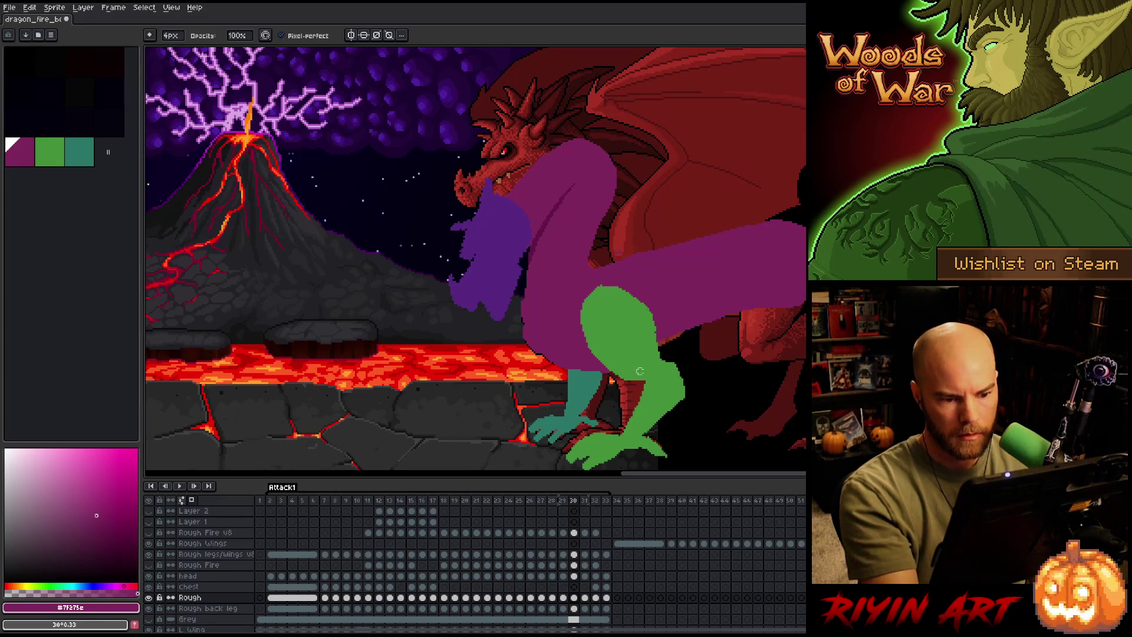
key(e)
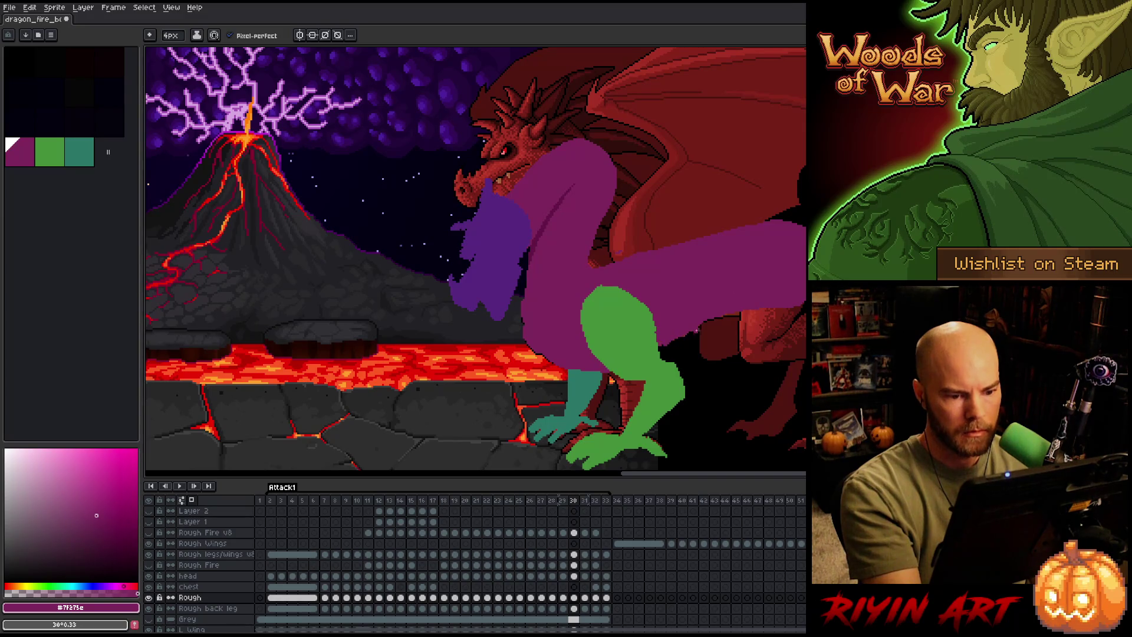
key(b)
key(e)
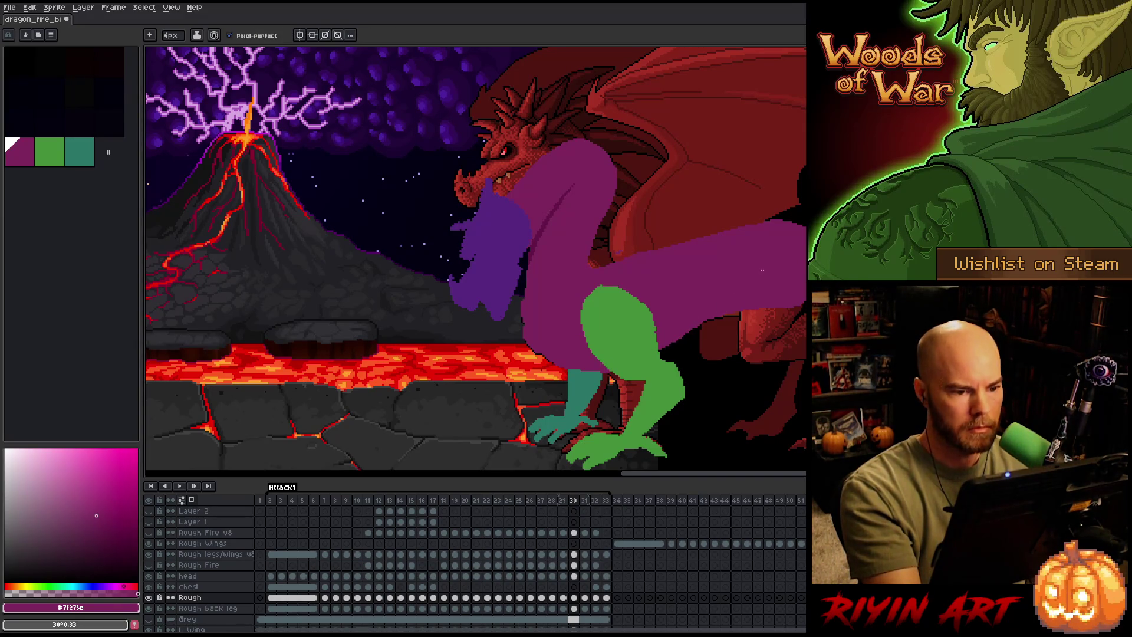
key(b)
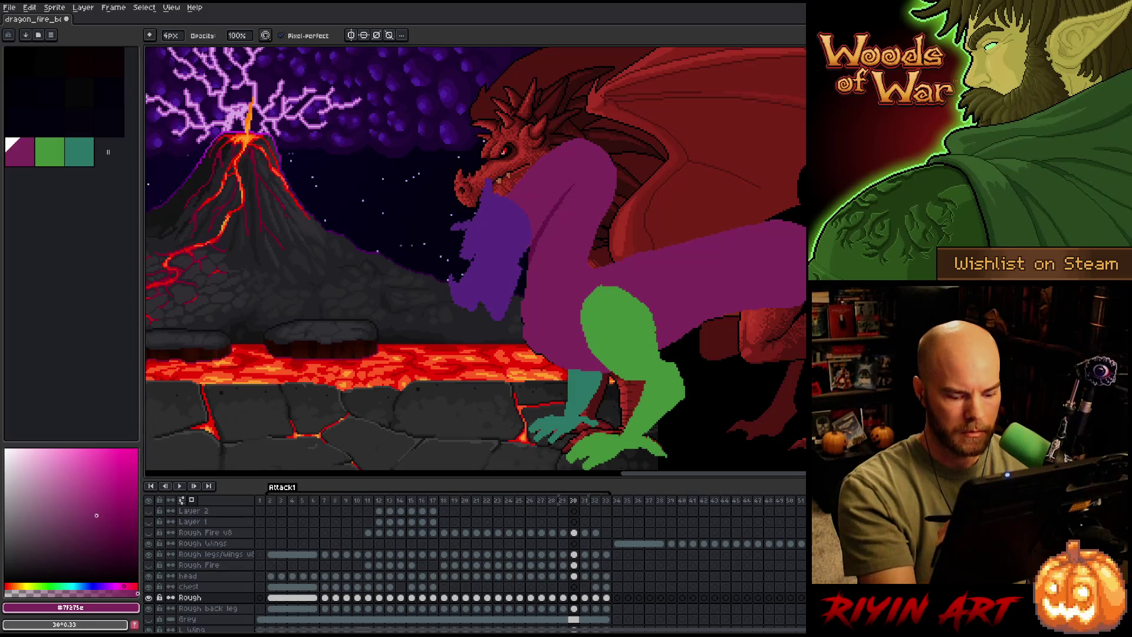
Flip between frames 29, 30 and 31 to compare the motion, settling back on frame 30.
key(comma)
key(period)
key(e)
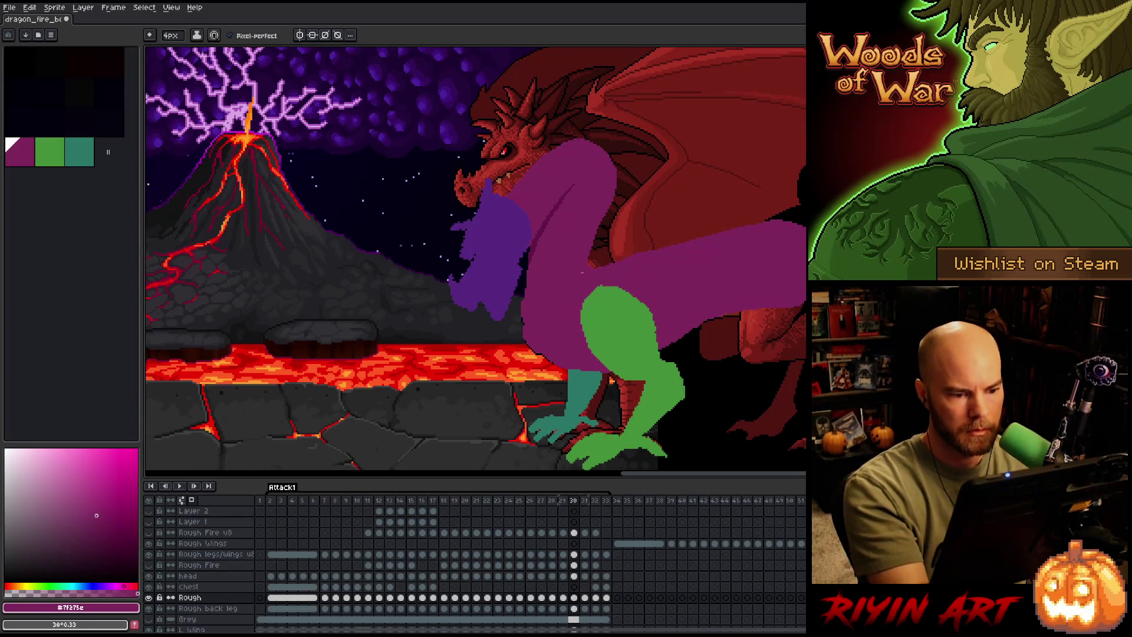
key(comma)
key(period)
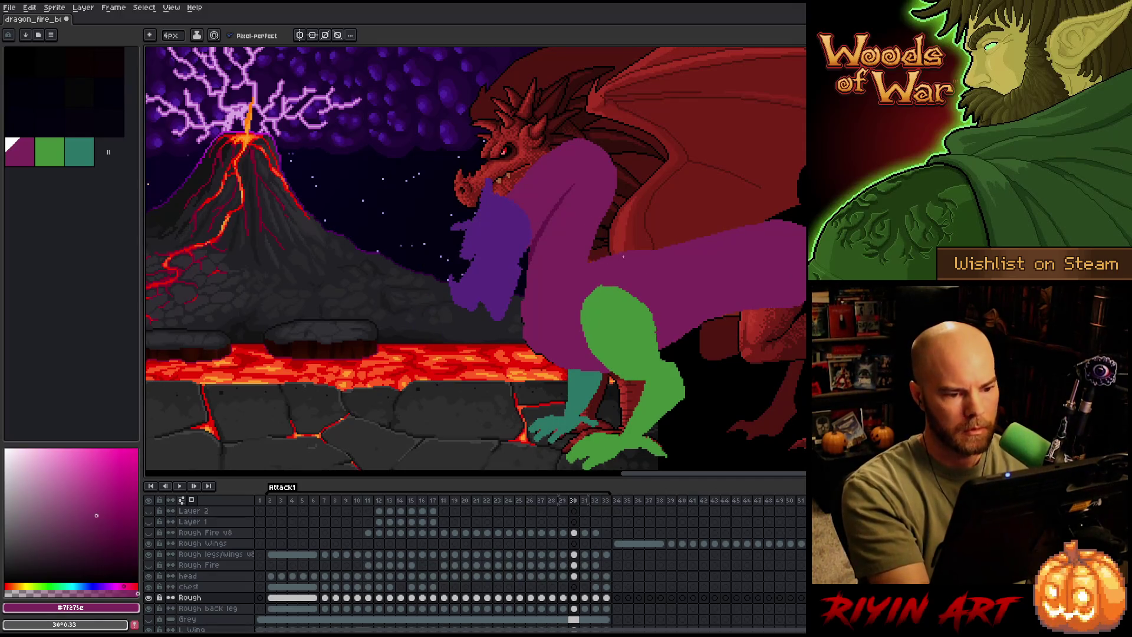
key(comma)
key(period)
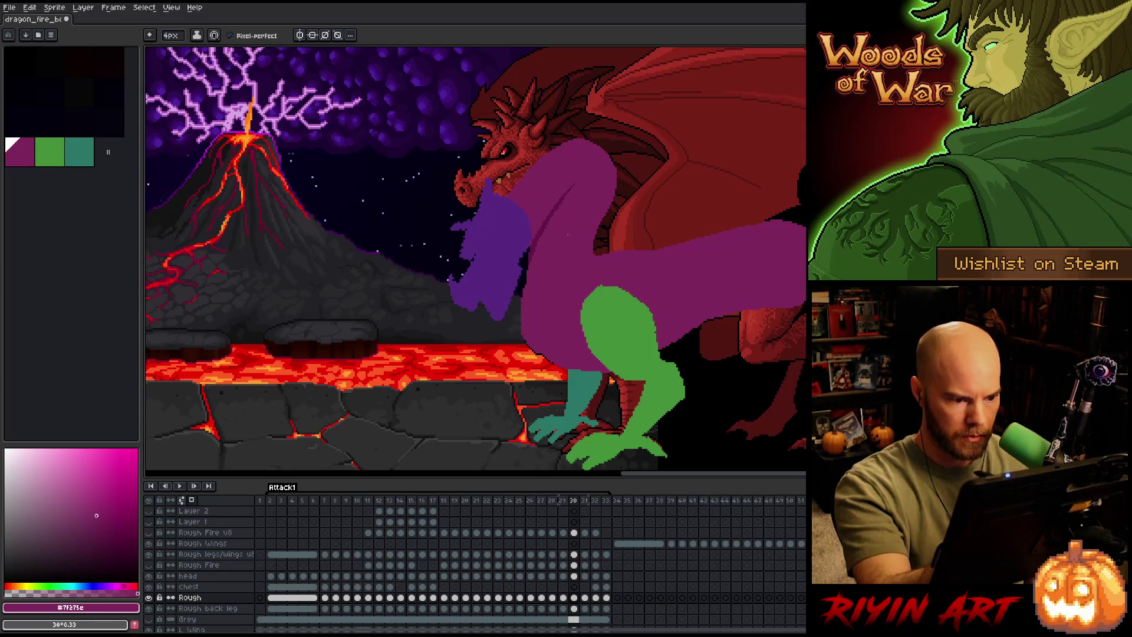
key(Right)
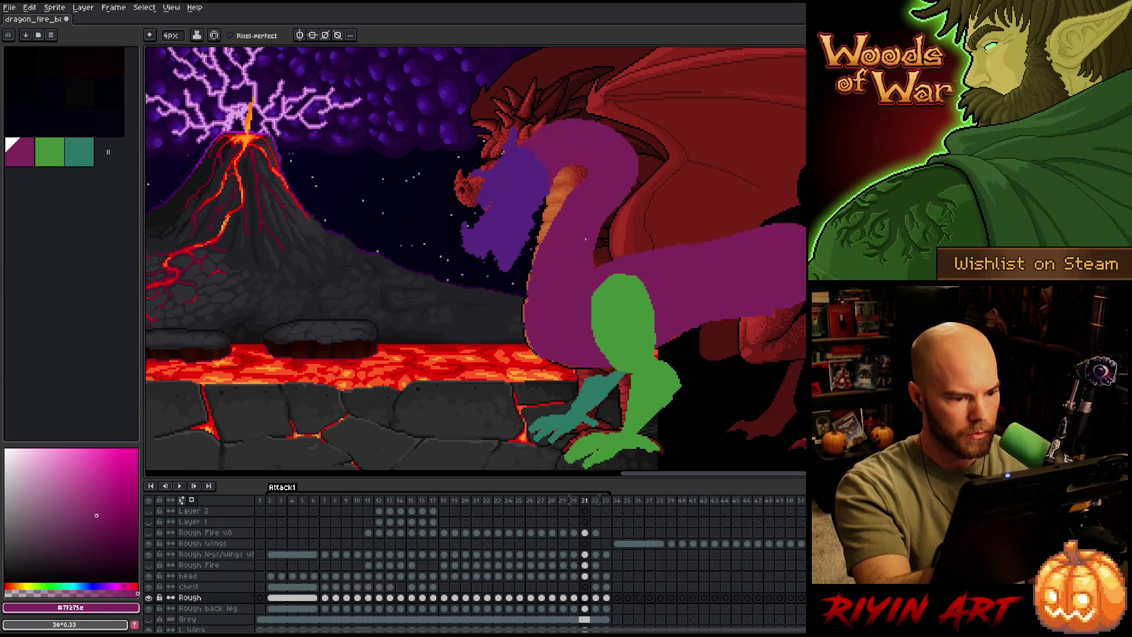
key(Left)
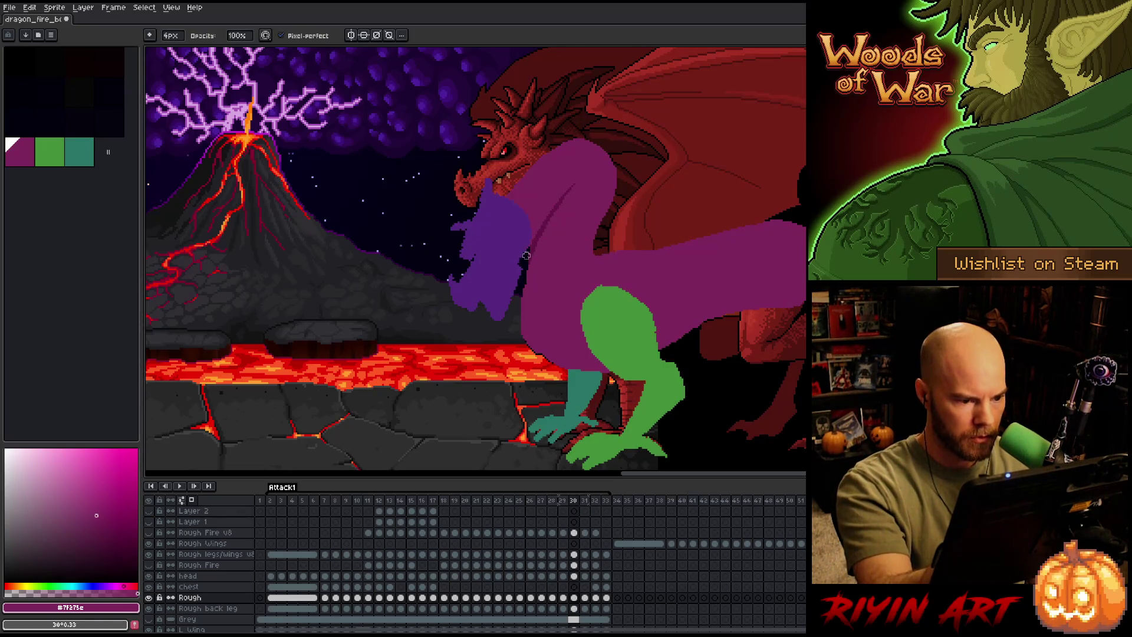
key(m)
right_click(531, 255)
Select part of the purple neck, then drop the selection and return to the Pencil.
click(531, 239)
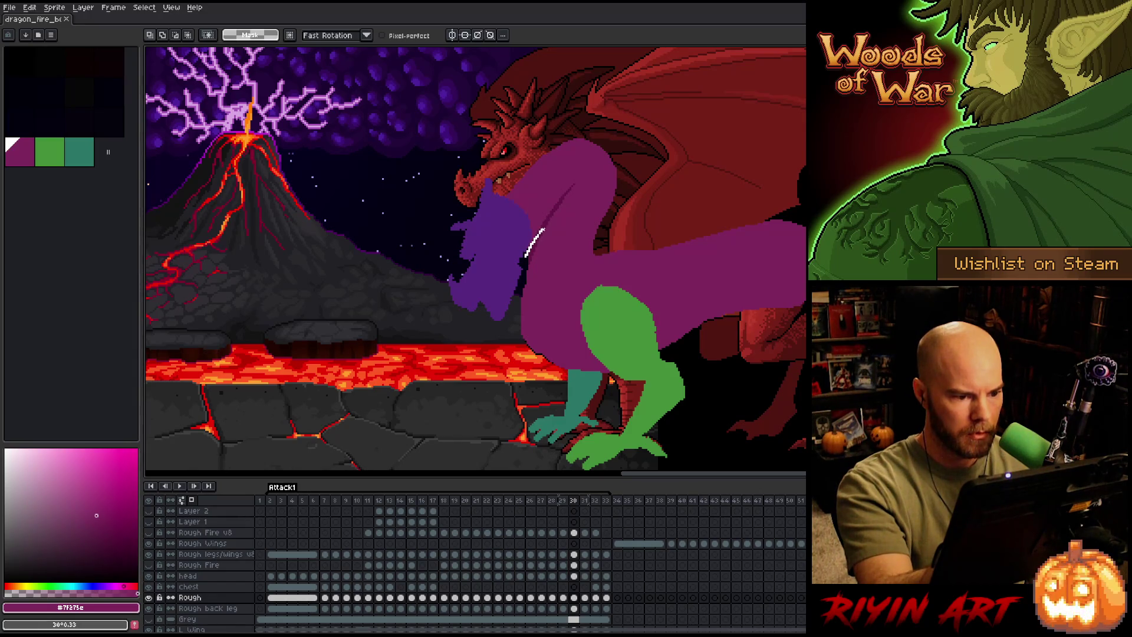
mouse_move(527, 255)
mouse_down()
mouse_move(514, 348)
mouse_move(526, 233)
mouse_up()
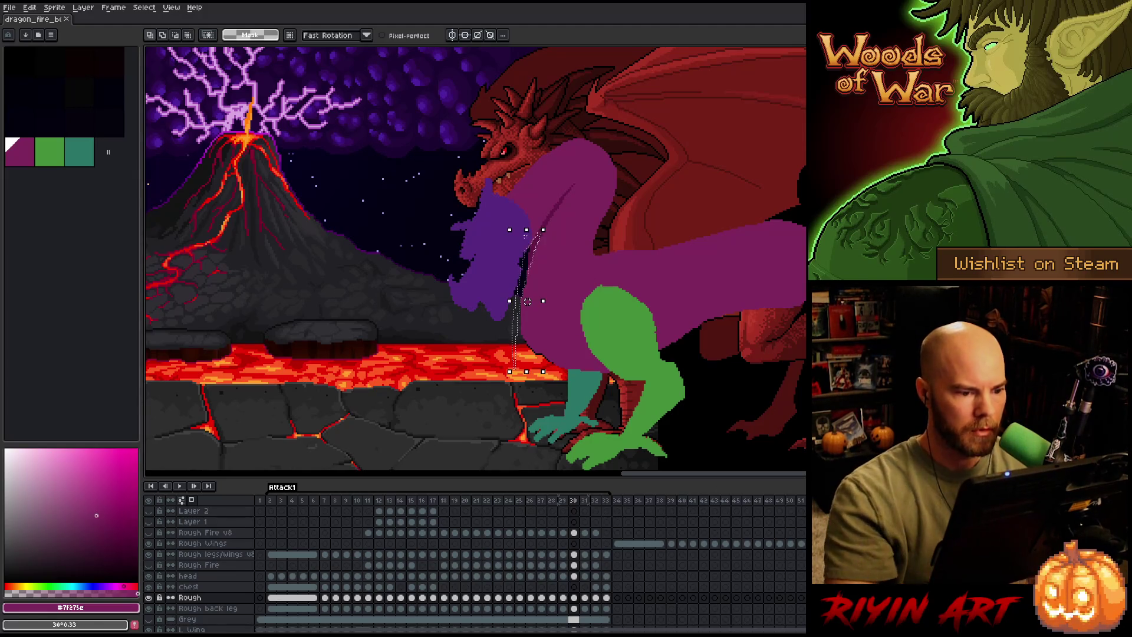
click(525, 236)
key(b)
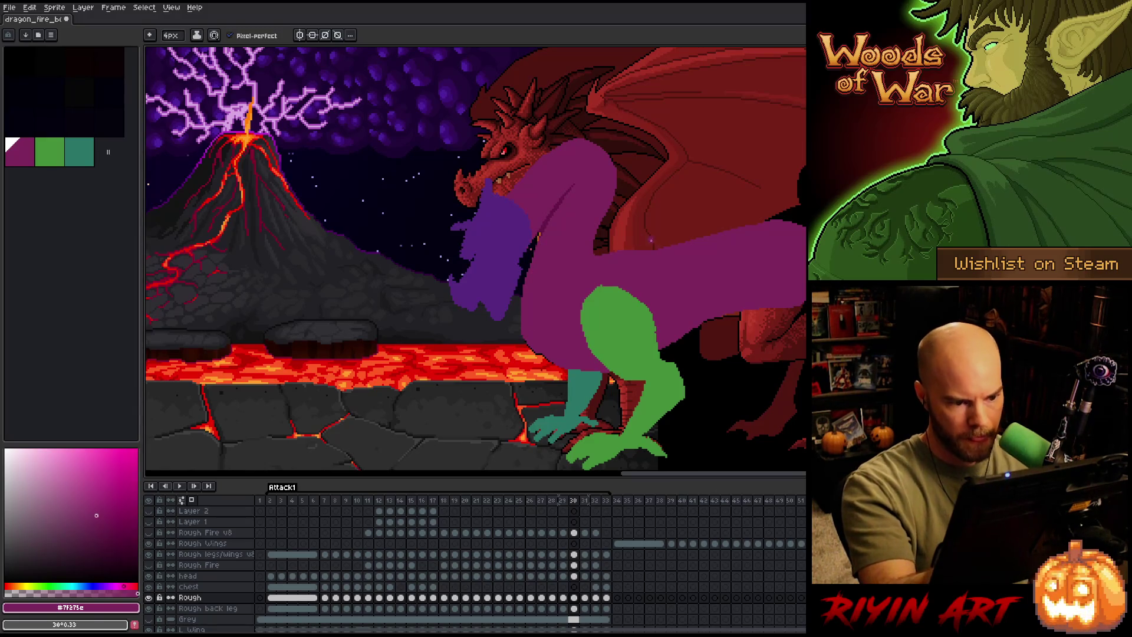
Step forward to frame 32 and flip between frames 31 and 32 to compare.
key(period)
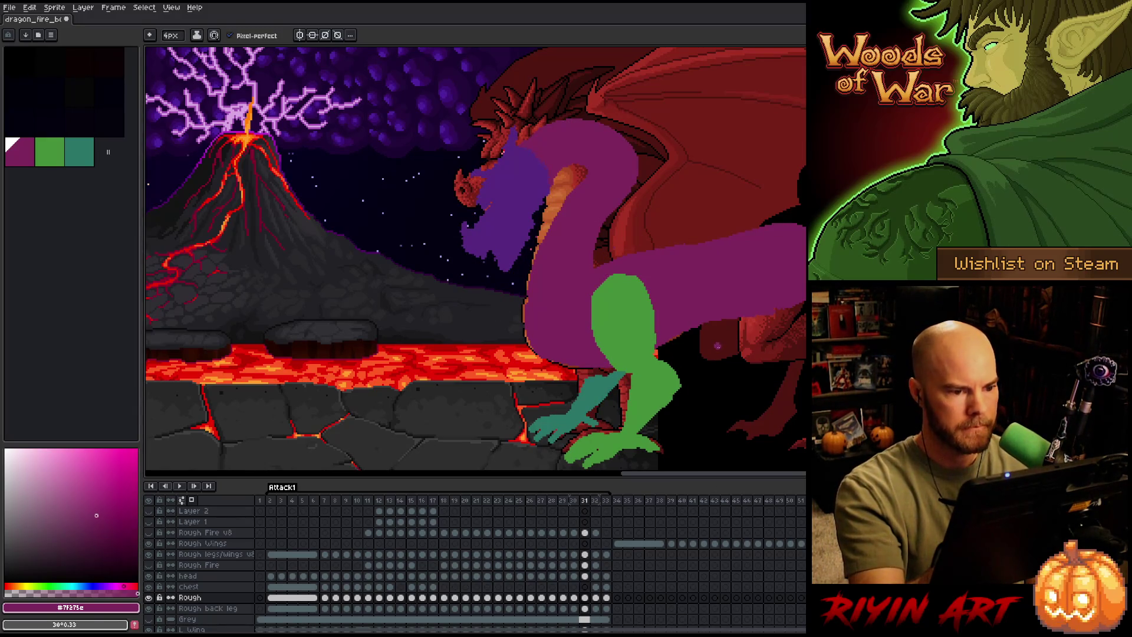
key(period)
key(comma)
key(period)
key(comma)
Lasso the dragon's neck on frame 31, nudge it slightly left and up, and commit.
key(q)
mouse_move(640, 104)
mouse_down()
mouse_move(662, 143)
mouse_move(609, 220)
mouse_move(549, 136)
mouse_move(637, 95)
mouse_up()
drag(631, 184, 620, 186)
key(Return)
key(b)
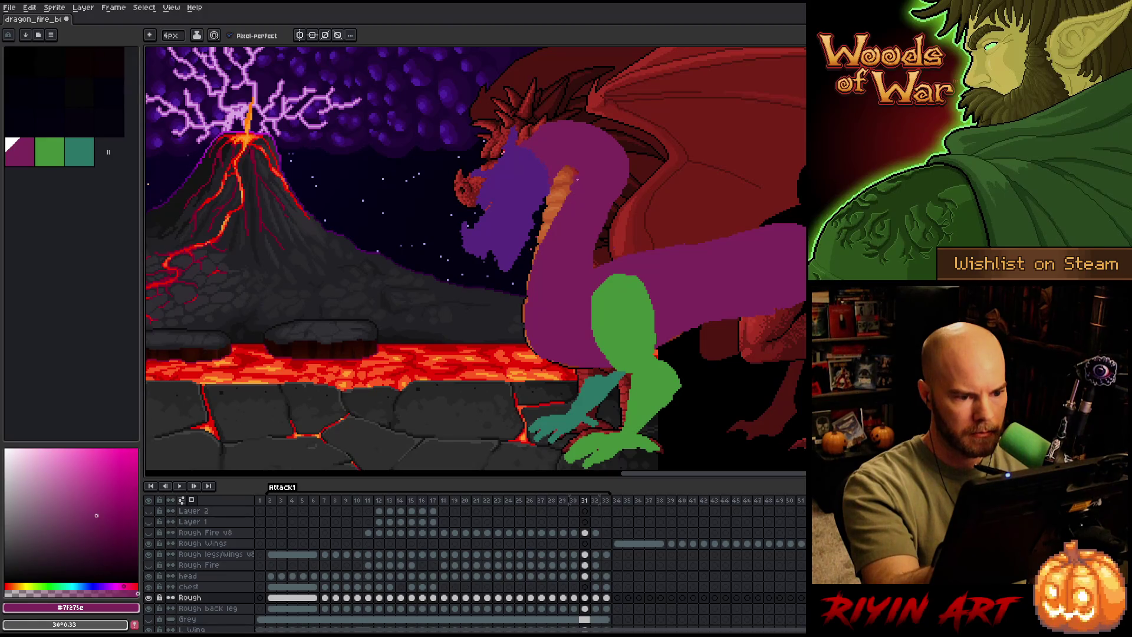
key(b)
key(b)
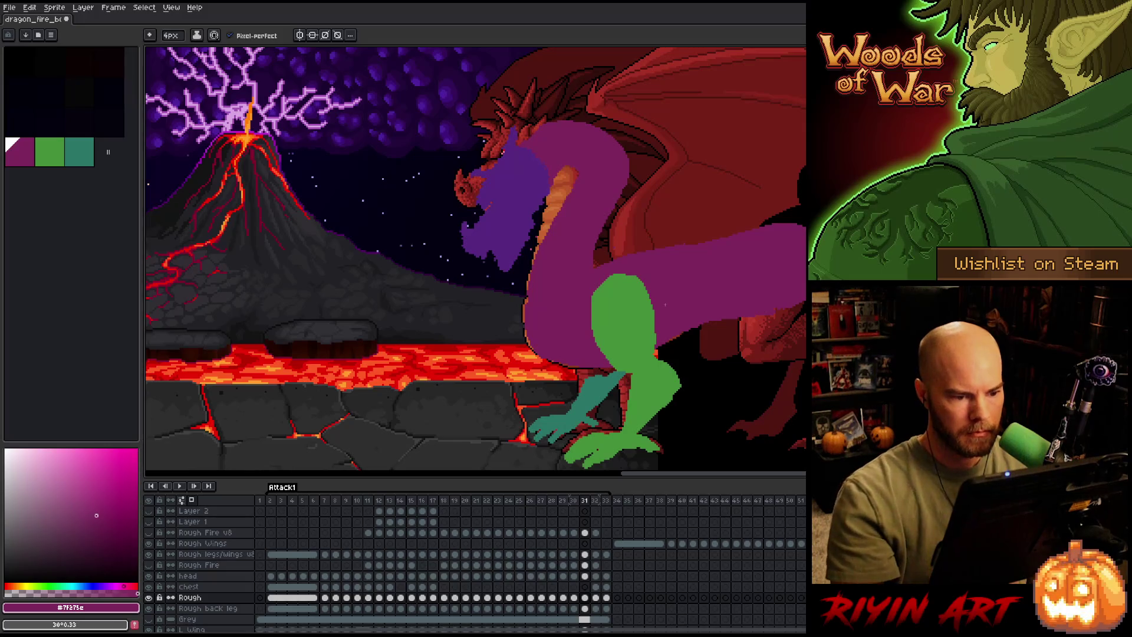
Flip through frames 30 to 32 to compare the adjusted neck, ending on frame 32.
key(Right)
key(Left)
key(Right)
key(Left)
key(Left)
key(Right)
key(Right)
key(Left)
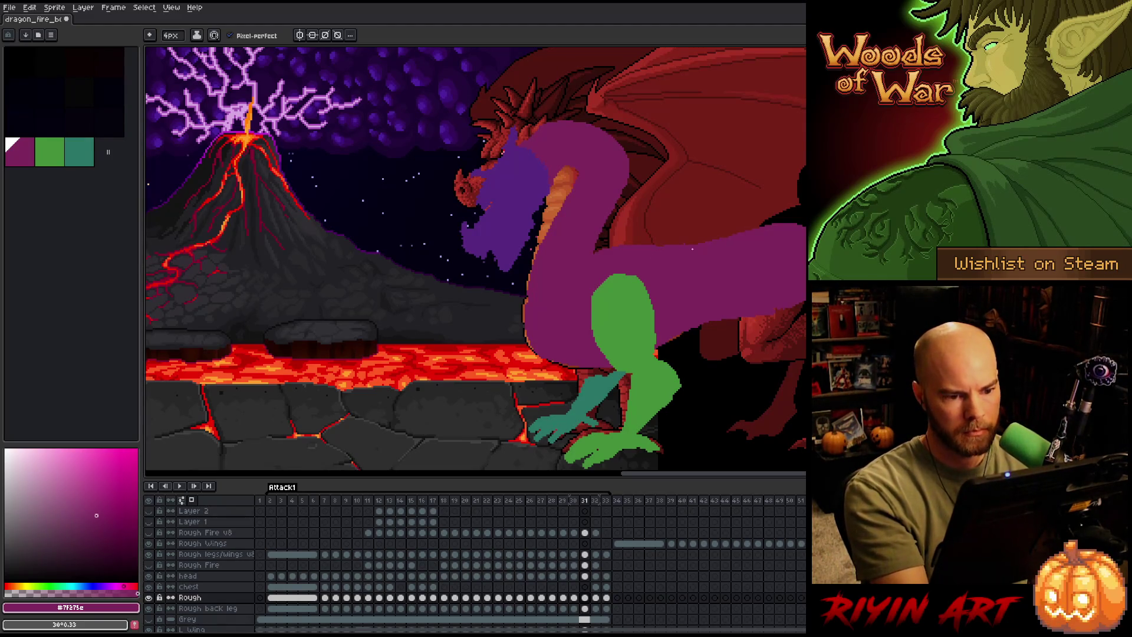
key(Left)
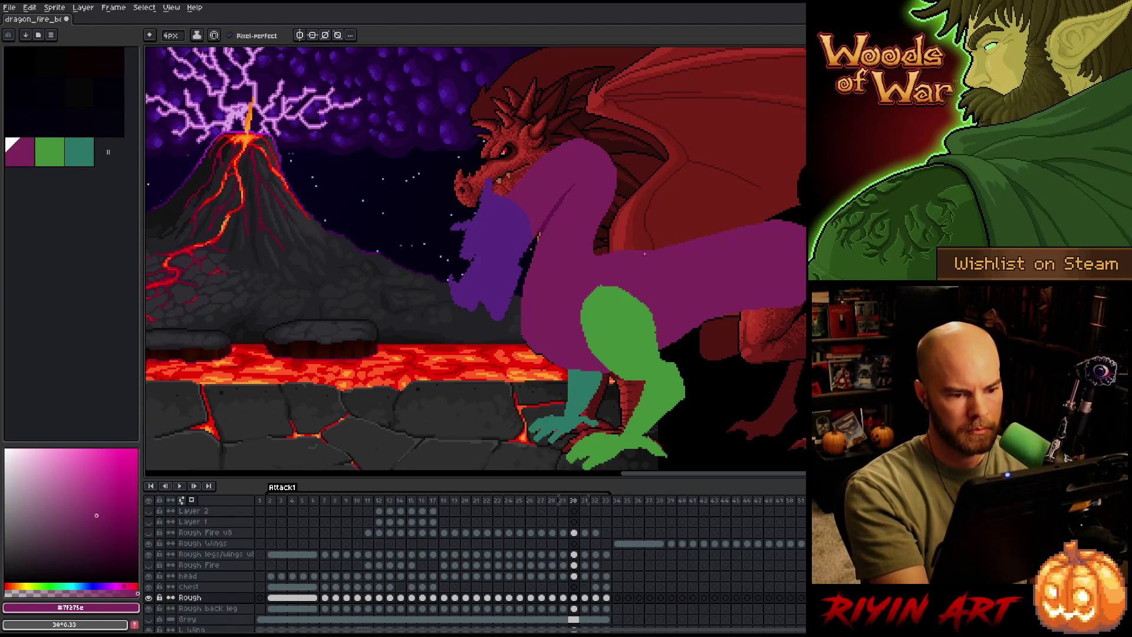
key(Left)
key(Right)
key(Right)
key(Left)
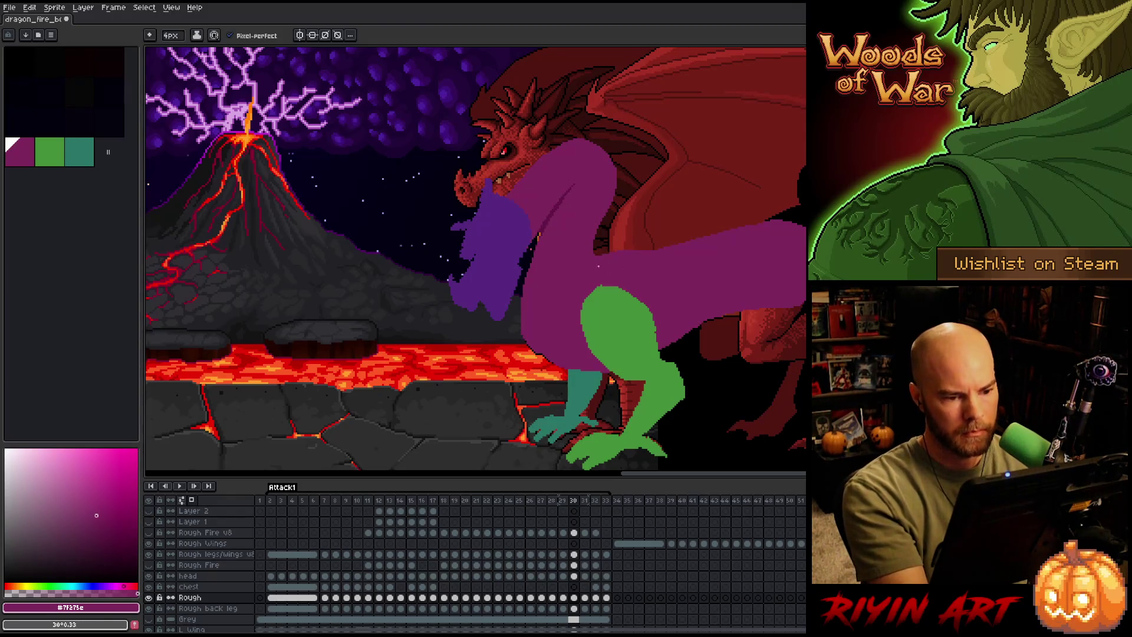
key(Right)
key(Right)
key(Left)
key(Left)
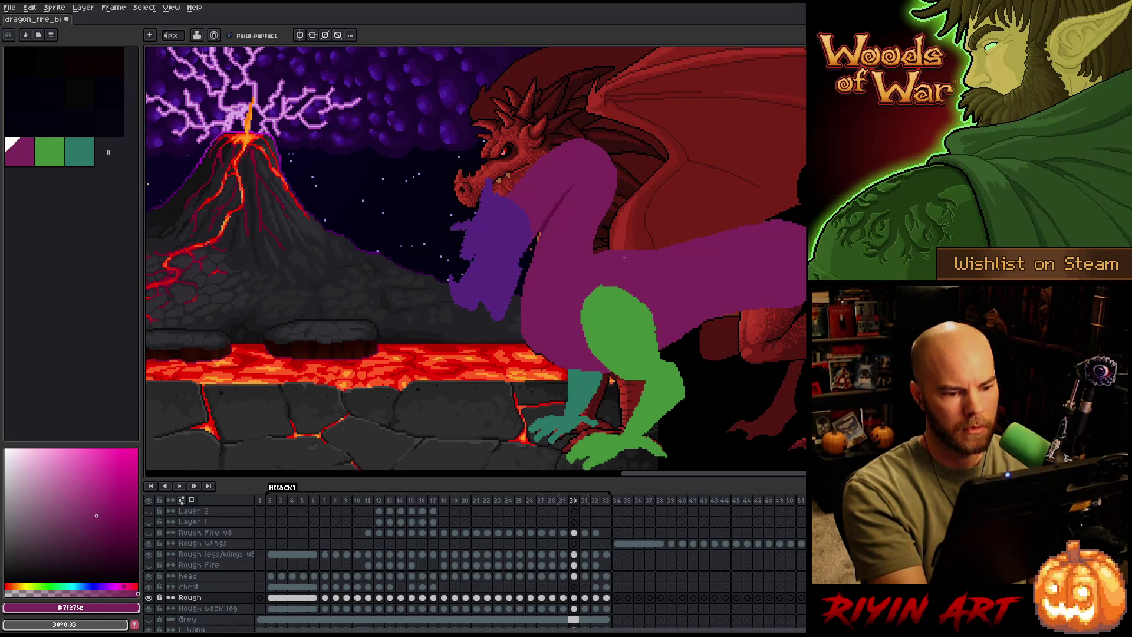
key(Right)
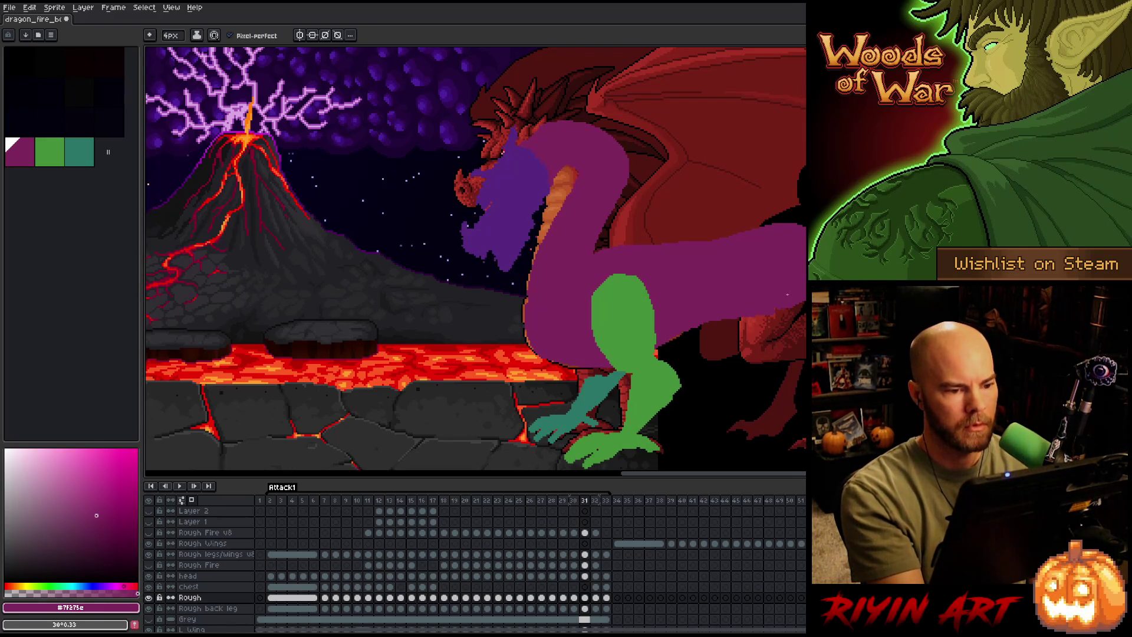
key(Right)
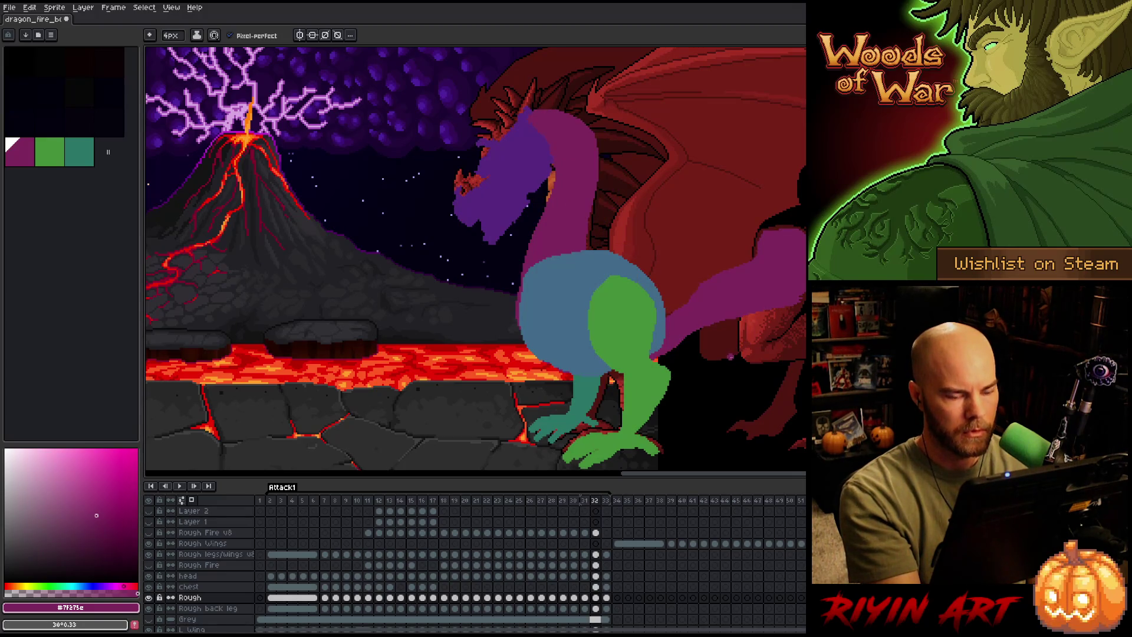
Copy the Rough cel from frame 2 and paste it into frames 32 and 33.
key(Right)
key(Right)
key(Right)
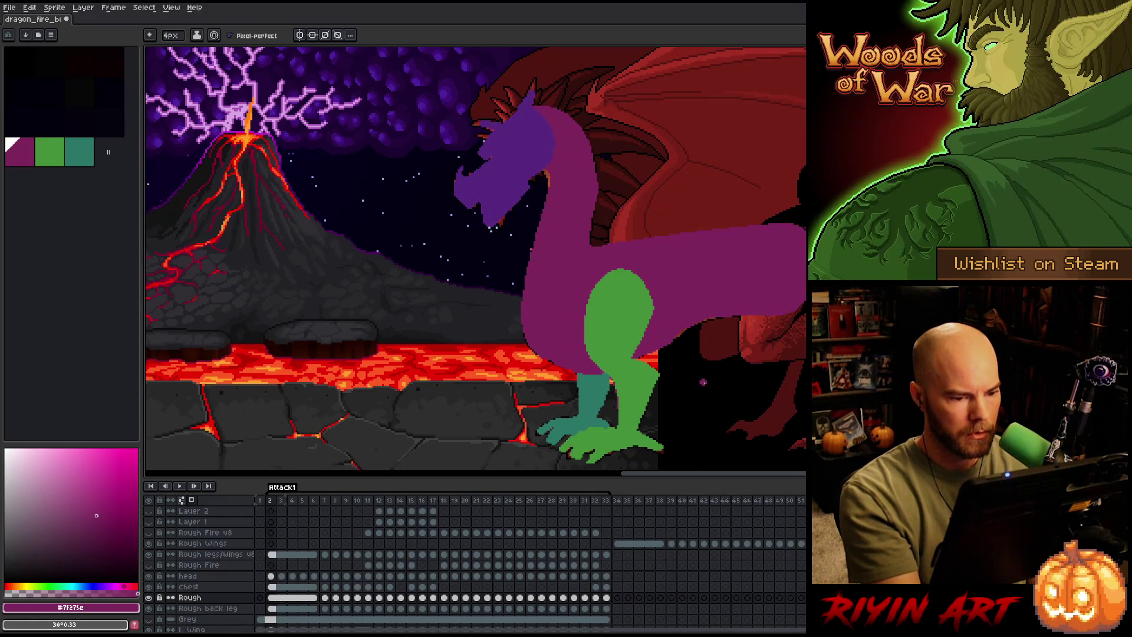
click(271, 609)
click(274, 597)
key(ctrl+c)
click(596, 597)
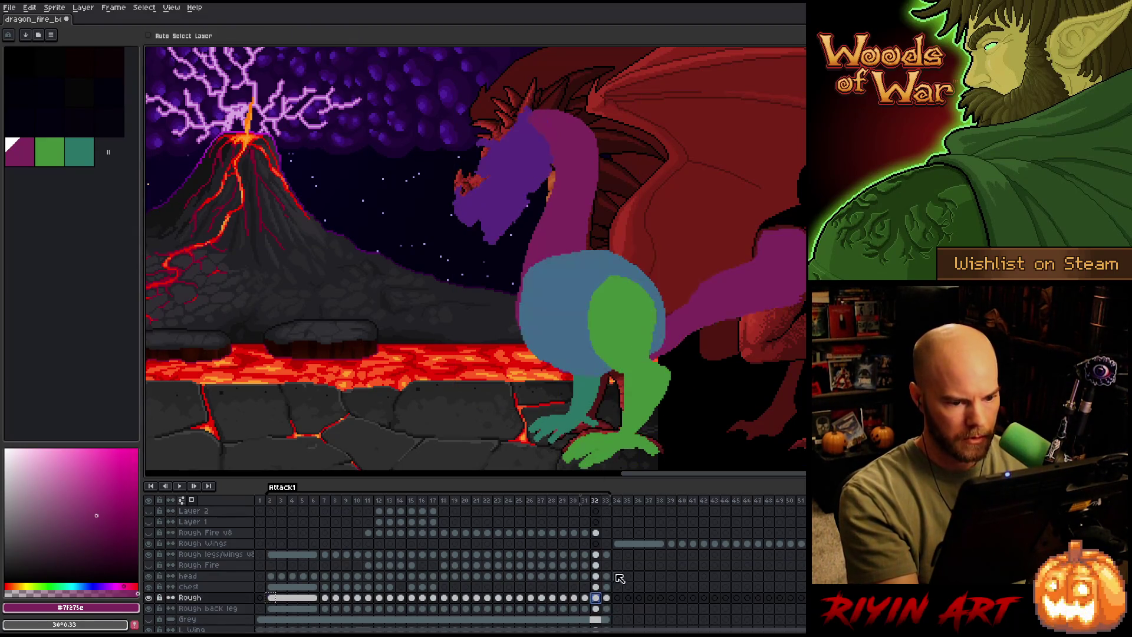
key(ctrl+v)
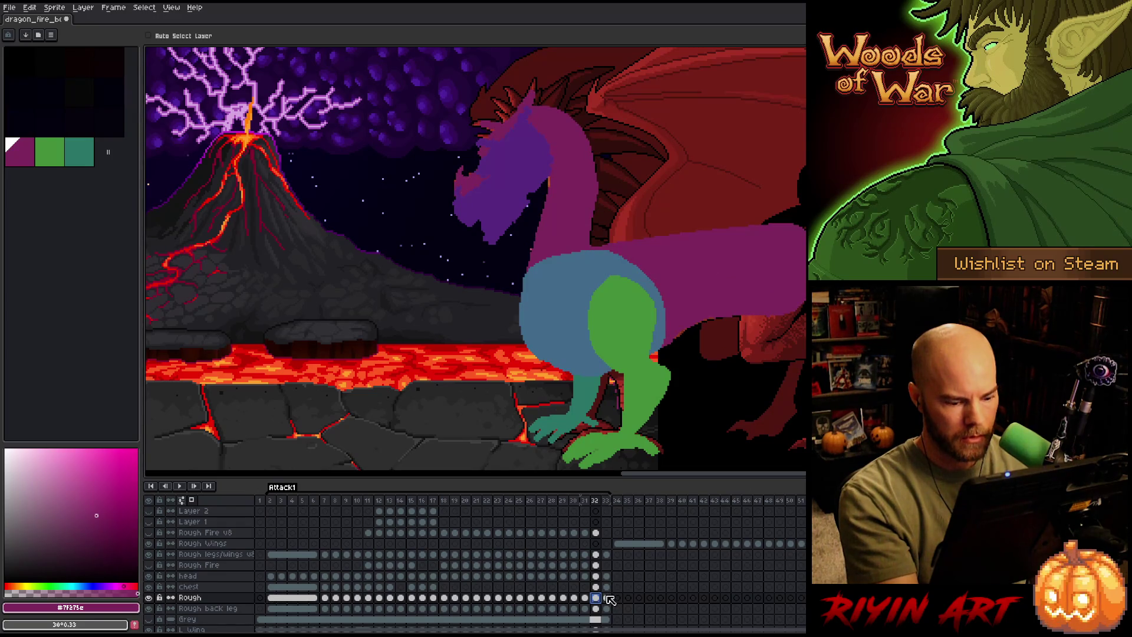
click(607, 597)
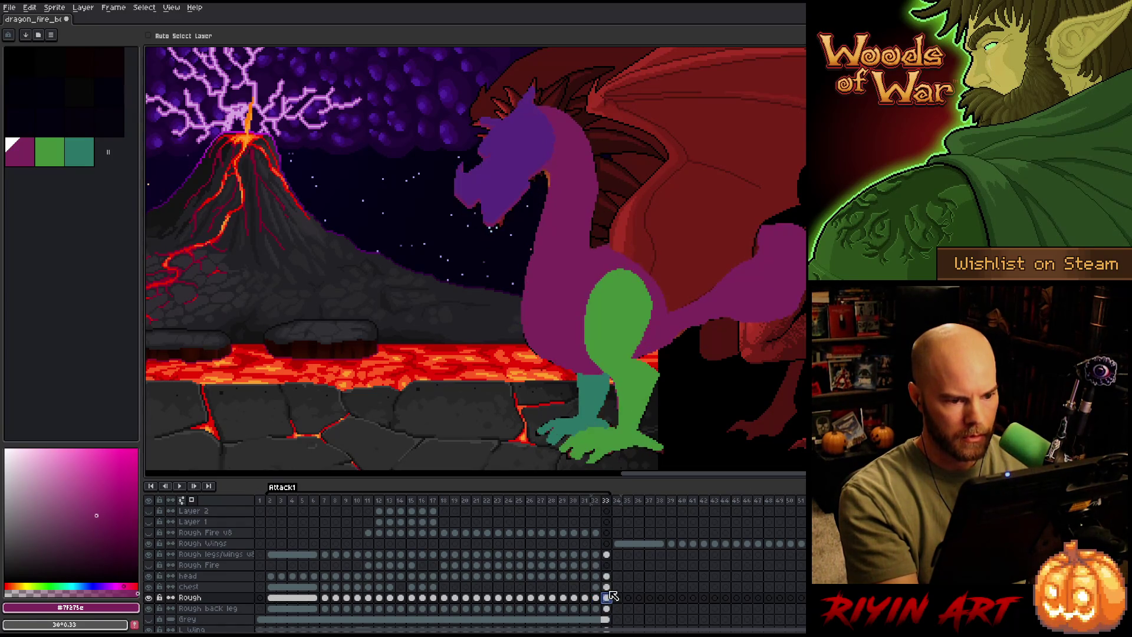
key(ctrl+v)
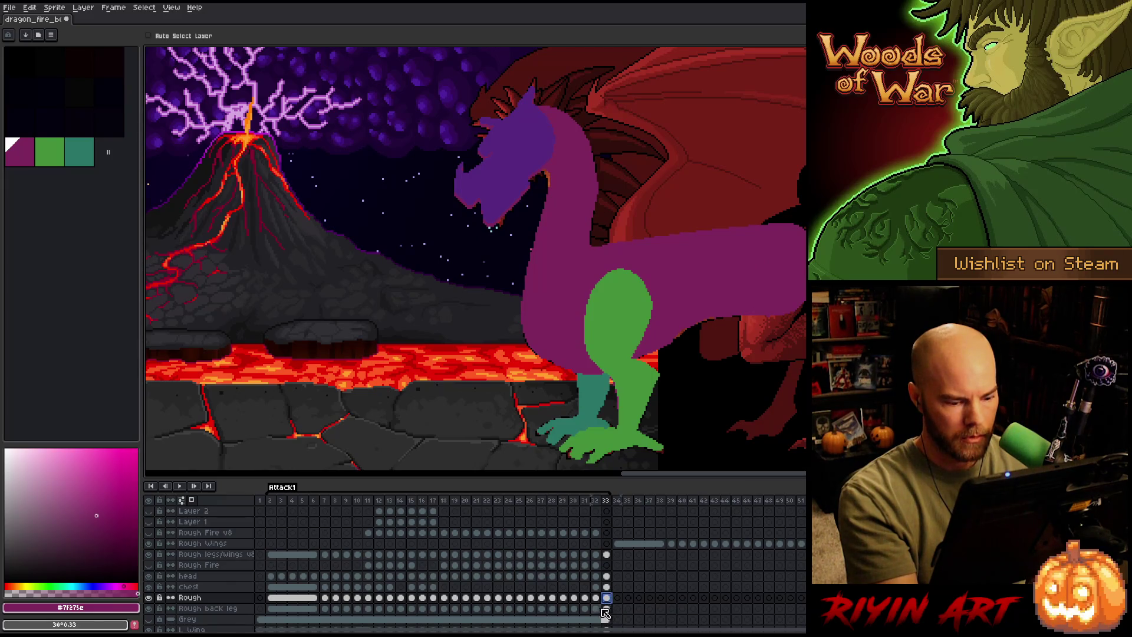
On frame 32, redraw the arm stroke, hide the blue chest layer, and fill the arm gap purple.
key(Left)
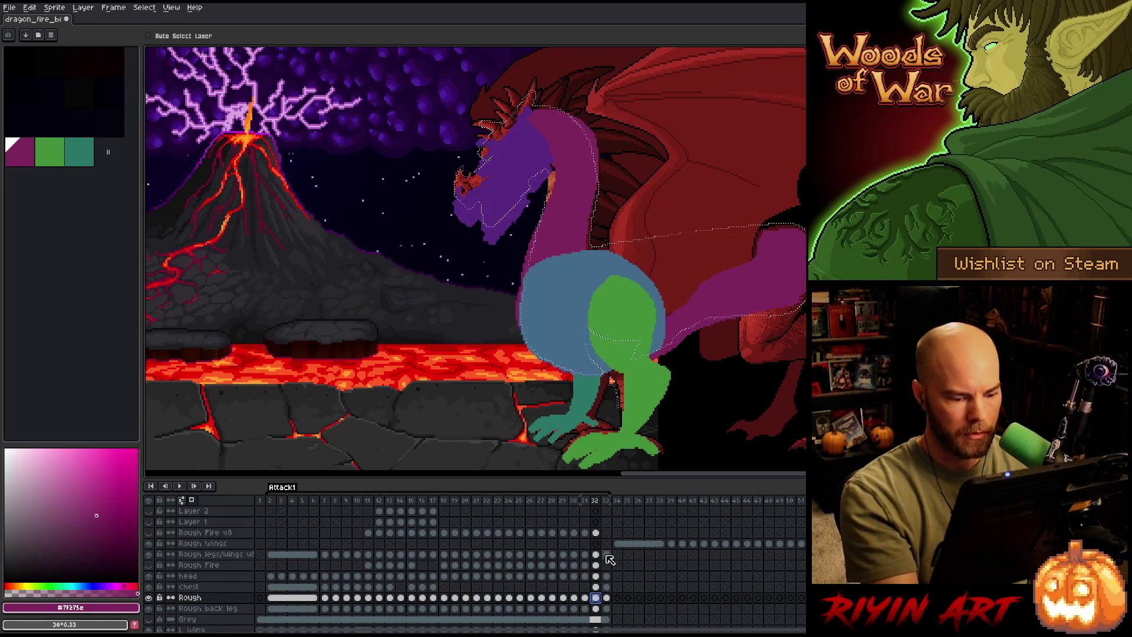
key(b)
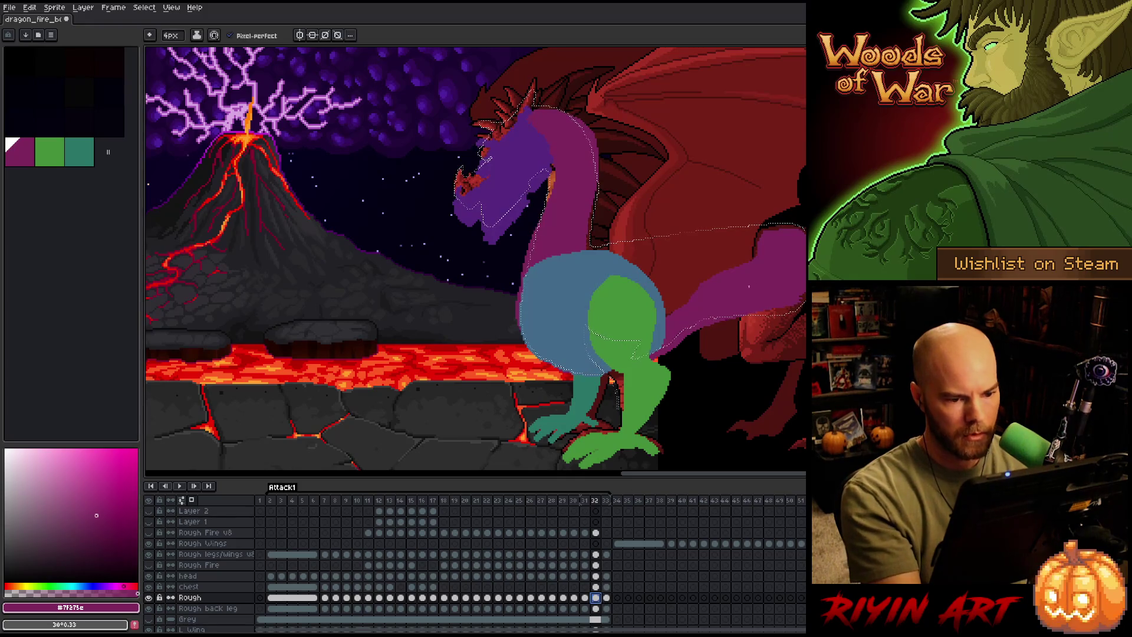
drag(664, 253, 737, 241)
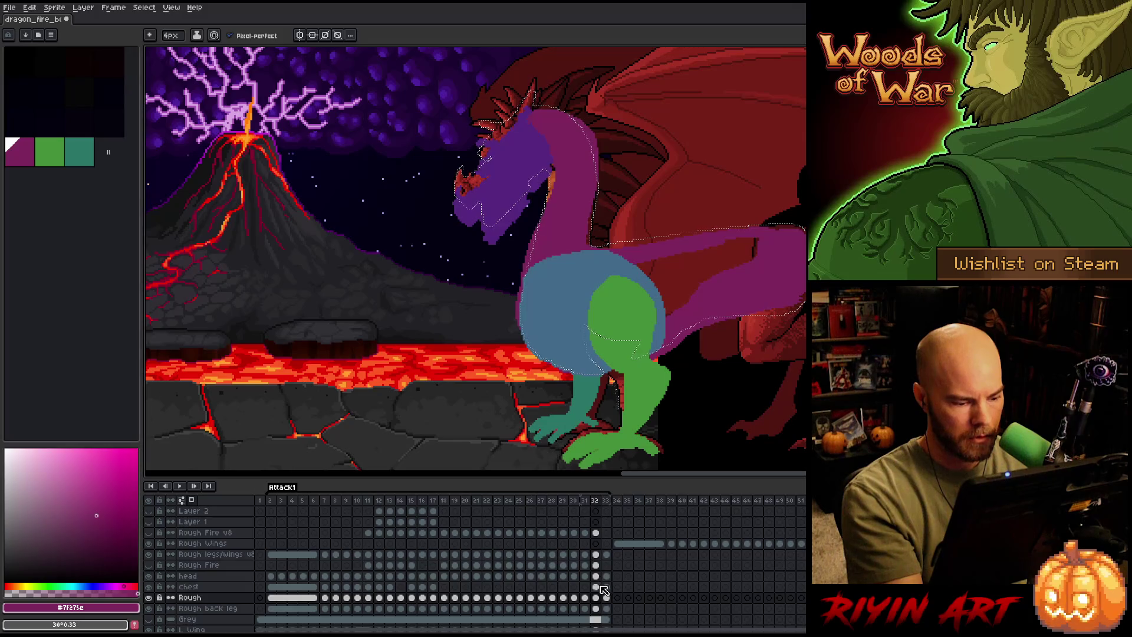
click(152, 586)
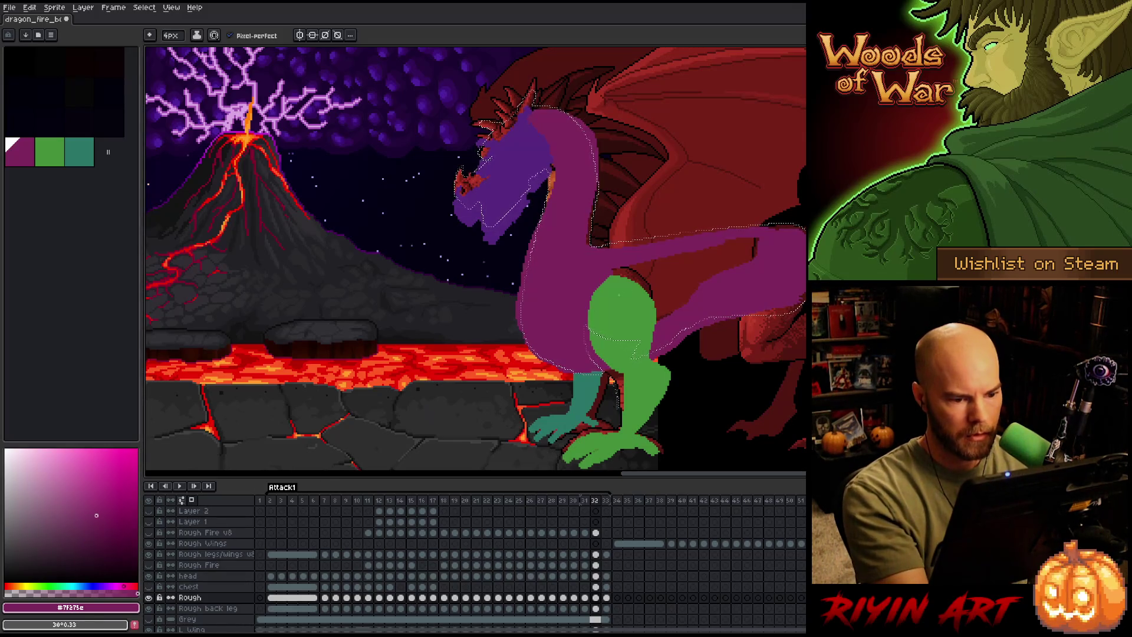
key(g)
click(763, 264)
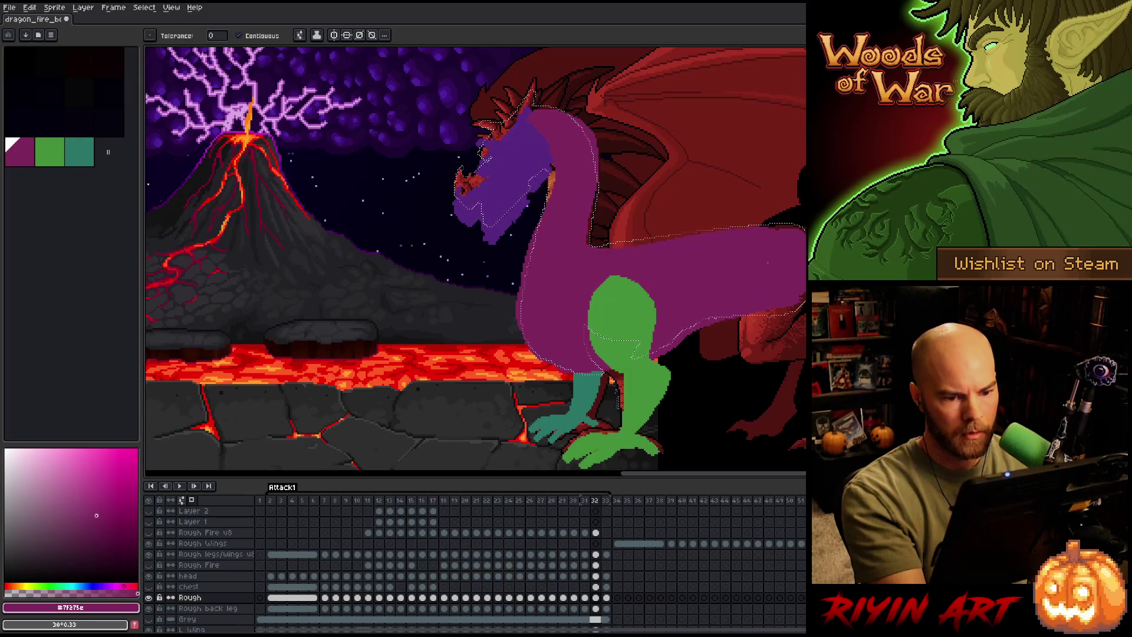
key(b)
key(e)
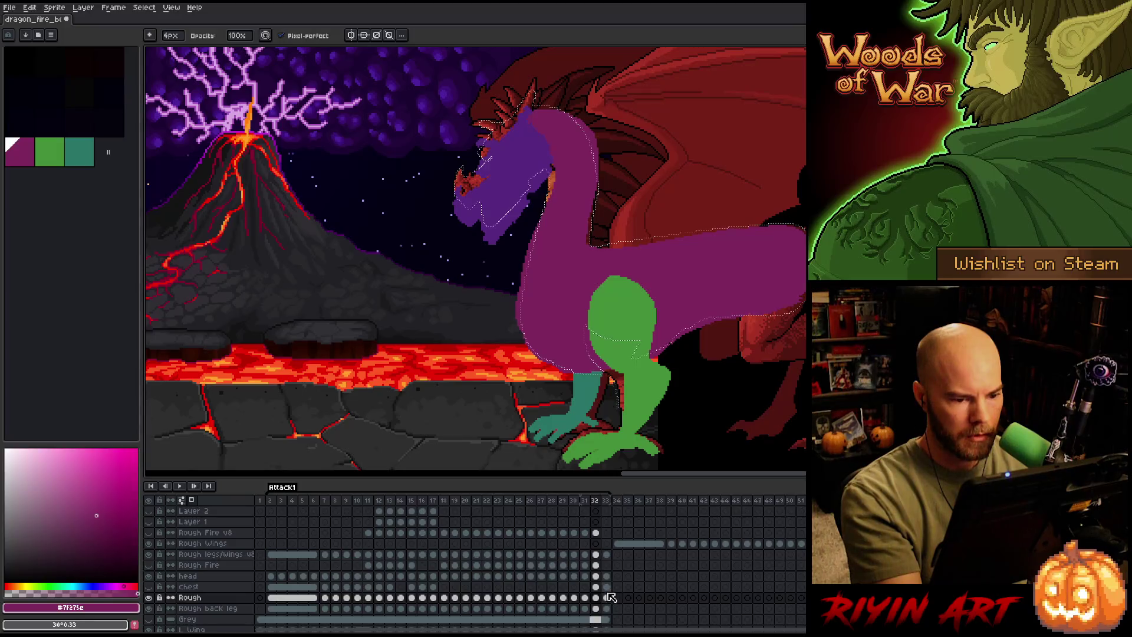
key(ctrl+d)
Play the lunge animation, toggle the chest layer, replay, and compare frames 32 and 33.
click(606, 587)
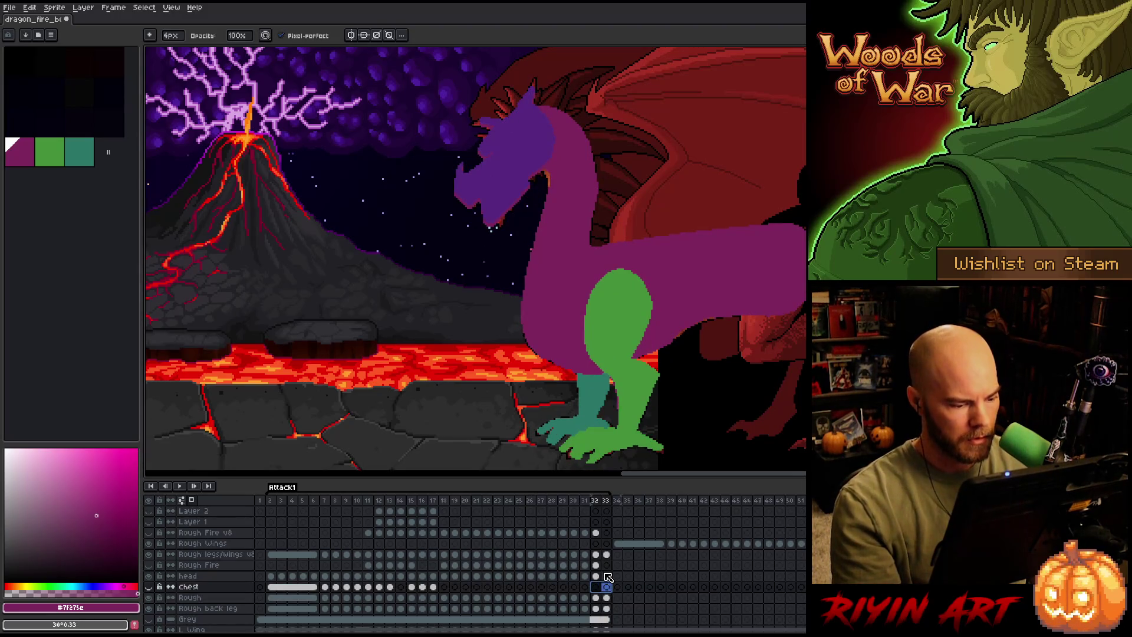
key(Return)
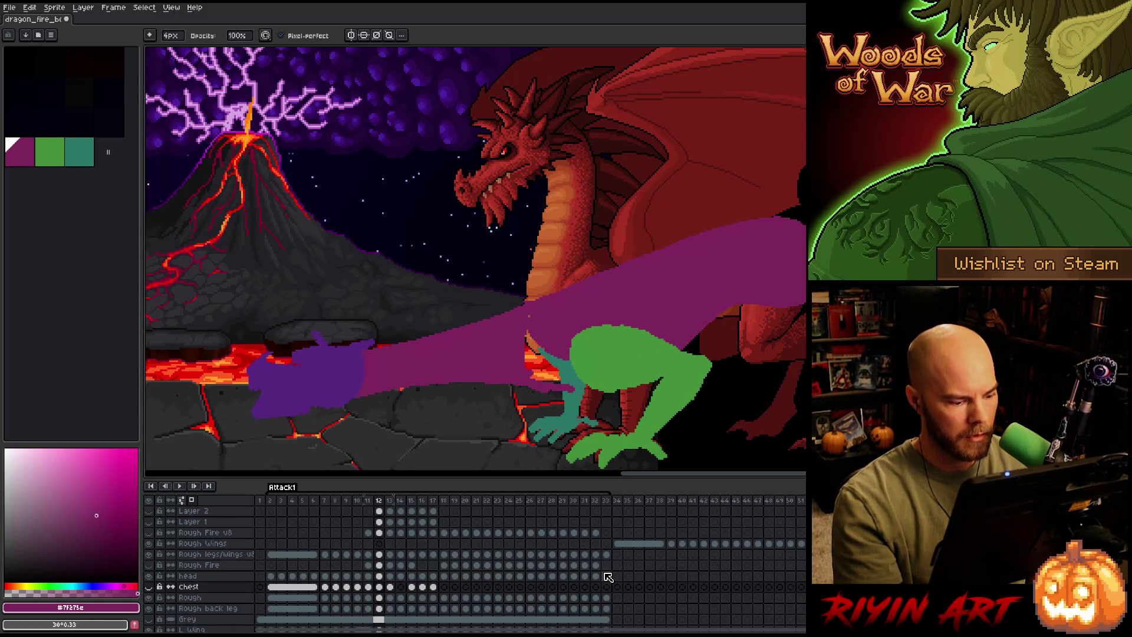
click(149, 587)
key(Return)
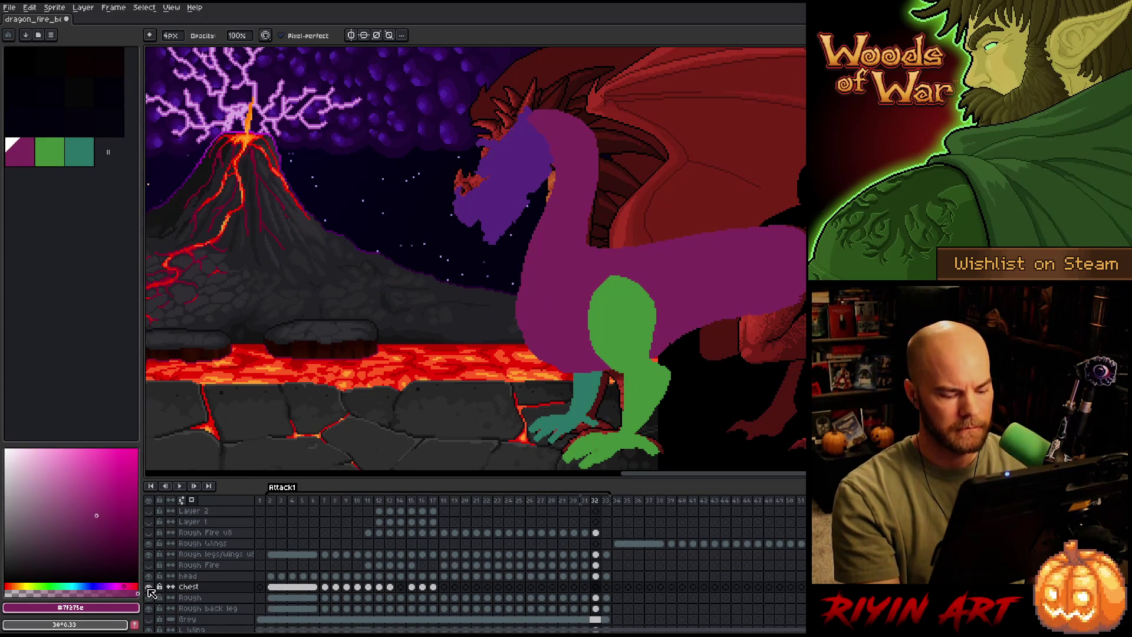
key(Right)
key(Left)
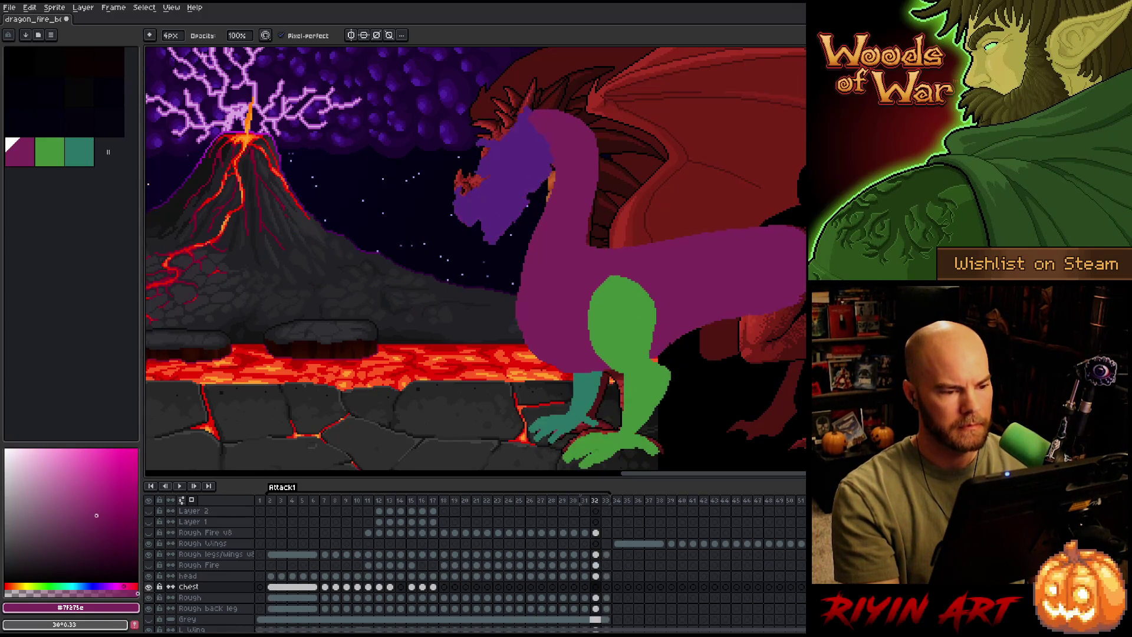
key(Right)
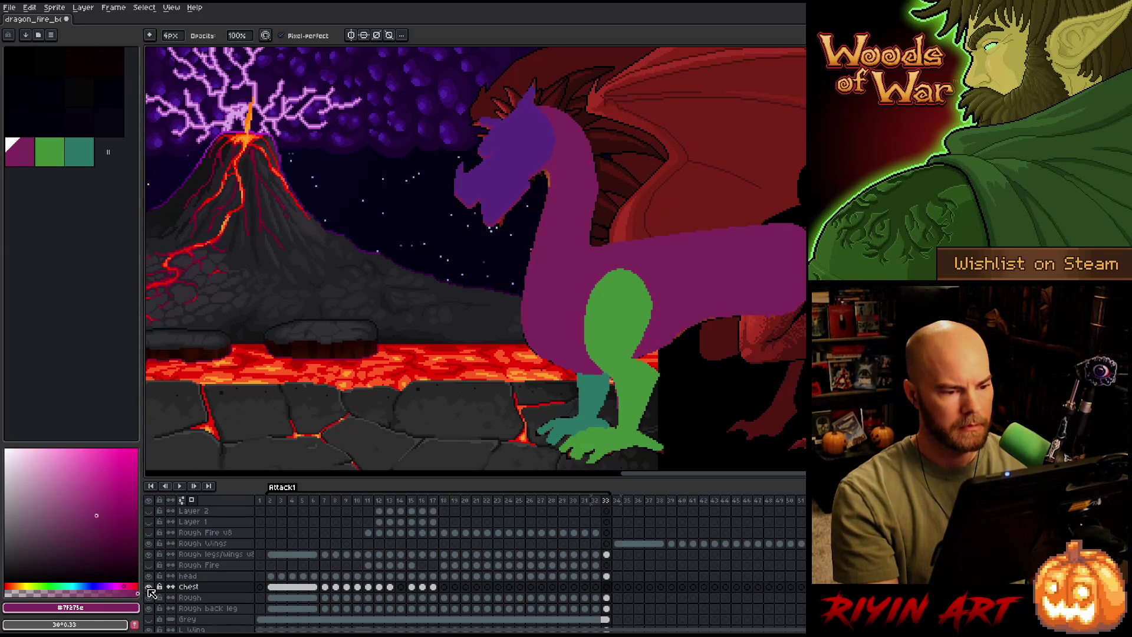
click(607, 598)
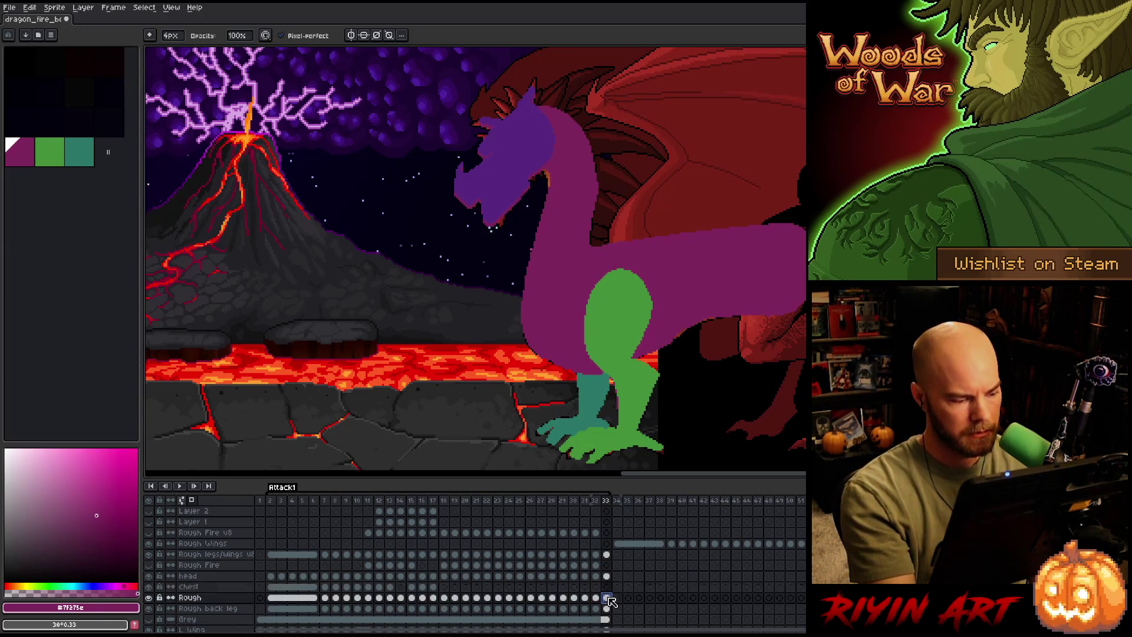
Loop the purple head on frame 33 several times with the Lasso, settling a slimmer neck curve.
key(m)
mouse_move(545, 73)
mouse_down()
mouse_move(522, 222)
mouse_move(448, 68)
mouse_move(531, 56)
mouse_up()
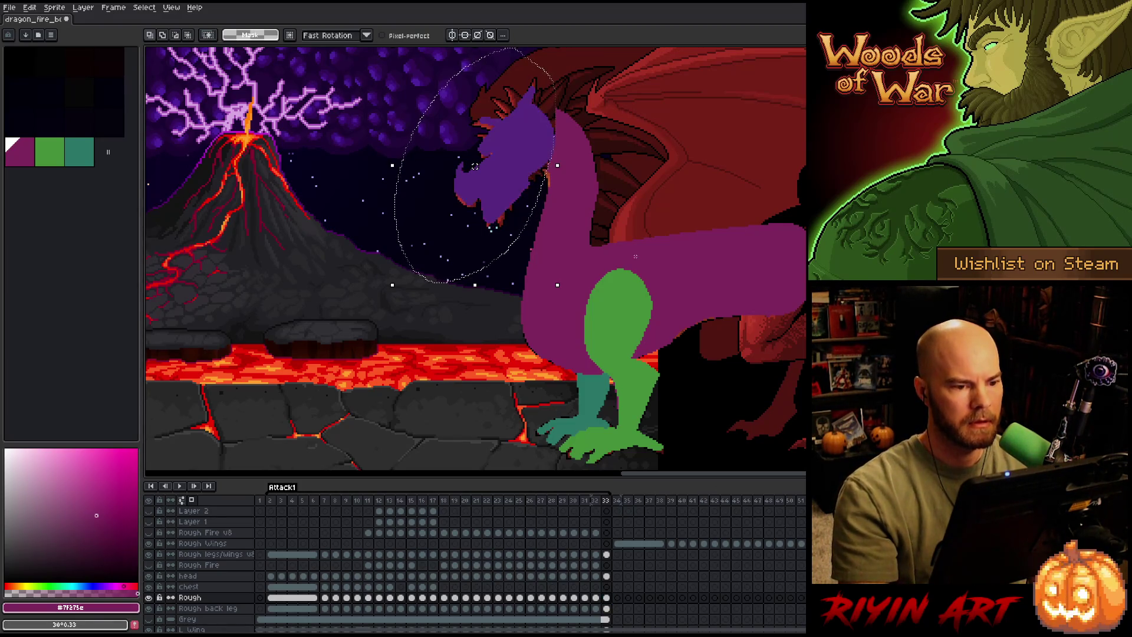
key(ctrl+d)
key(ctrl+z)
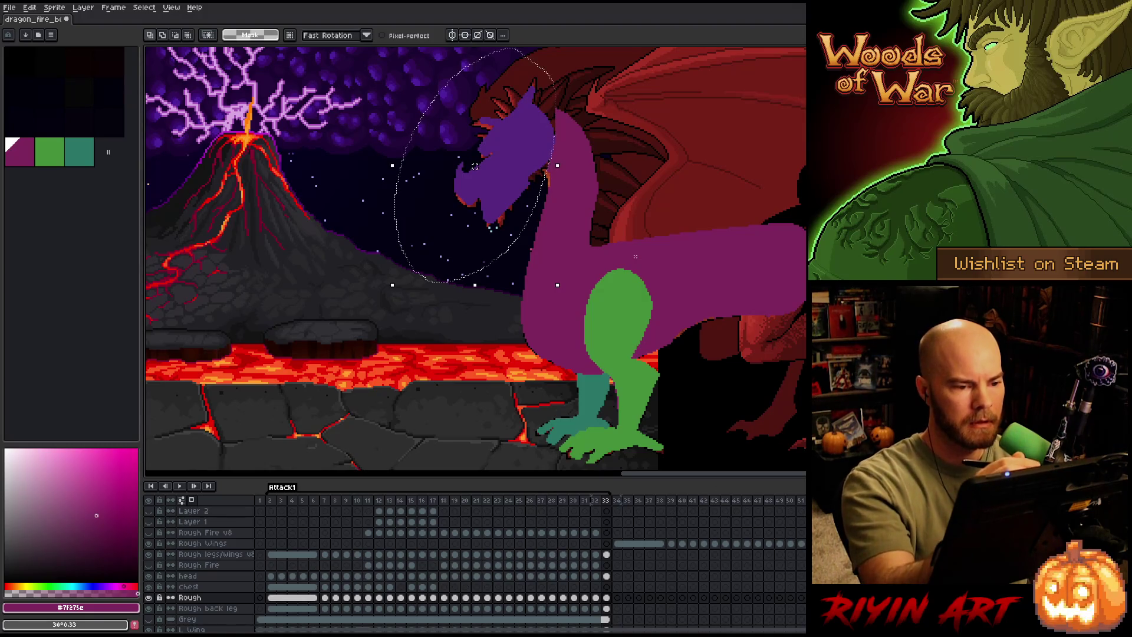
key(ctrl+d)
mouse_move(509, 94)
mouse_down()
mouse_move(537, 118)
mouse_move(495, 254)
mouse_move(472, 90)
mouse_up()
key(ctrl+d)
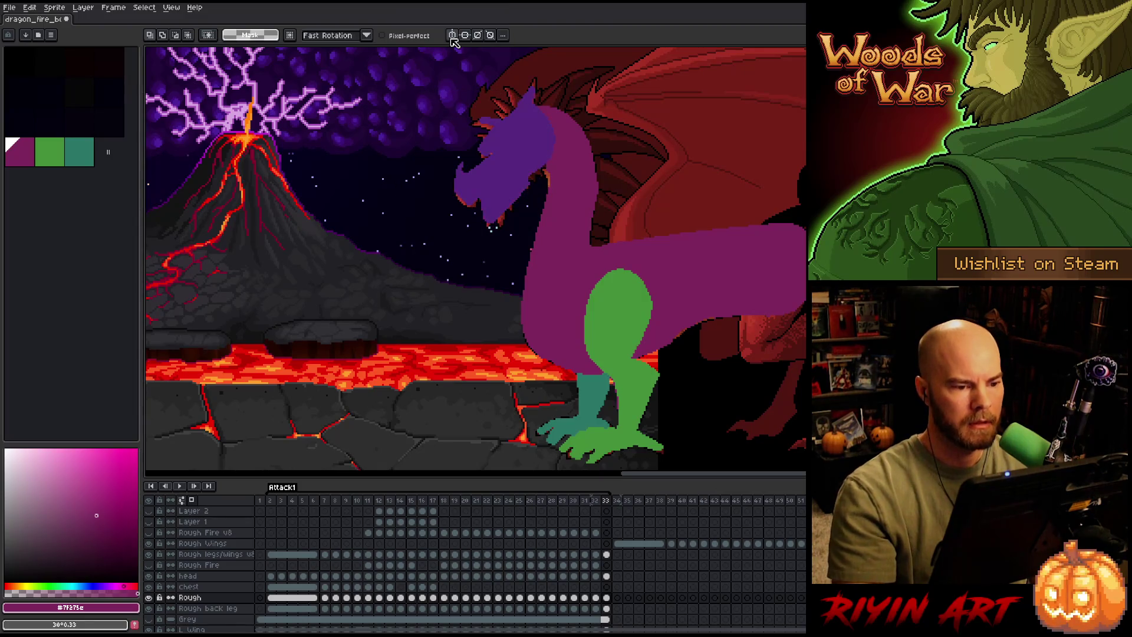
mouse_move(621, 189)
mouse_down()
mouse_move(522, 280)
mouse_move(578, 82)
mouse_move(623, 150)
mouse_up()
key(ctrl+d)
key(b)
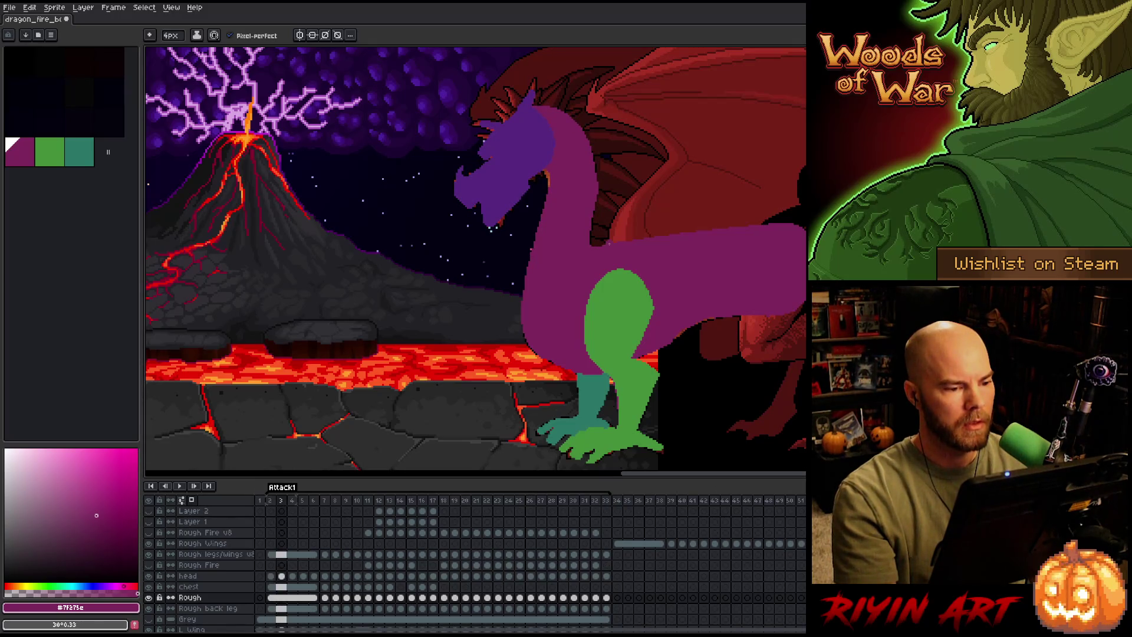
Compare head poses across frames 2–4, then shift the purple head a few pixels left.
key(Left)
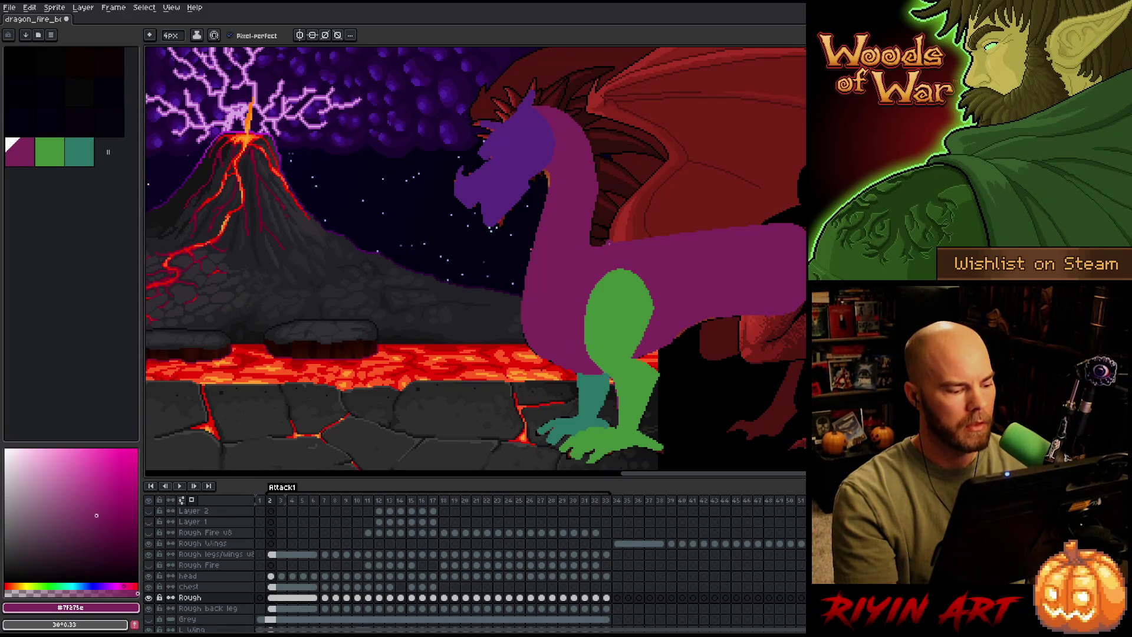
key(Right)
key(Right)
key(Left)
key(Left)
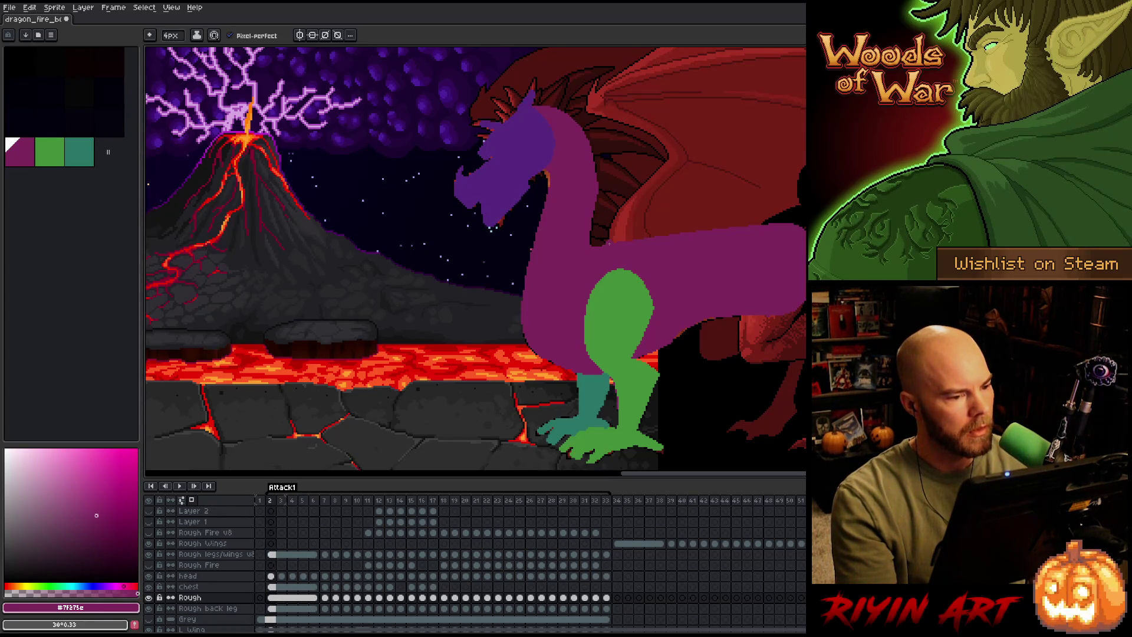
key(Right)
key(Left)
ctrl+click(501, 174)
key(v)
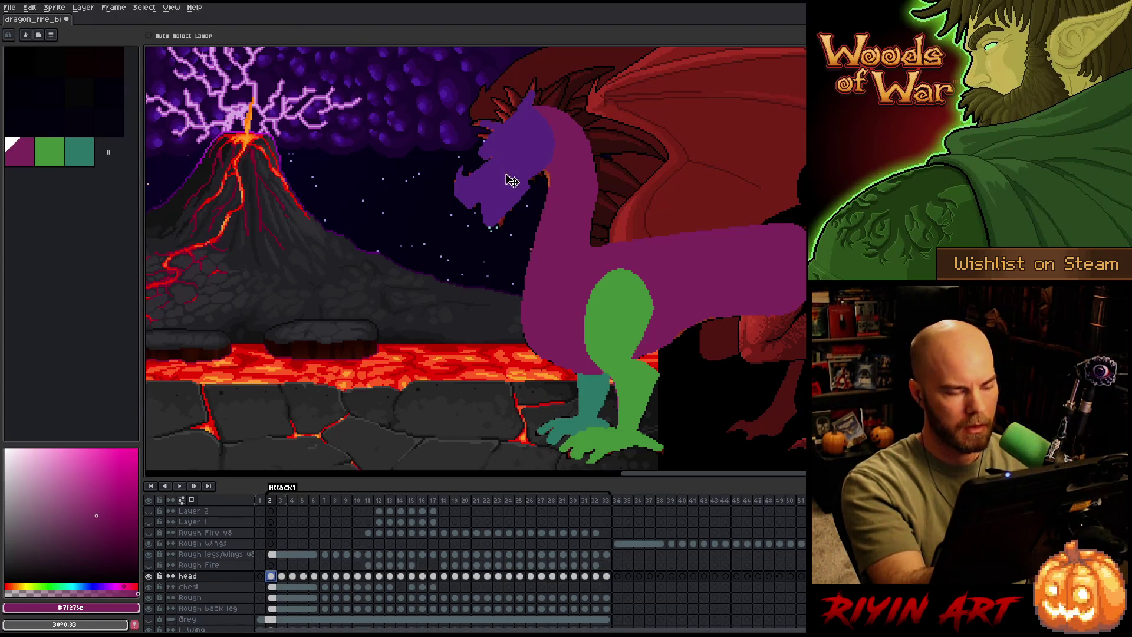
drag(513, 181, 511, 182)
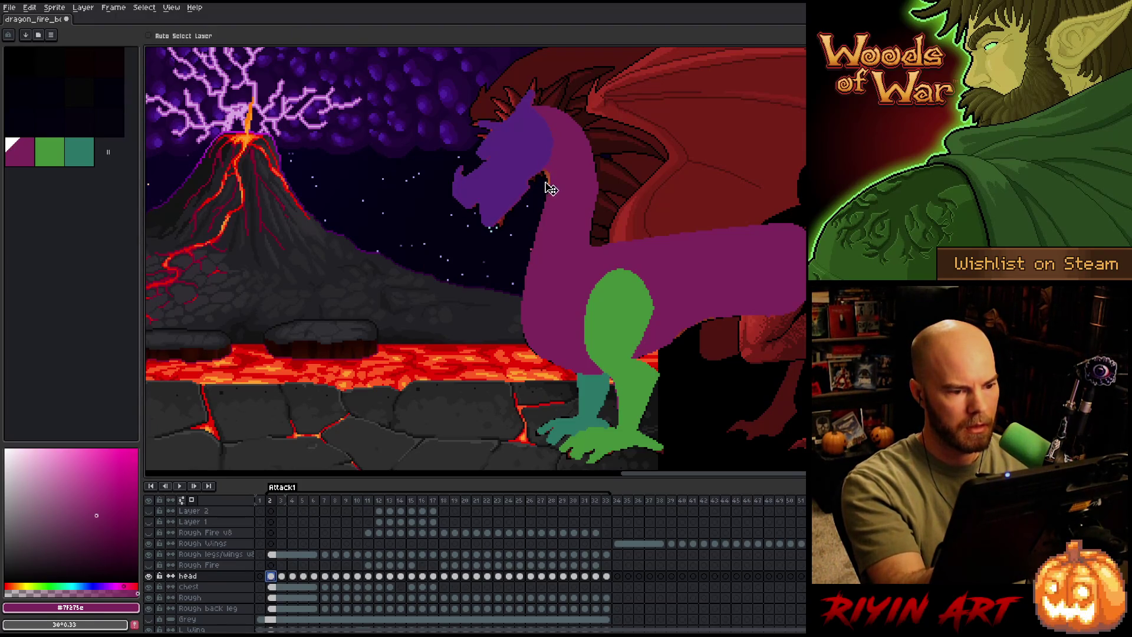
Select the Rough layer's cels on frames 2–6 and link them.
click(271, 598)
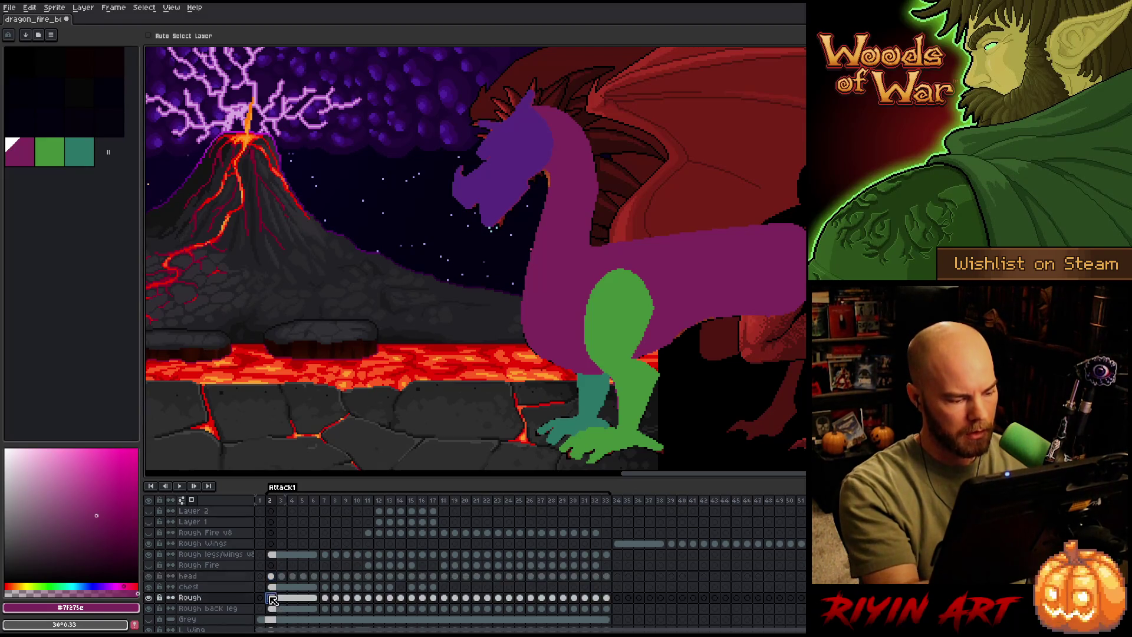
shift+click(318, 599)
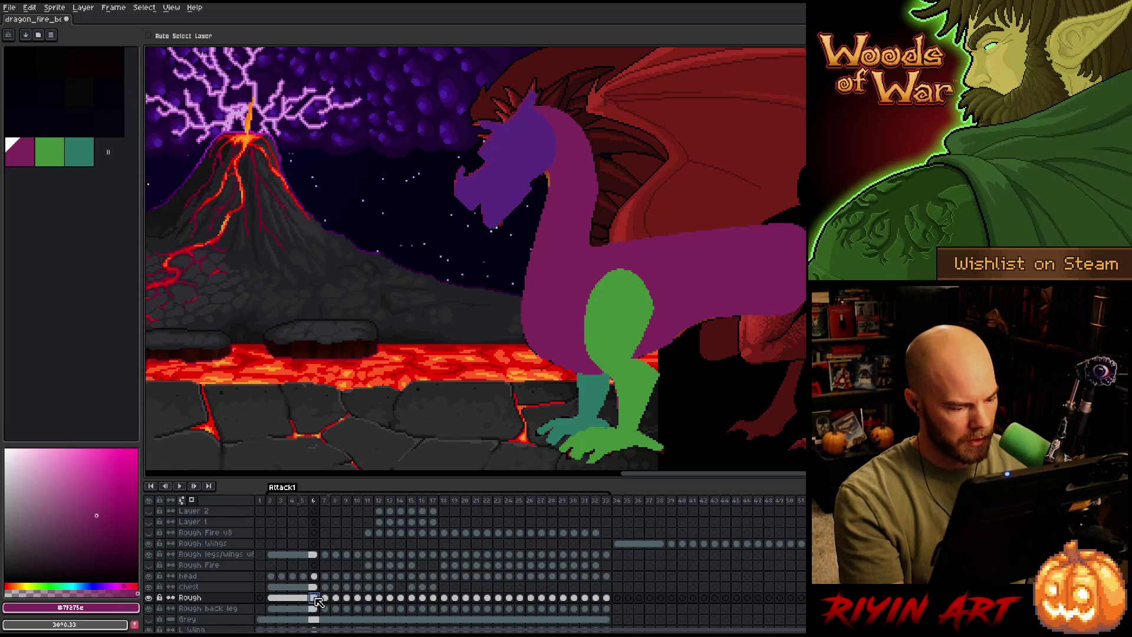
right_click(275, 598)
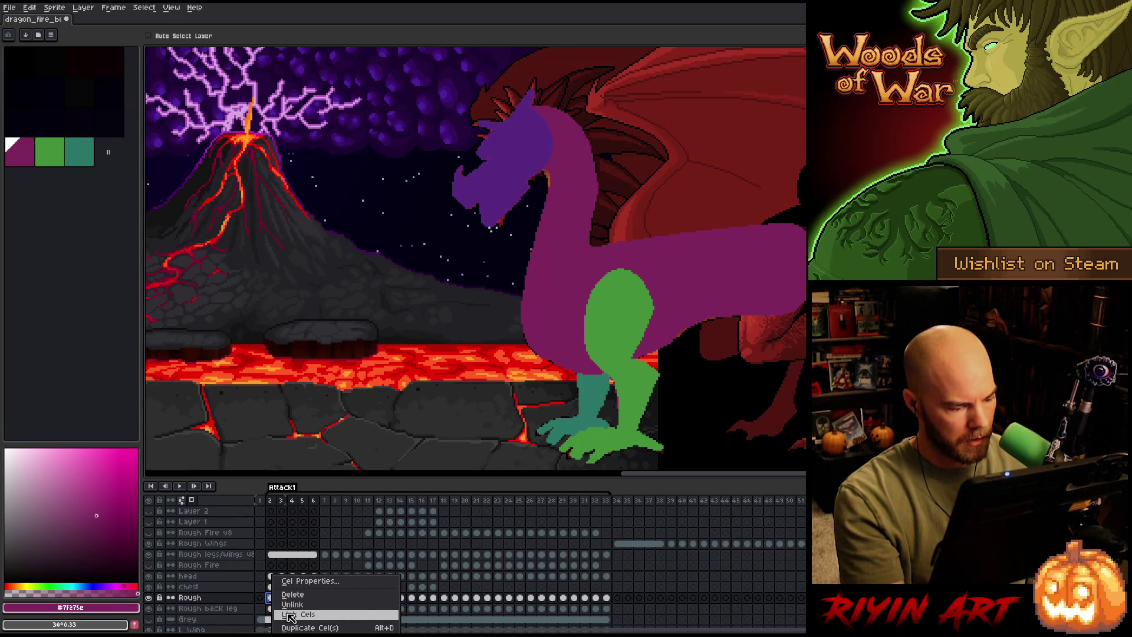
click(291, 616)
click(275, 598)
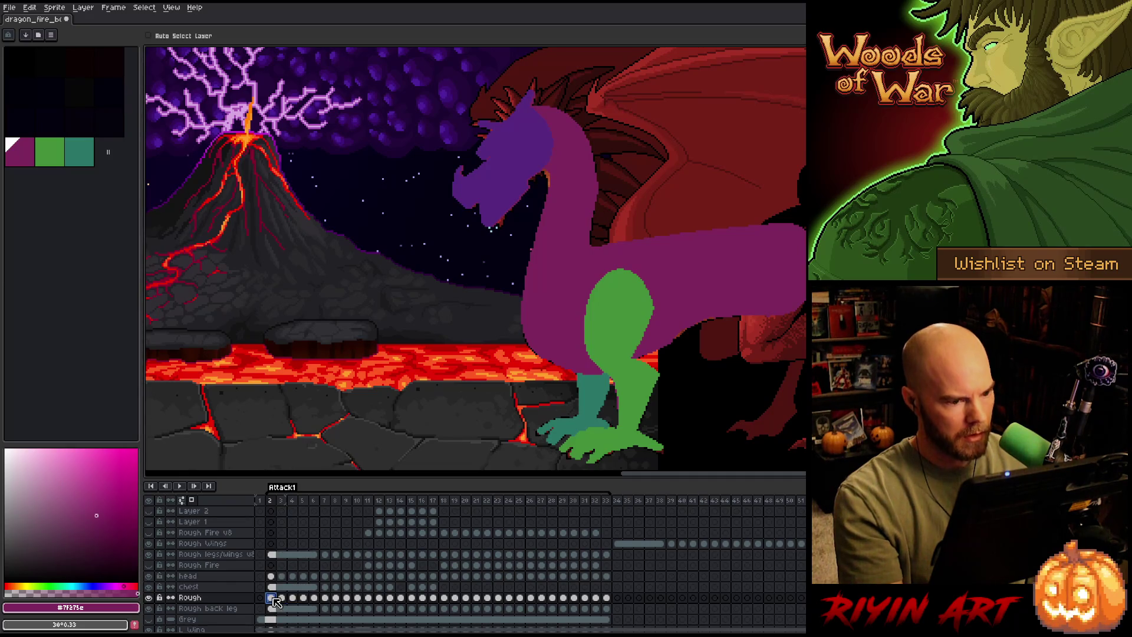
Lasso the dragon's head and neck on frame 2, retrying the loop once.
key(m)
mouse_move(535, 172)
mouse_down()
mouse_move(537, 82)
mouse_move(374, 286)
mouse_up()
key(ctrl+d)
mouse_move(613, 132)
mouse_down()
mouse_move(593, 239)
mouse_move(491, 344)
mouse_move(599, 65)
mouse_move(604, 147)
mouse_up()
On frame 2, nudge the head one pixel left, then lasso the head and neck and shift them slightly down.
key(Left)
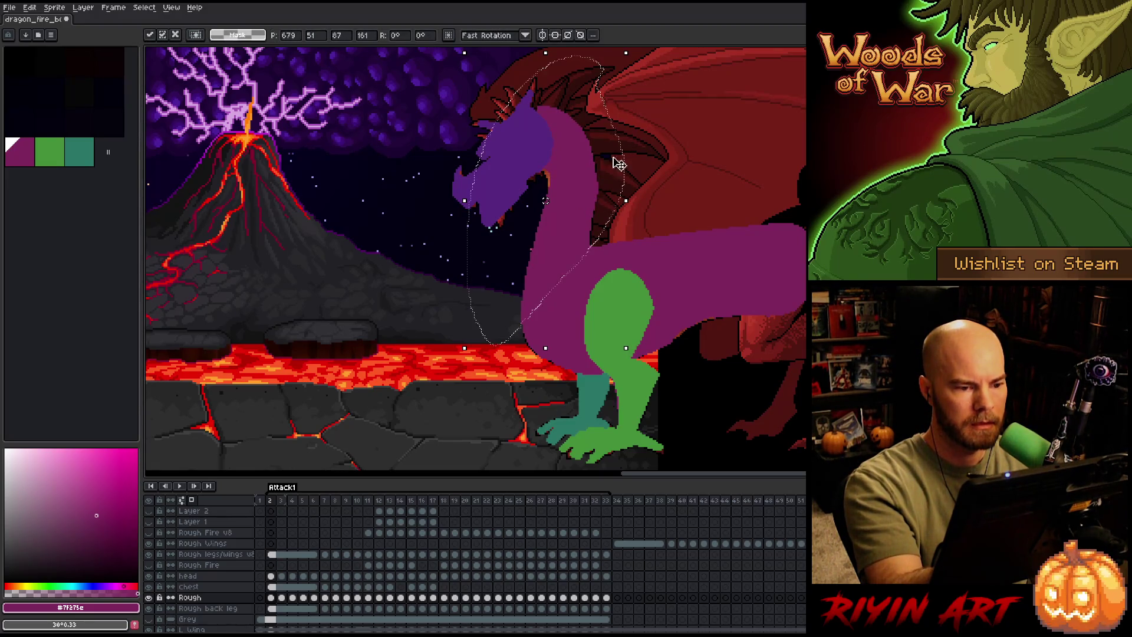
key(ctrl+d)
drag(648, 89, 596, 241)
mouse_move(531, 267)
mouse_down()
mouse_move(543, 65)
mouse_move(590, 56)
mouse_up()
drag(589, 171, 588, 177)
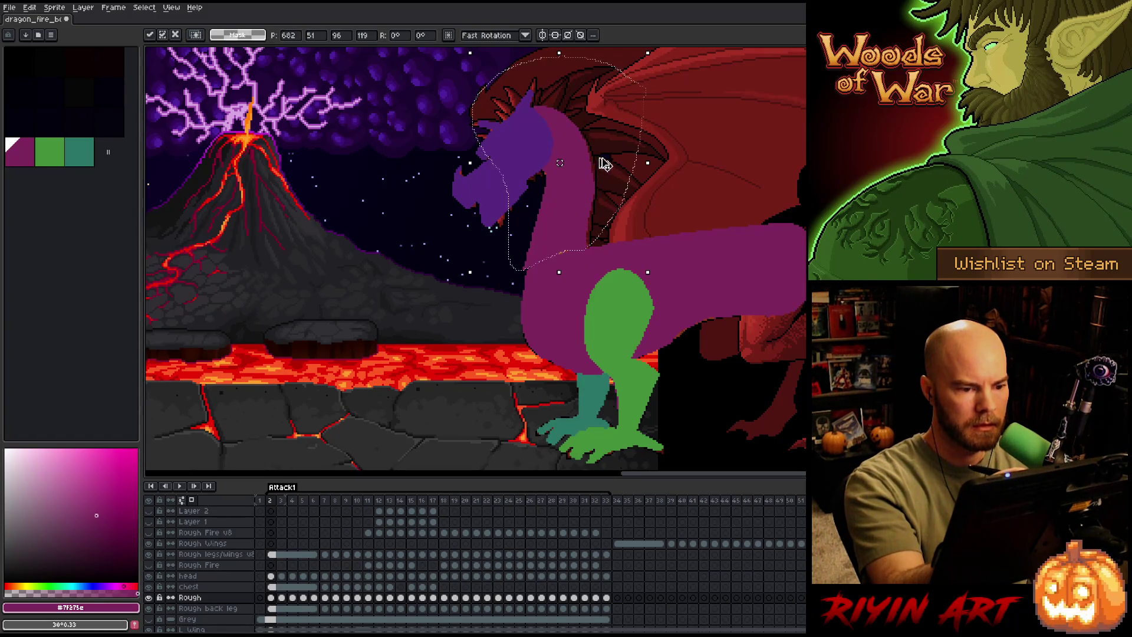
key(b)
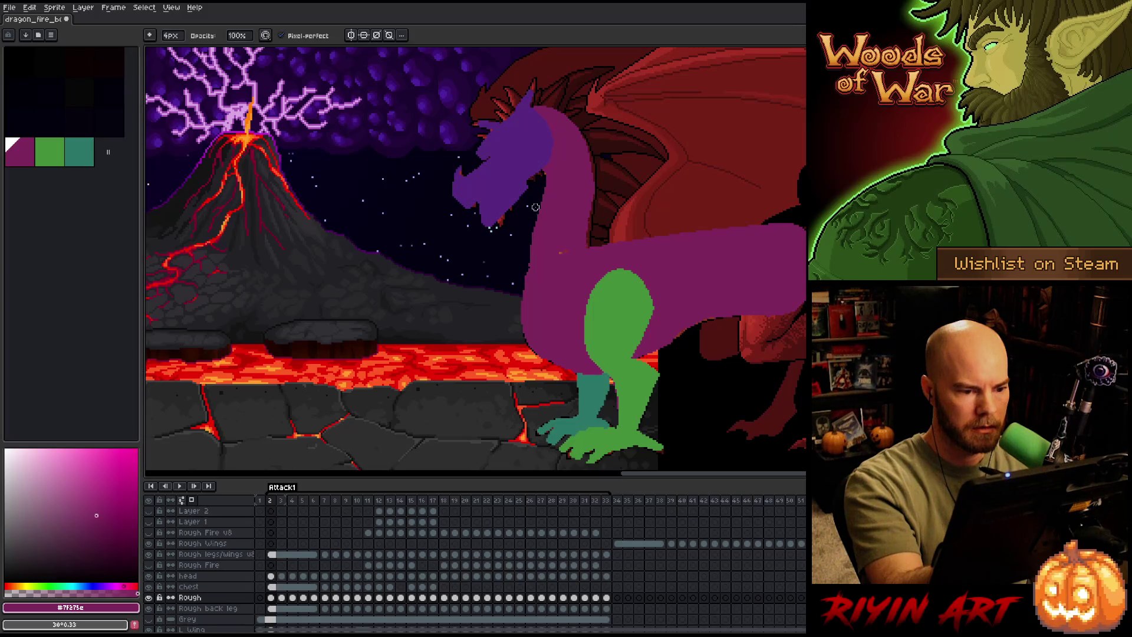
key(e)
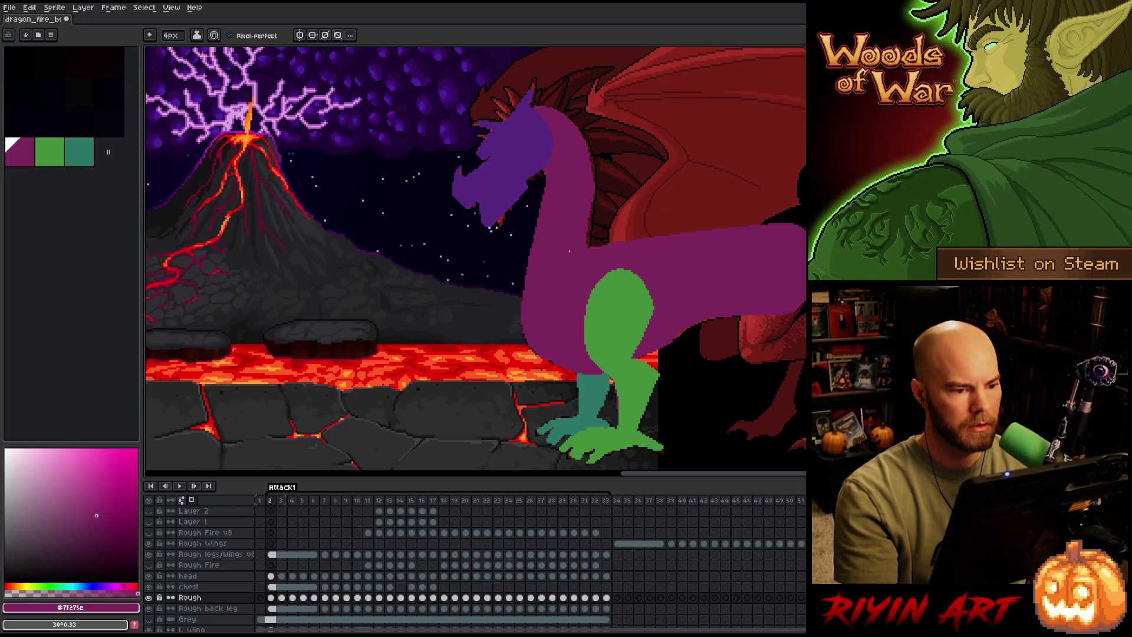
On frame 3, lasso the dragon's head along the wing edge and start transforming it.
key(Right)
key(Right)
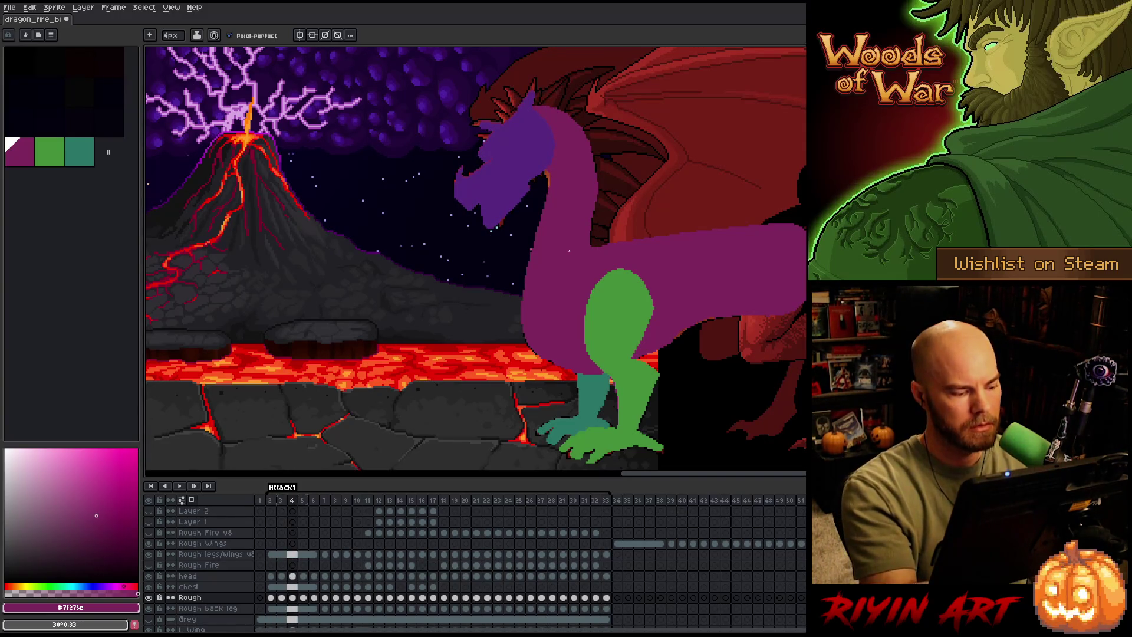
key(m)
drag(603, 97, 611, 226)
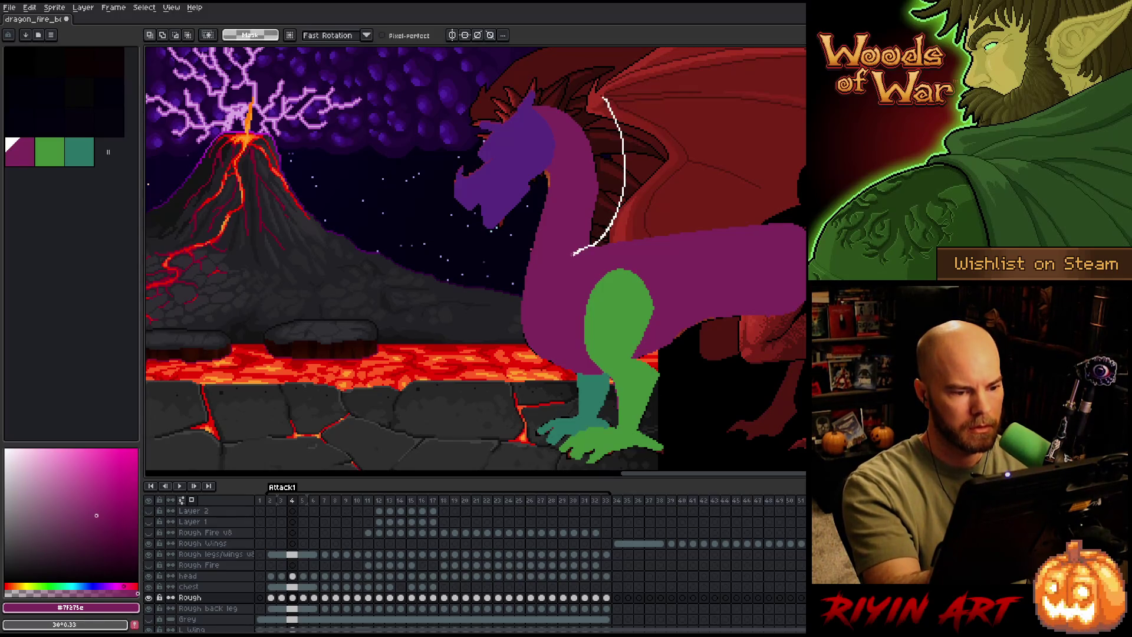
mouse_move(524, 314)
mouse_down()
mouse_move(538, 59)
mouse_move(590, 88)
mouse_up()
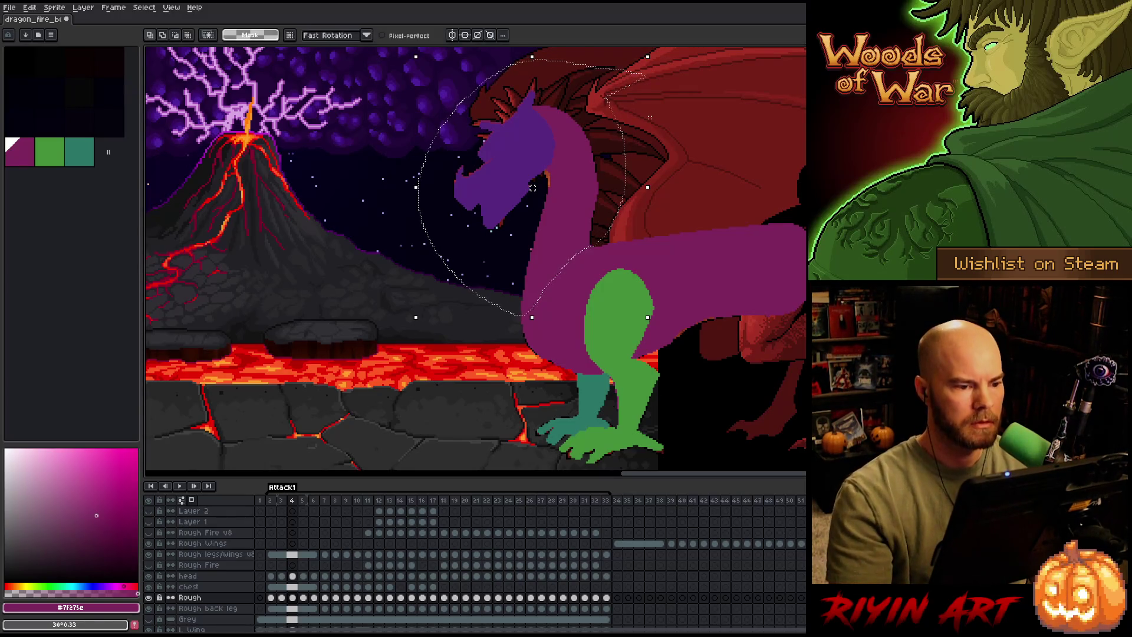
key(ctrl+t)
On frame 5, select the head and neck and shift them slightly left and down.
key(period)
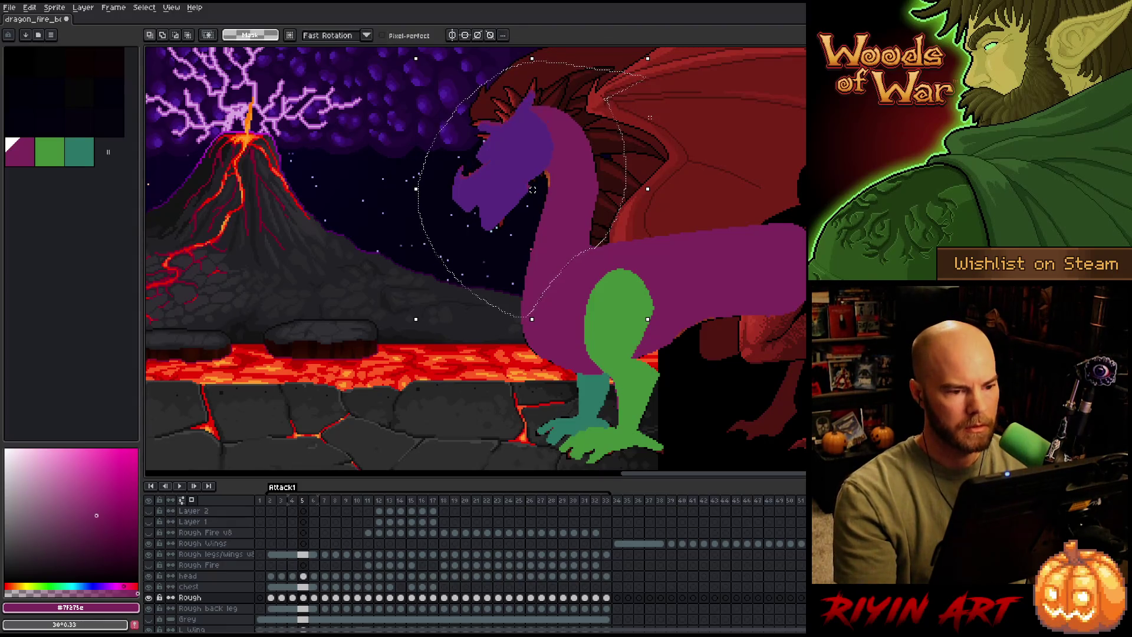
key(ctrl+d)
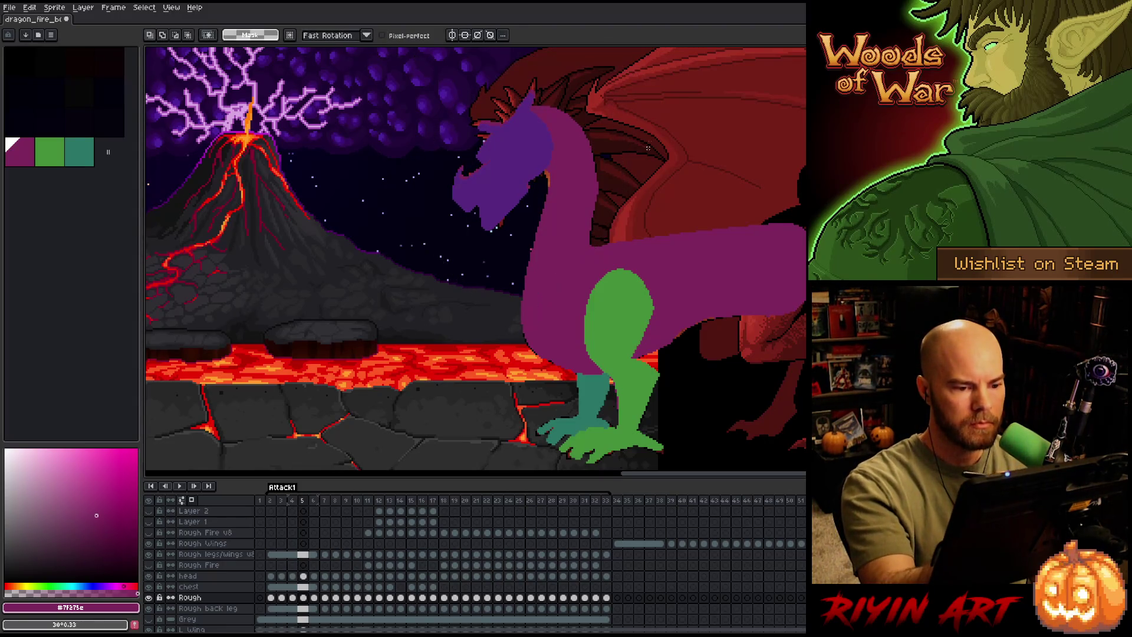
mouse_move(551, 289)
mouse_down()
mouse_move(448, 120)
mouse_move(657, 121)
mouse_up()
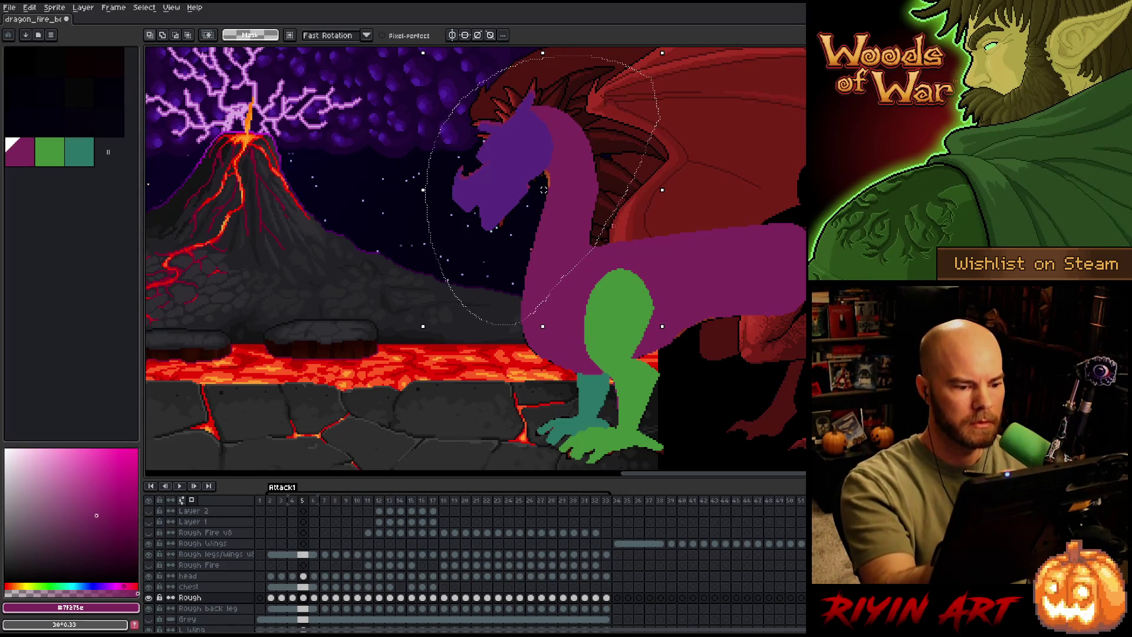
drag(543, 189, 541, 192)
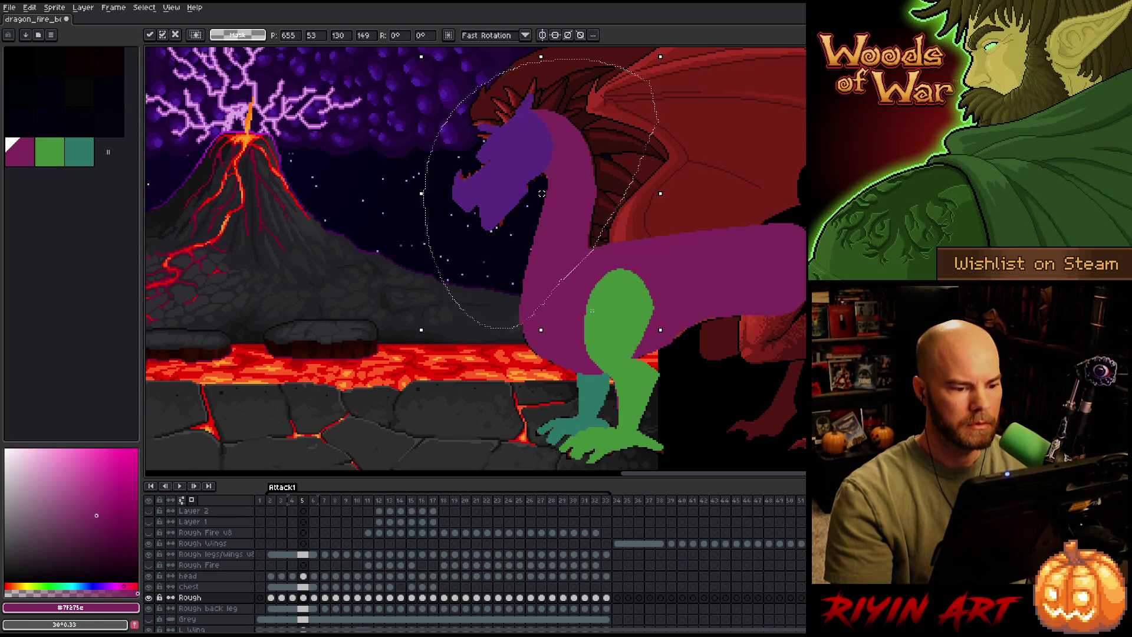
key(ctrl+d)
key(b)
scroll(592, 311, up, 5)
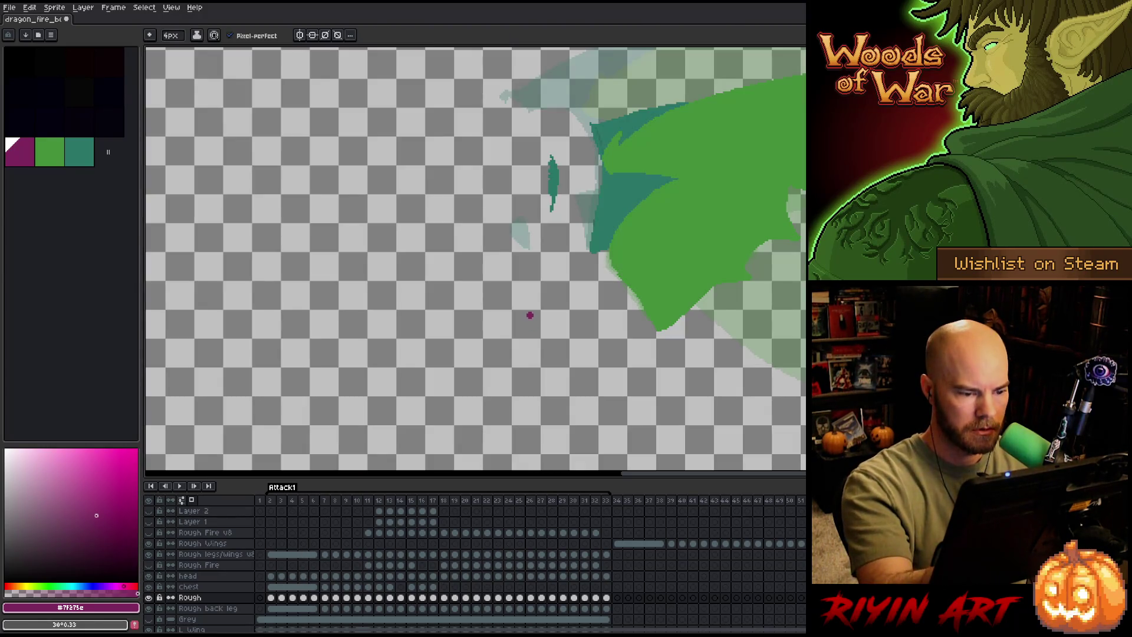
scroll(373, 431, down, 5)
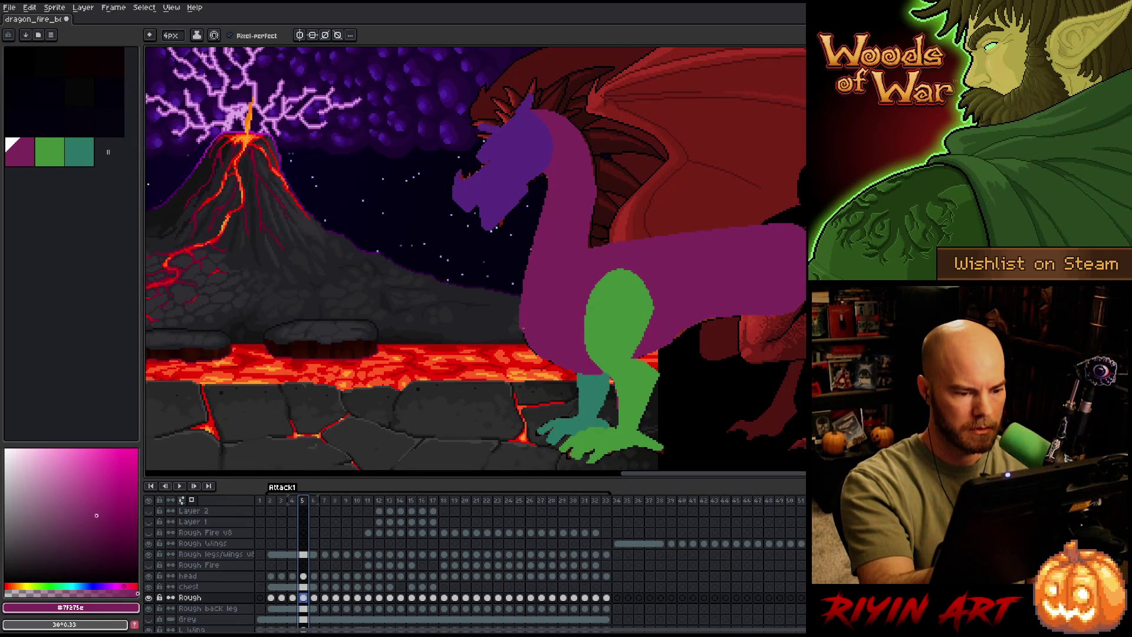
On frame 6, lasso the head and neck and nudge them one pixel right.
key(Escape)
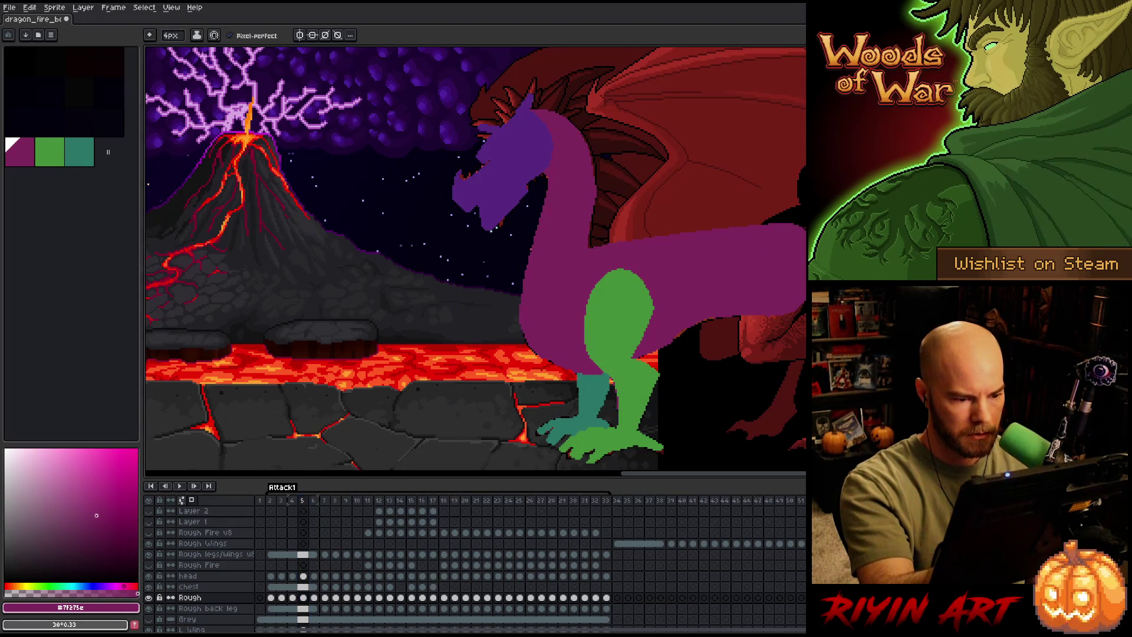
key(Right)
key(Left)
key(Right)
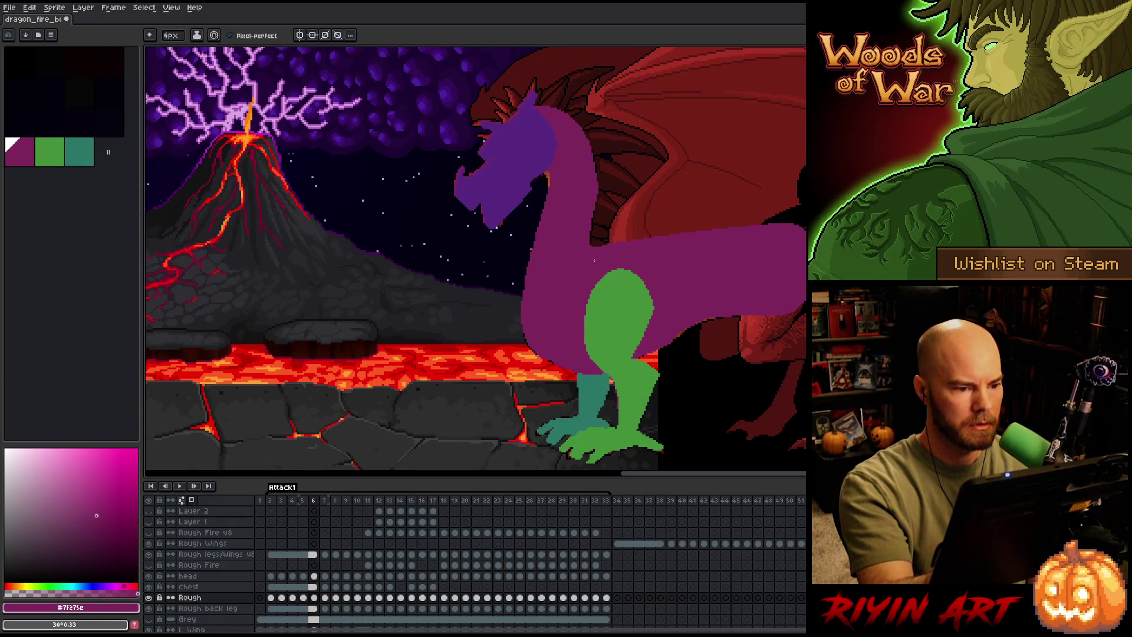
key(q)
mouse_move(588, 85)
mouse_down()
mouse_move(598, 101)
mouse_move(602, 235)
mouse_up()
mouse_move(529, 313)
mouse_down()
mouse_move(433, 89)
mouse_move(567, 65)
mouse_up()
key(Right)
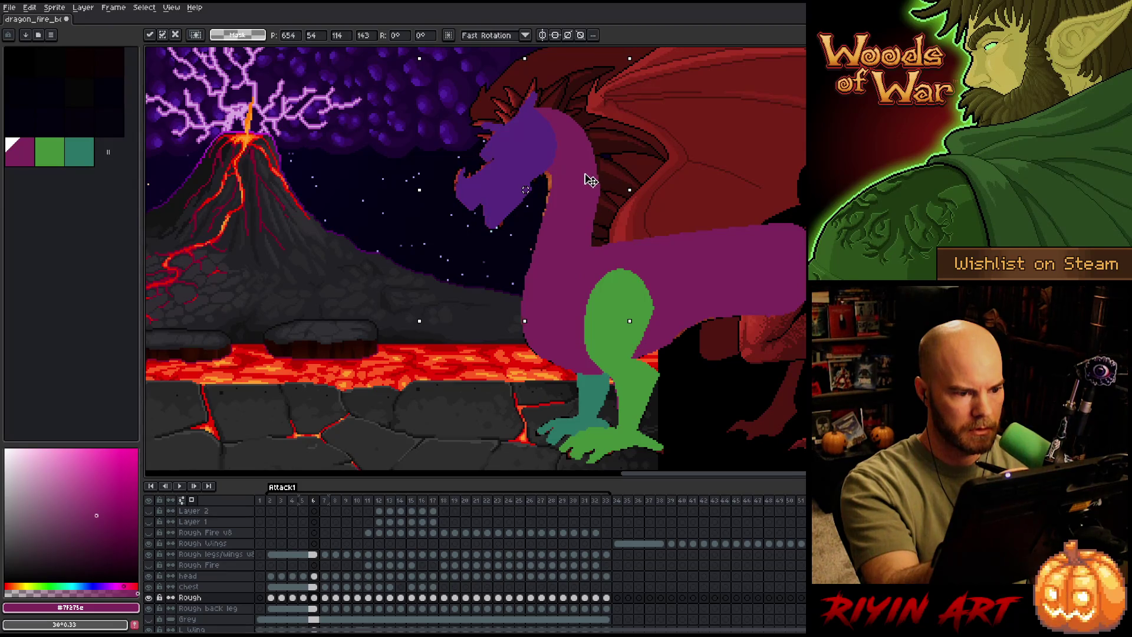
key(ctrl+d)
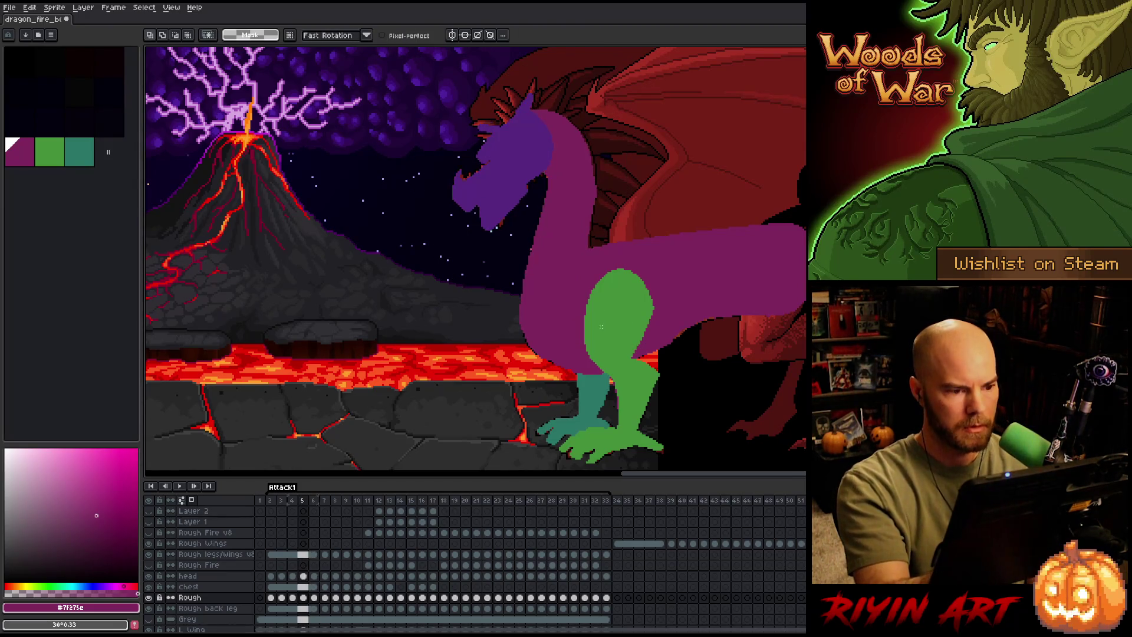
Move to frame 7 and save the animation file.
key(period)
key(comma)
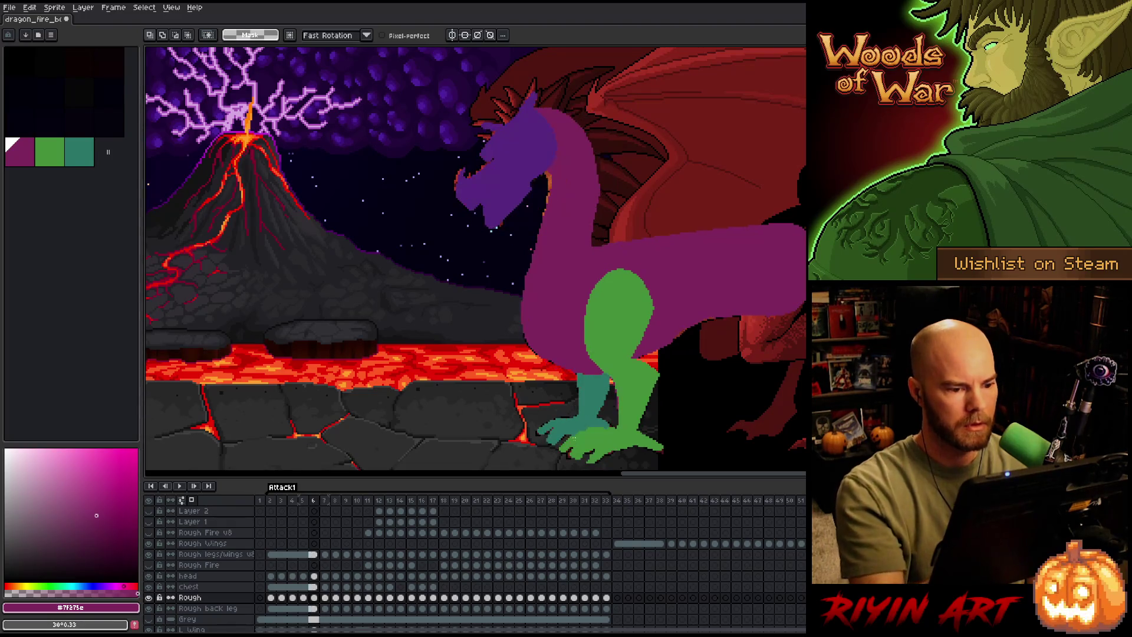
key(period)
key(ctrl+s)
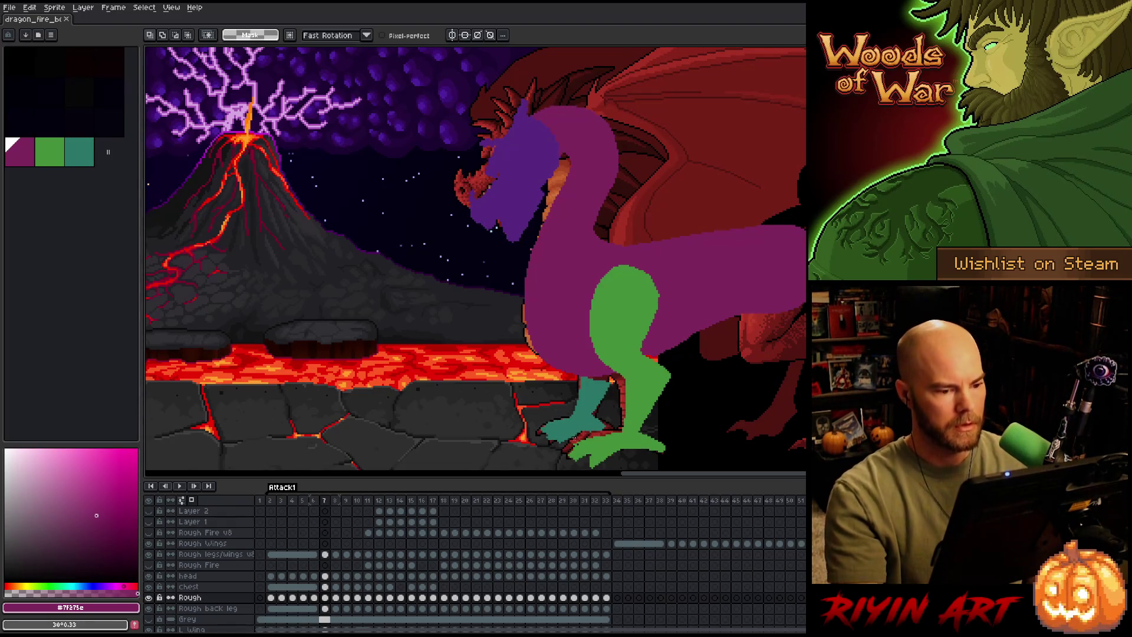
Play the attack animation and stop it on frame 15, with the neck fully outstretched over the lava.
key(Return)
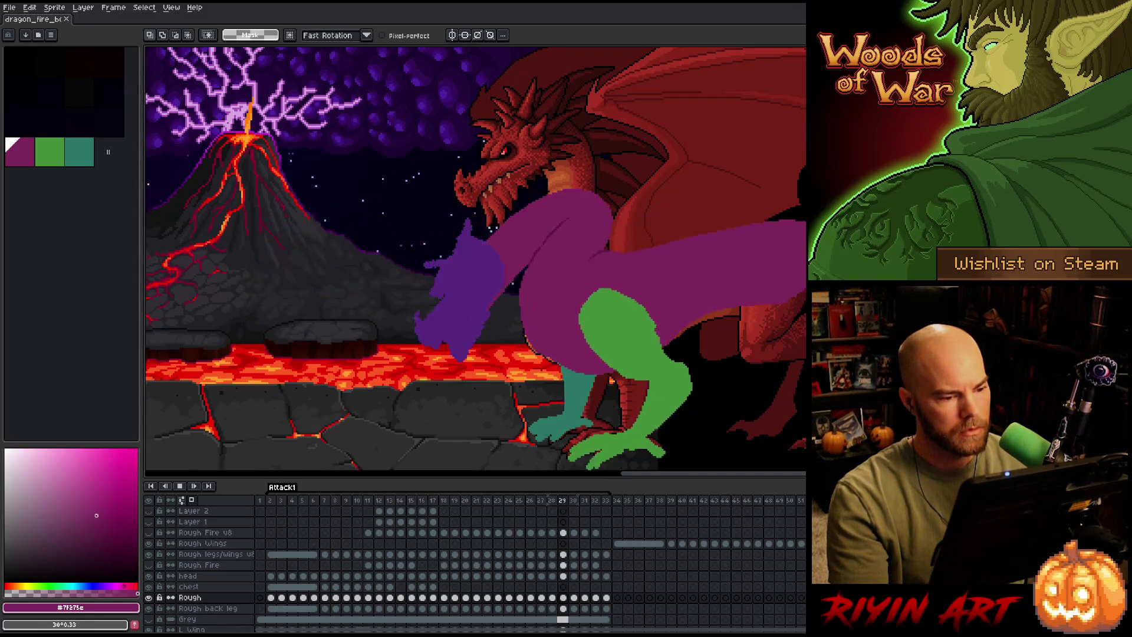
scroll(460, 276, down, 1)
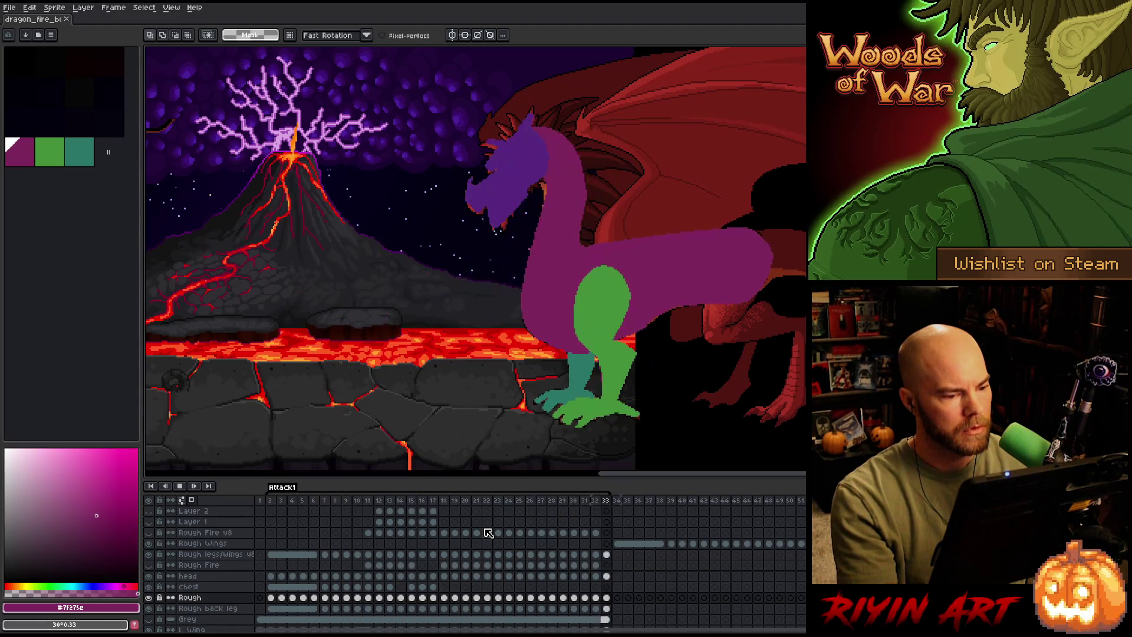
key(Return)
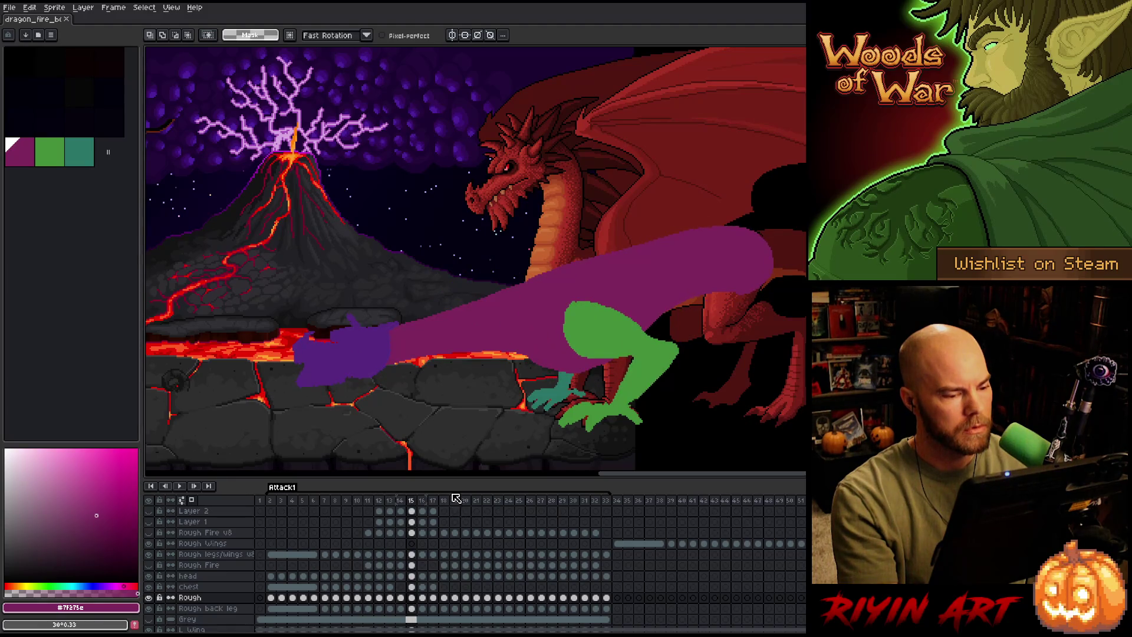
Zoom in and step back two frames to frame 13.
scroll(438, 367, up, 1)
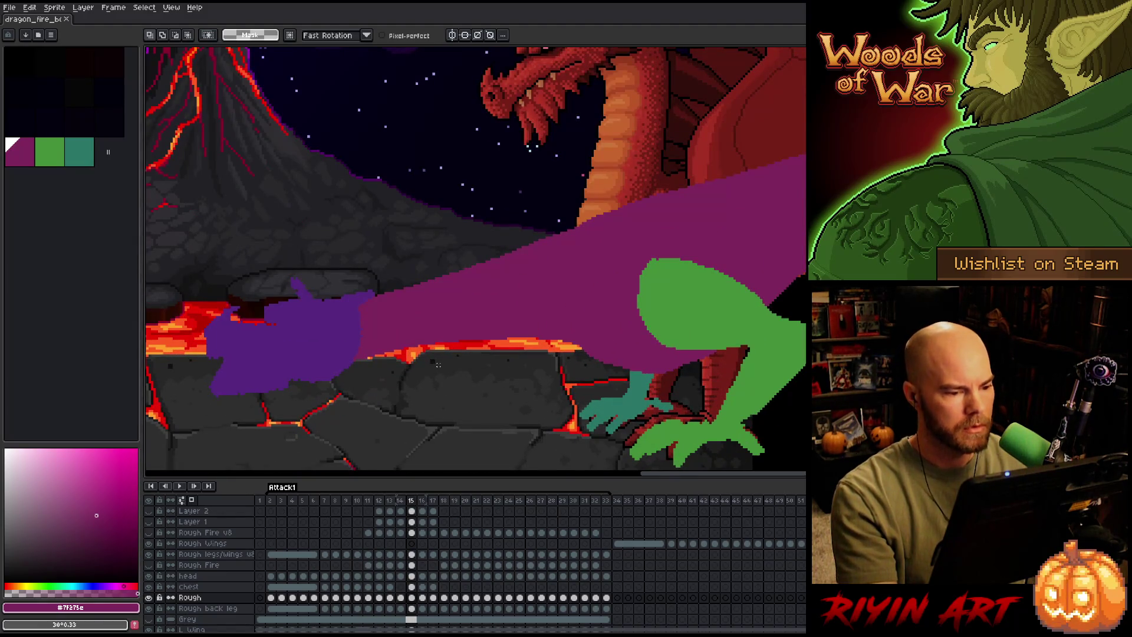
key(Left)
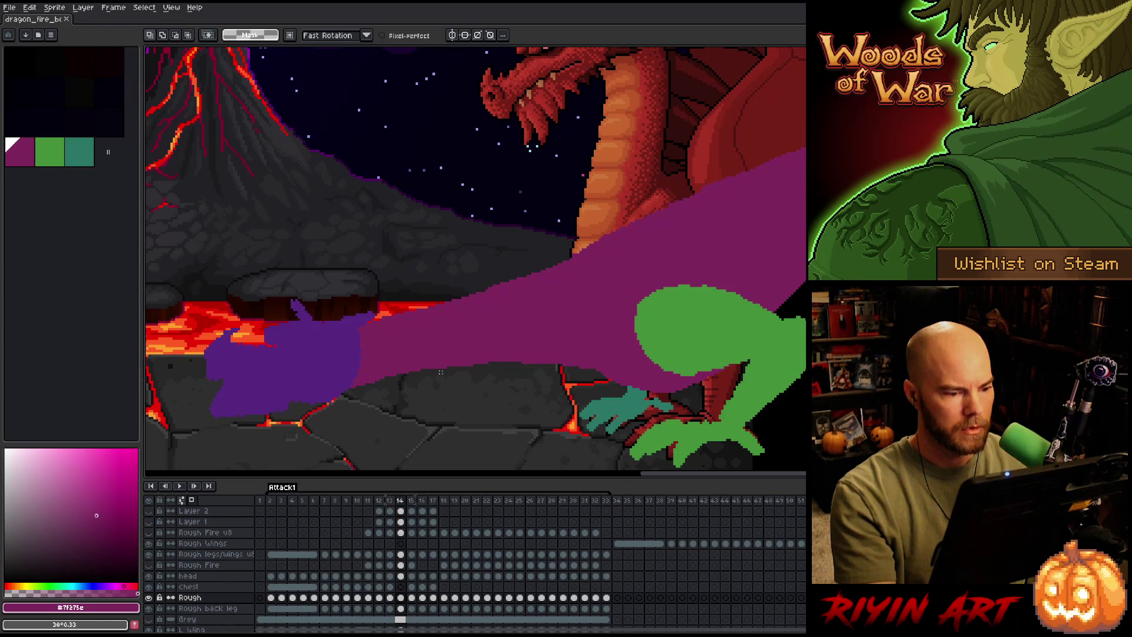
key(Left)
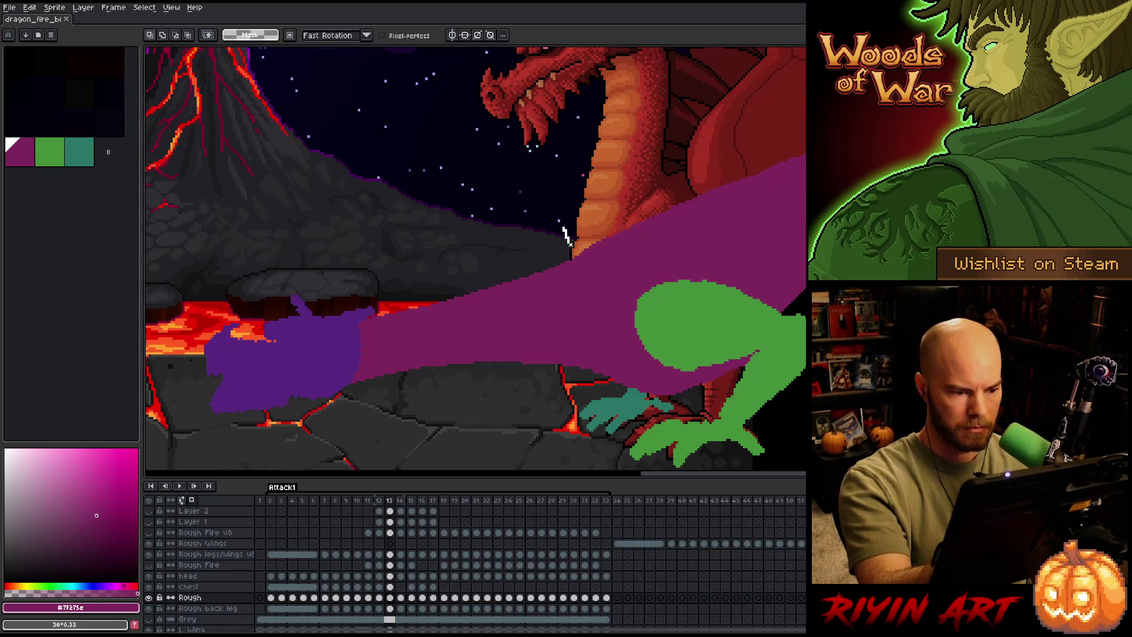
Select the area around the reaching arm and put it on a new Layer 3.
key(b)
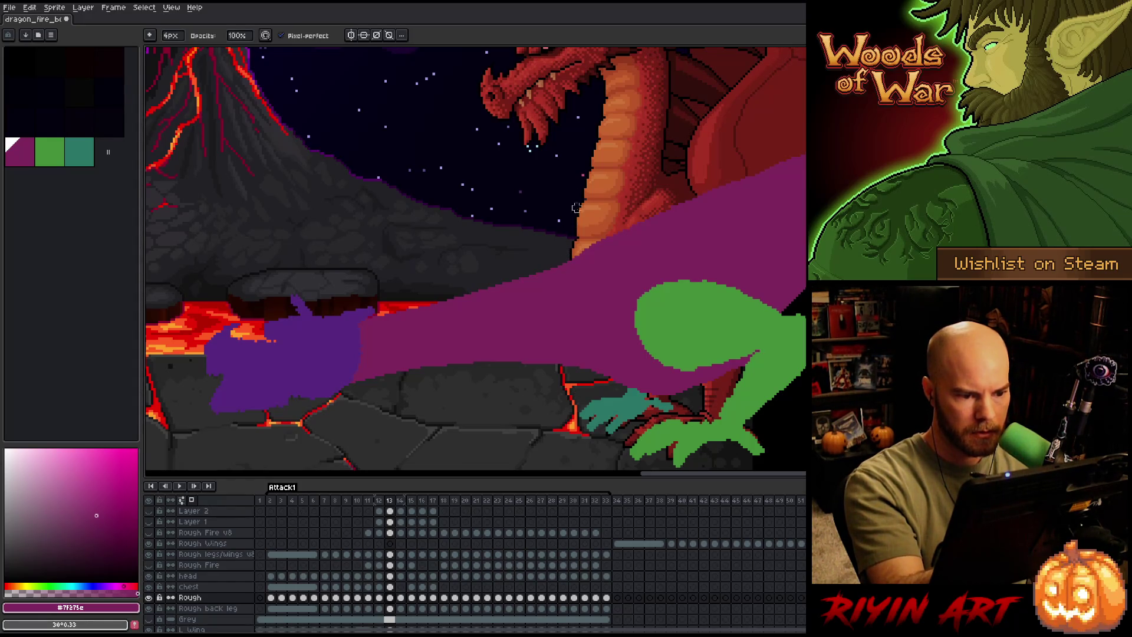
key(e)
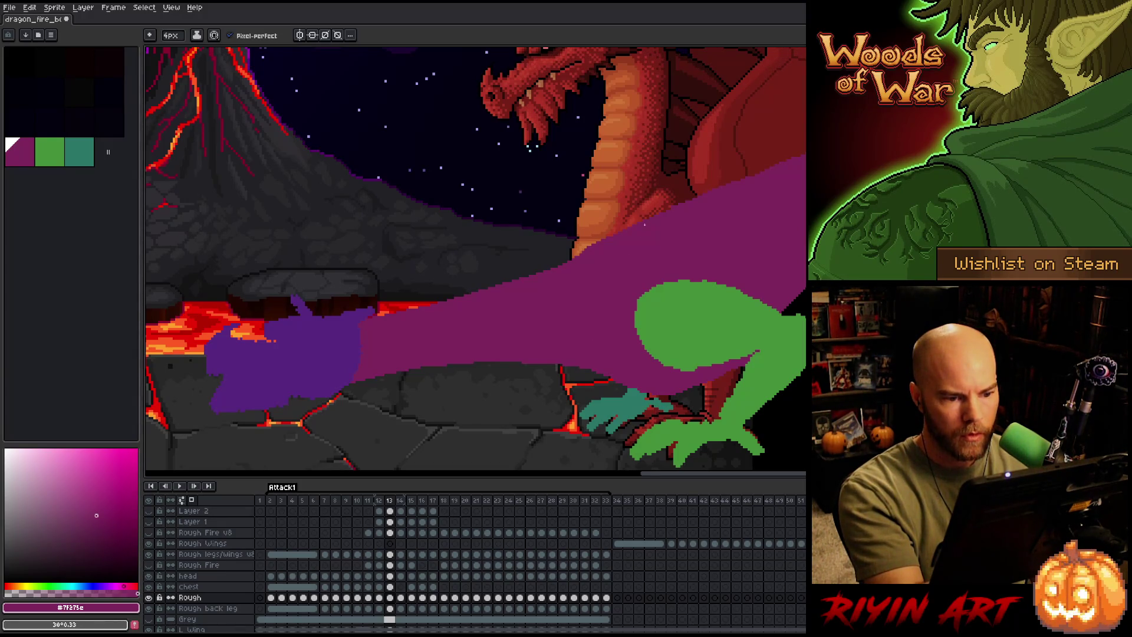
key(e)
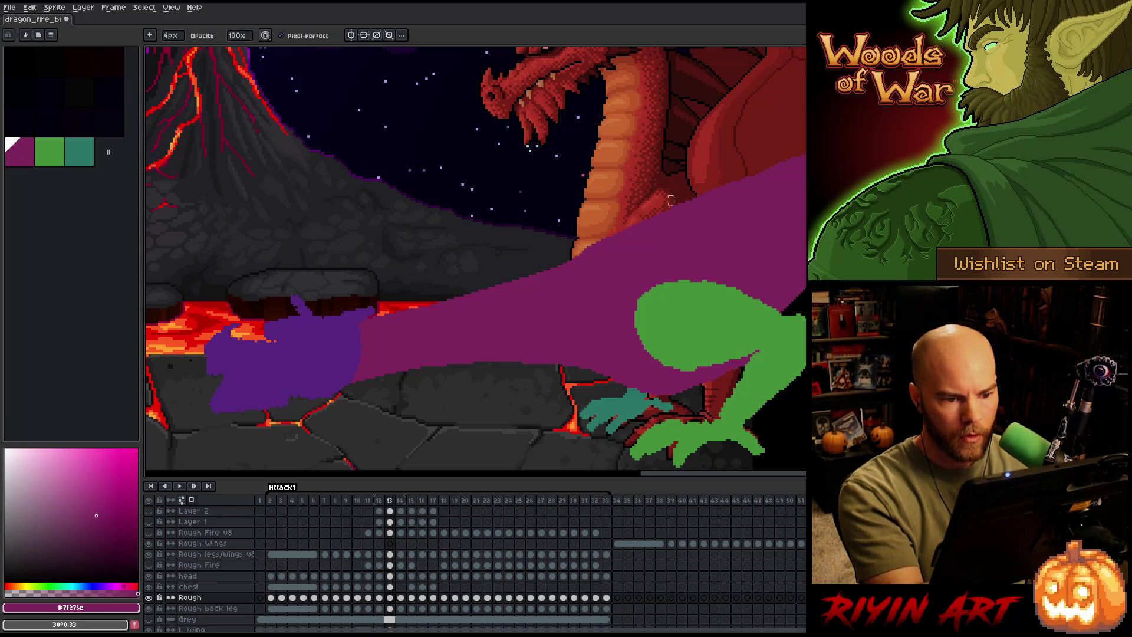
key(e)
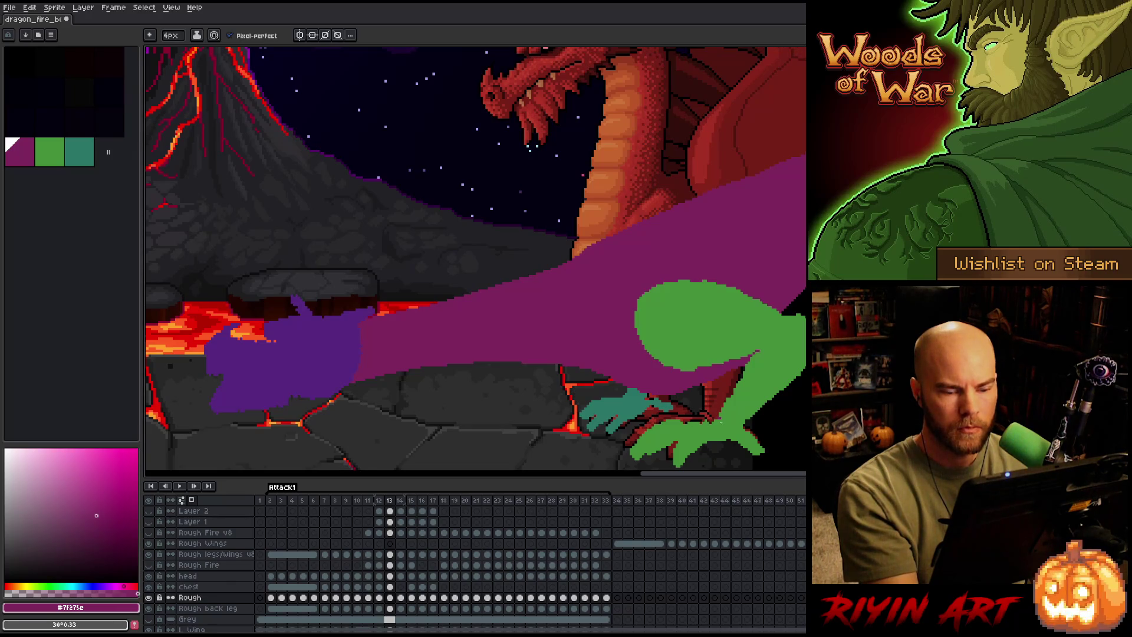
key(m)
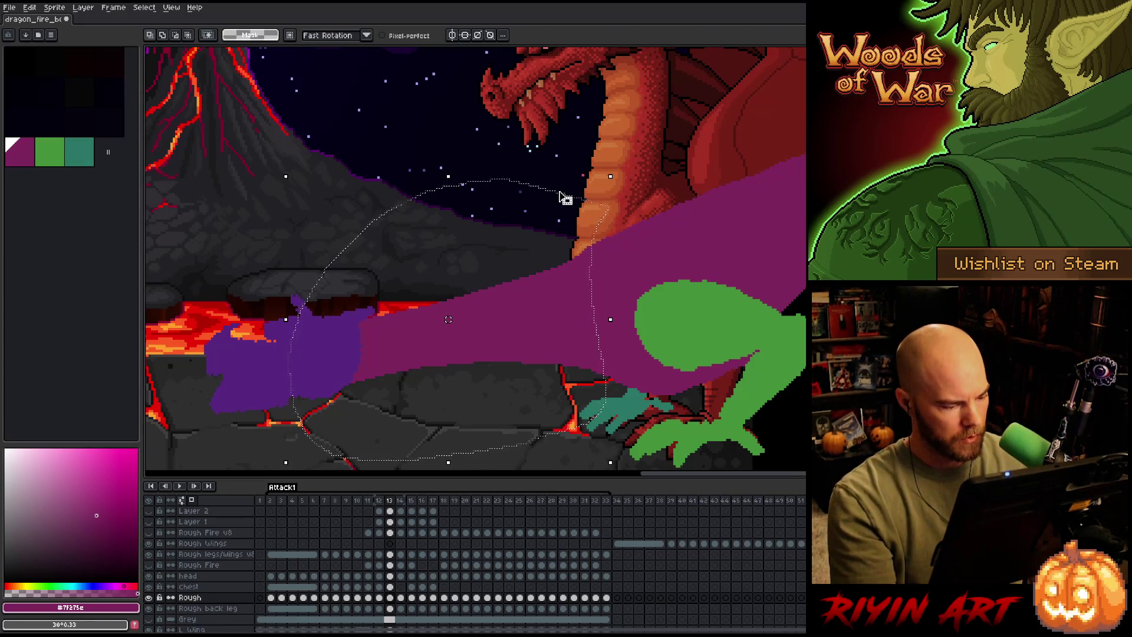
key(shift+n)
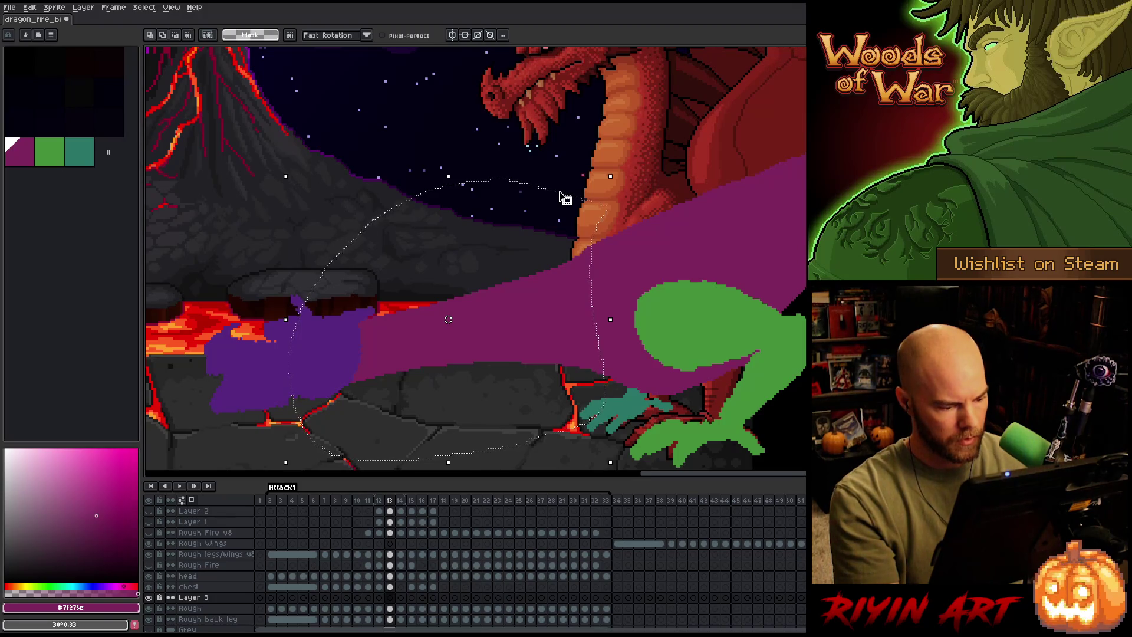
Fill frame 13's arm on Layer 3 with the sampled purple shifted to a bluish violet, around 276° hue.
click(565, 199)
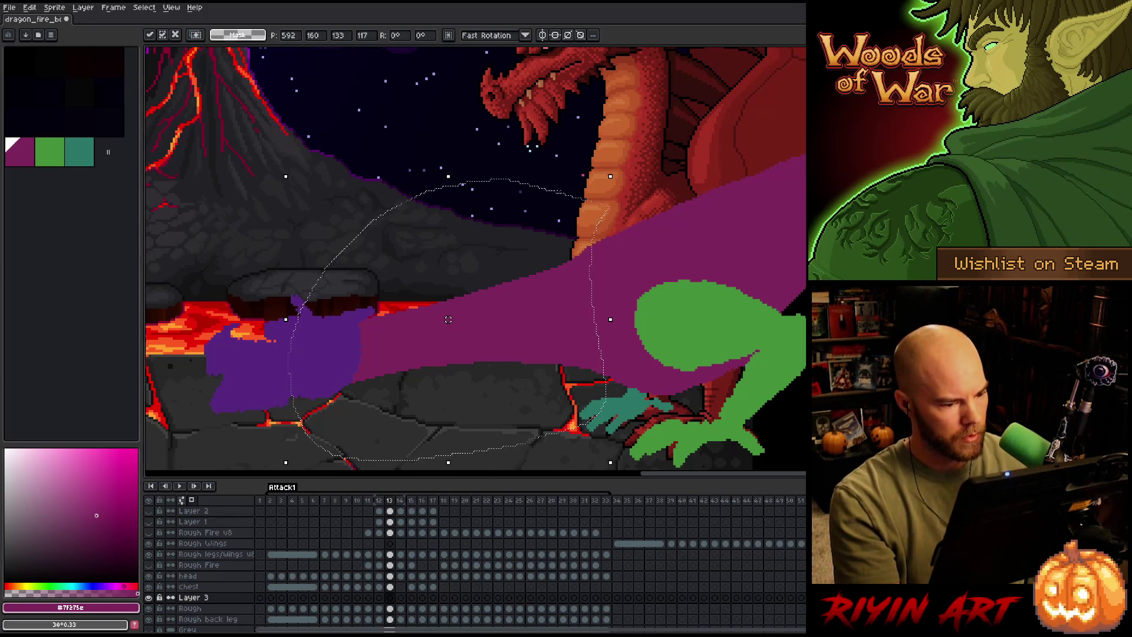
click(337, 361)
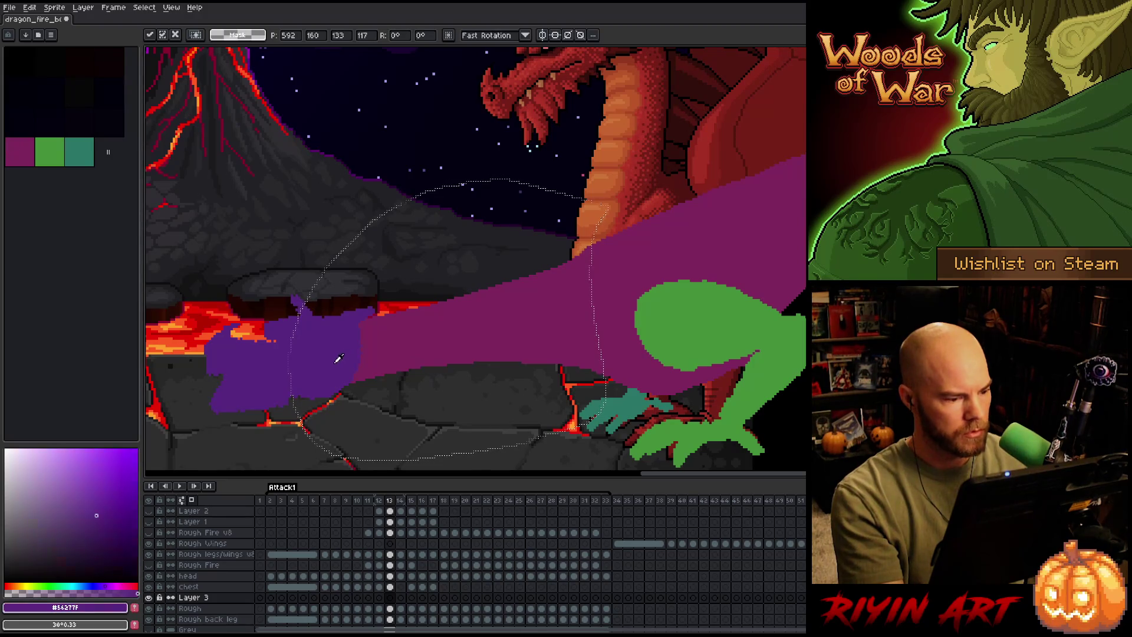
drag(121, 584, 116, 584)
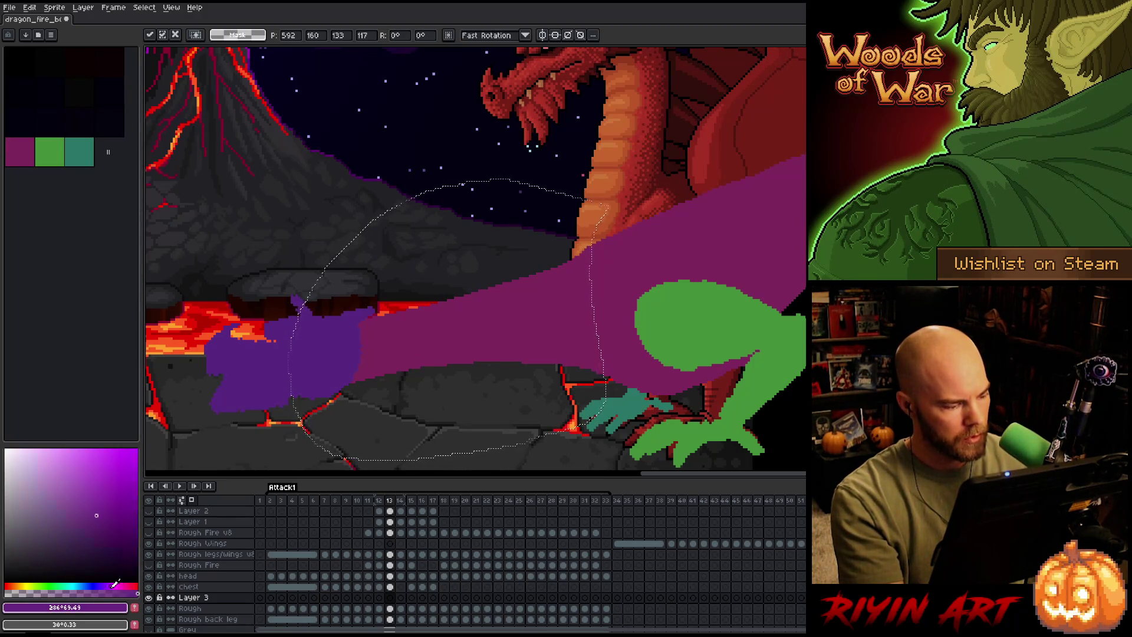
key(g)
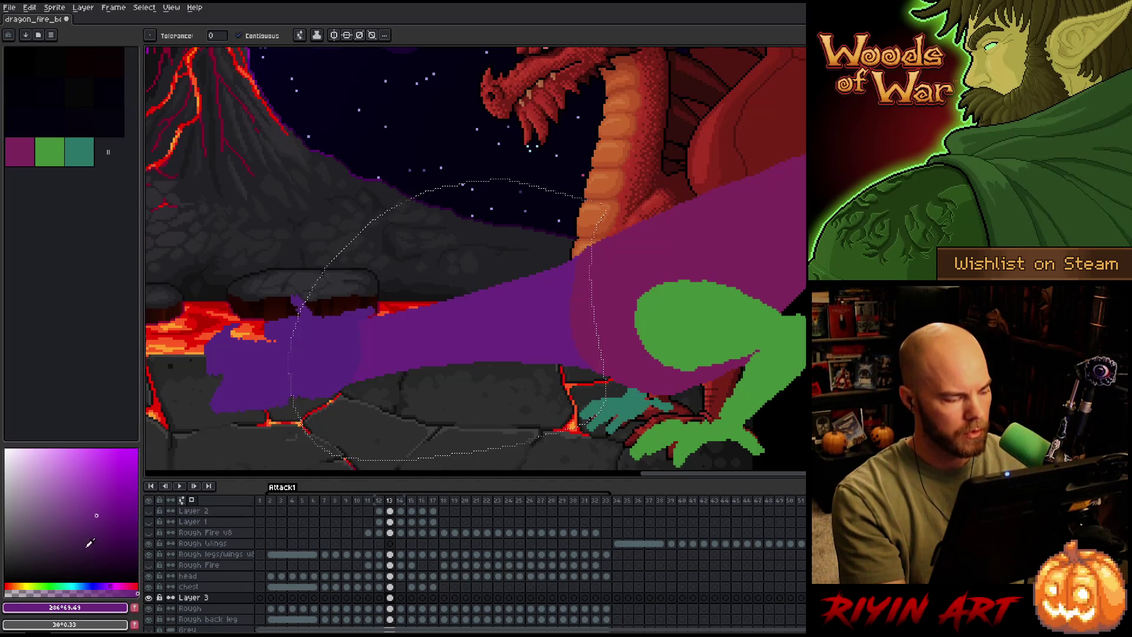
drag(121, 584, 103, 584)
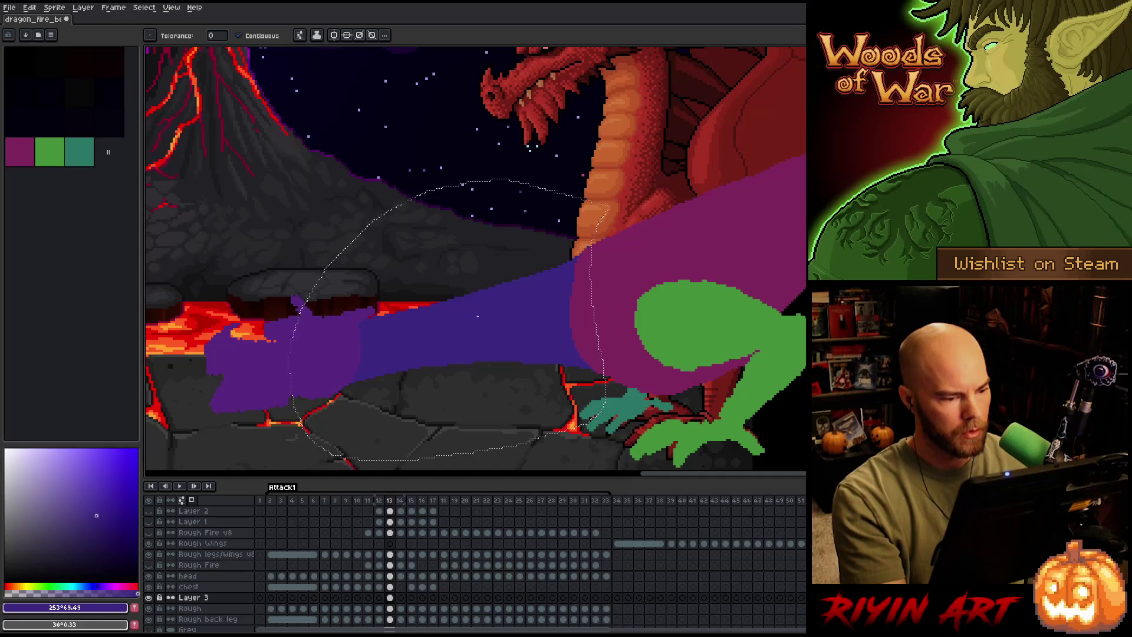
key(ctrl+d)
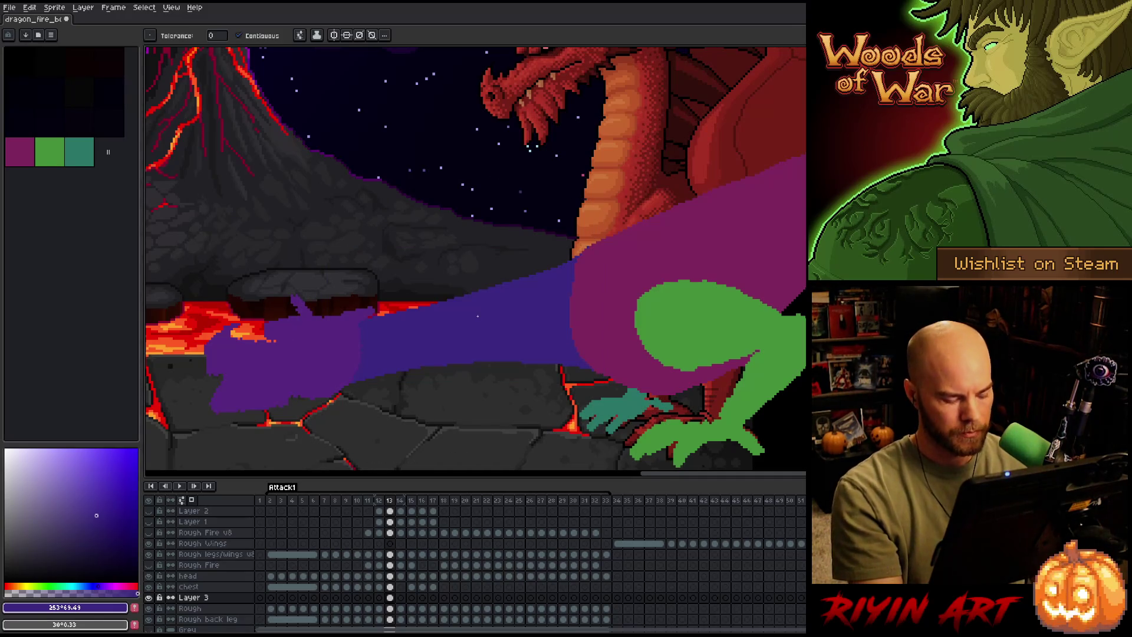
click(392, 597)
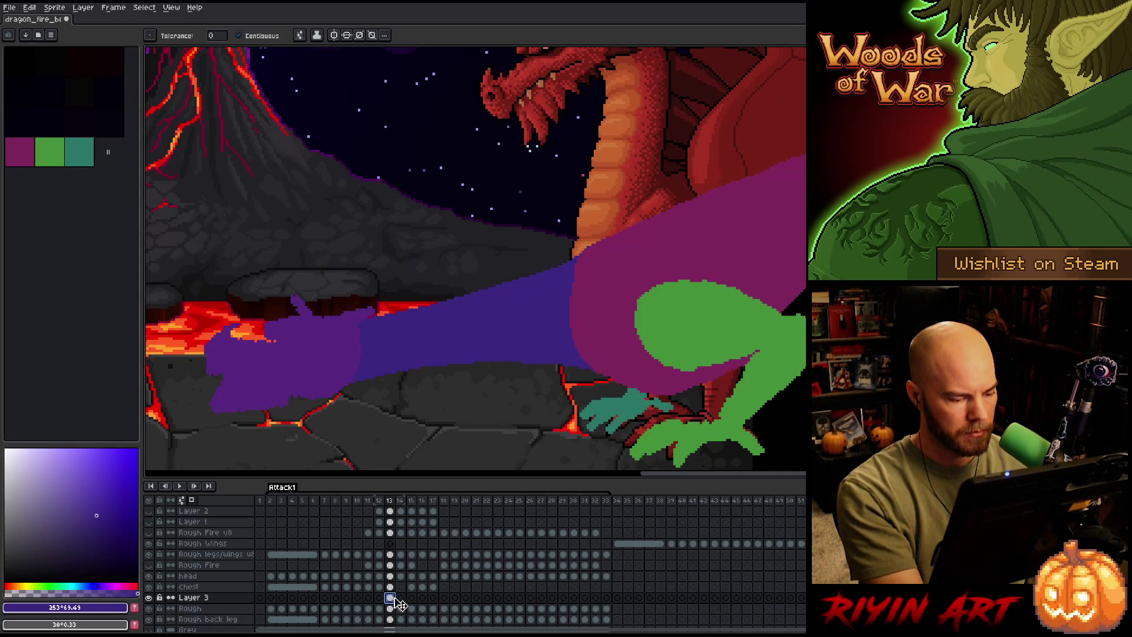
Move the violet Layer 3 arm from frame 13 to frame 15 and raise it along the lunging neck.
click(401, 600)
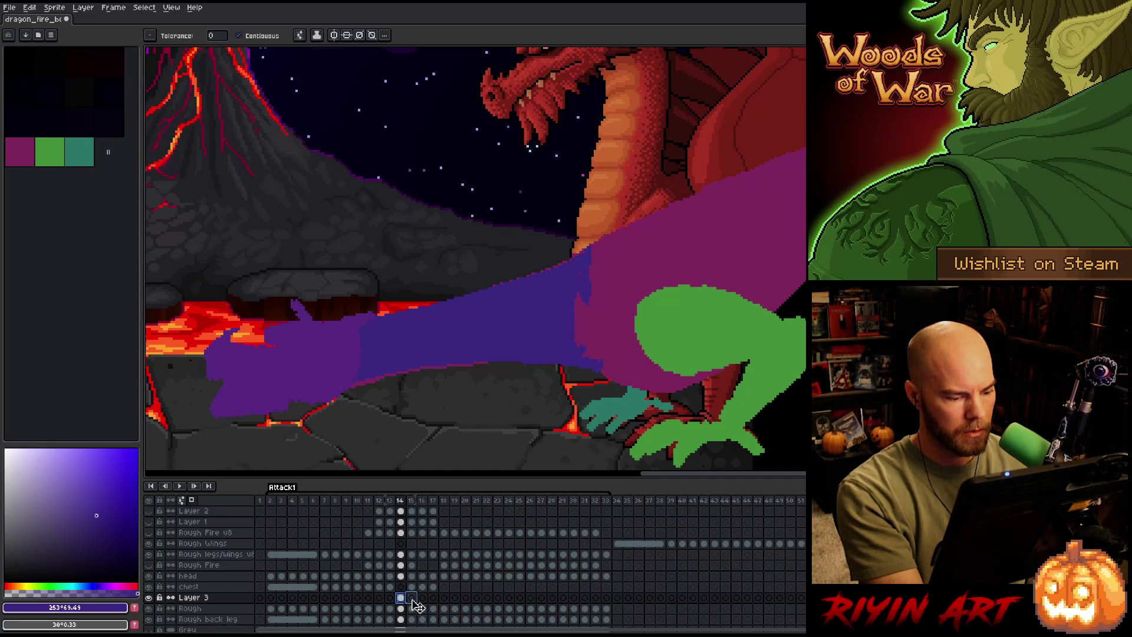
click(413, 600)
key(ctrl+t)
mouse_move(524, 316)
mouse_down()
mouse_move(518, 285)
mouse_move(518, 295)
mouse_up()
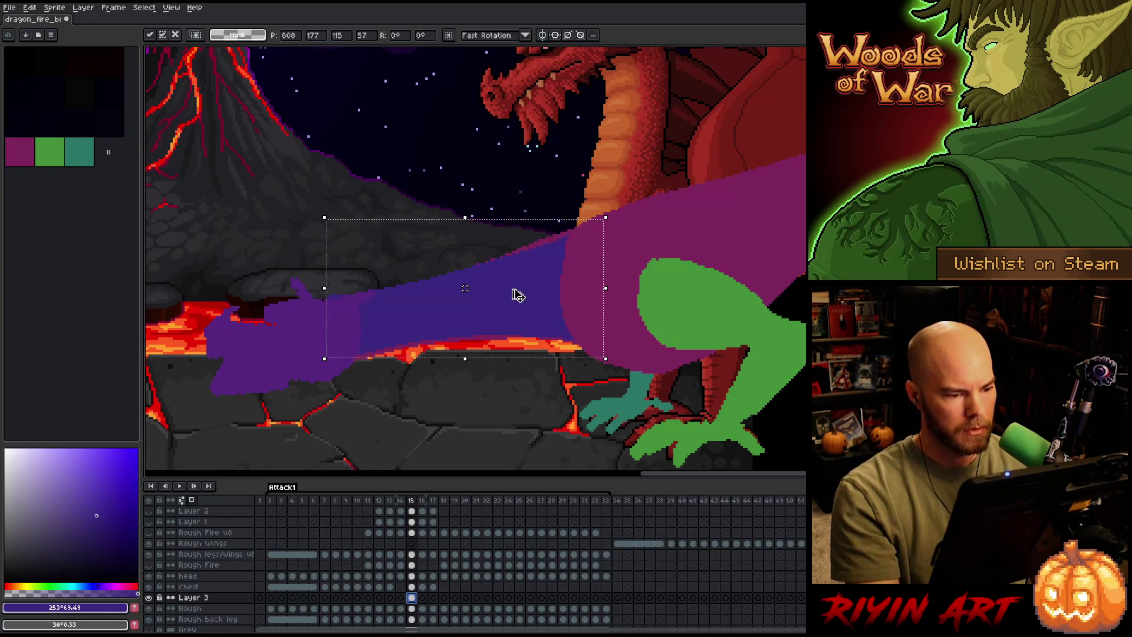
drag(518, 295, 513, 292)
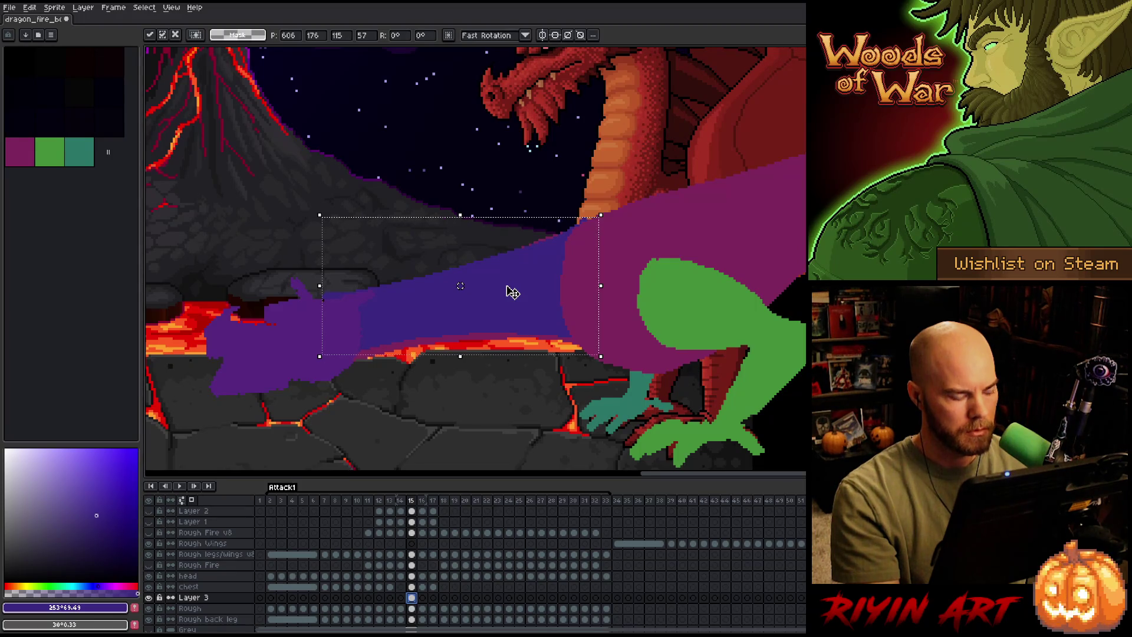
click(411, 608)
key(b)
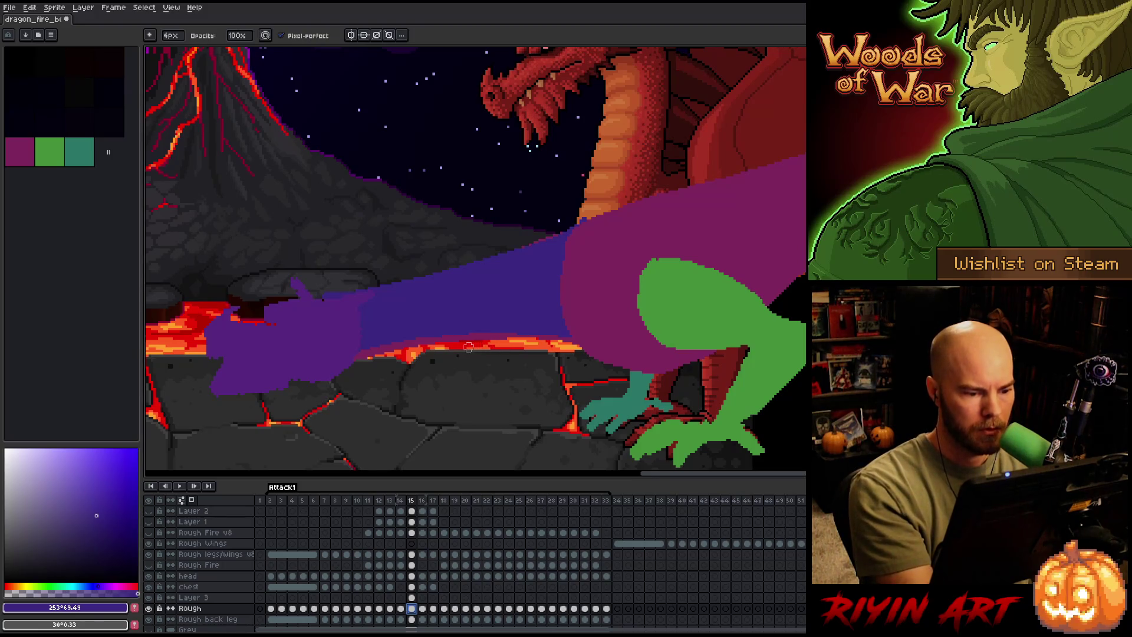
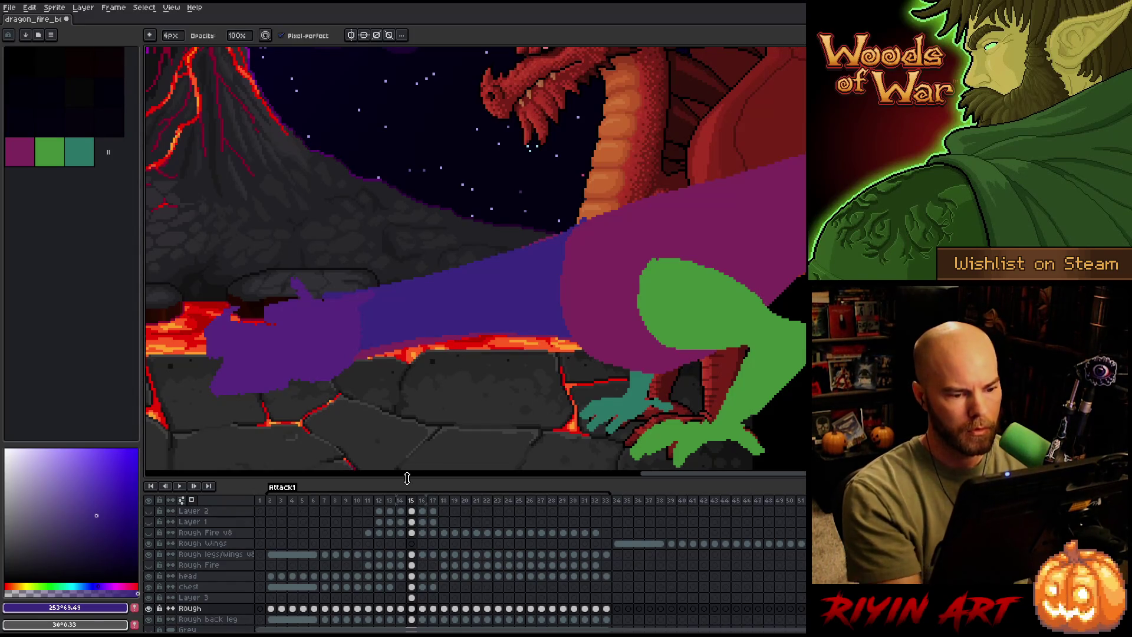
Select Layer 3 on frame 16 and save the animation file.
click(411, 598)
click(423, 597)
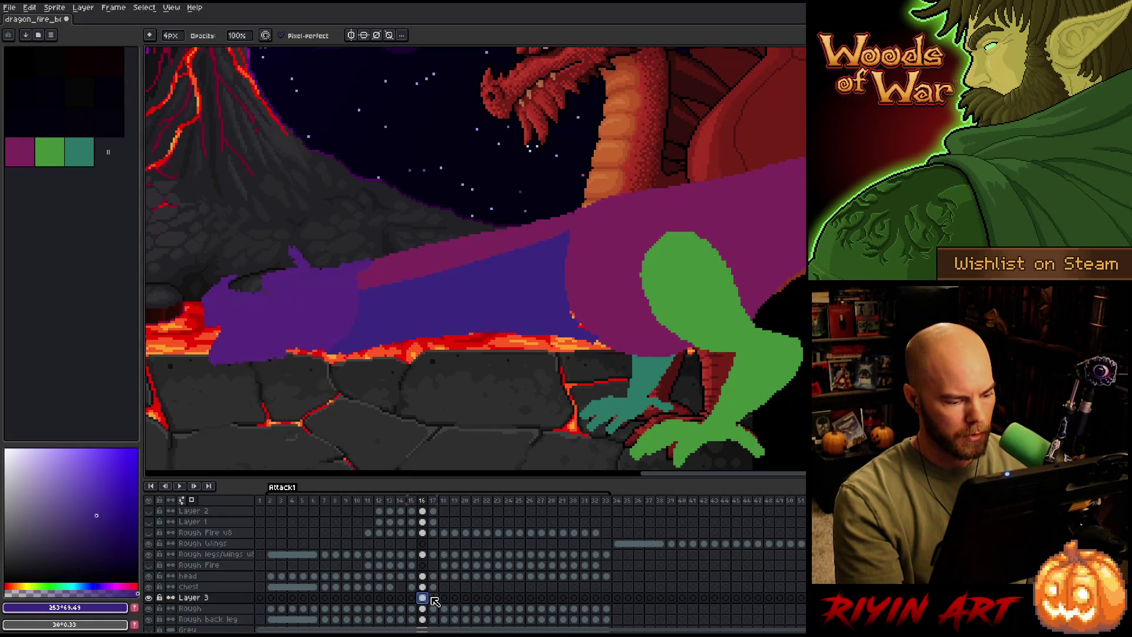
key(ctrl+s)
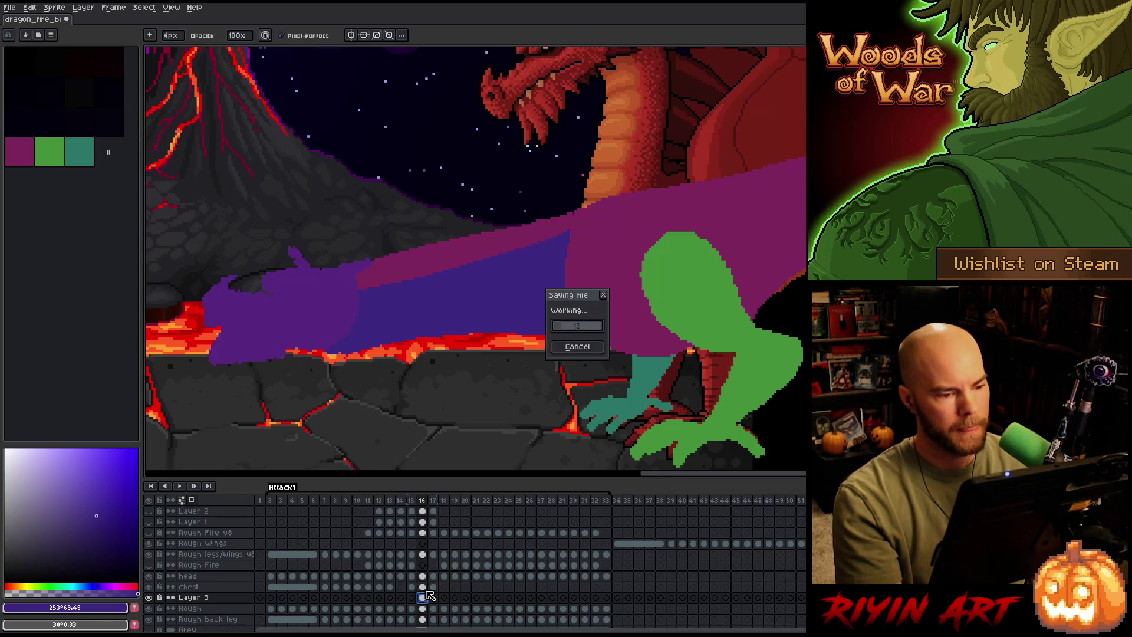
Raise the purple neck shape to reveal lava, then add a pencil mark on the Rough layer.
key(v)
mouse_move(480, 299)
mouse_down()
mouse_move(483, 257)
mouse_move(482, 277)
mouse_up()
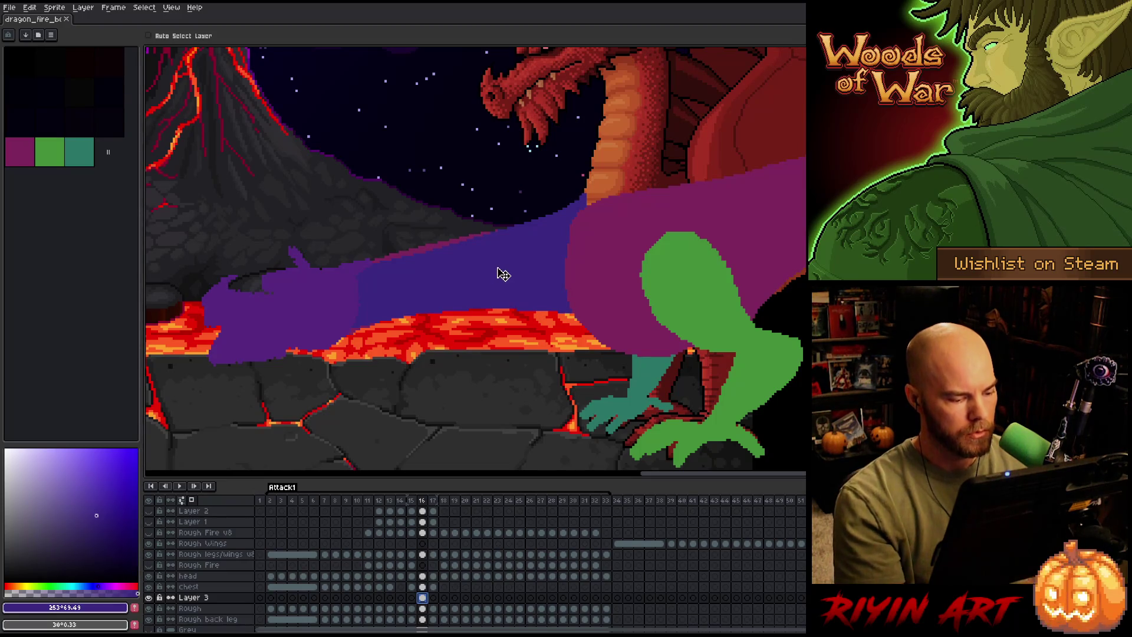
key(Down)
key(b)
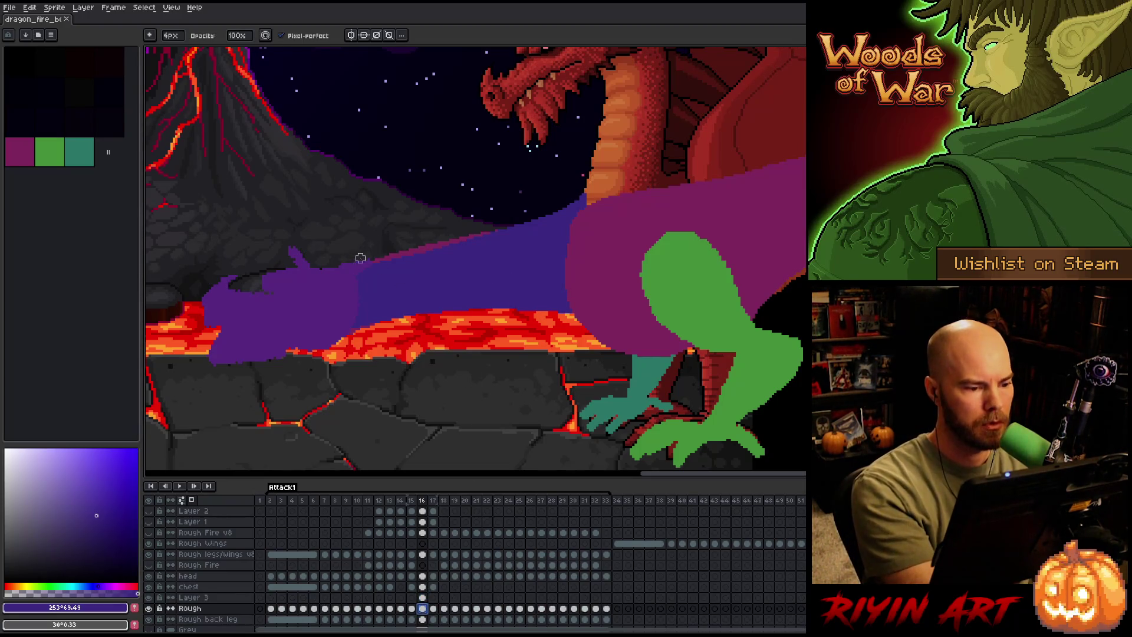
click(377, 255)
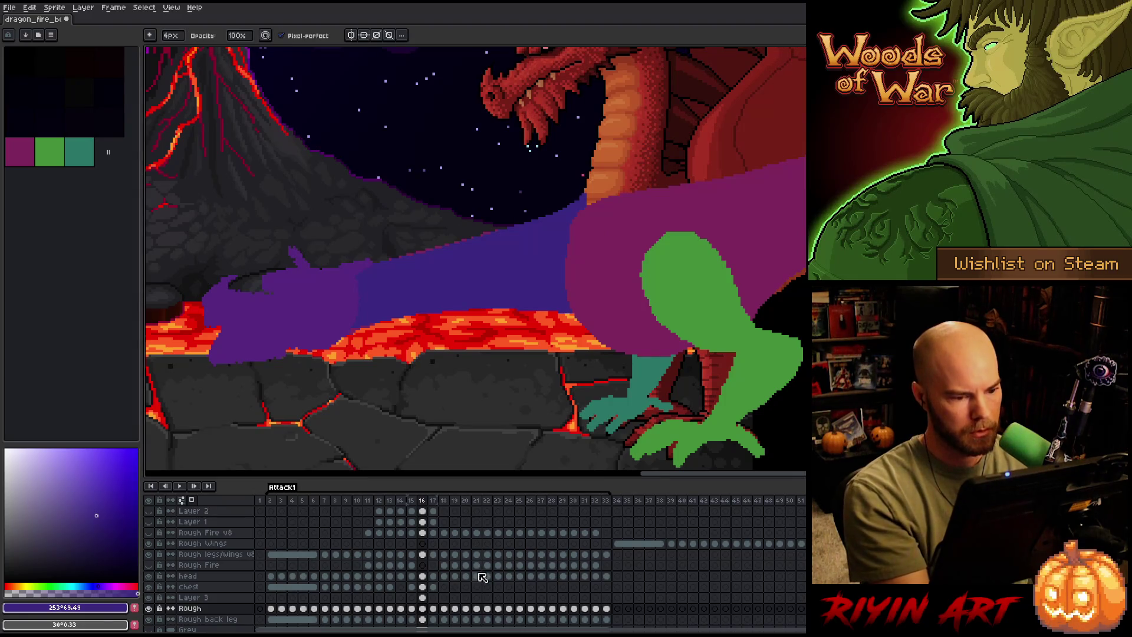
Lower Layer 3's purple arm shape about 20 px and bring up its layer properties.
click(423, 597)
key(v)
mouse_move(528, 263)
mouse_down()
mouse_move(534, 278)
mouse_move(528, 248)
mouse_move(535, 278)
mouse_move(535, 268)
mouse_up()
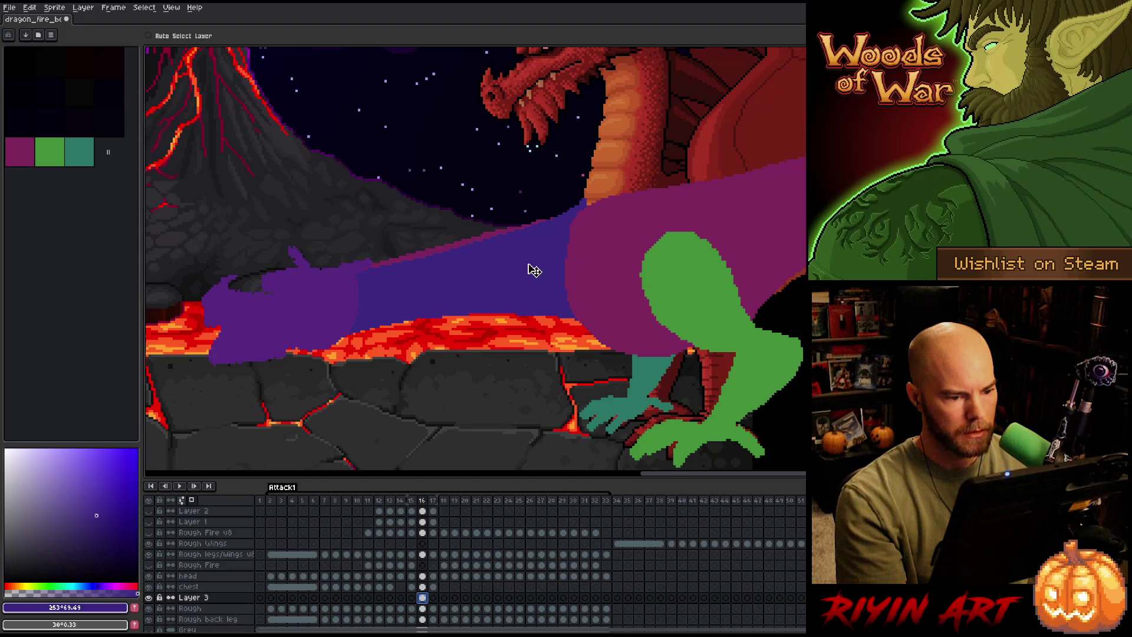
double_click(200, 598)
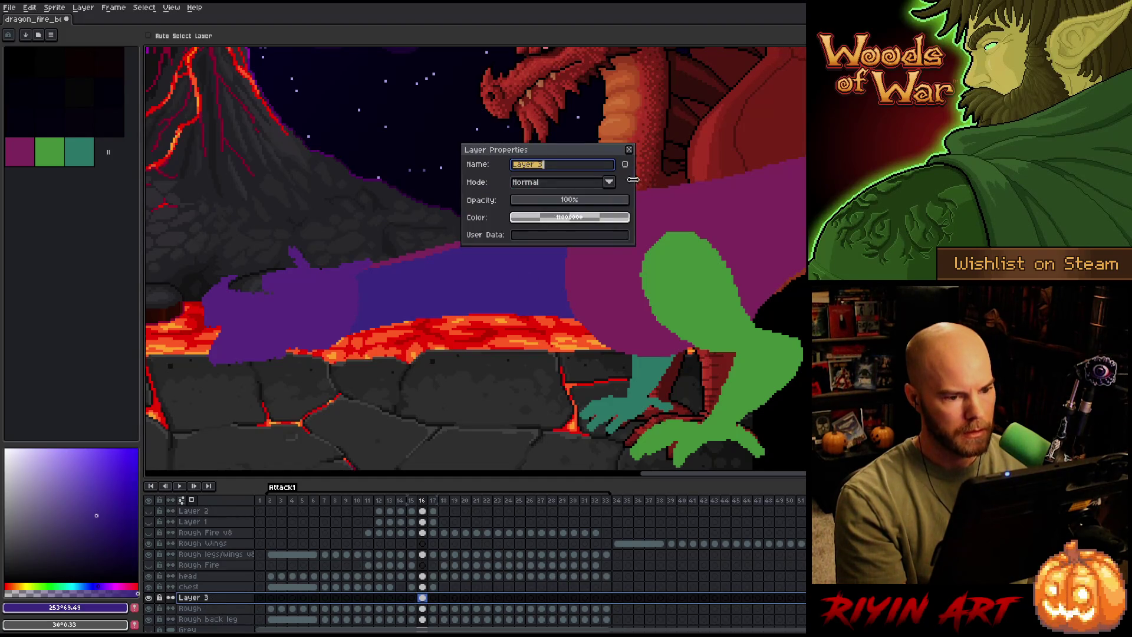
Lower Layer 3's opacity so lava shows through, then return to the Rough layer's pencil.
click(584, 200)
click(629, 150)
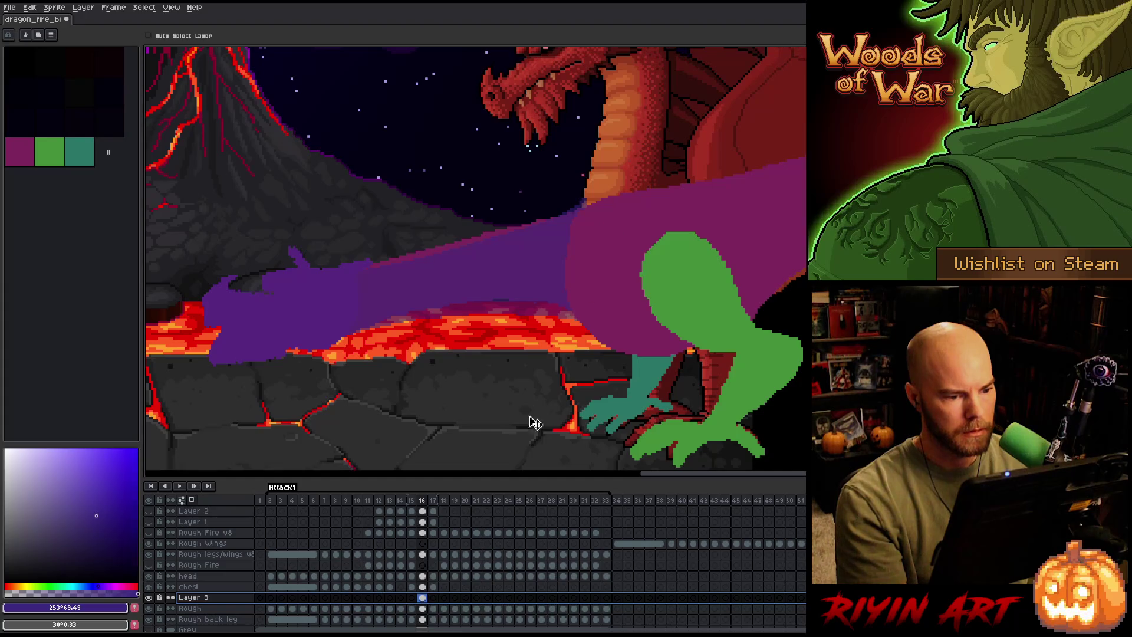
key(alt+Down)
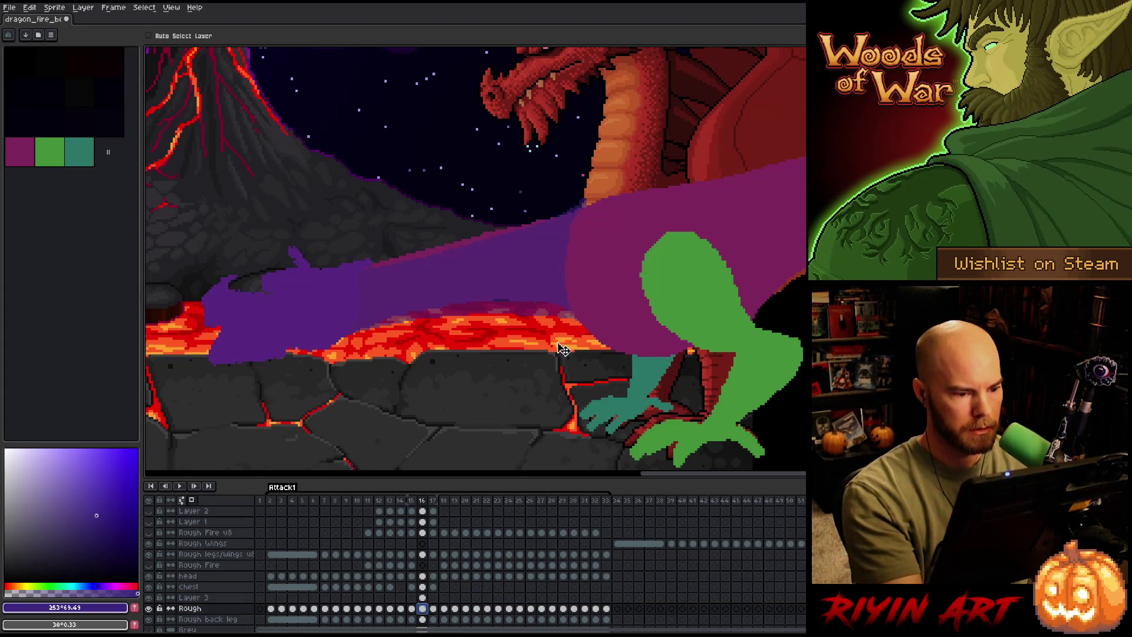
key(b)
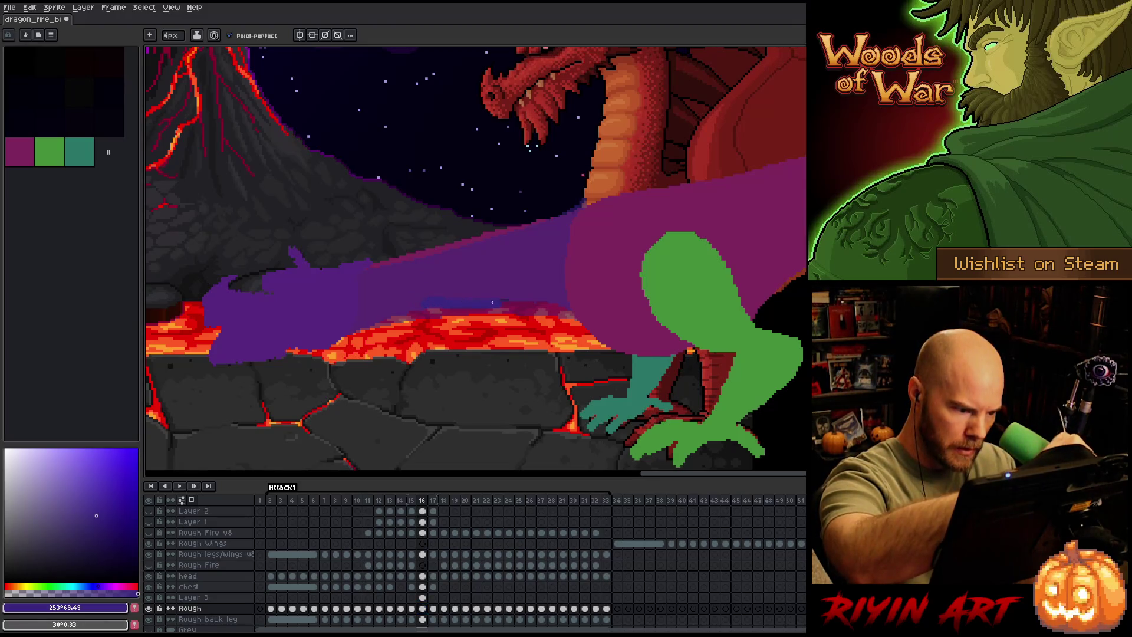
Sketch frame 16 on the Rough layer in dark magenta #7F275E, then go to frame 17 on Layer 3.
alt+click(451, 304)
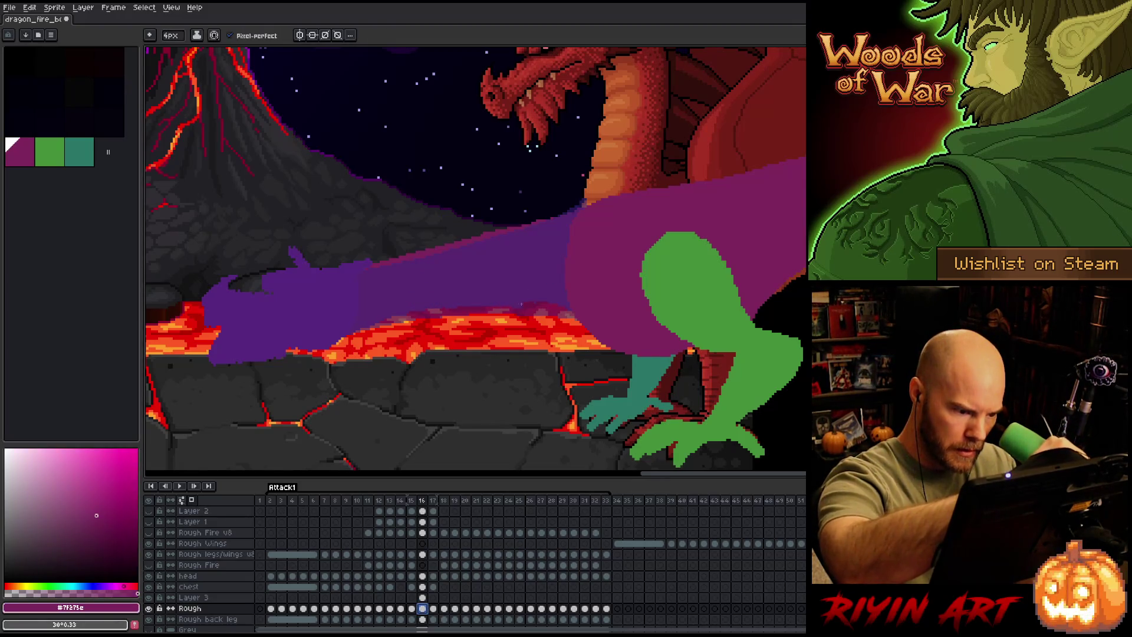
click(508, 281)
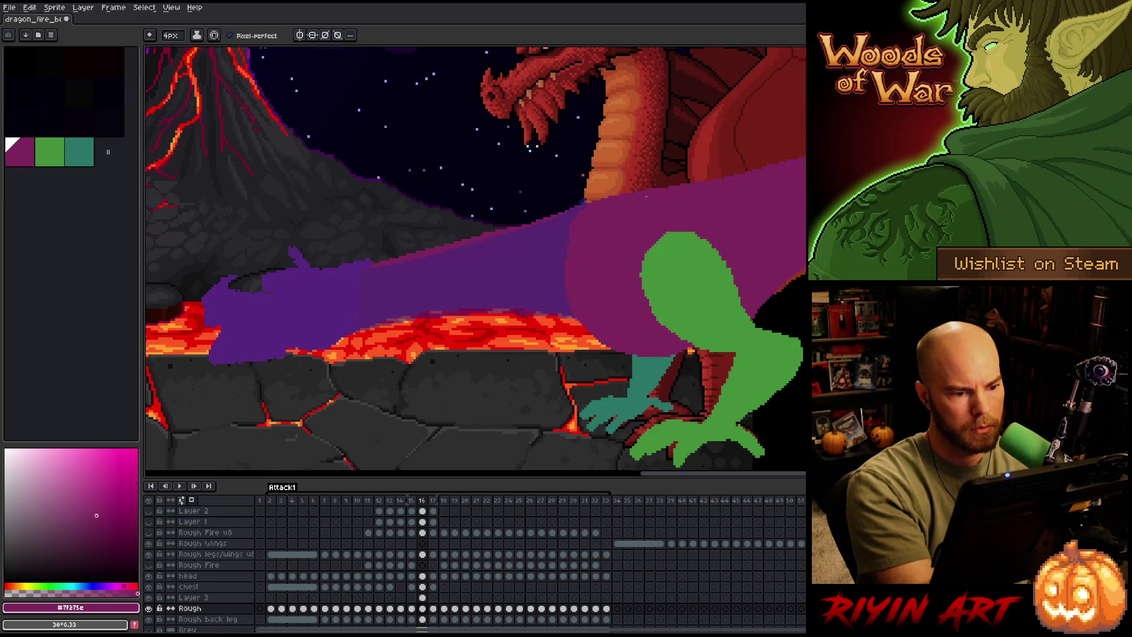
key(e)
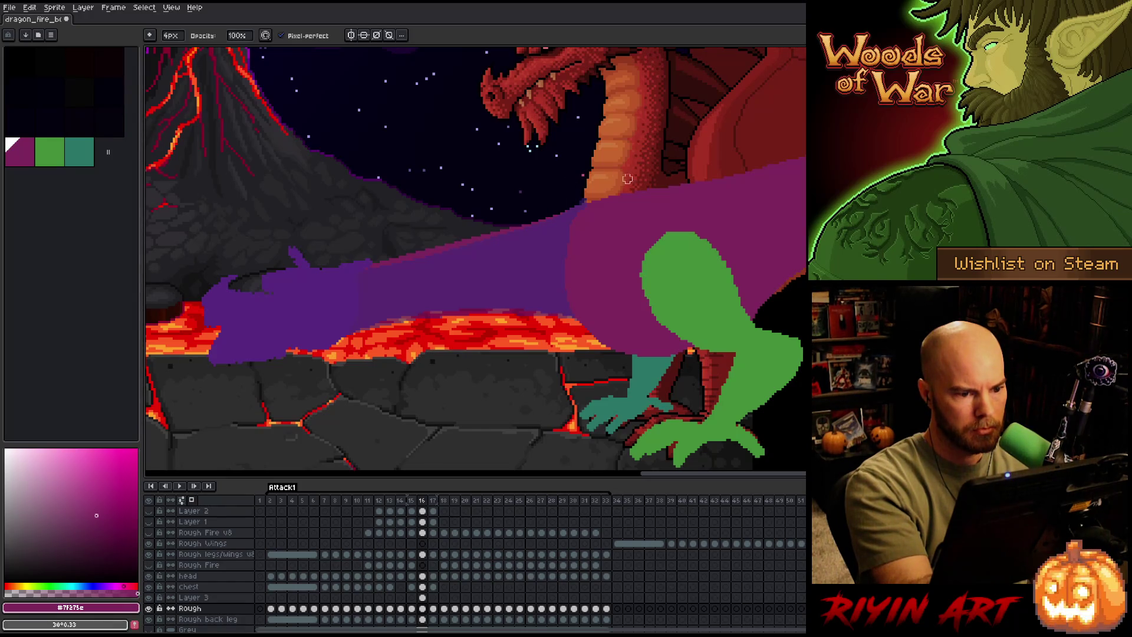
click(422, 598)
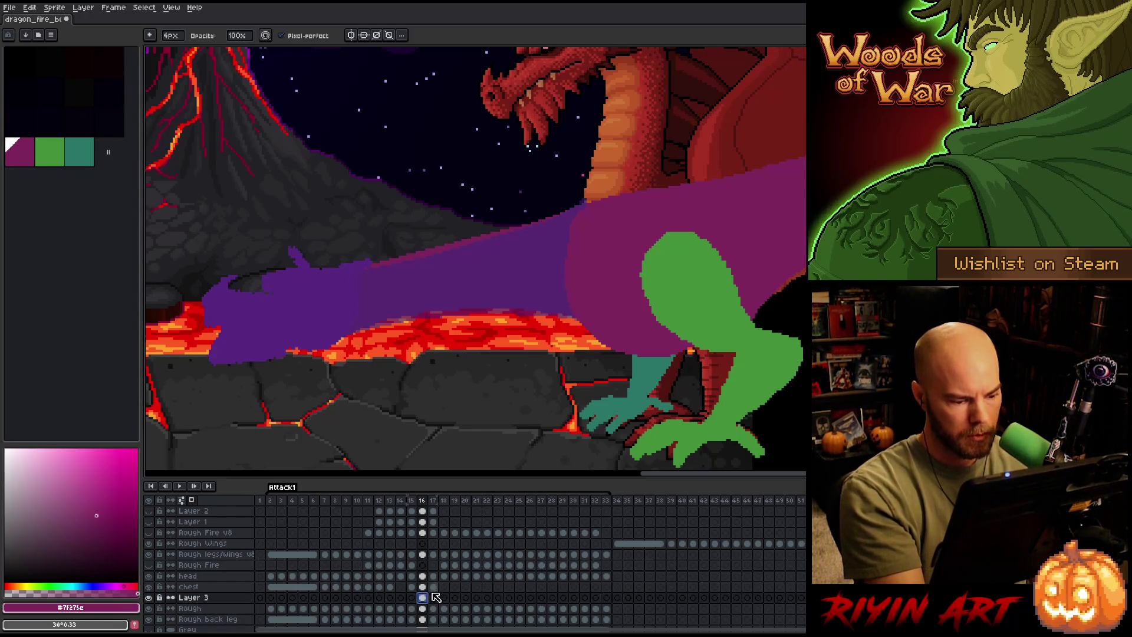
click(433, 598)
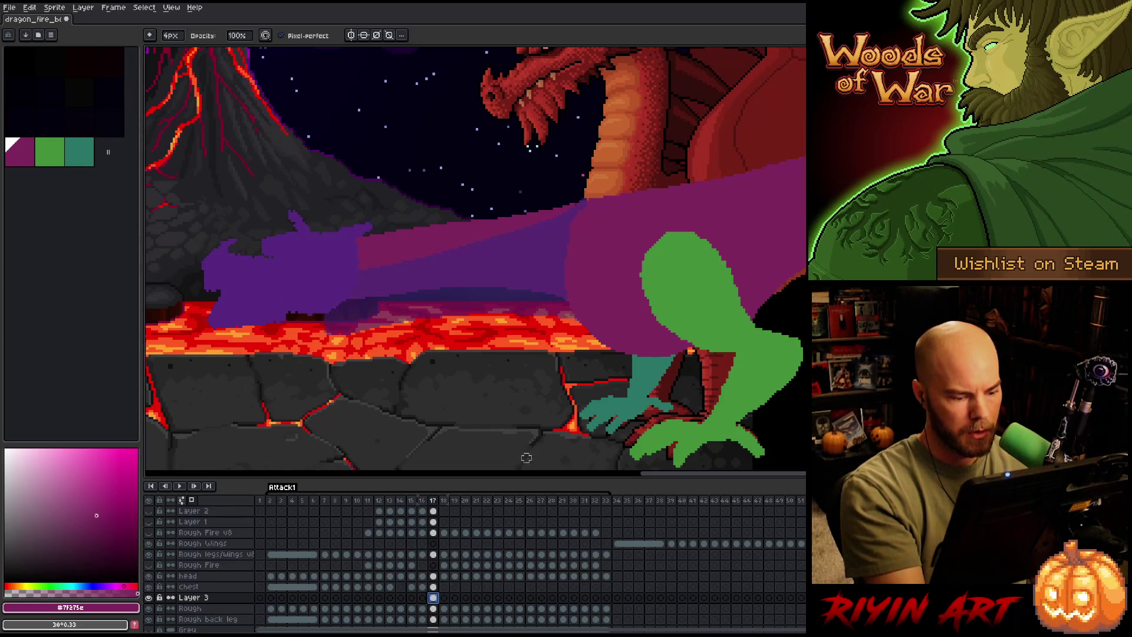
On frame 17, raise the purple neck shape up and to the right.
key(v)
mouse_move(526, 270)
mouse_down()
mouse_move(540, 241)
mouse_move(532, 255)
mouse_up()
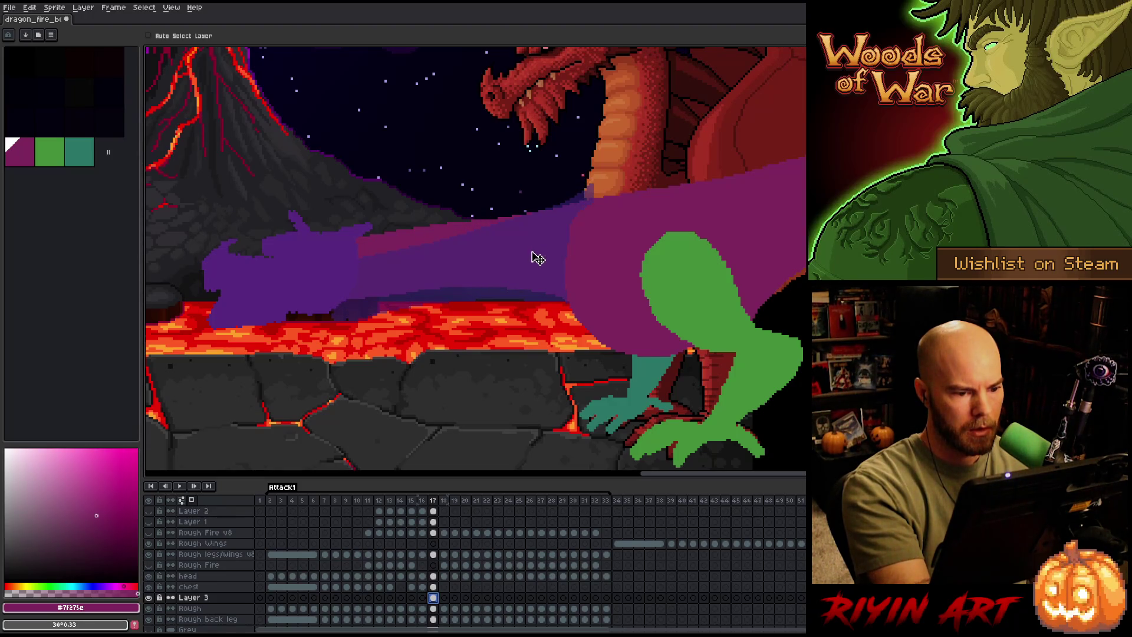
click(434, 608)
key(b)
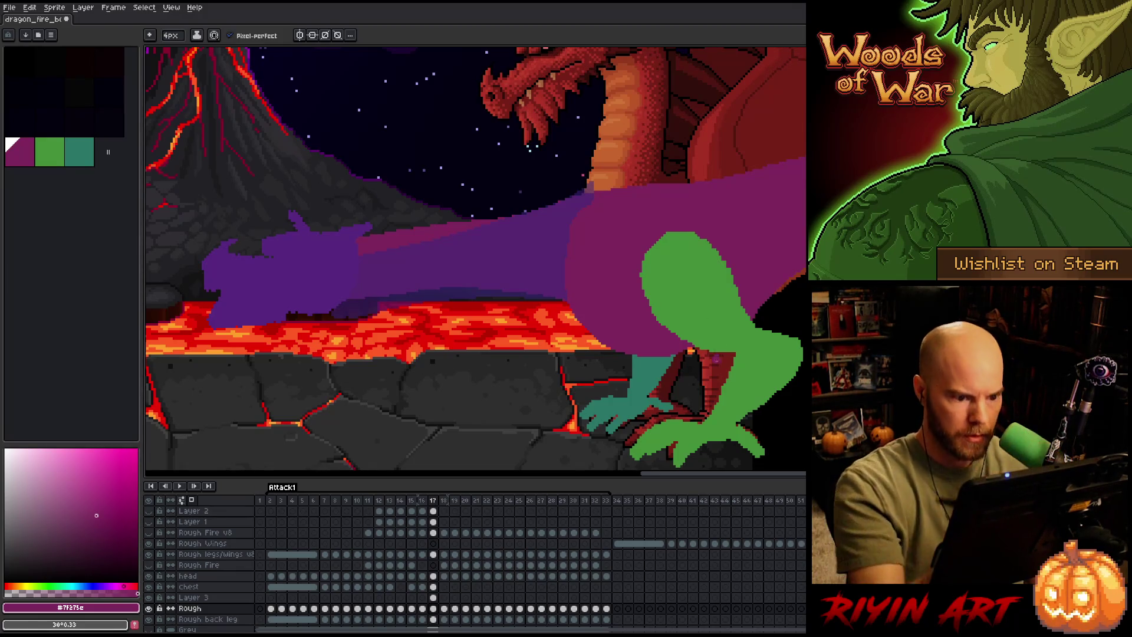
On frame 18, lift Layer 3's purple neck shape well upward.
click(433, 598)
click(444, 597)
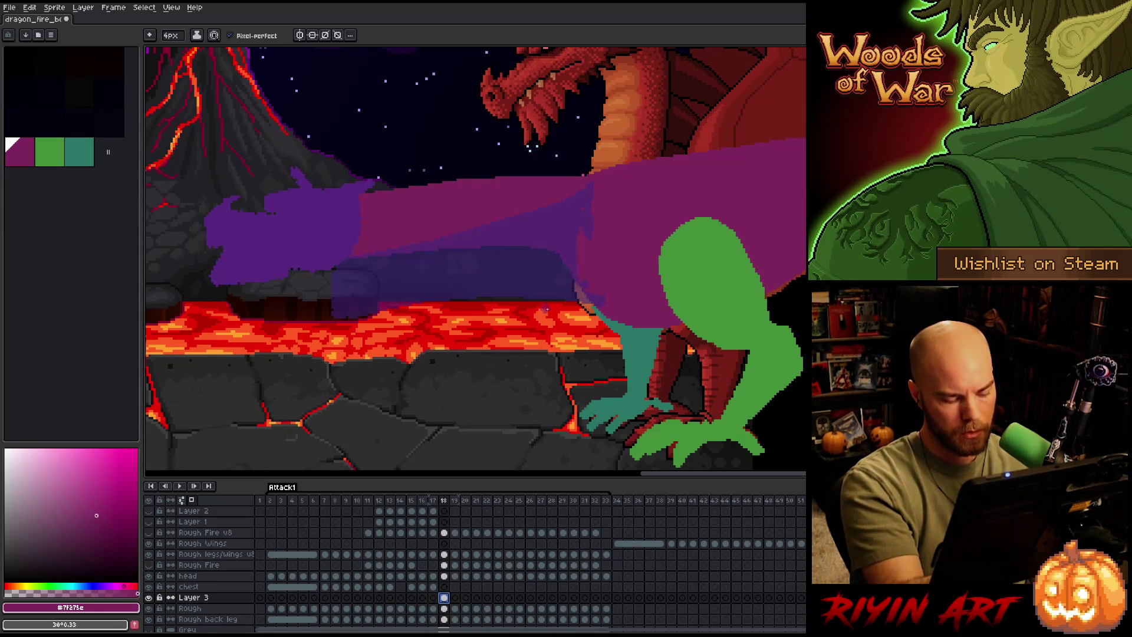
key(v)
drag(536, 266, 538, 225)
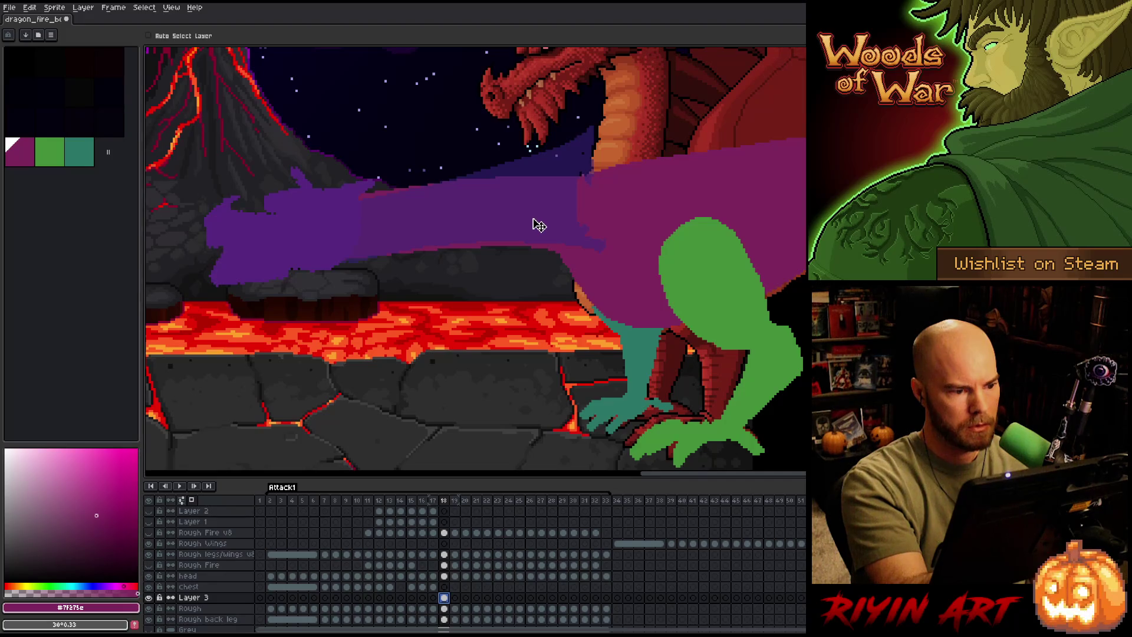
Try selections of the lower purple-and-lava area and upper purple shape on Rough, then deselect.
click(445, 608)
key(m)
mouse_move(581, 348)
mouse_down()
mouse_move(566, 242)
mouse_move(348, 239)
mouse_move(578, 352)
mouse_up()
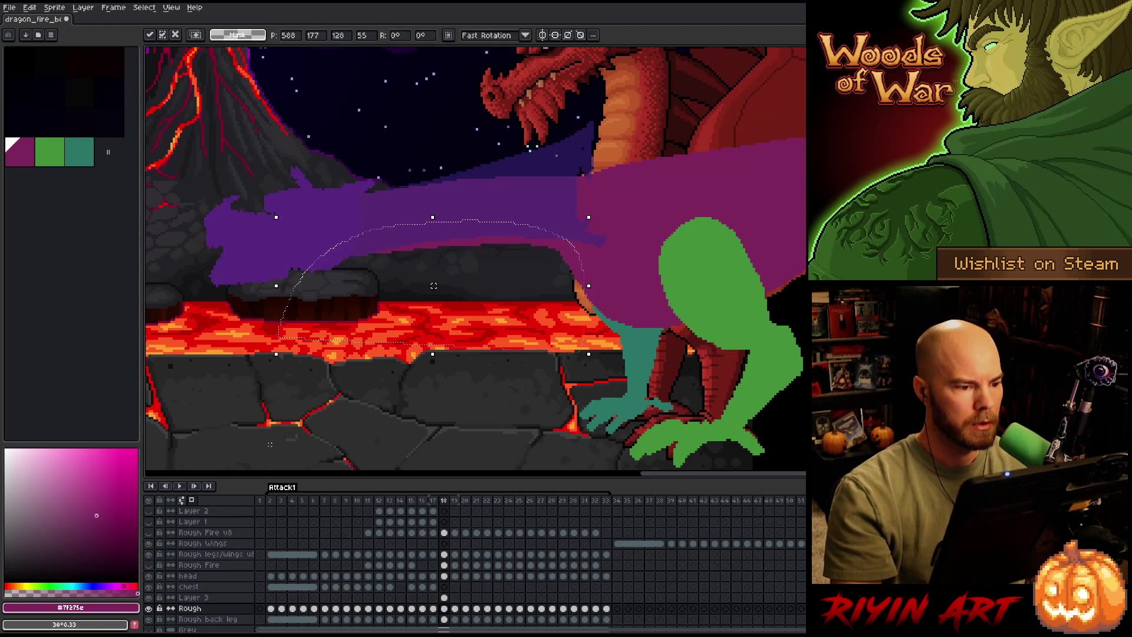
key(ctrl+d)
mouse_move(593, 167)
mouse_down()
mouse_move(453, 210)
mouse_move(607, 115)
mouse_up()
key(ctrl+d)
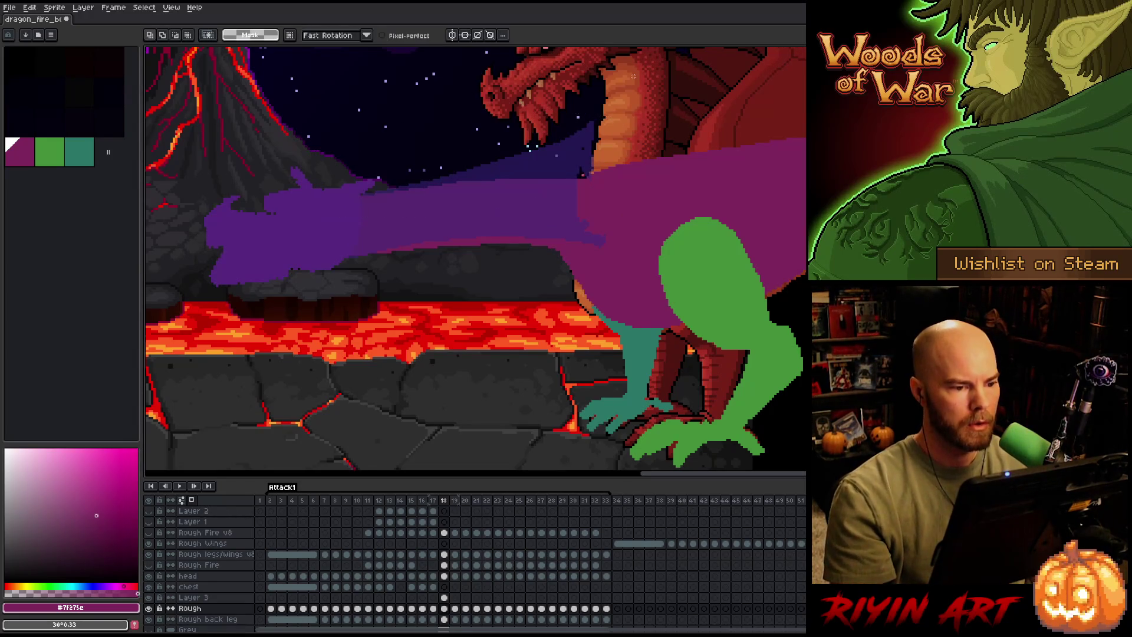
Nudge frame 18's purple shape slightly down and return to pencil on Rough.
click(444, 597)
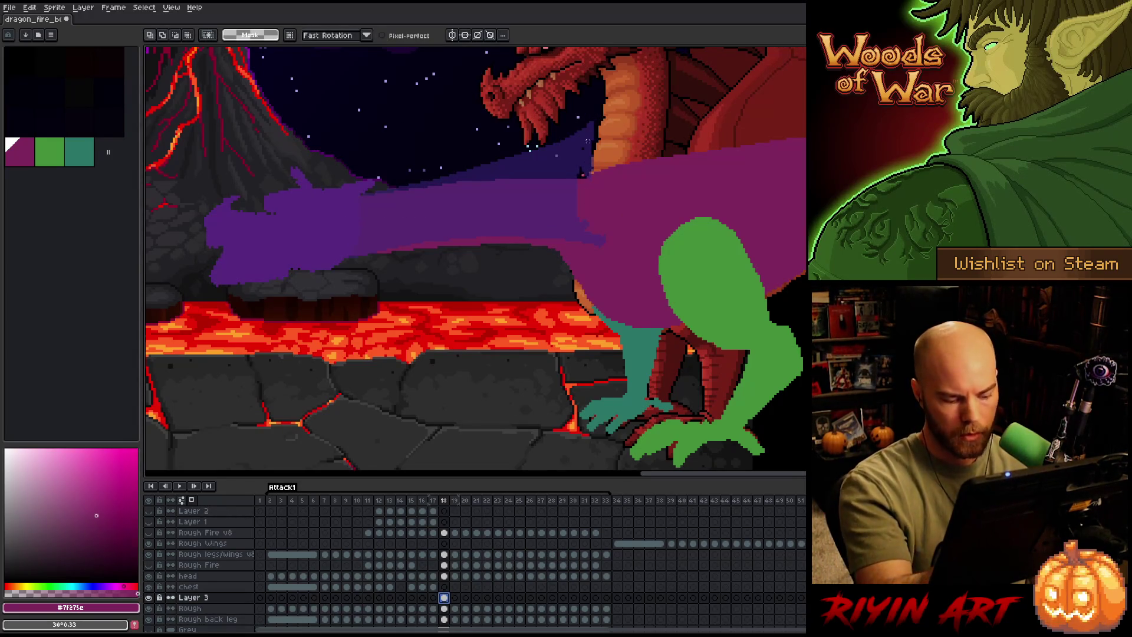
key(v)
mouse_move(555, 207)
mouse_down()
mouse_move(559, 233)
mouse_move(562, 224)
mouse_up()
click(444, 608)
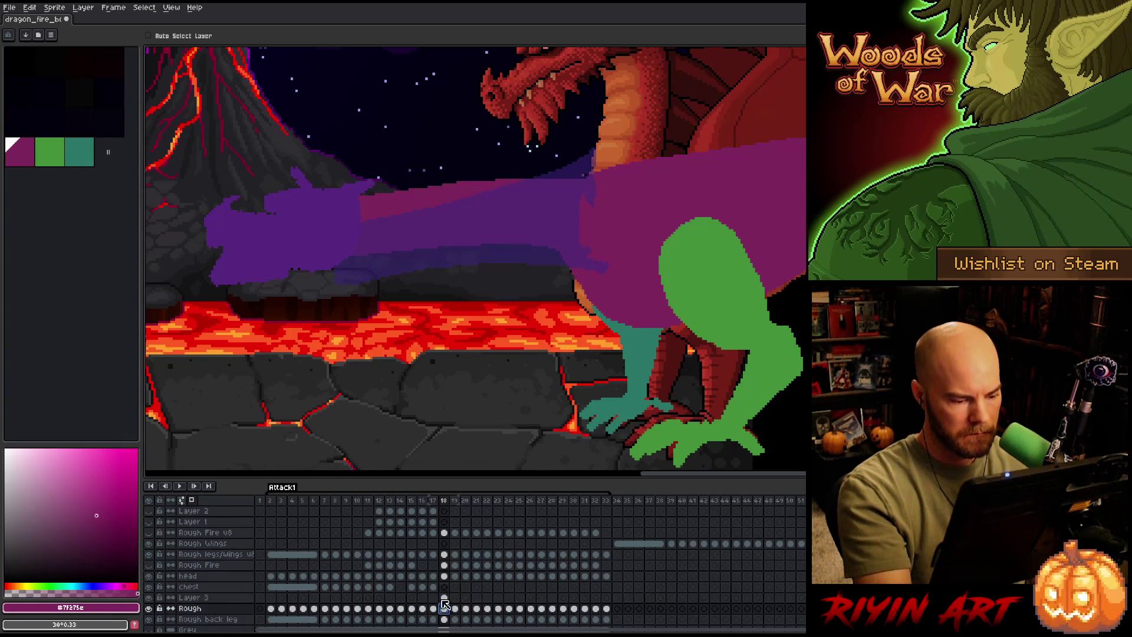
key(b)
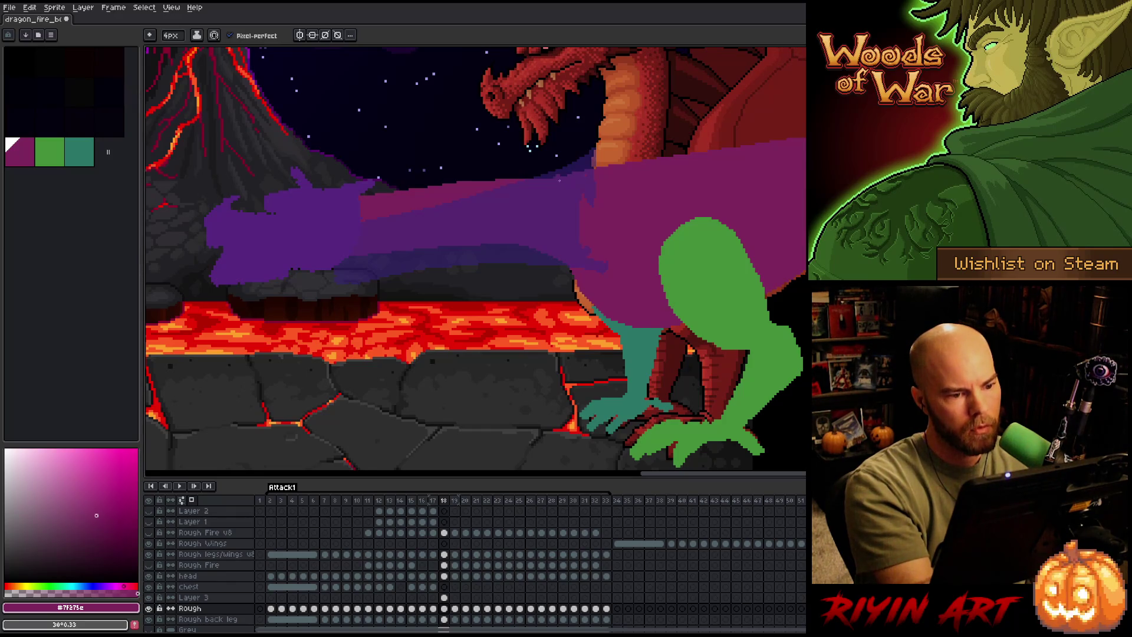
Save the animation and advance Layer 3 to frame 19.
key(ctrl+s)
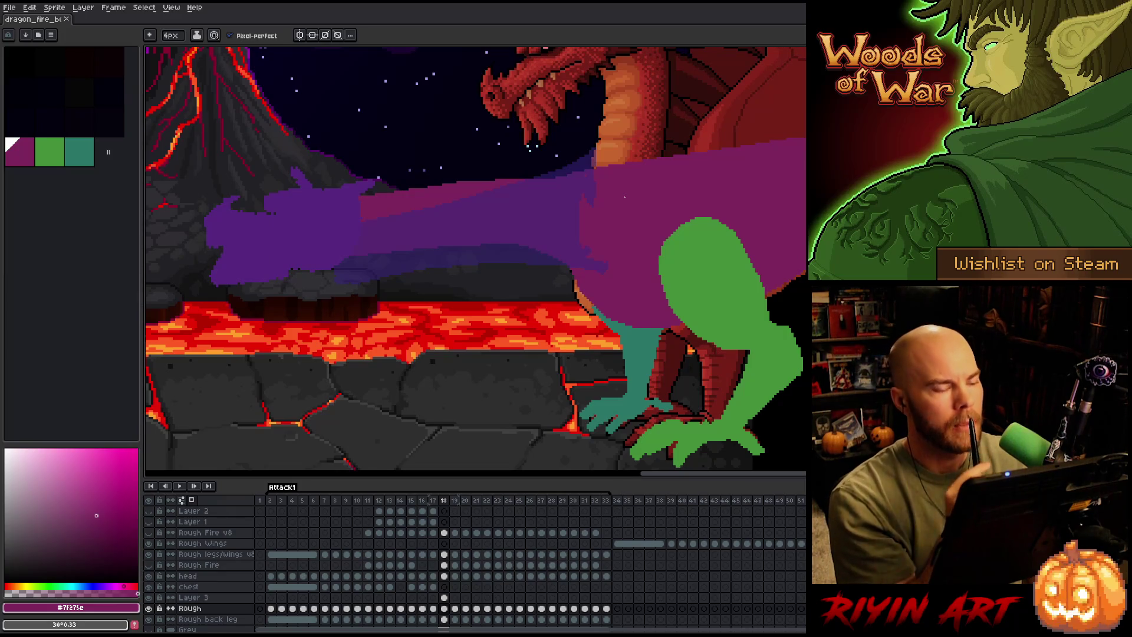
click(445, 598)
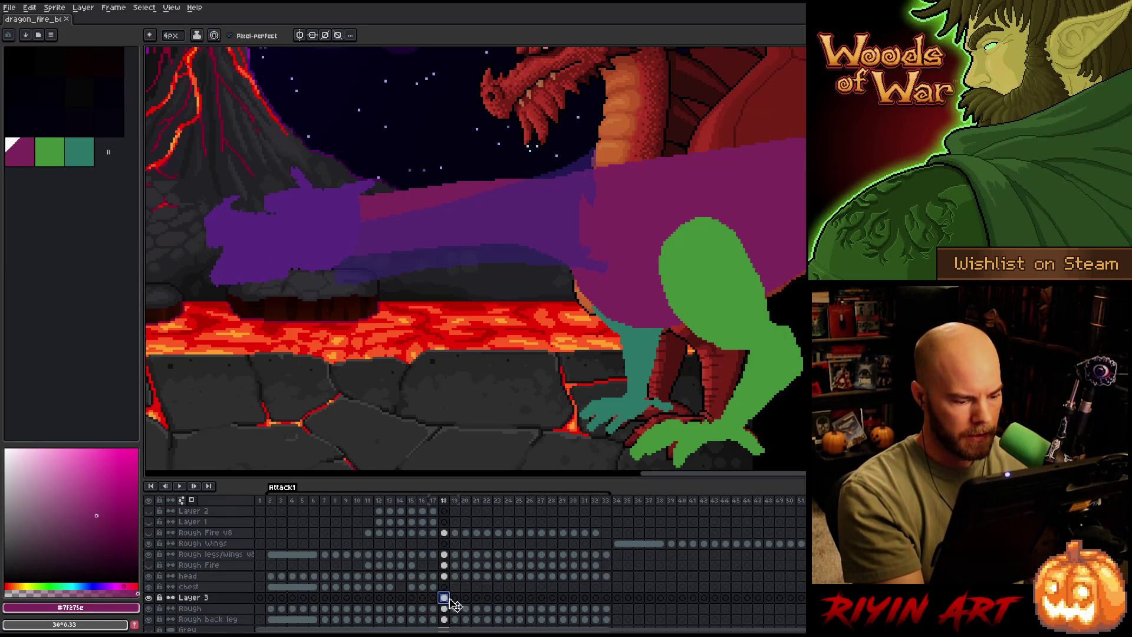
click(455, 598)
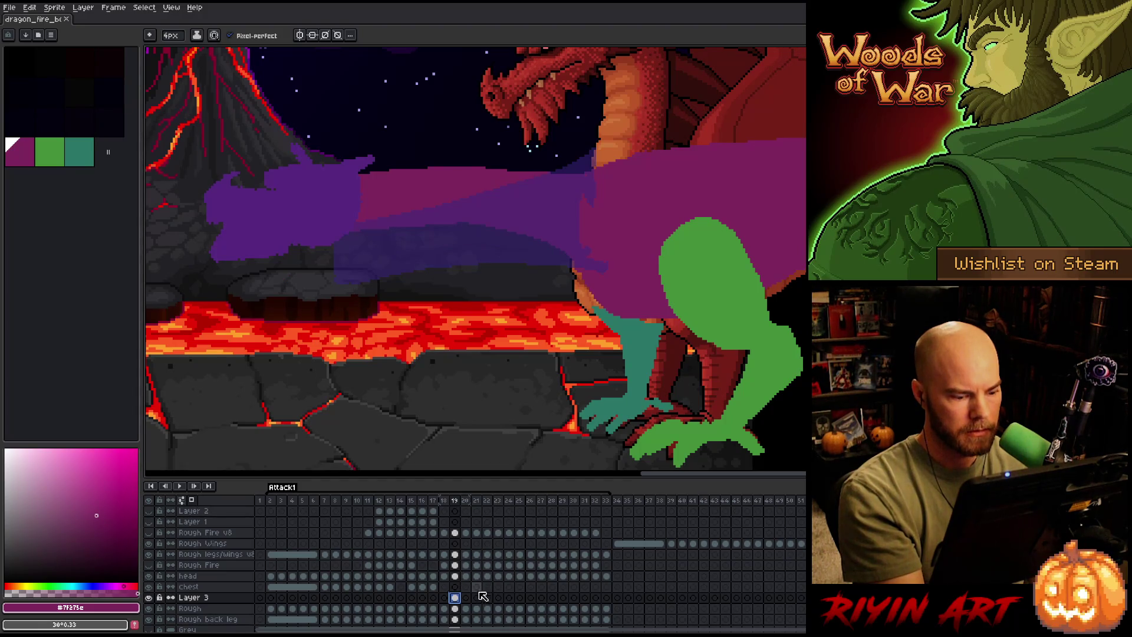
Raise frame 19's purple neck shape about 75 px on Layer 3.
click(455, 608)
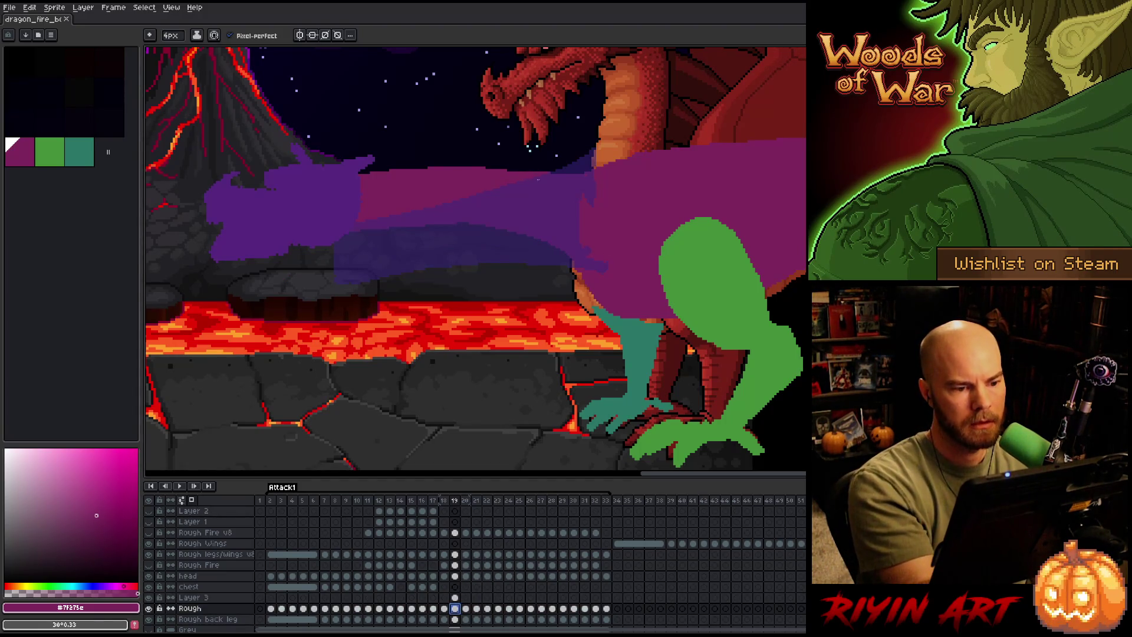
click(455, 597)
key(v)
drag(549, 224, 544, 182)
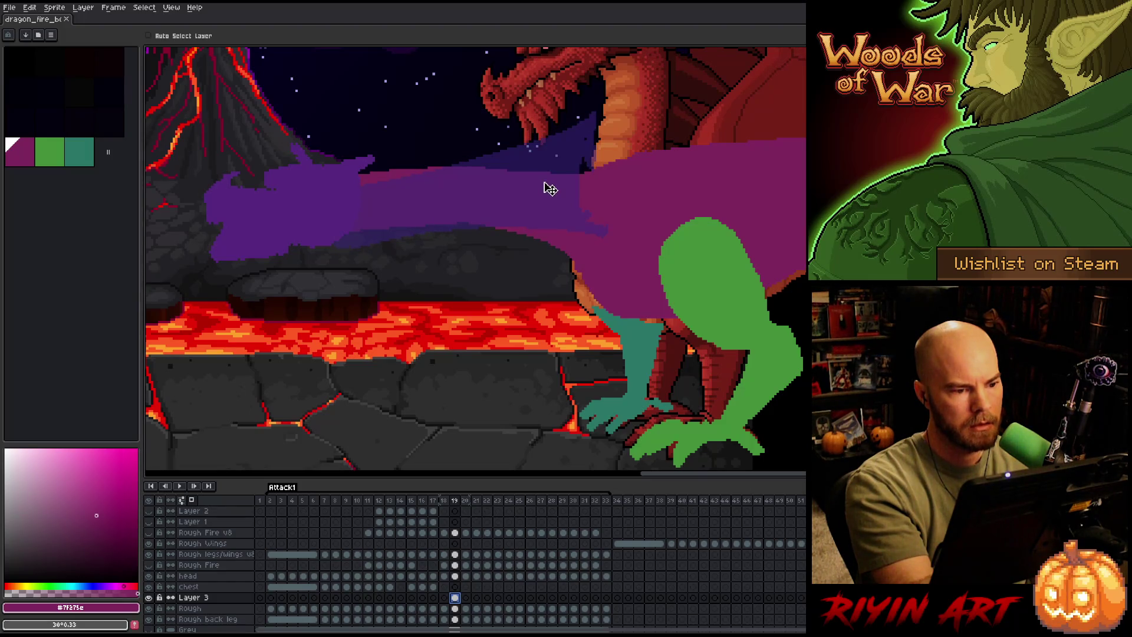
drag(551, 189, 550, 190)
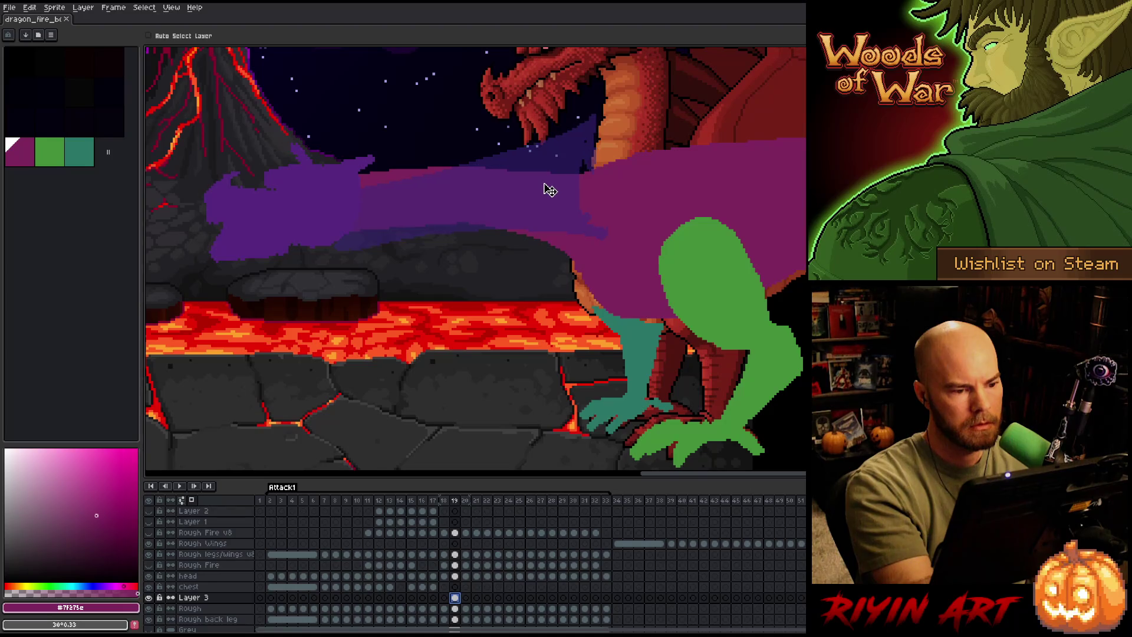
Check frame 18 on the Rough layer, then paint a small mark on frame 19.
click(444, 608)
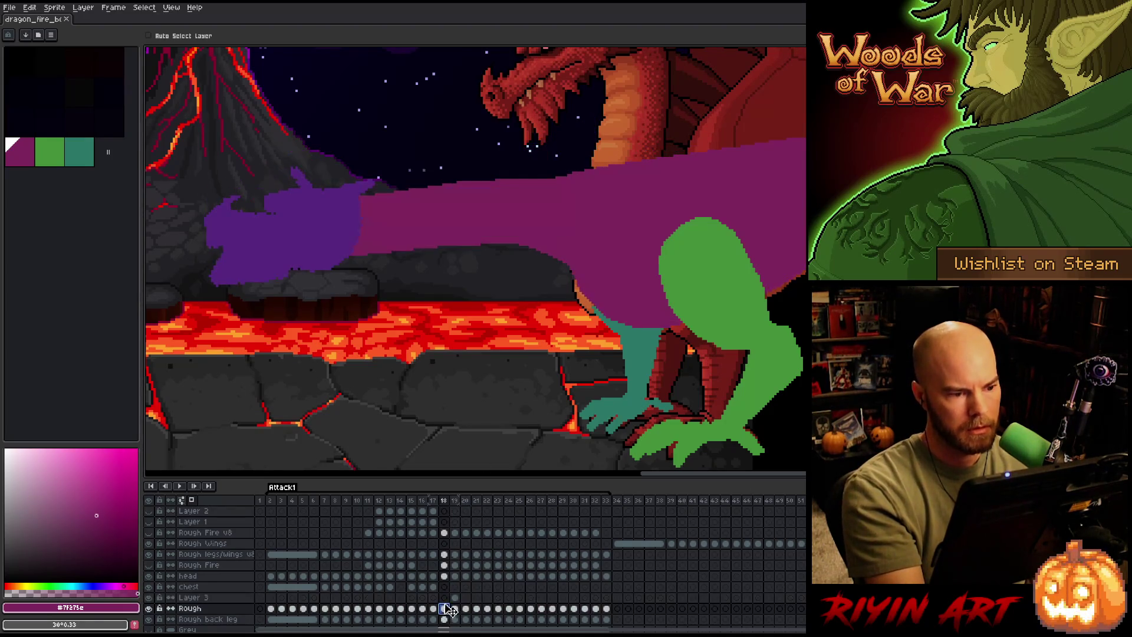
click(455, 608)
key(b)
click(472, 206)
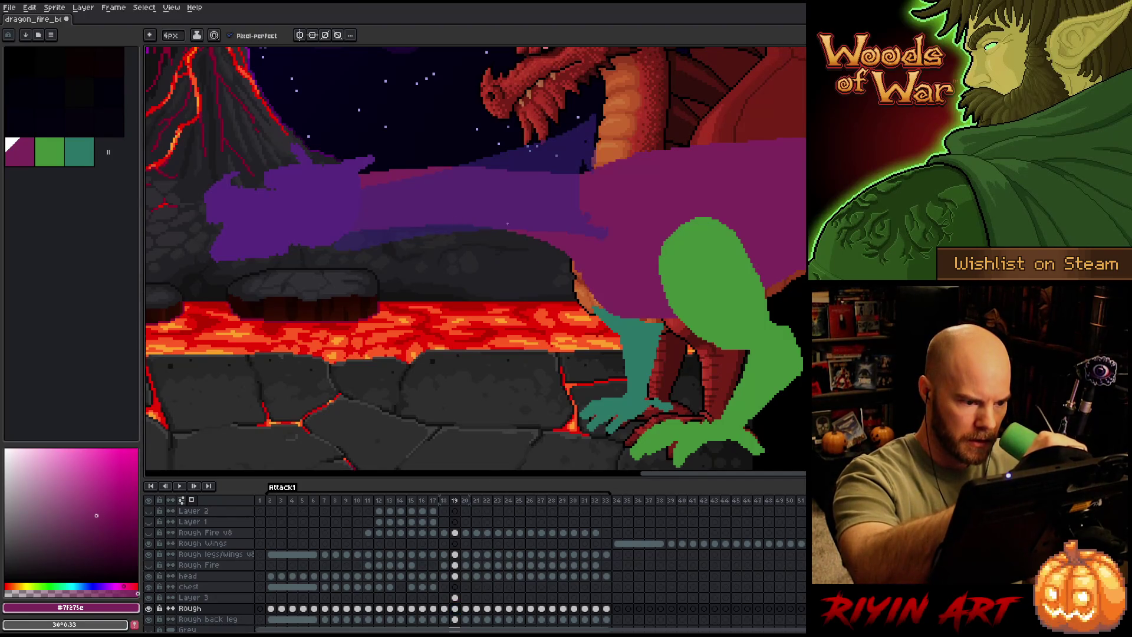
Slide frame 19's purple shape down to uncover the jaw, comparing before and after.
click(454, 598)
key(v)
drag(574, 208, 574, 235)
key(ctrl+z)
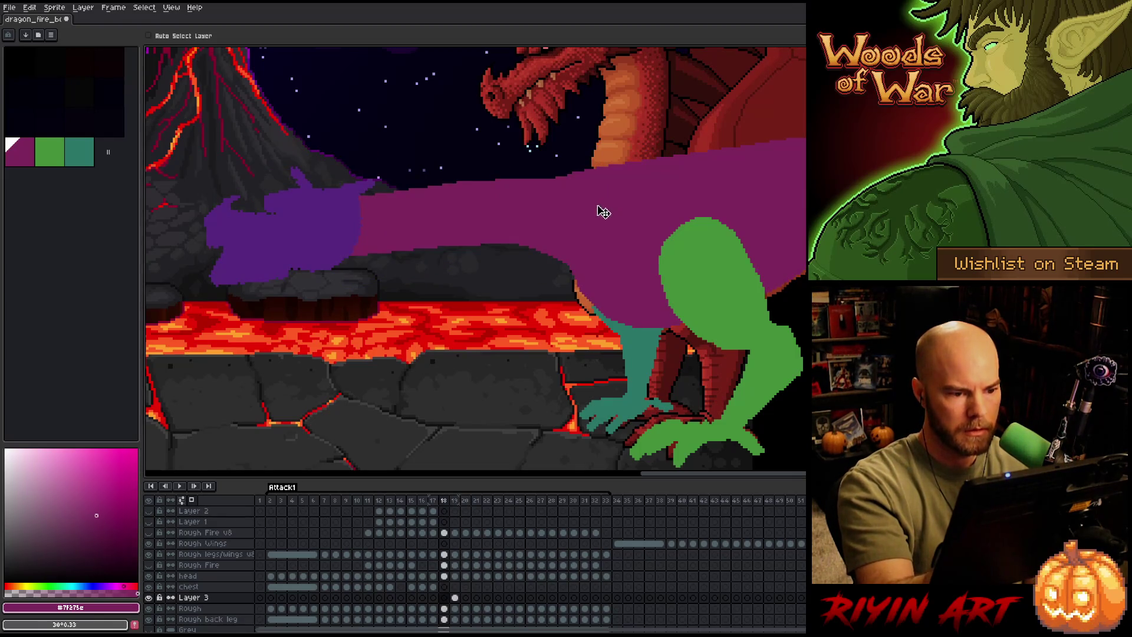
key(ctrl+y)
key(ctrl+z)
key(ctrl+y)
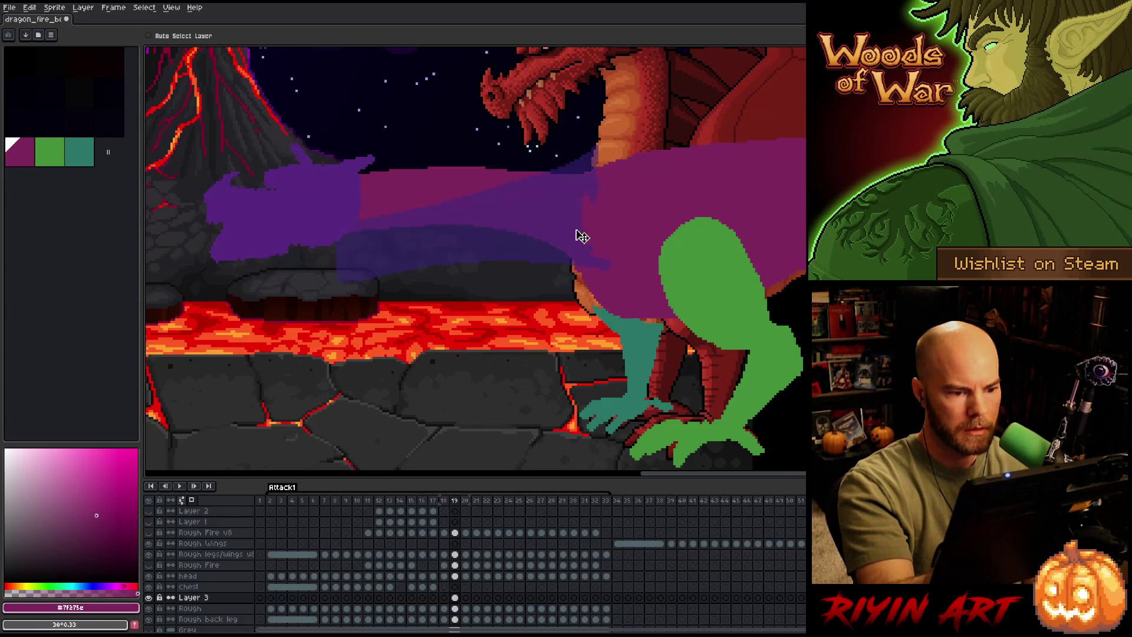
key(ctrl+z)
key(ctrl+y)
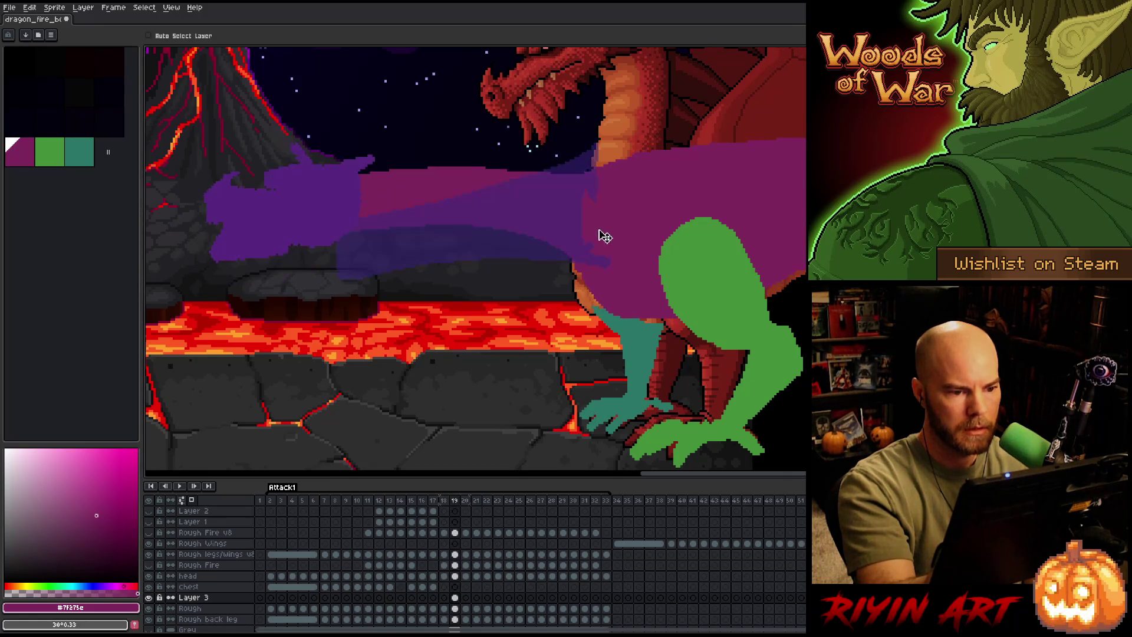
Sketch a line along the purple shape's top edge, compare frames 18–19, and save.
click(454, 608)
key(b)
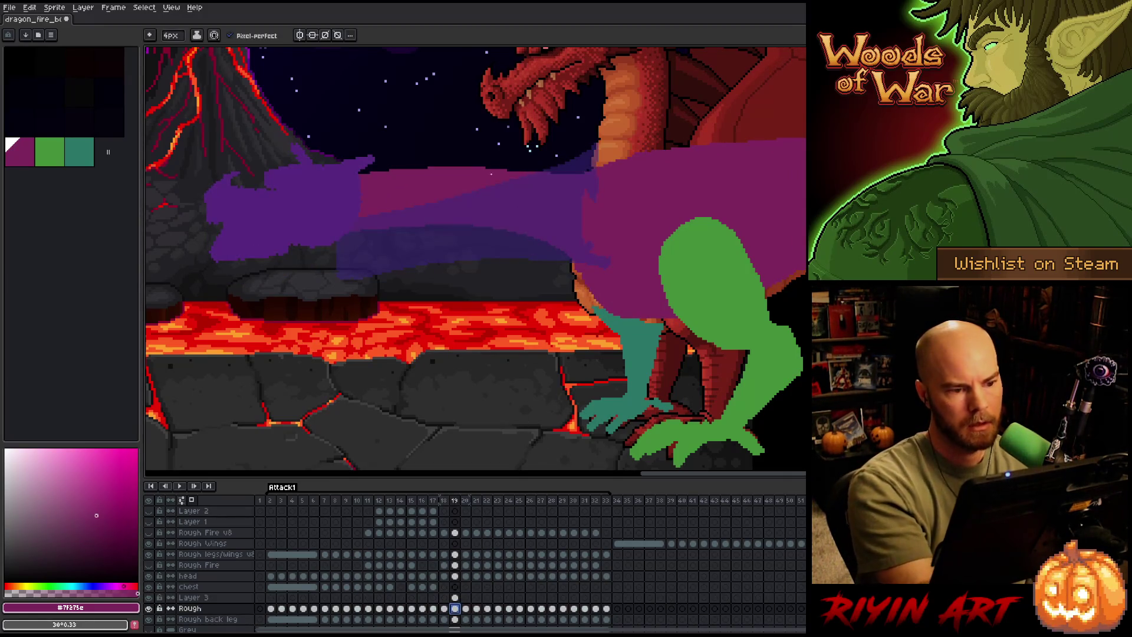
drag(521, 172, 634, 153)
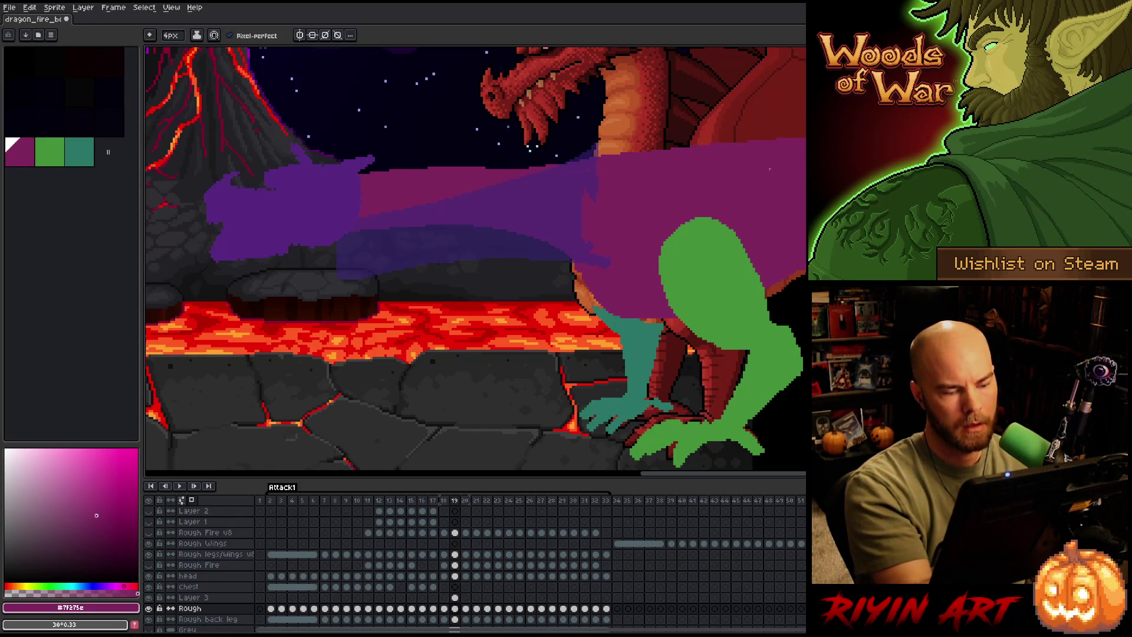
key(m)
key(comma)
key(period)
key(comma)
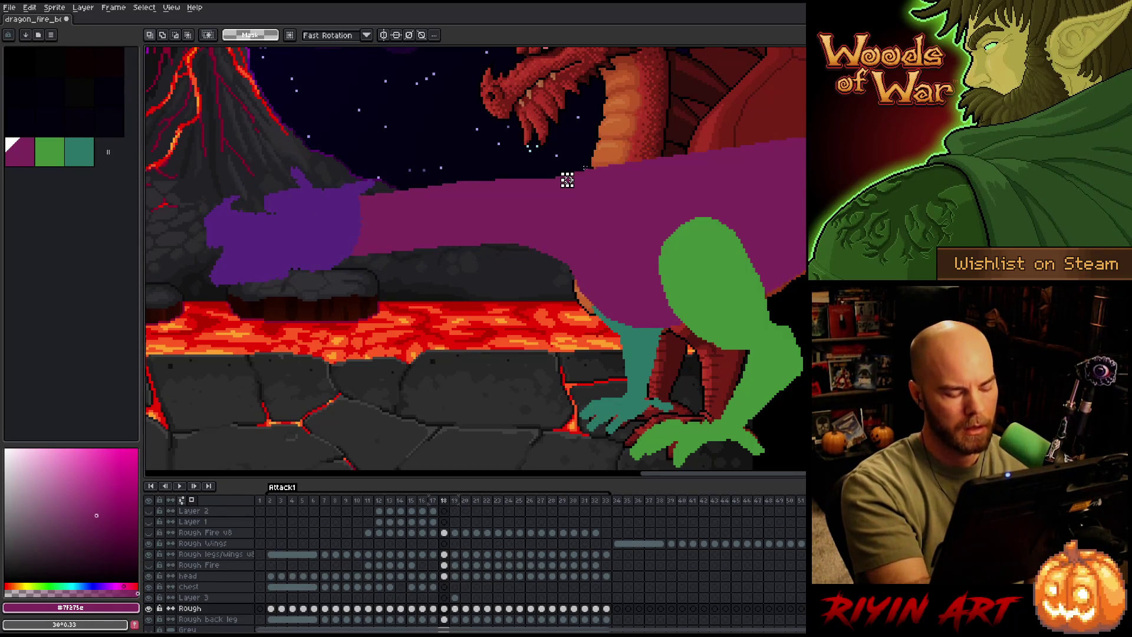
key(b)
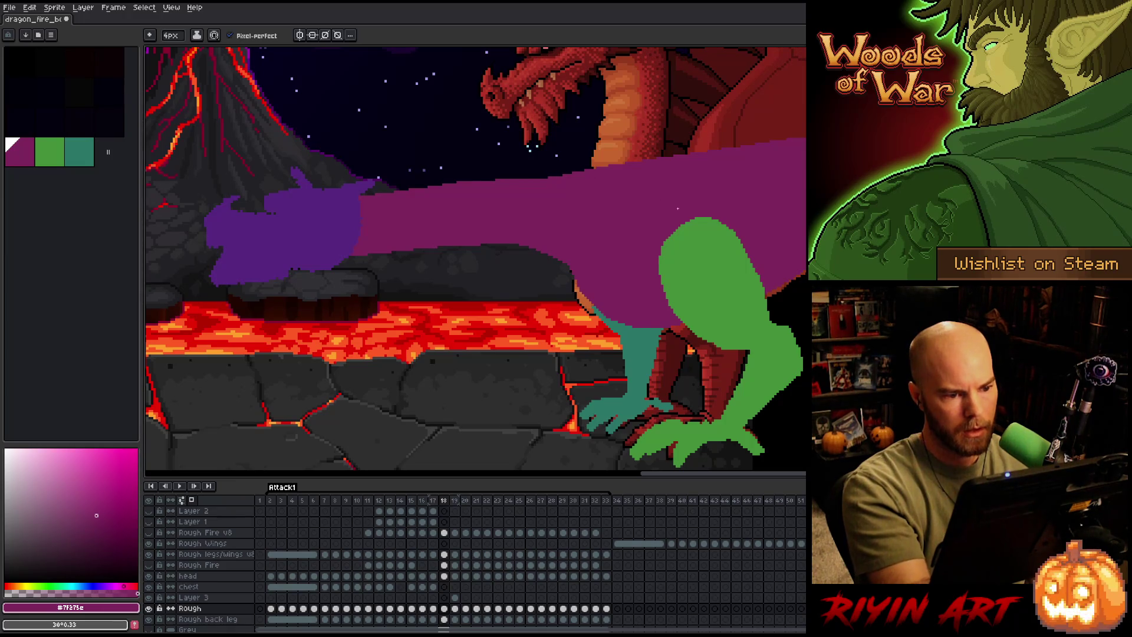
key(ctrl+s)
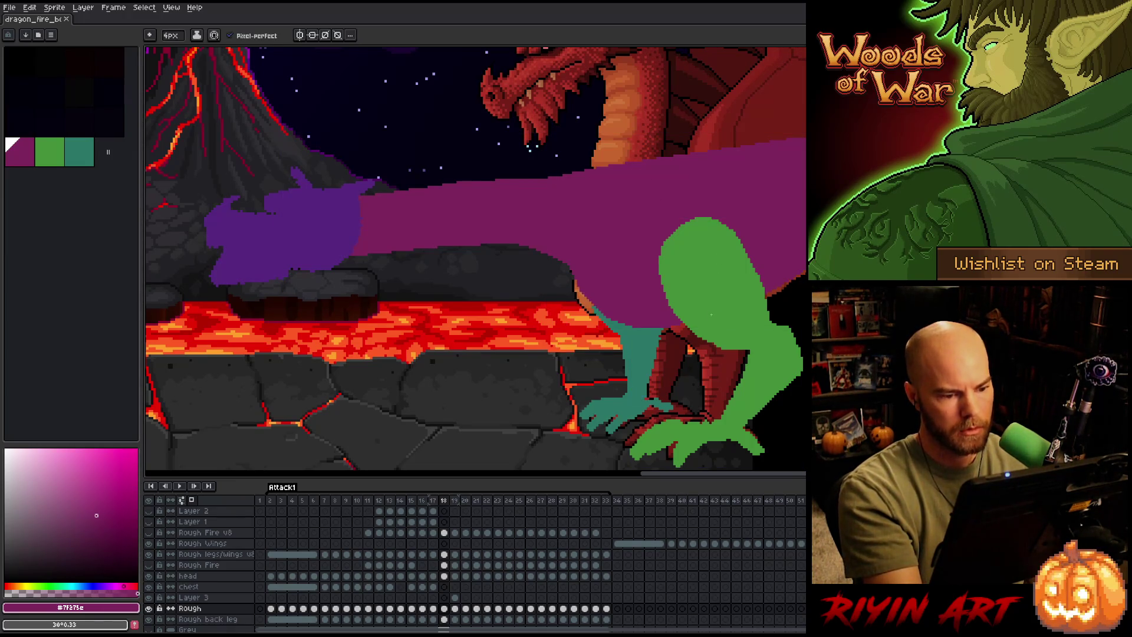
Flip back and forth through frames 17–19 to check the lunge motion.
key(Left)
key(Right)
key(Left)
key(e)
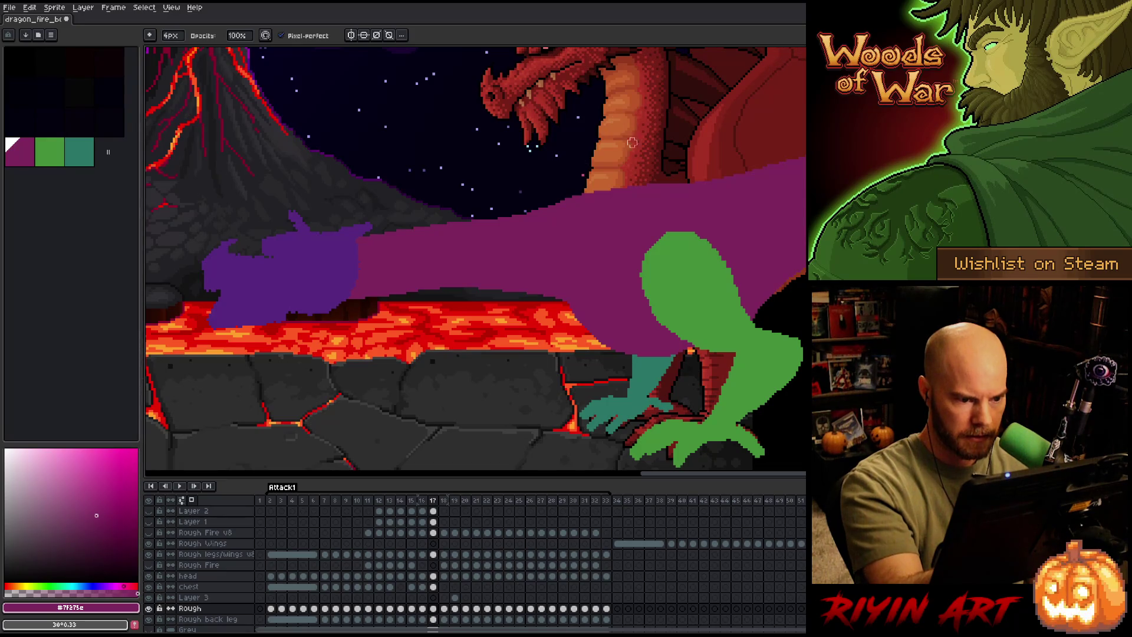
key(b)
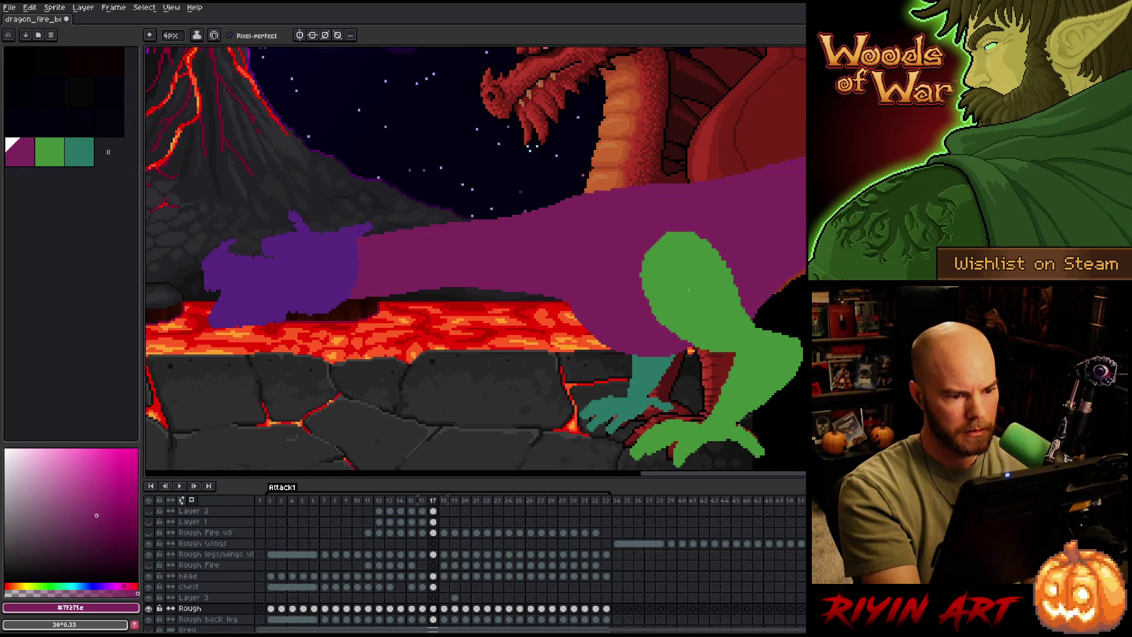
key(period)
key(comma)
key(period)
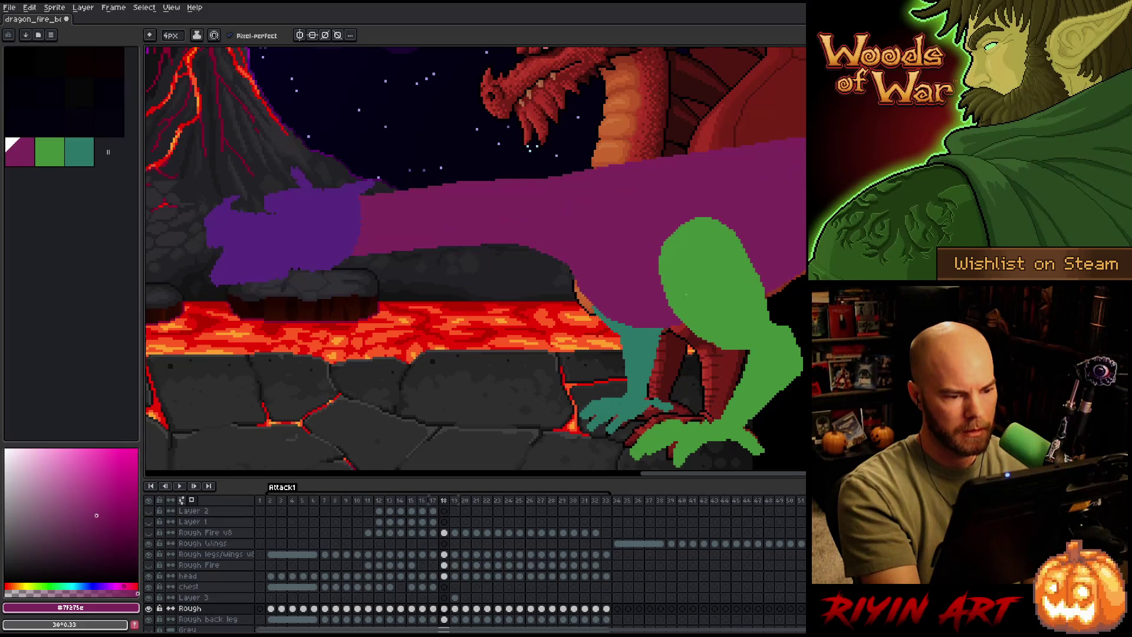
key(comma)
key(period)
key(period)
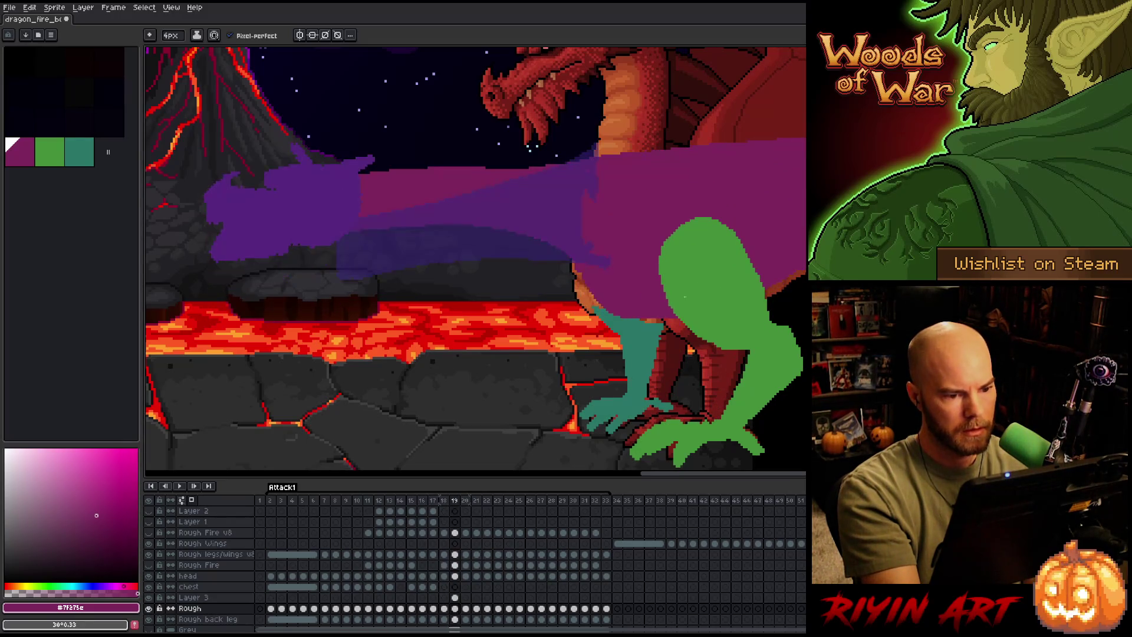
key(comma)
key(period)
key(comma)
key(period)
key(comma)
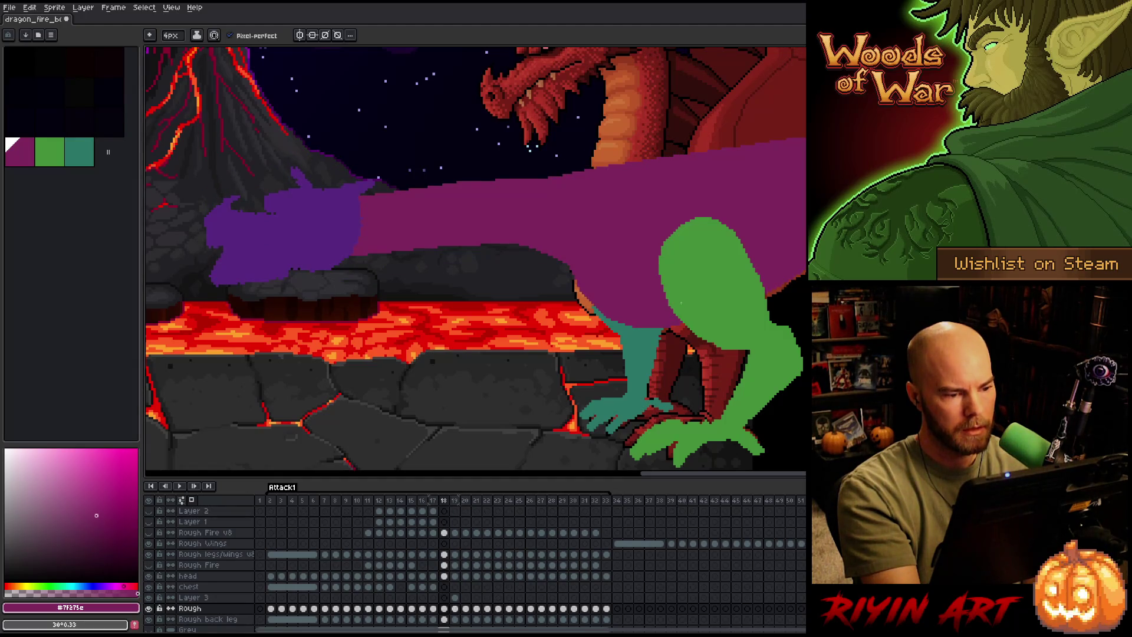
key(comma)
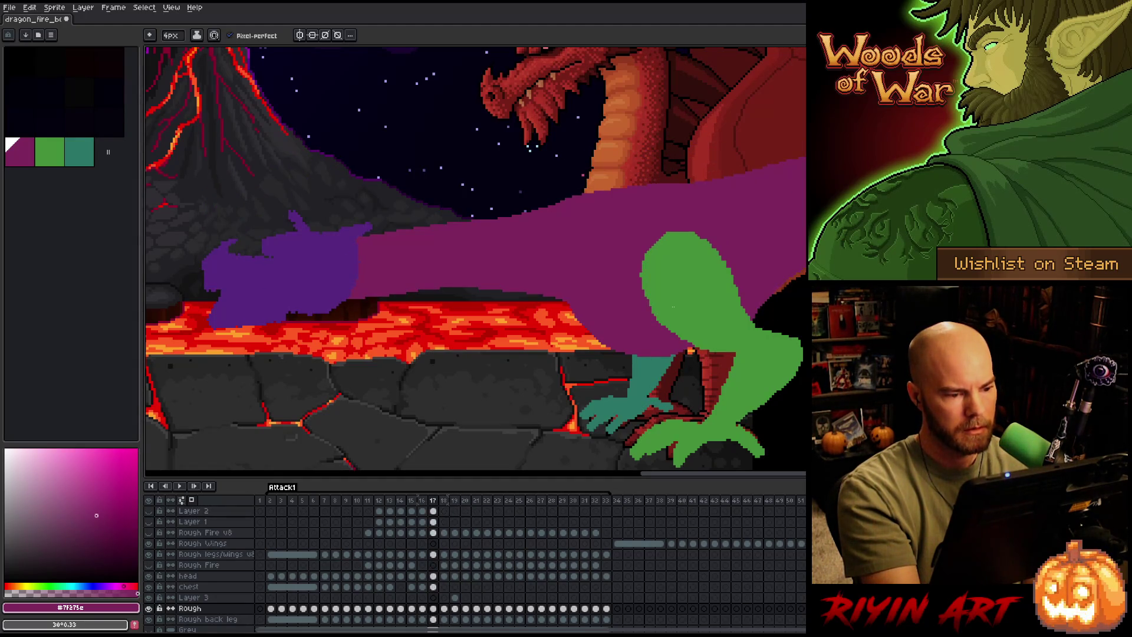
key(period)
key(period)
key(comma)
key(period)
key(comma)
key(period)
key(comma)
key(period)
key(comma)
key(period)
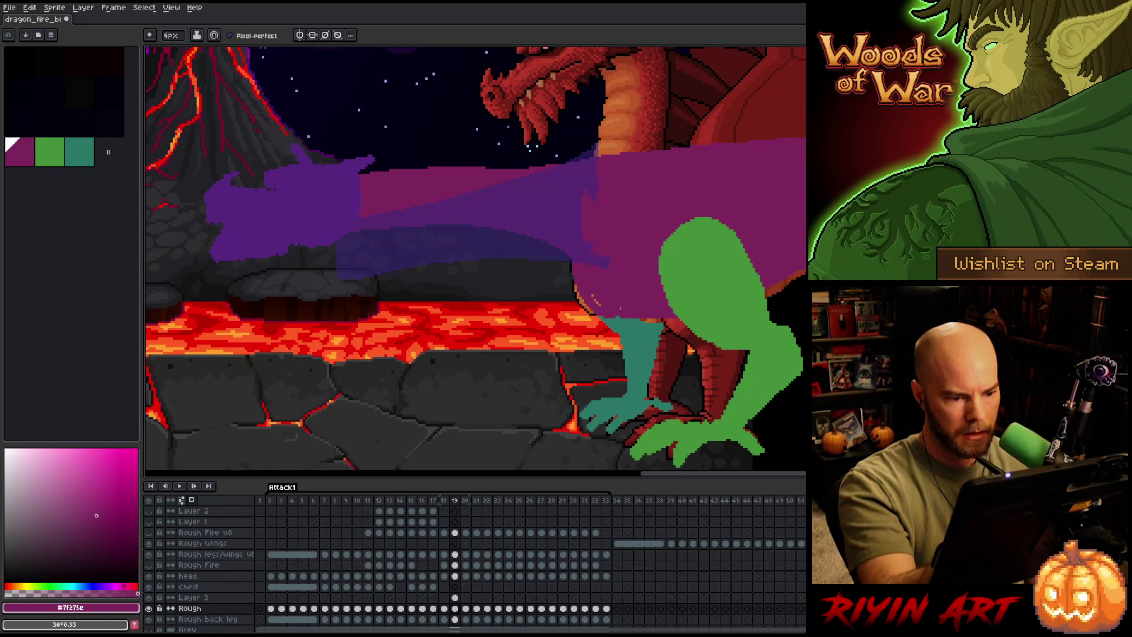
Compare frame 19 against frames 18 and 20 on Layer 3 and the Rough layer.
click(454, 598)
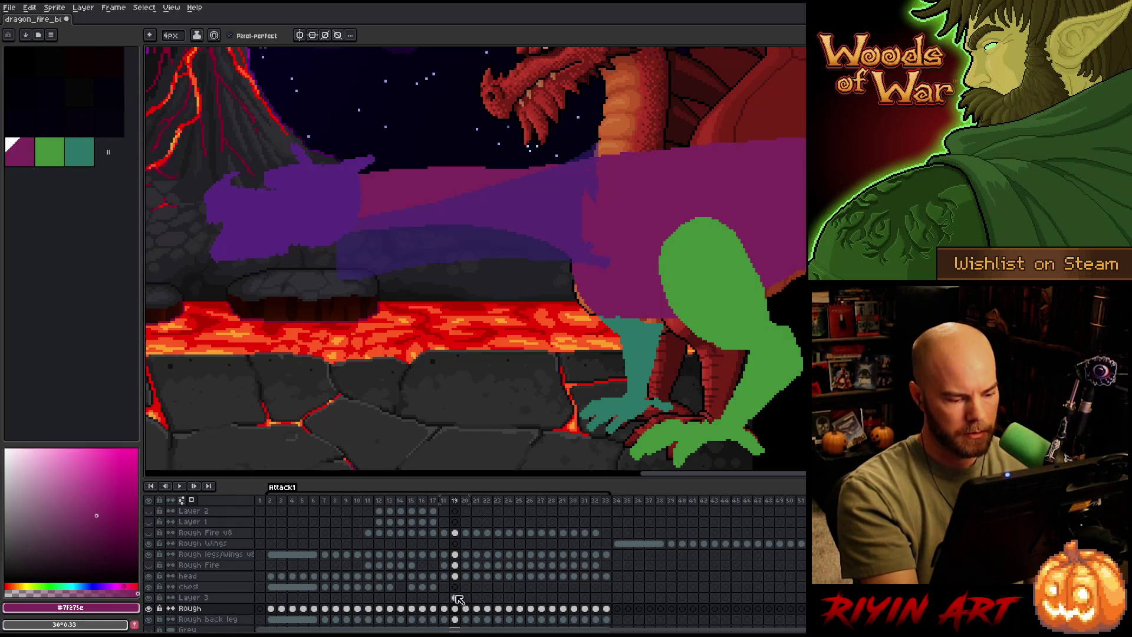
key(Left)
key(Right)
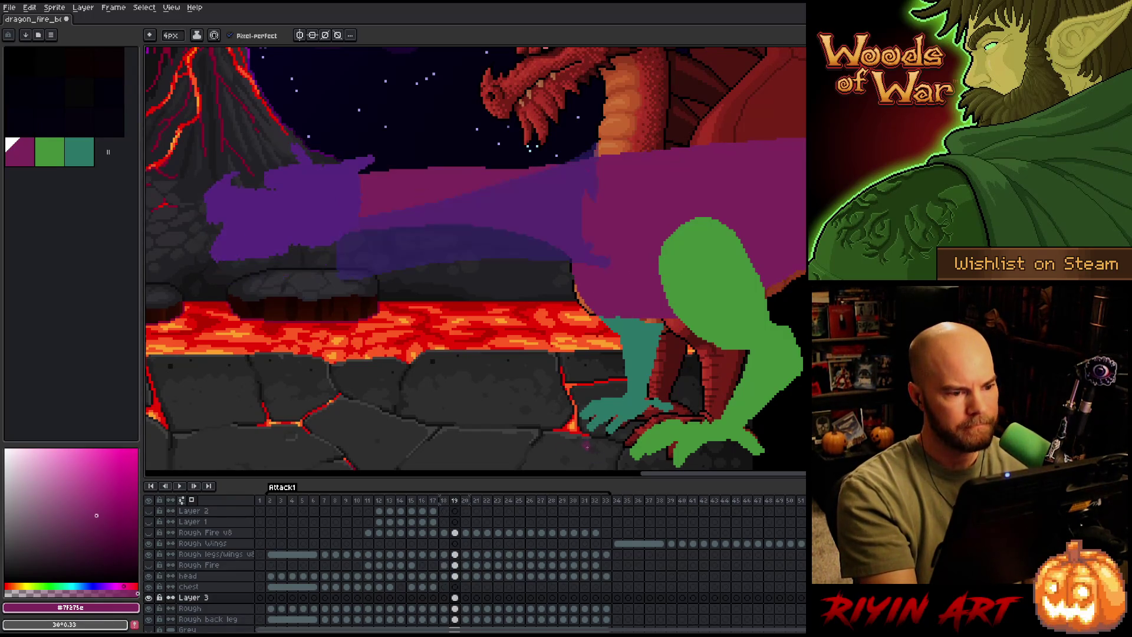
key(Left)
key(Right)
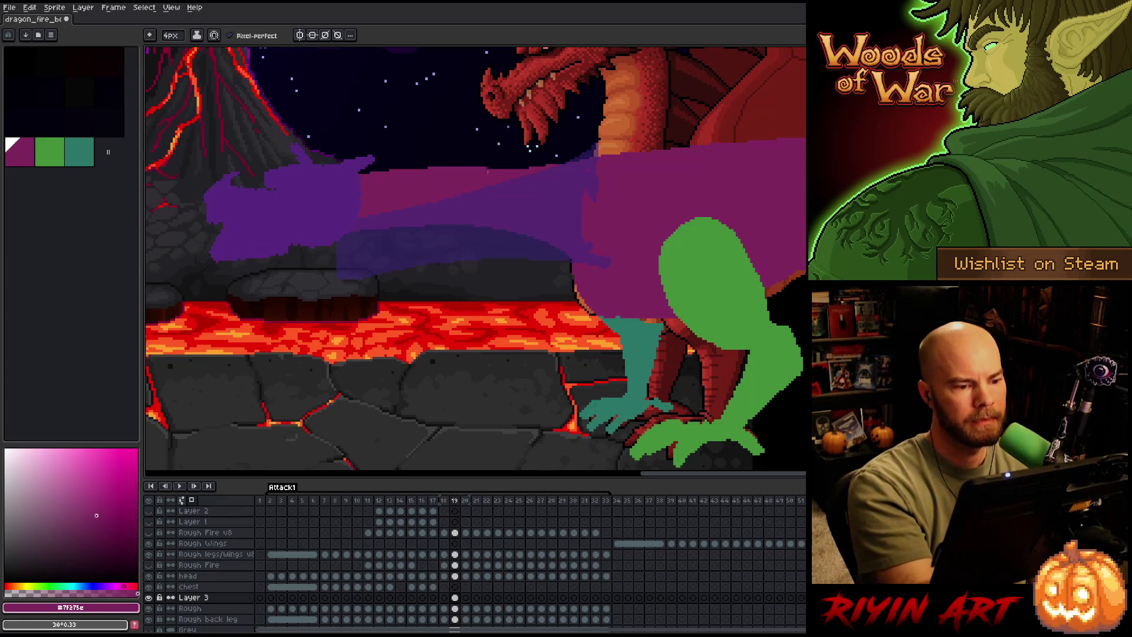
click(456, 609)
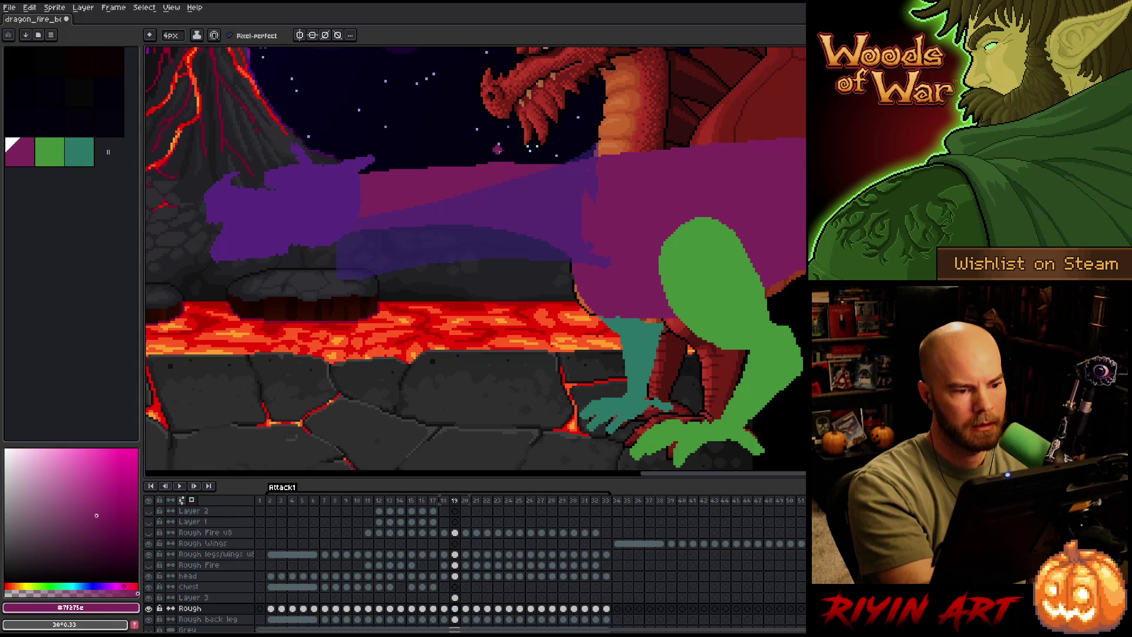
key(e)
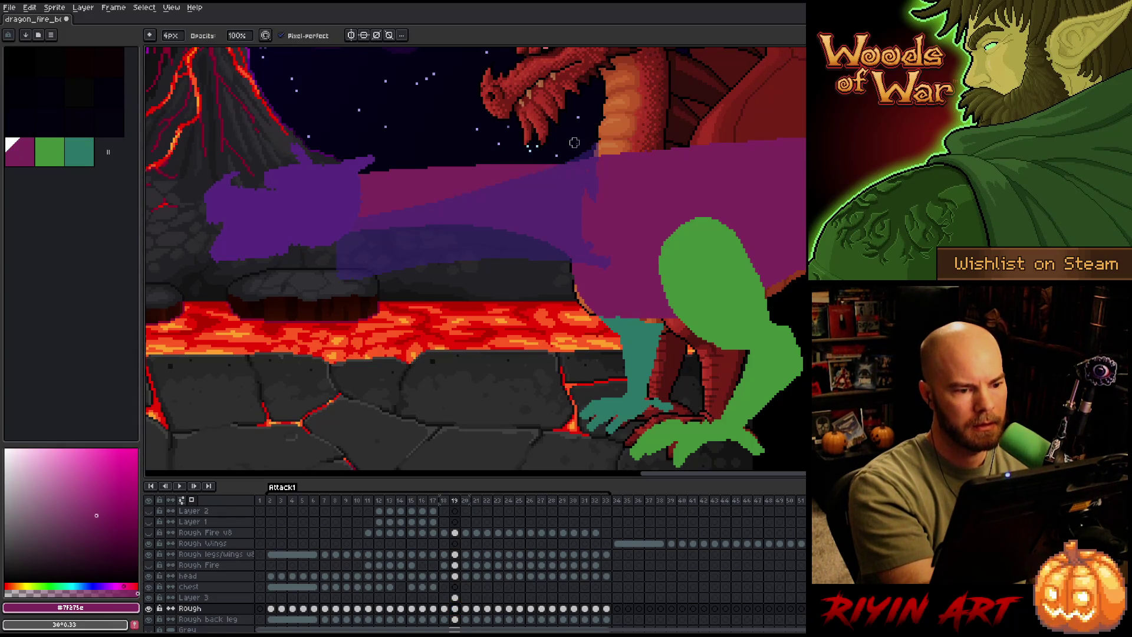
key(comma)
key(period)
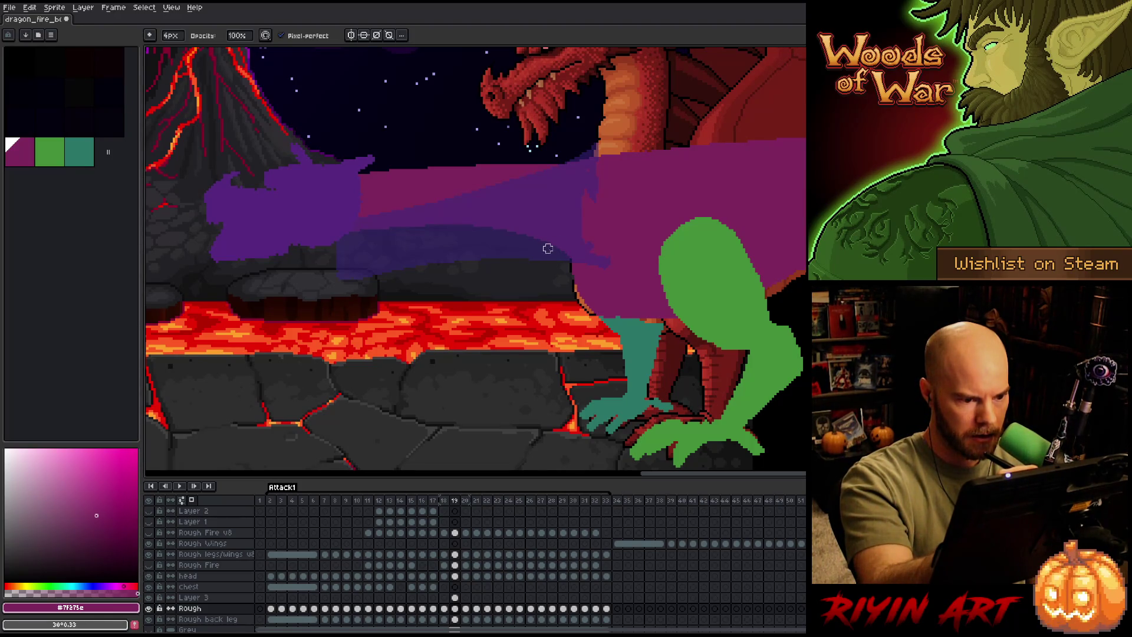
key(comma)
key(period)
key(period)
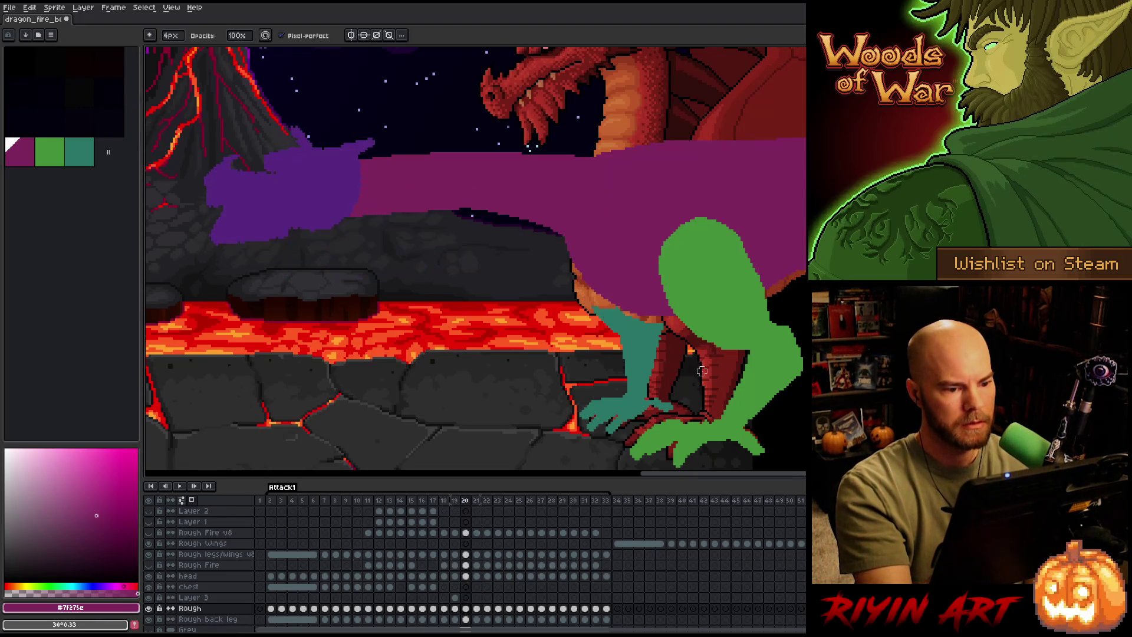
key(comma)
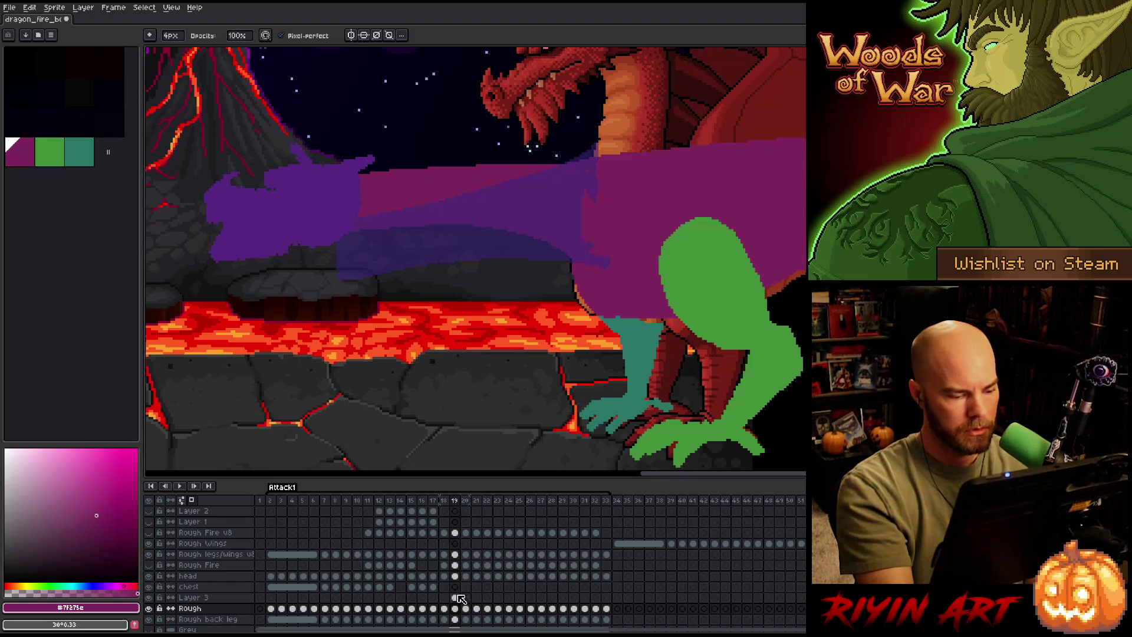
key(period)
key(comma)
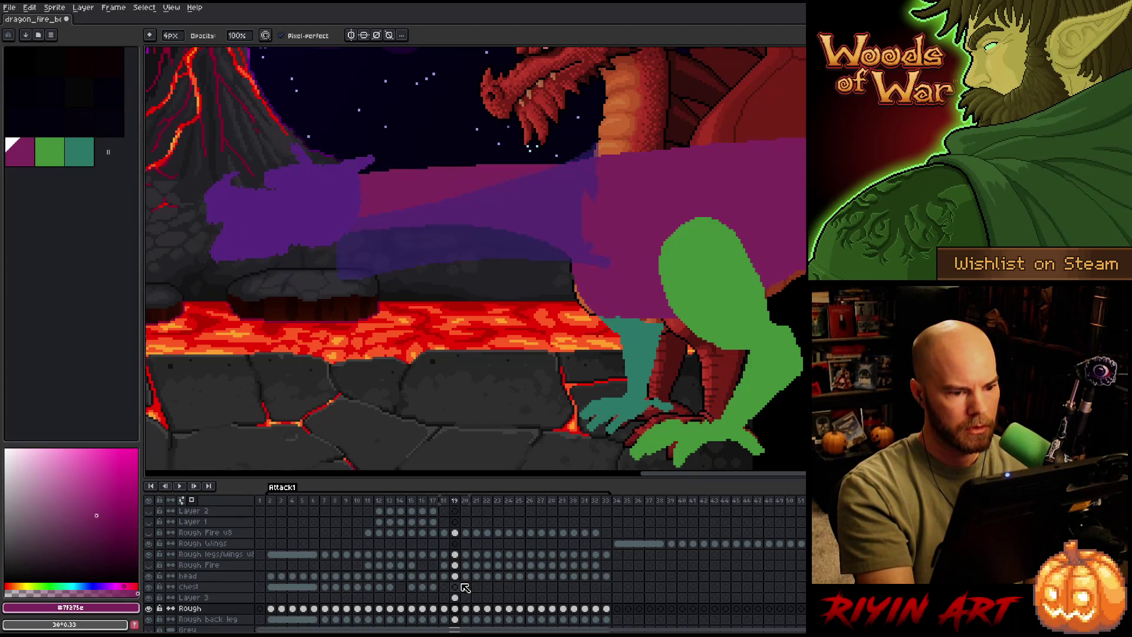
key(period)
key(comma)
Erase the top edge of the teal arm and compare it with the adjacent frame.
key(e)
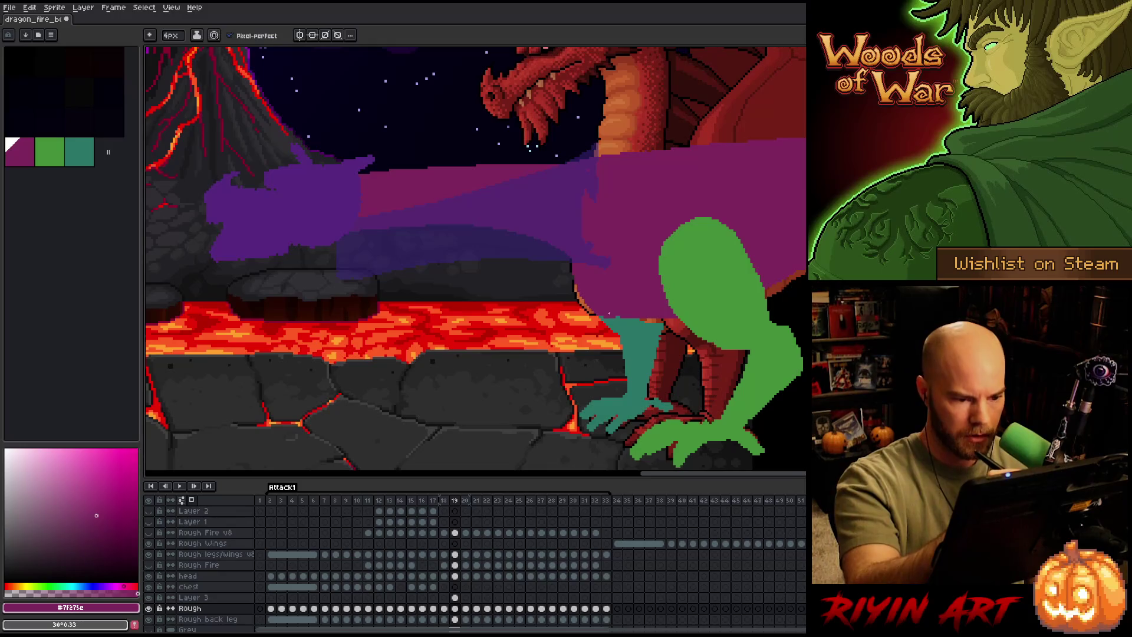
drag(619, 322, 680, 322)
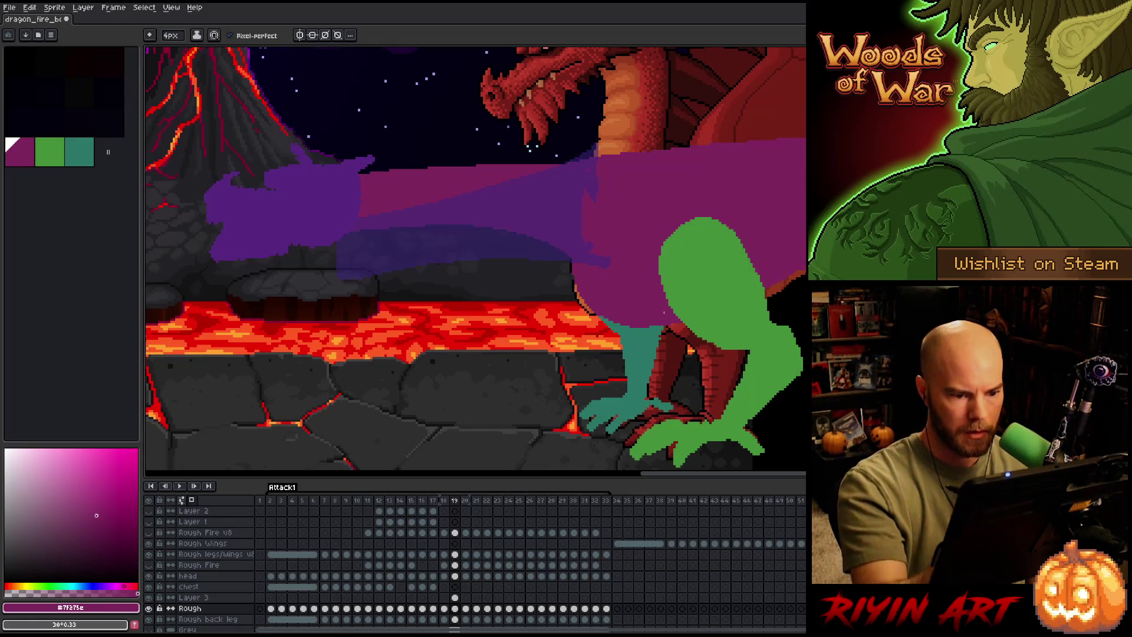
key(period)
key(comma)
key(period)
key(comma)
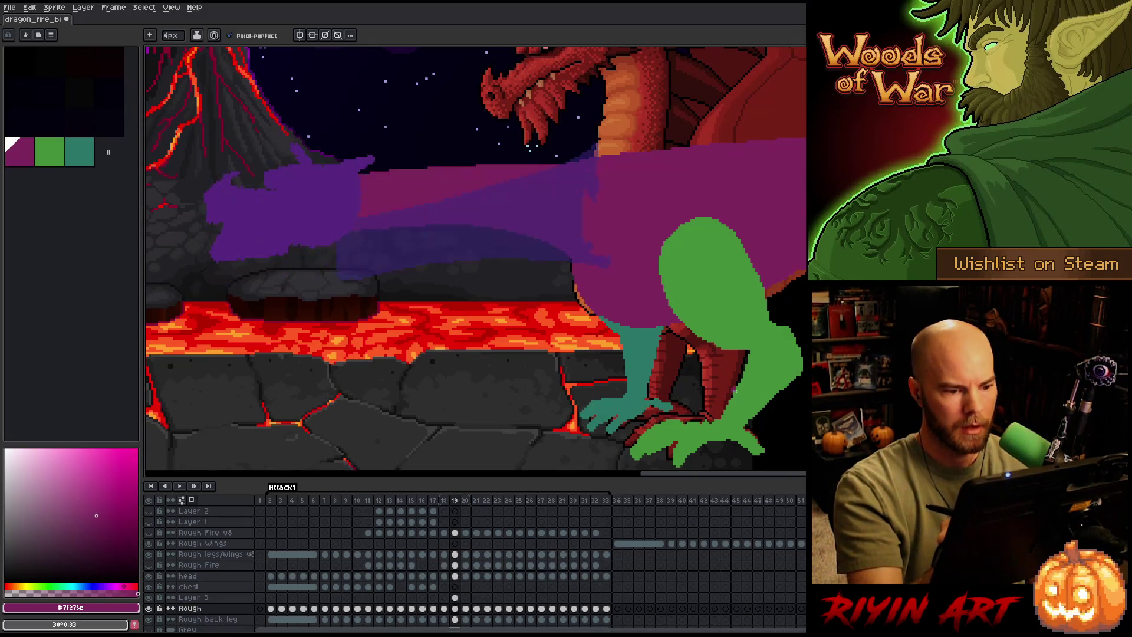
Touch up the purple fill's edge on frame 18, comparing against frame 17, then return to frame 19.
key(m)
key(comma)
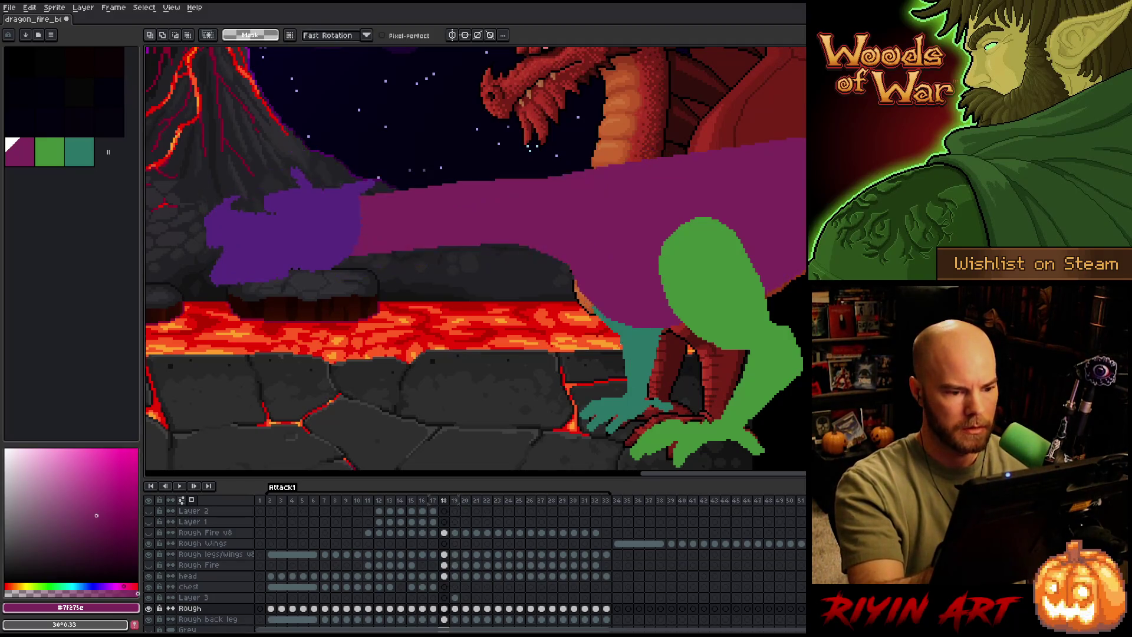
key(e)
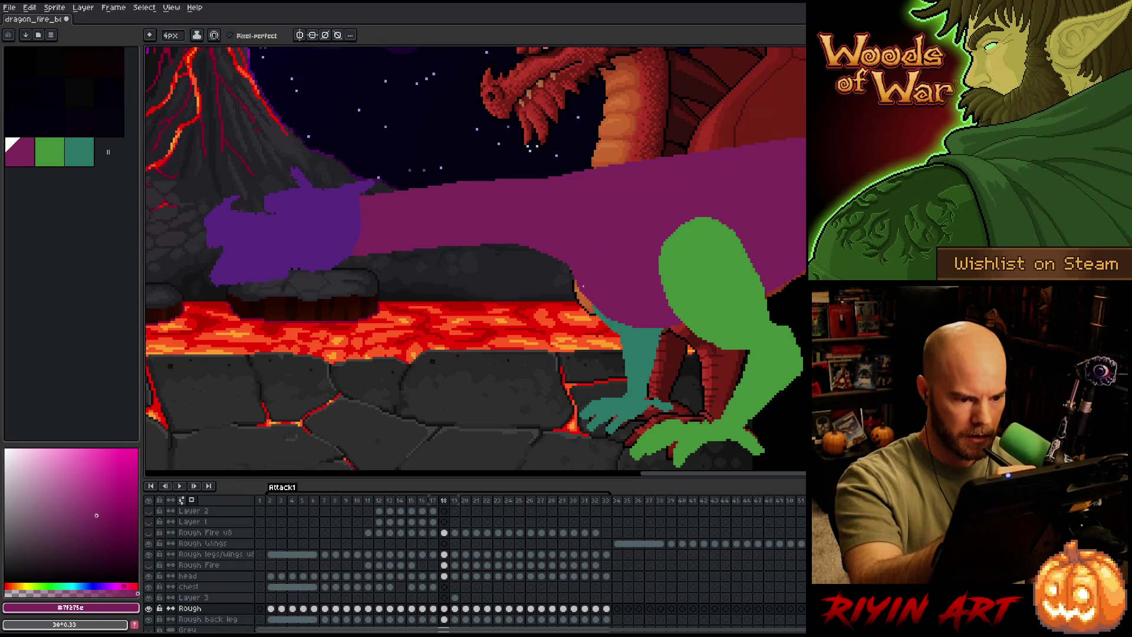
key(comma)
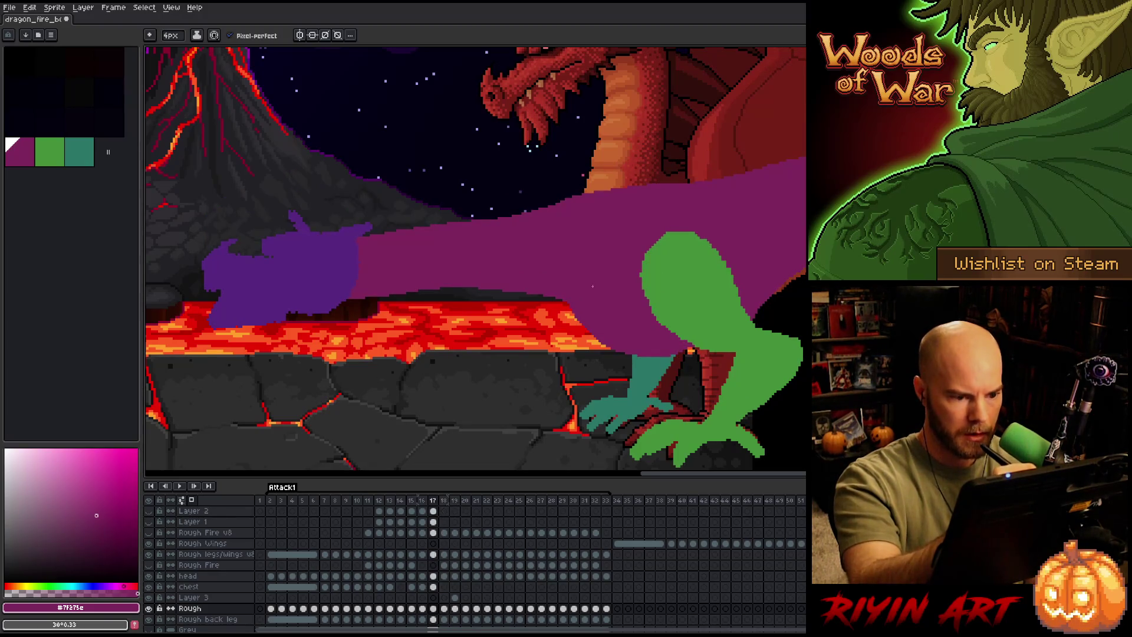
key(period)
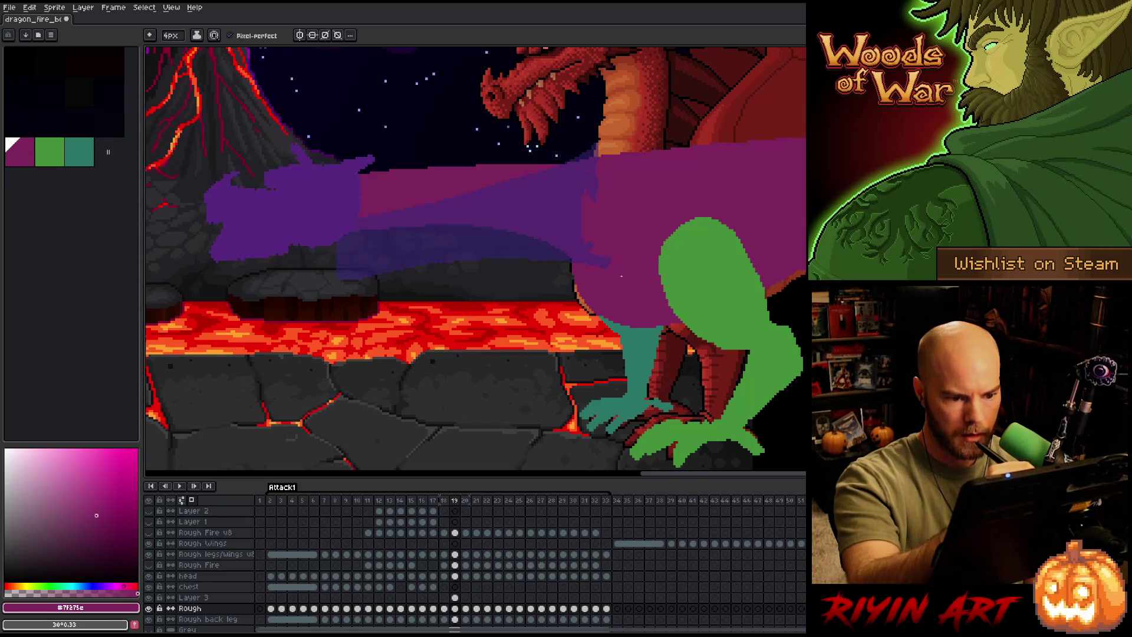
drag(592, 313, 577, 283)
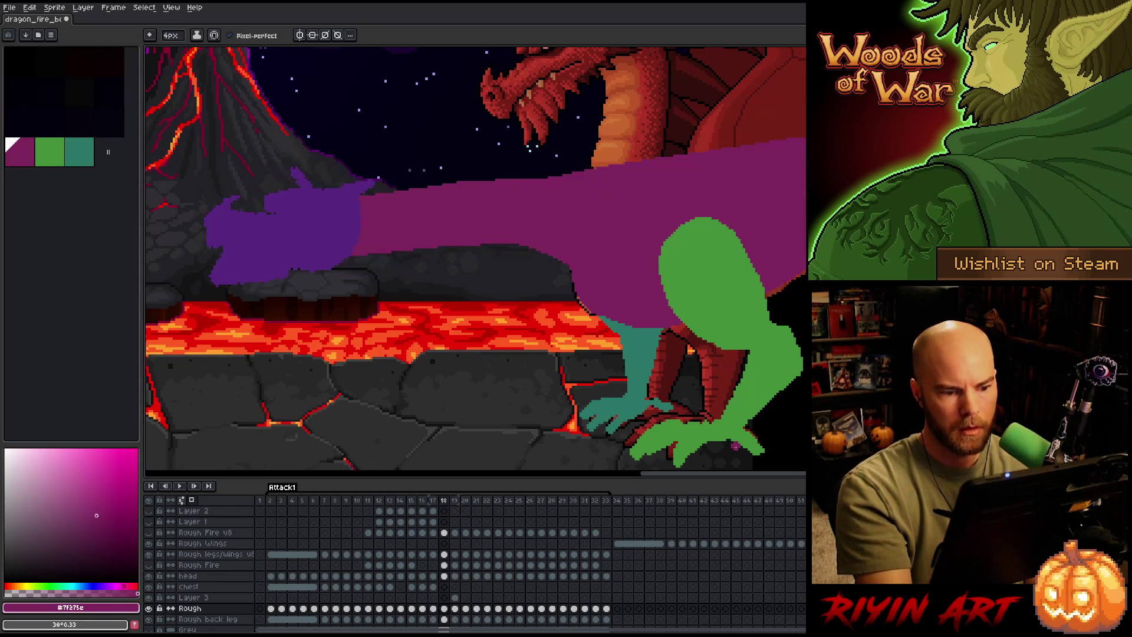
key(comma)
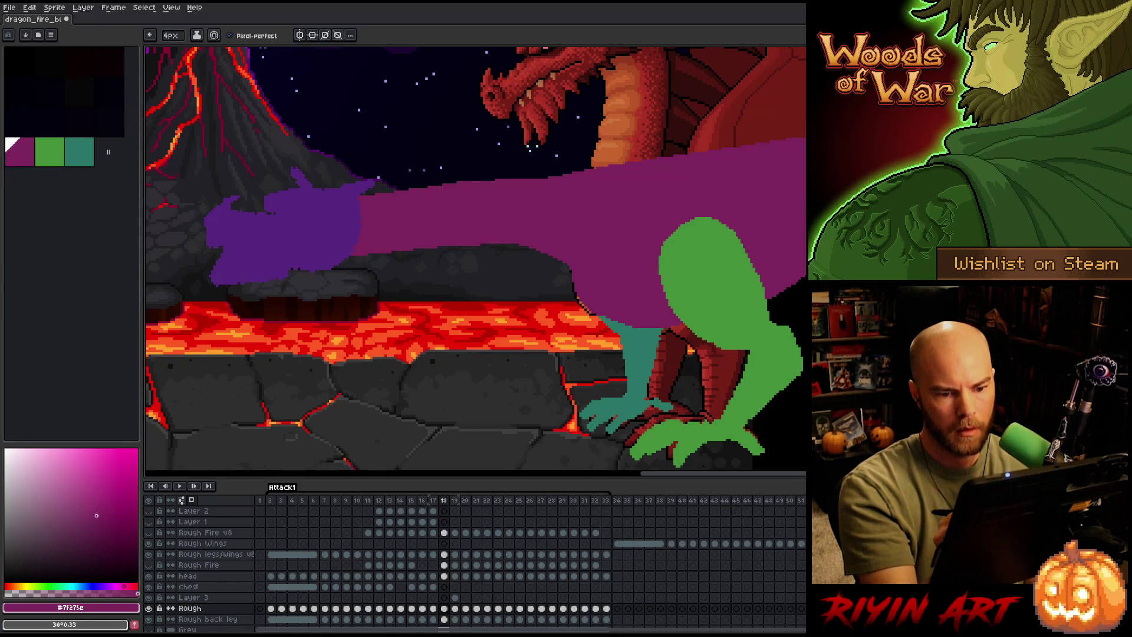
key(Right)
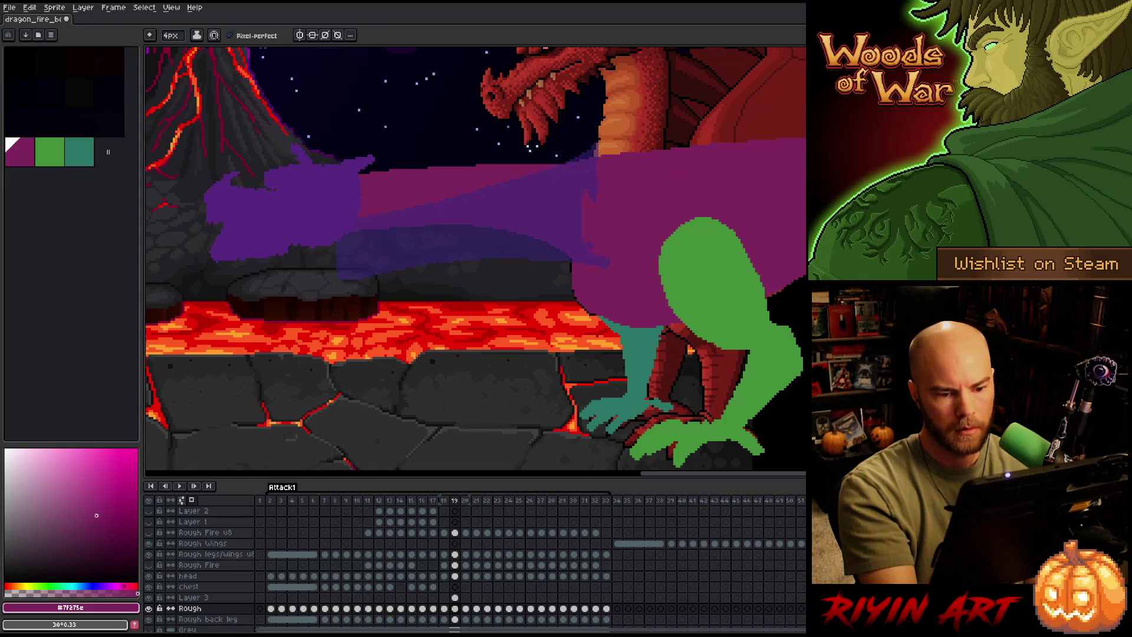
On frame 20, raise the Layer 3 purple head shape about 45 px.
click(455, 598)
click(466, 598)
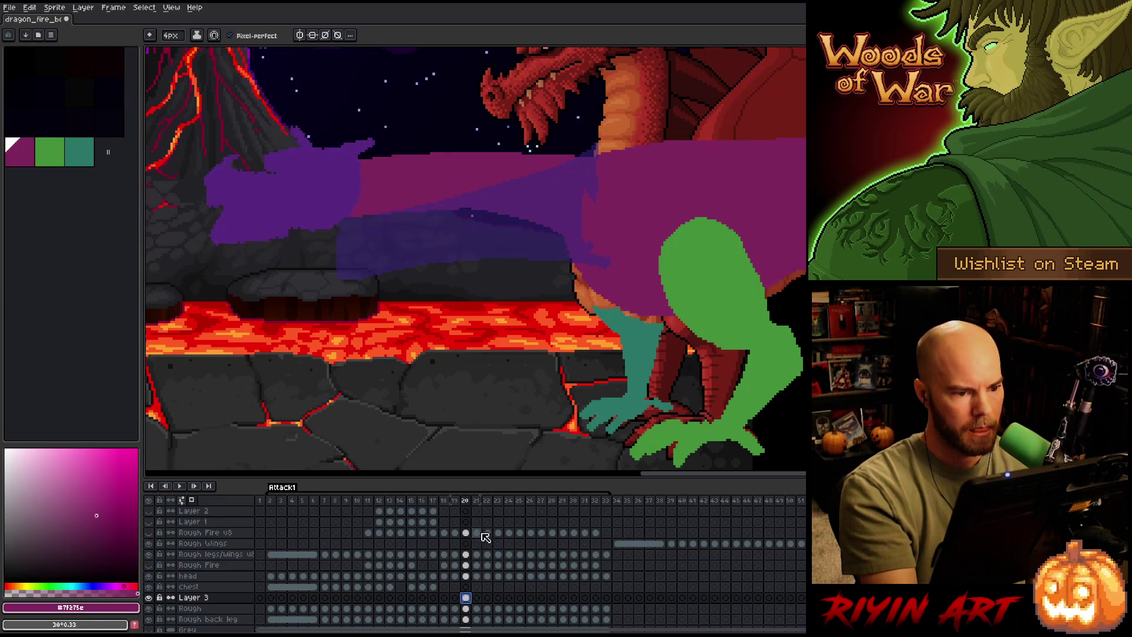
key(v)
mouse_move(528, 218)
mouse_down()
mouse_move(532, 160)
mouse_move(531, 200)
mouse_up()
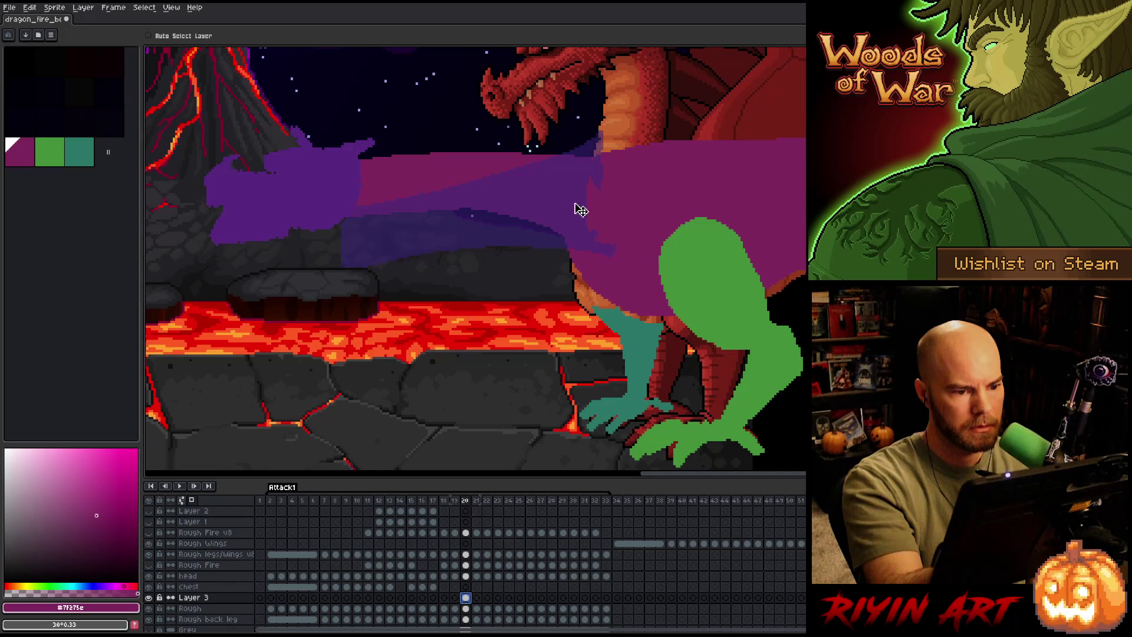
Paint purple along the neck's top edge on the Rough layer, comparing against frame 19.
click(470, 609)
key(b)
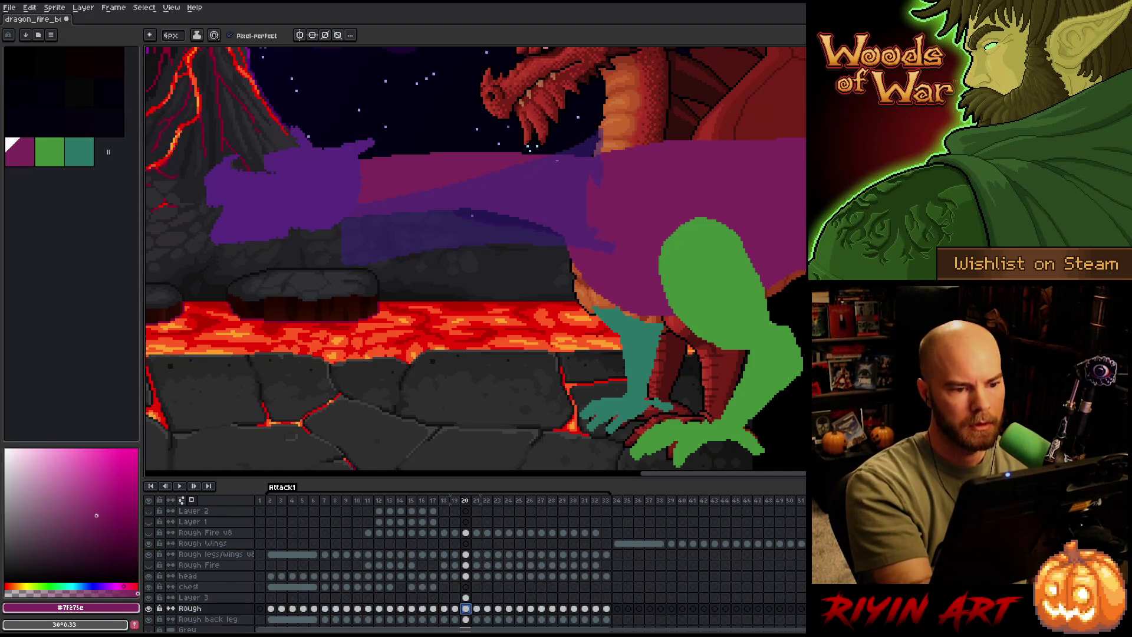
drag(514, 160, 676, 159)
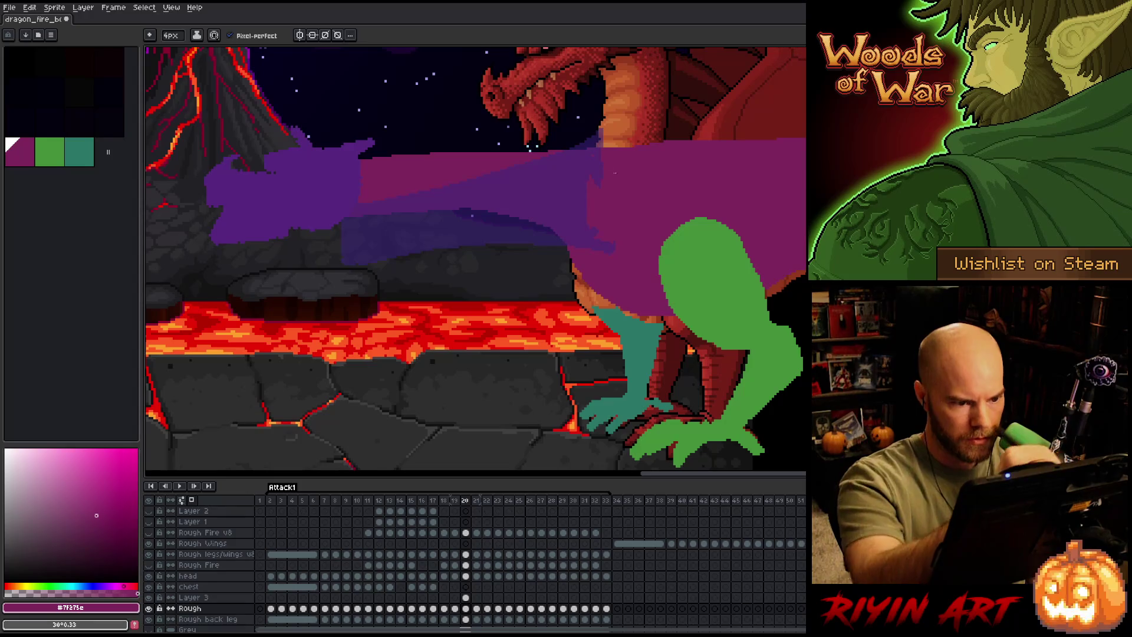
key(Left)
key(Right)
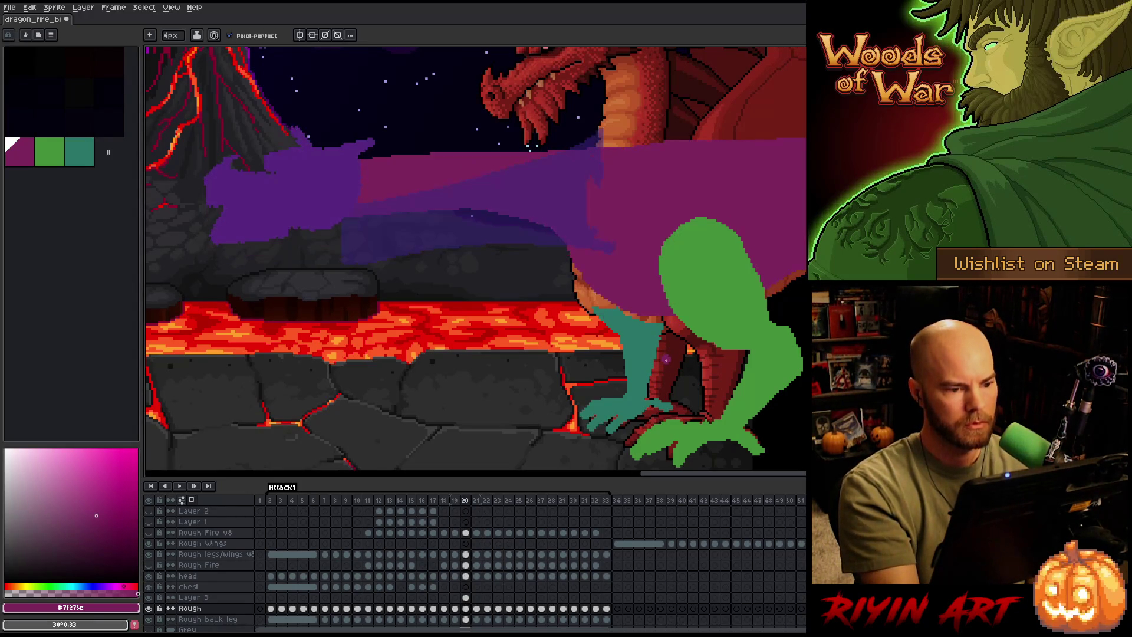
key(Left)
key(Right)
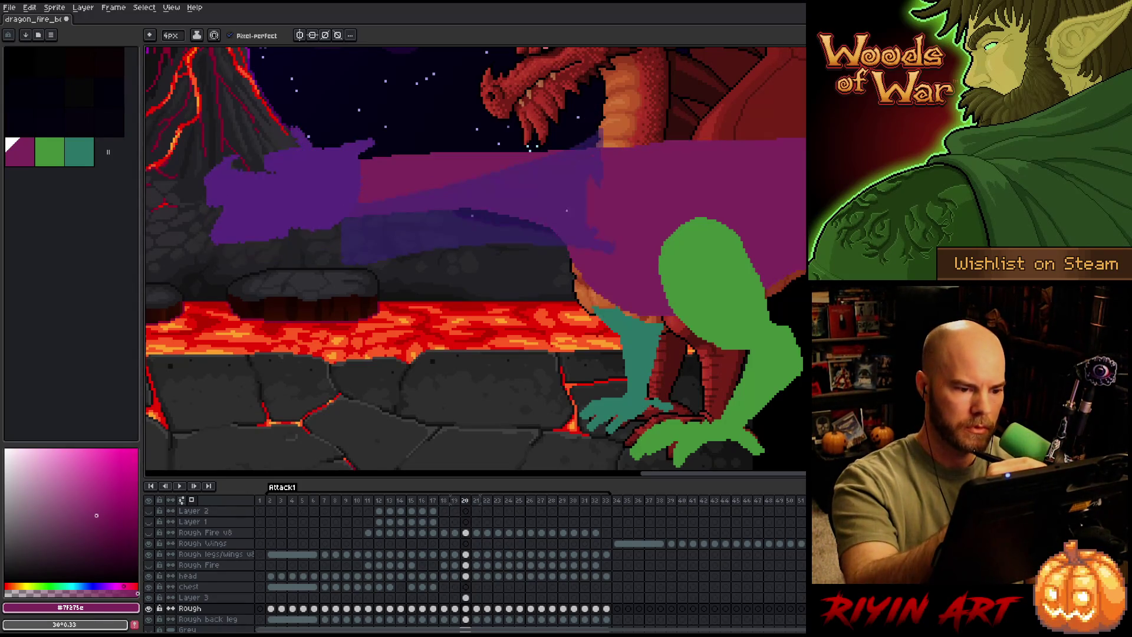
Cover the orange leg edge with purple and check the motion between frames 19 and 20.
mouse_move(576, 255)
mouse_down()
mouse_move(589, 294)
mouse_move(625, 314)
mouse_move(634, 301)
mouse_up()
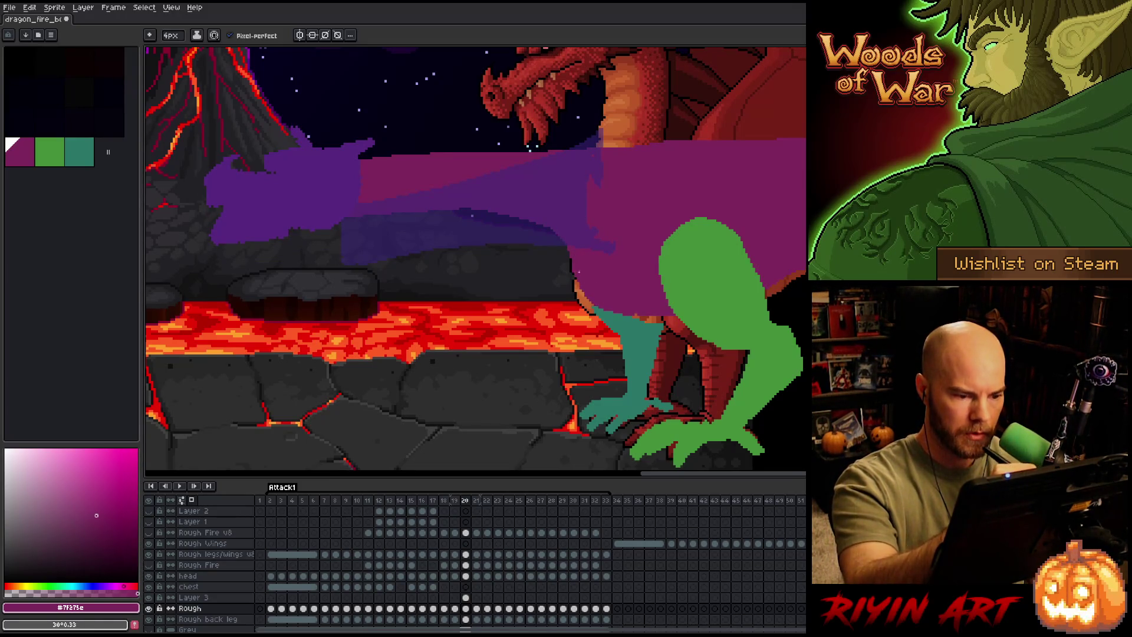
mouse_move(573, 279)
mouse_down()
mouse_move(599, 308)
mouse_move(675, 326)
mouse_move(661, 317)
mouse_up()
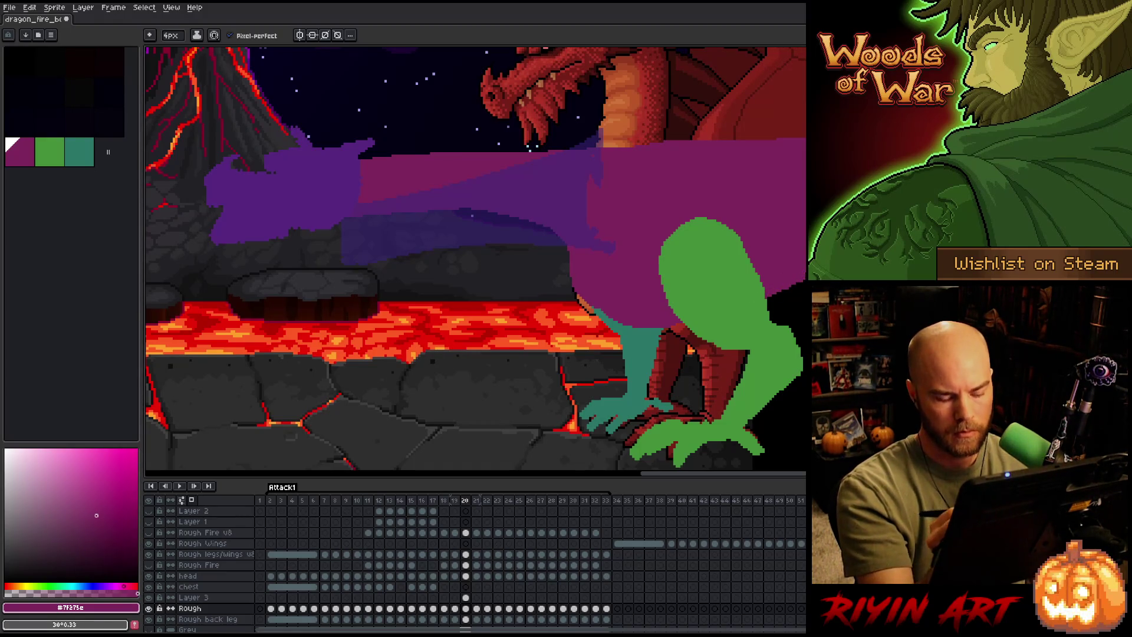
key(Left)
key(Right)
key(Left)
key(Right)
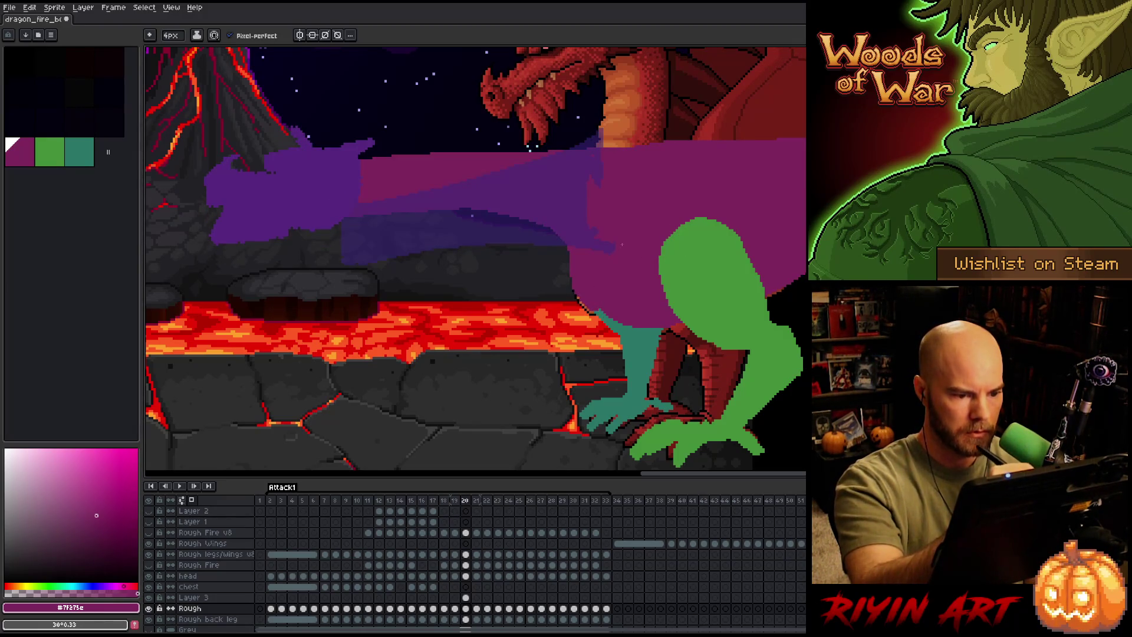
key(Left)
key(Right)
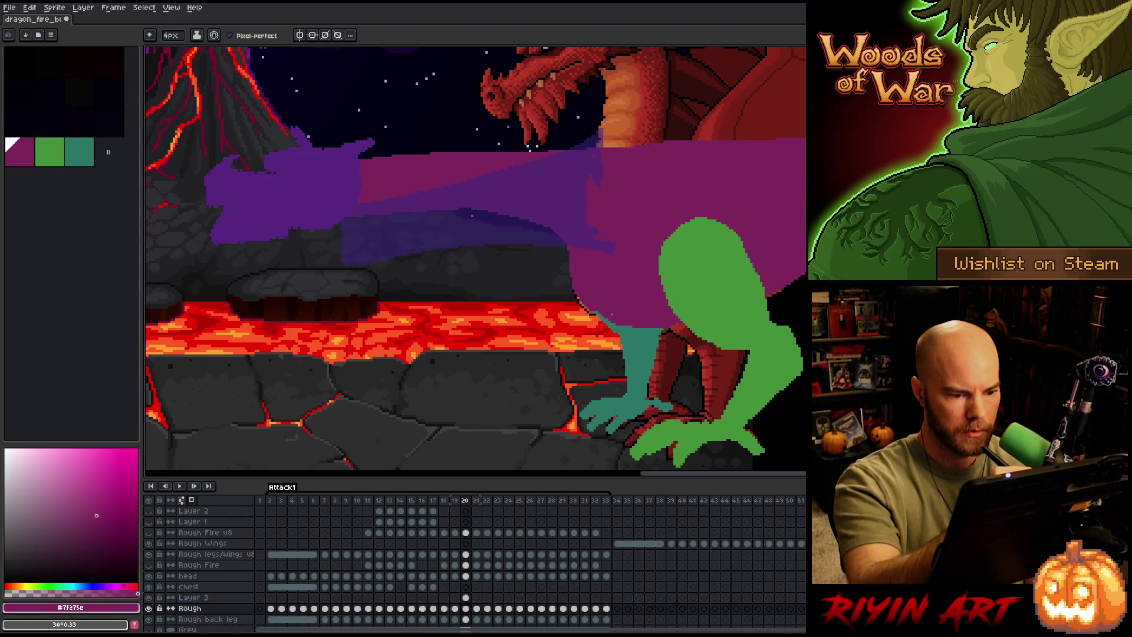
key(Left)
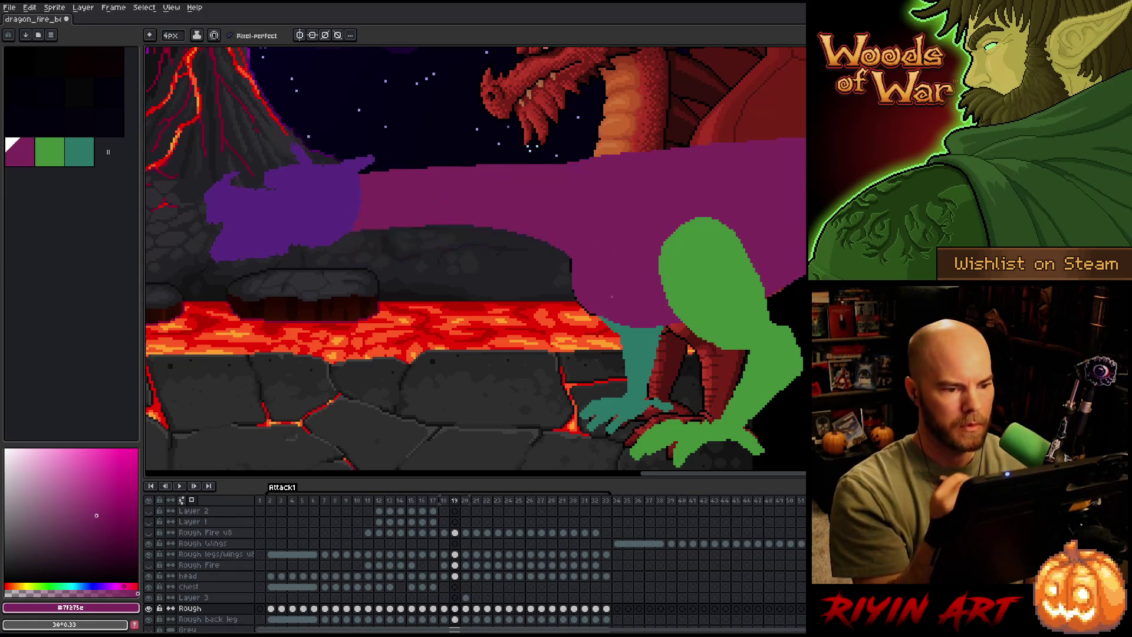
key(Right)
On frame 21, paint purple over the orange belly area on the Rough layer.
click(465, 597)
click(477, 597)
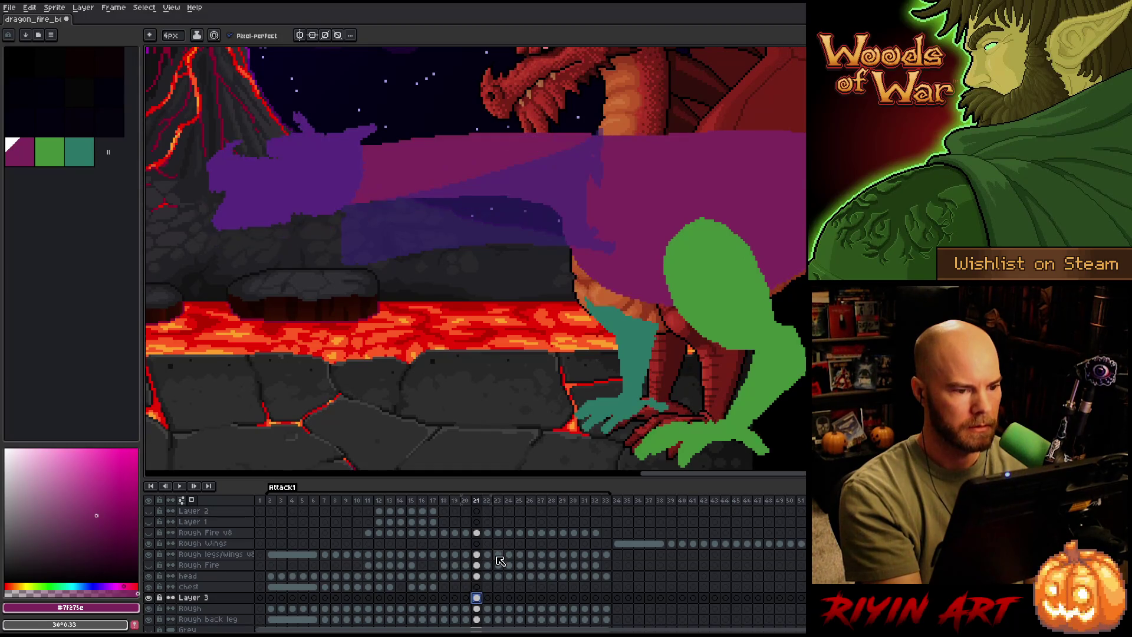
key(Left)
key(Right)
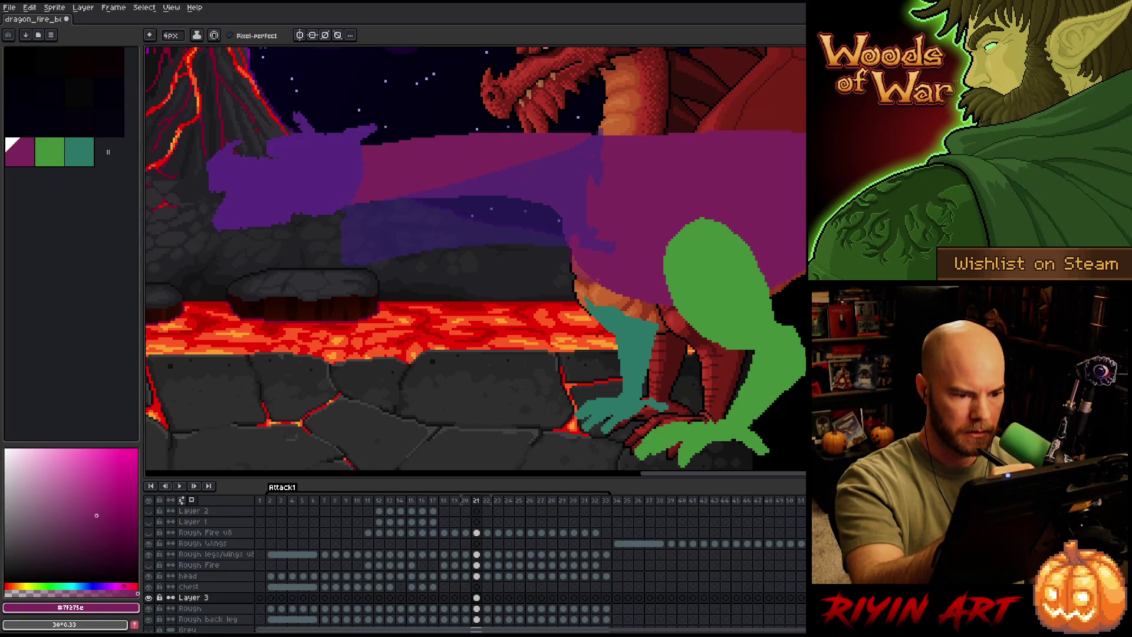
click(477, 608)
mouse_move(577, 252)
mouse_down()
mouse_move(592, 295)
mouse_move(623, 301)
mouse_move(593, 278)
mouse_up()
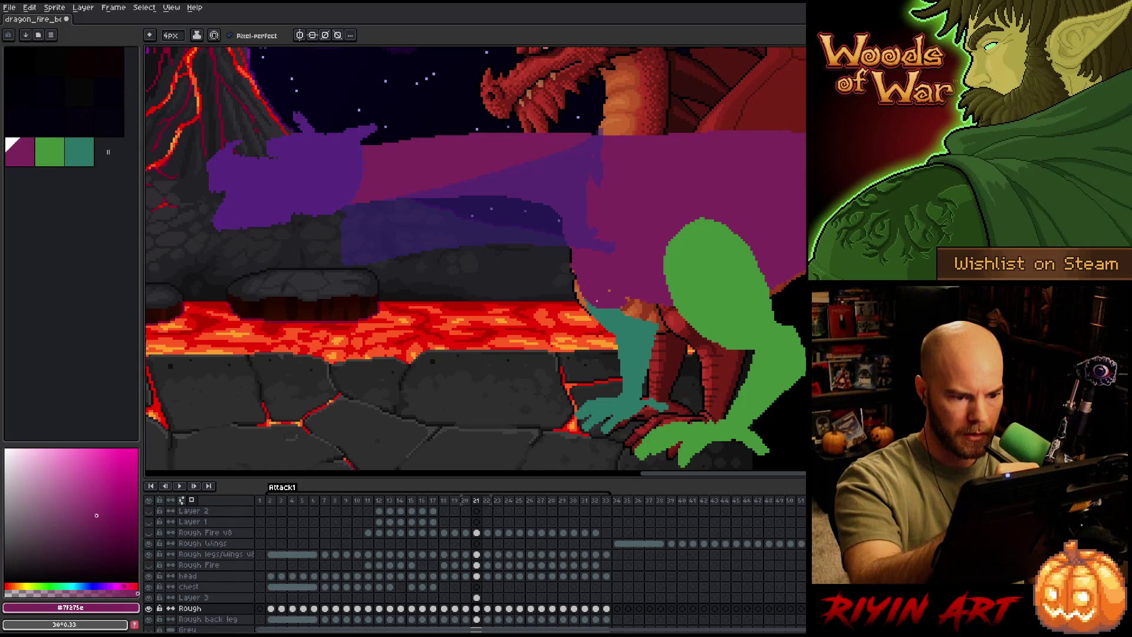
mouse_move(591, 300)
mouse_down()
mouse_move(673, 325)
mouse_move(614, 308)
mouse_move(654, 310)
mouse_up()
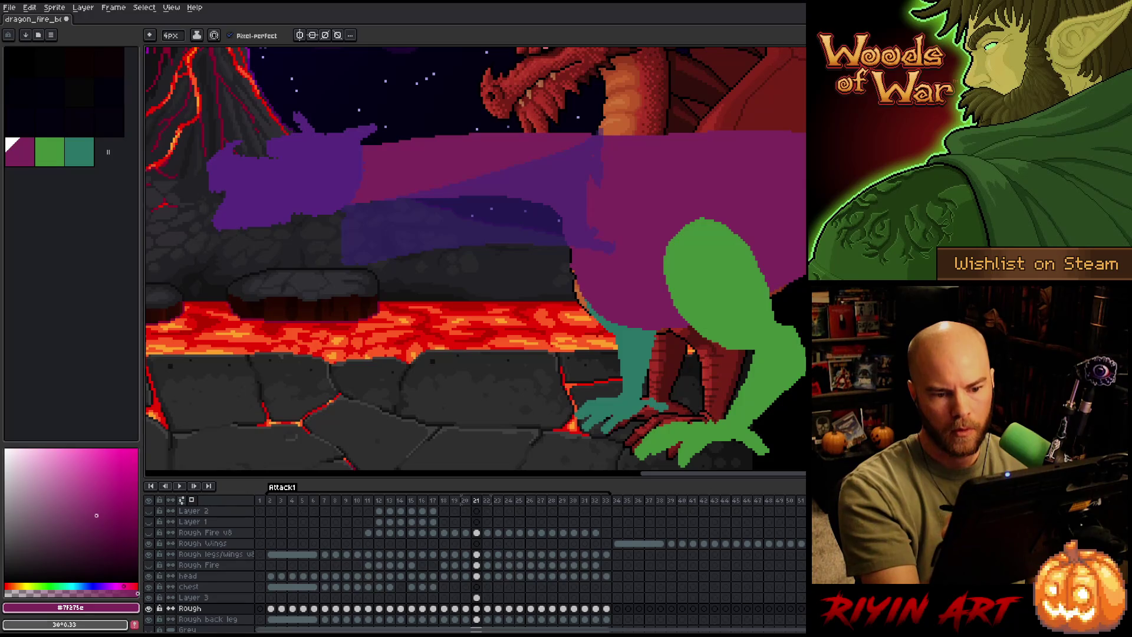
Raise the Layer 3 purple head shape about 84 px on frame 21.
click(477, 598)
key(v)
mouse_move(539, 211)
mouse_down()
mouse_move(534, 152)
mouse_move(534, 182)
mouse_up()
Extend the purple neck's top edge upward on the Rough layer, undoing part of the stroke.
click(476, 608)
key(b)
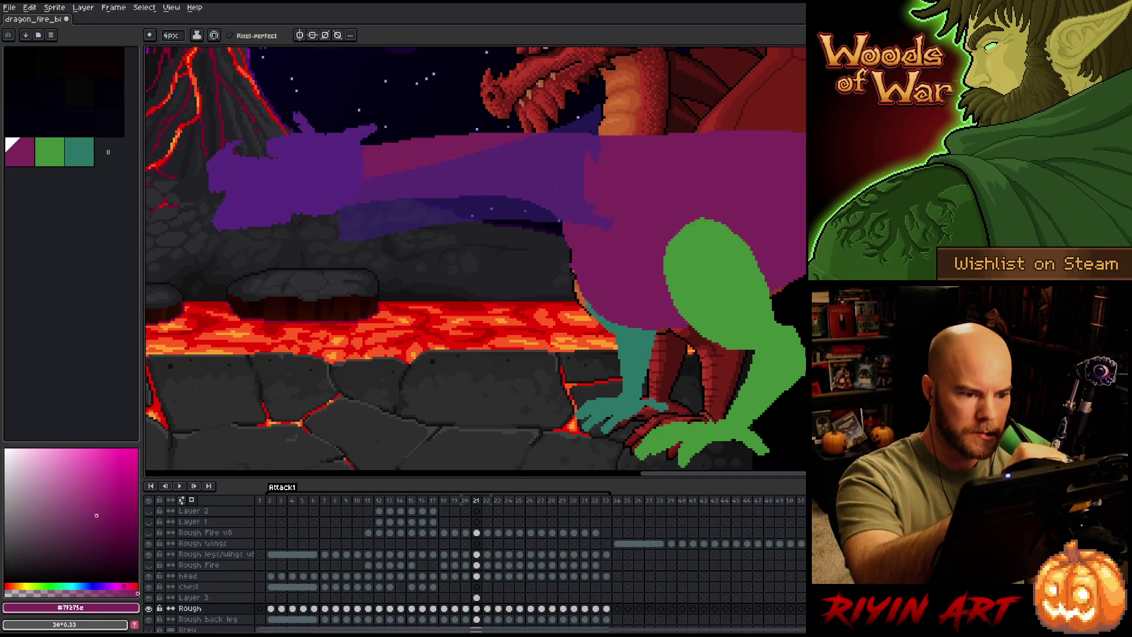
mouse_move(545, 138)
mouse_down()
mouse_move(690, 132)
mouse_move(681, 141)
mouse_up()
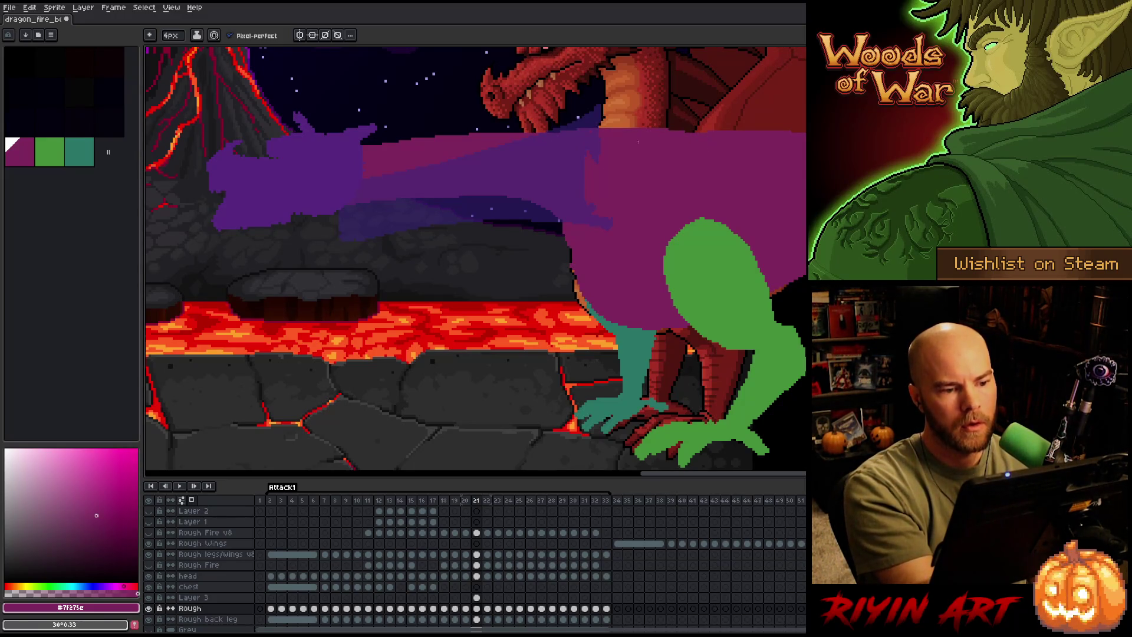
drag(555, 139, 708, 163)
key(ctrl+z)
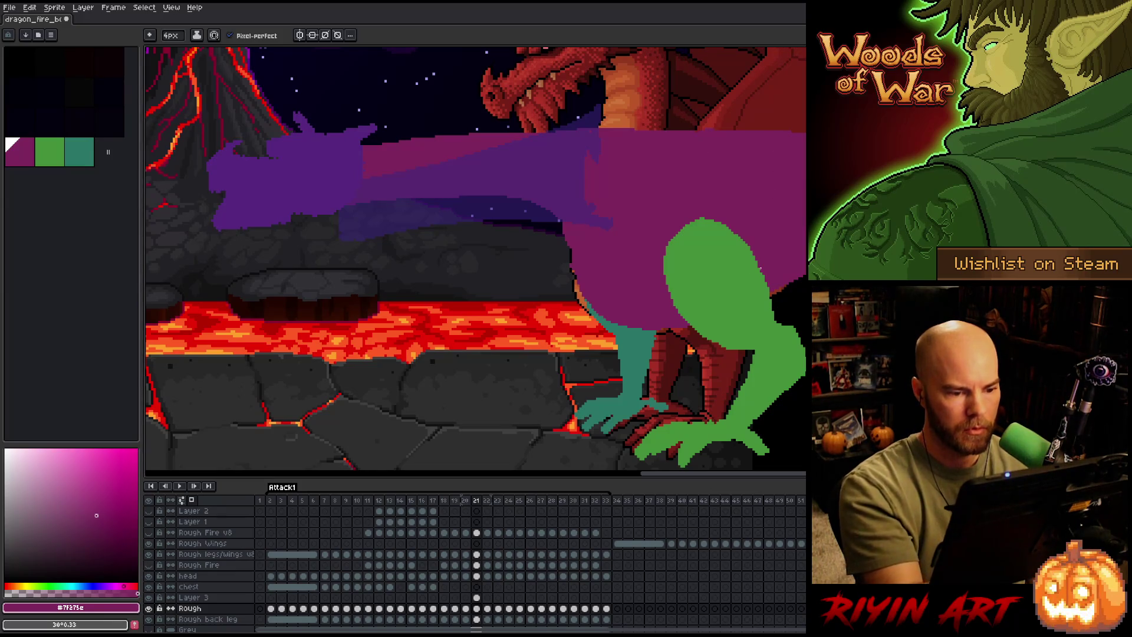
Compare the poses on frames 20 and 21, ending on Layer 3 at frame 21.
key(e)
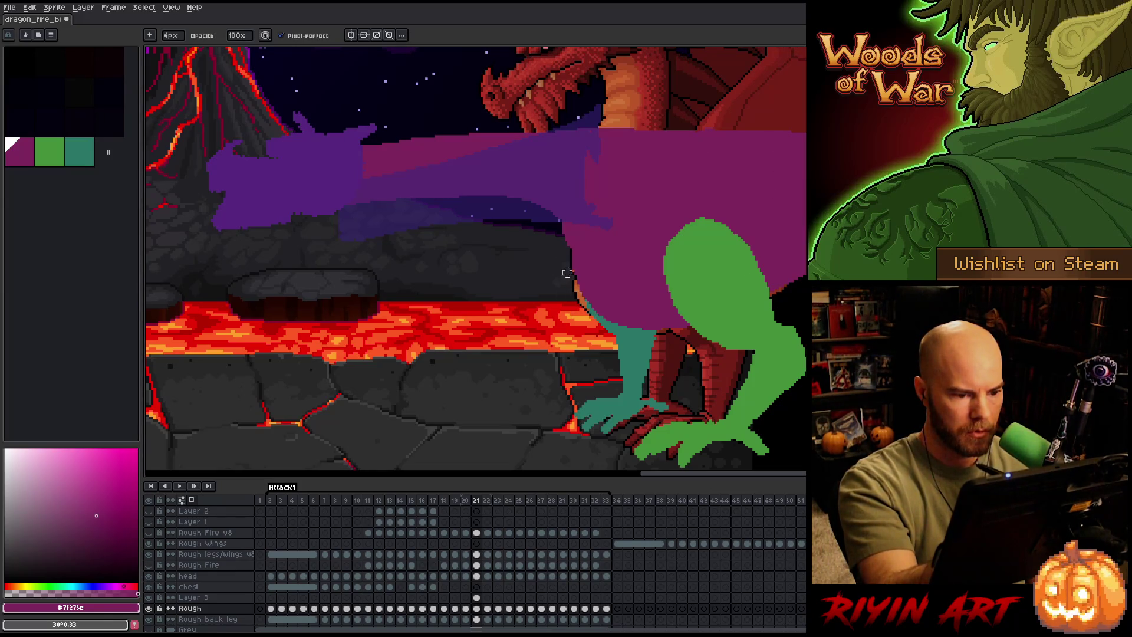
key(Left)
key(Right)
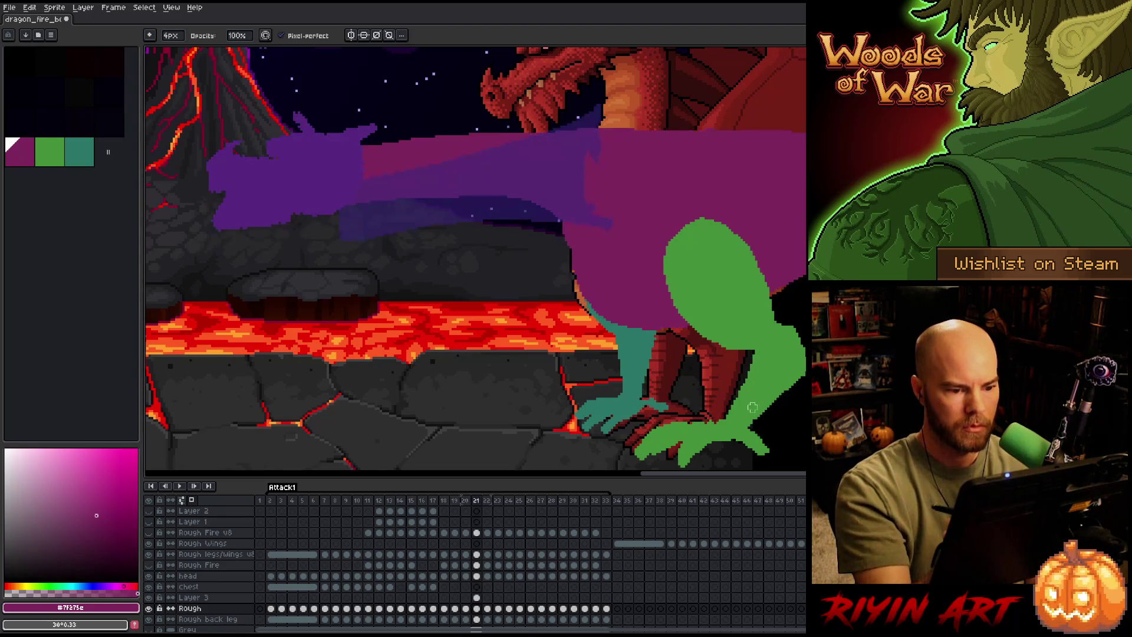
key(Left)
key(Right)
key(Left)
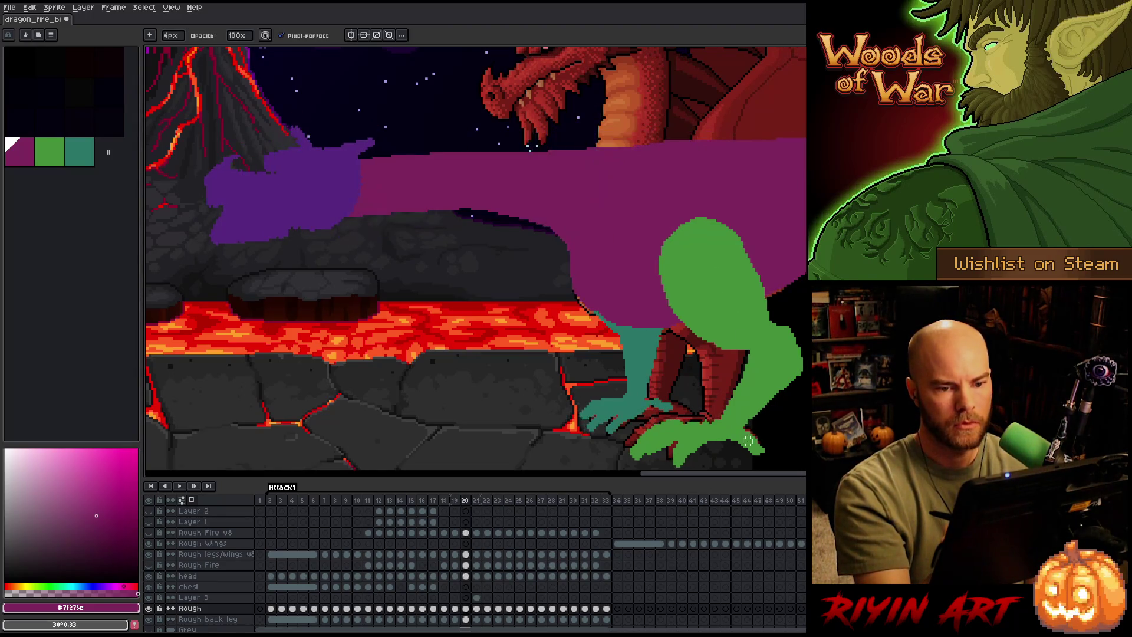
key(Right)
key(Left)
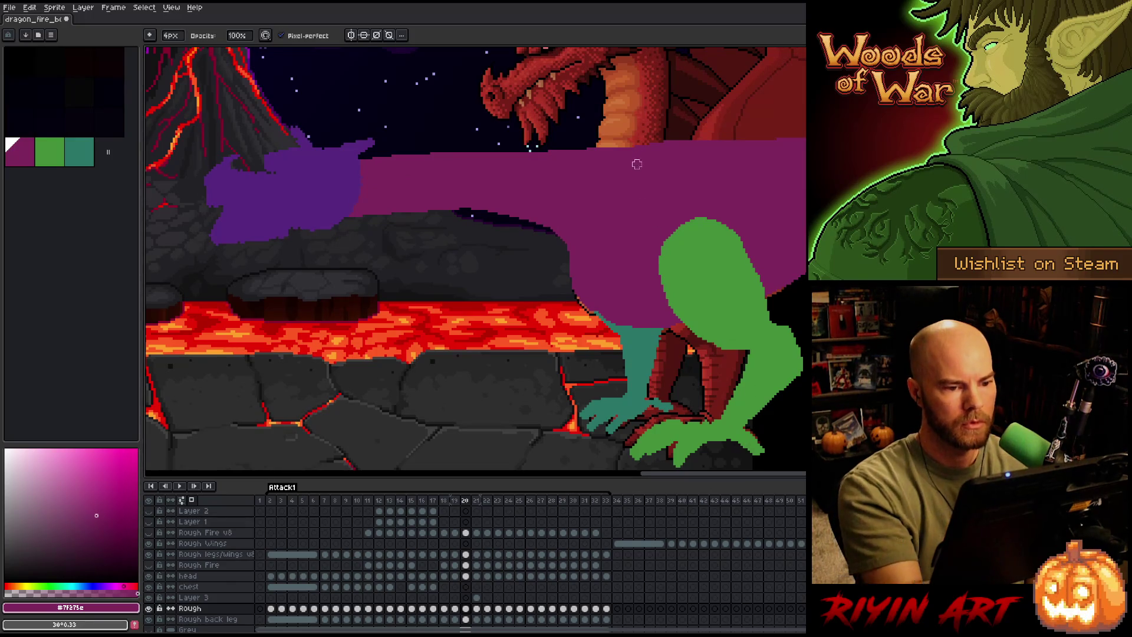
key(e)
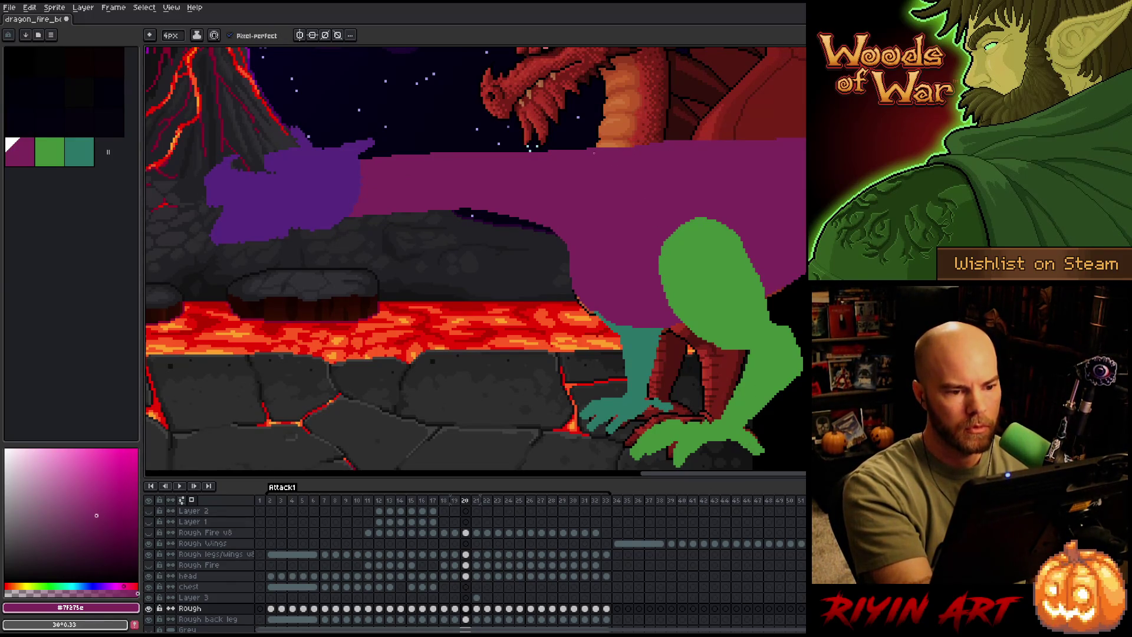
key(Right)
key(Left)
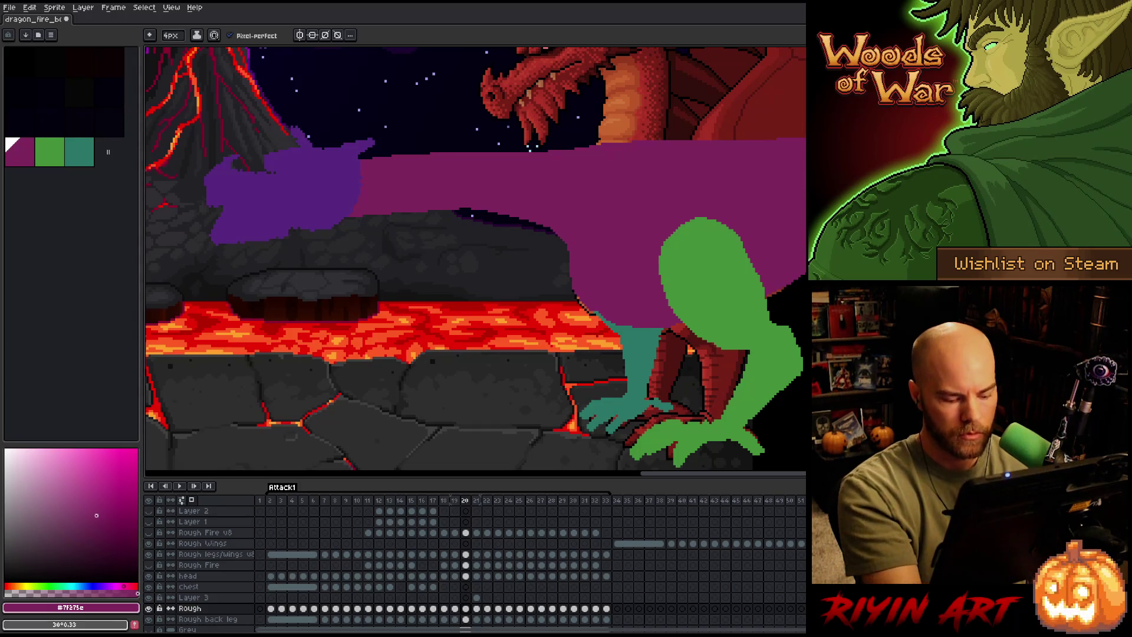
key(Right)
click(476, 598)
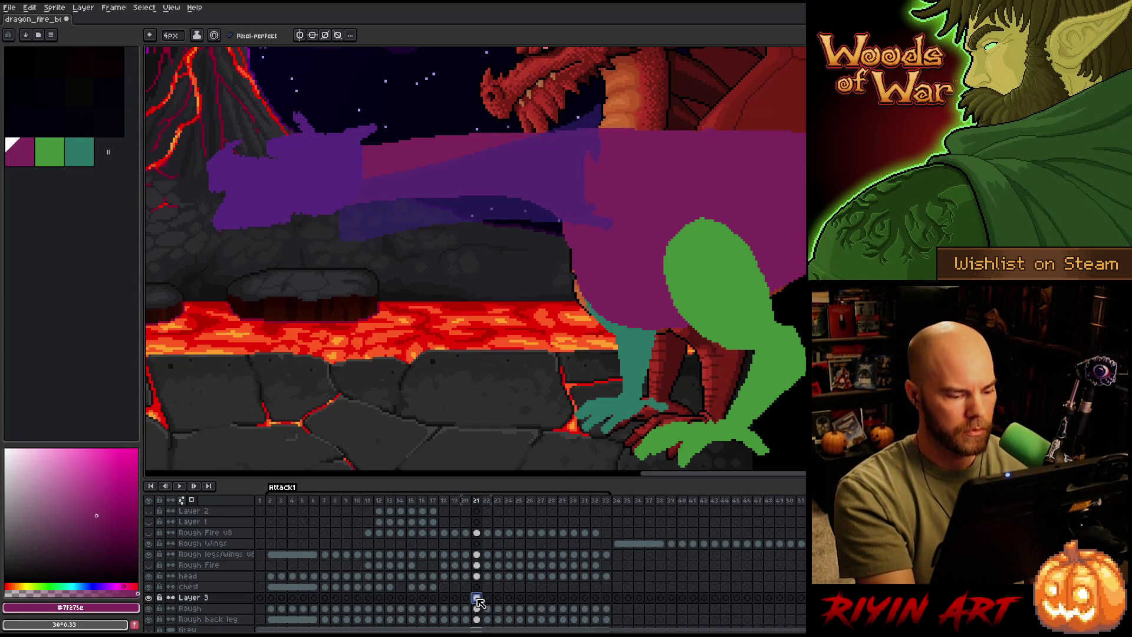
Move to frame 22 on Layer 3 and compare it with the neighbouring frame.
click(489, 598)
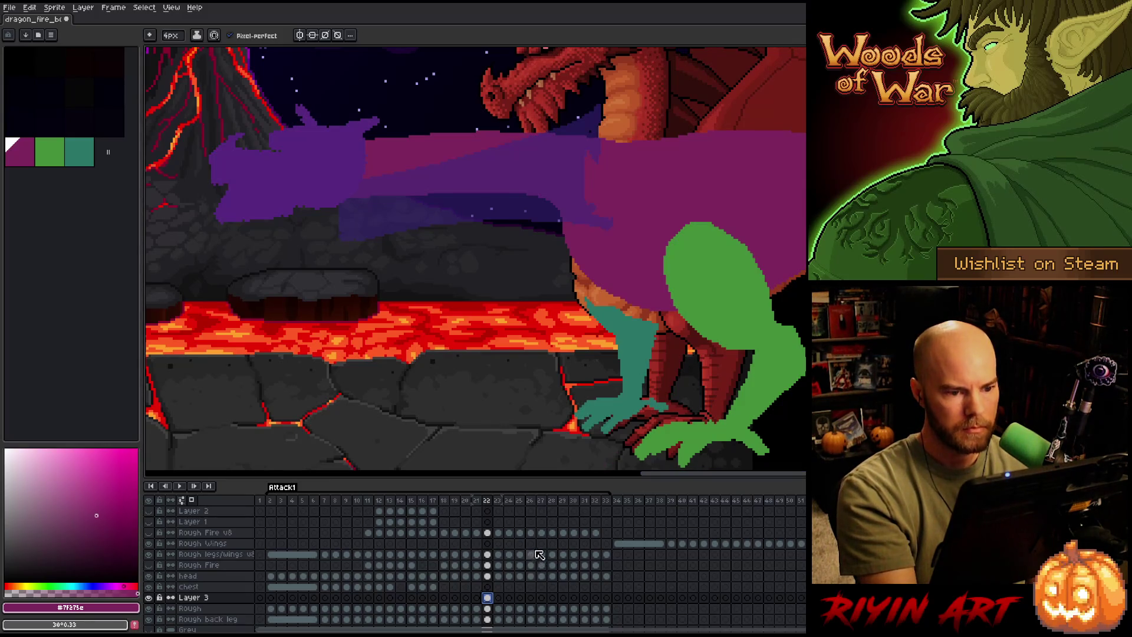
key(Left)
key(Right)
key(Left)
key(Right)
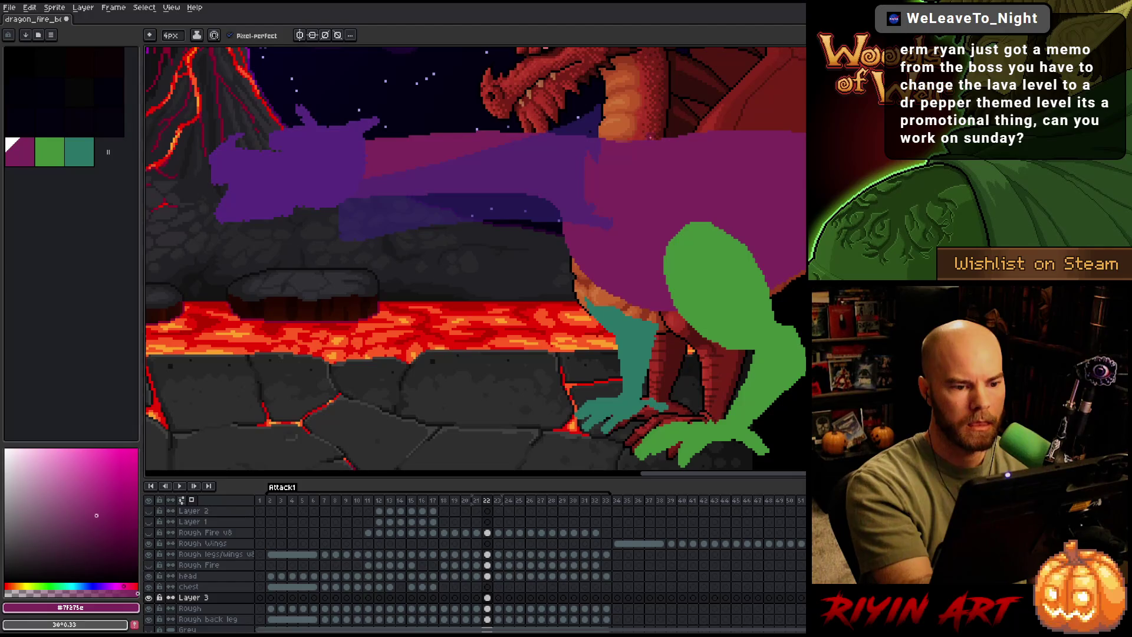
Save the dragon sprite from the Rough layer with Ctrl+S.
click(487, 608)
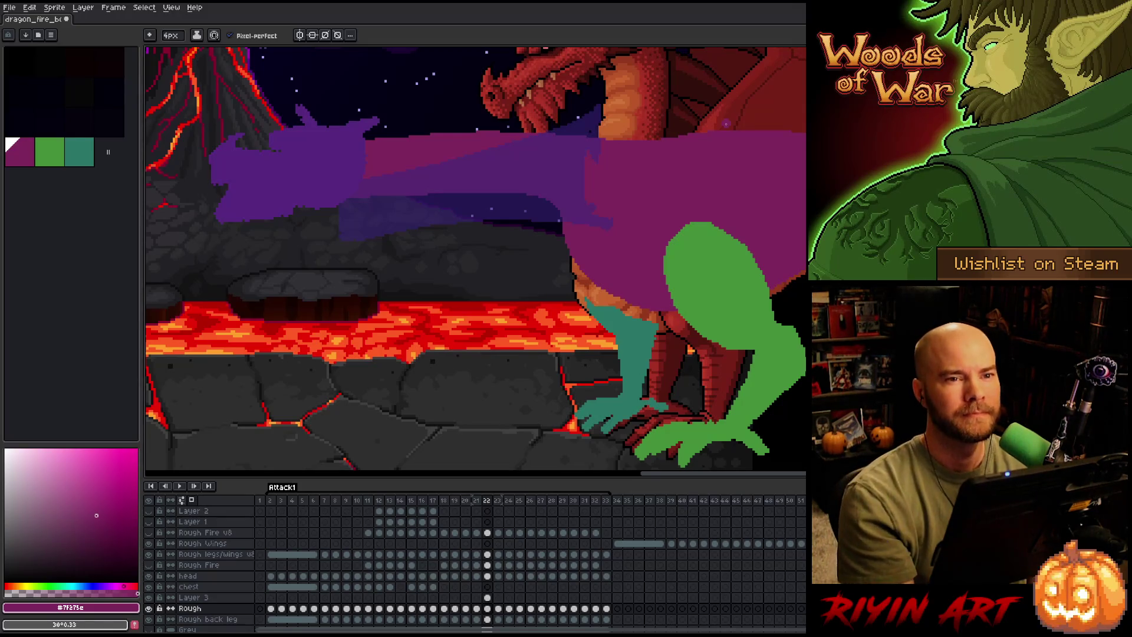
key(ctrl+s)
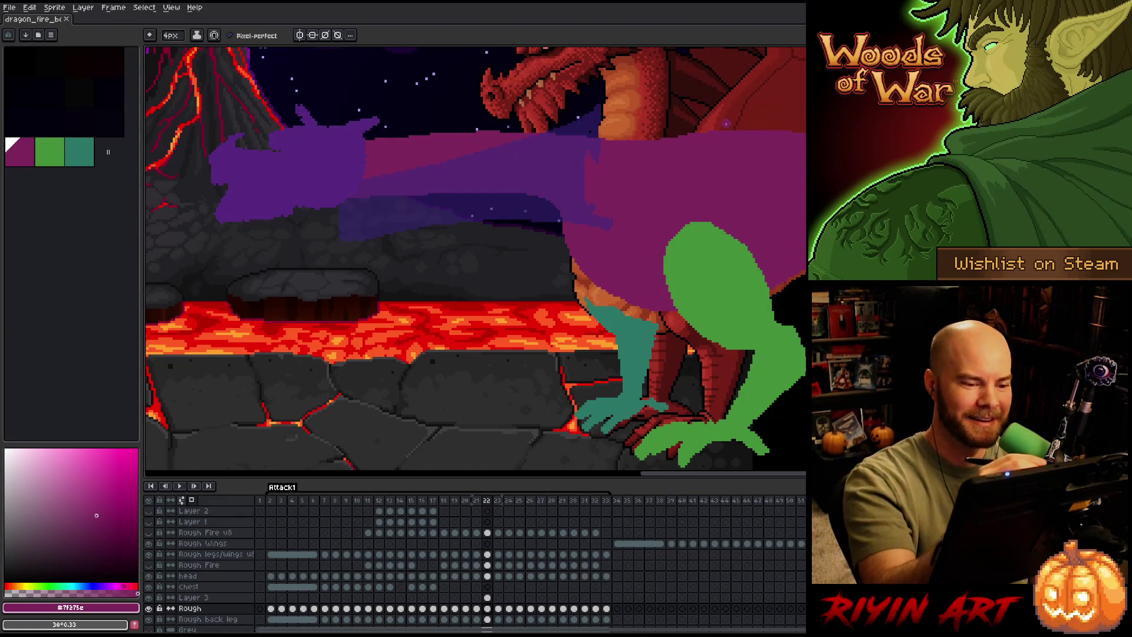
key(b)
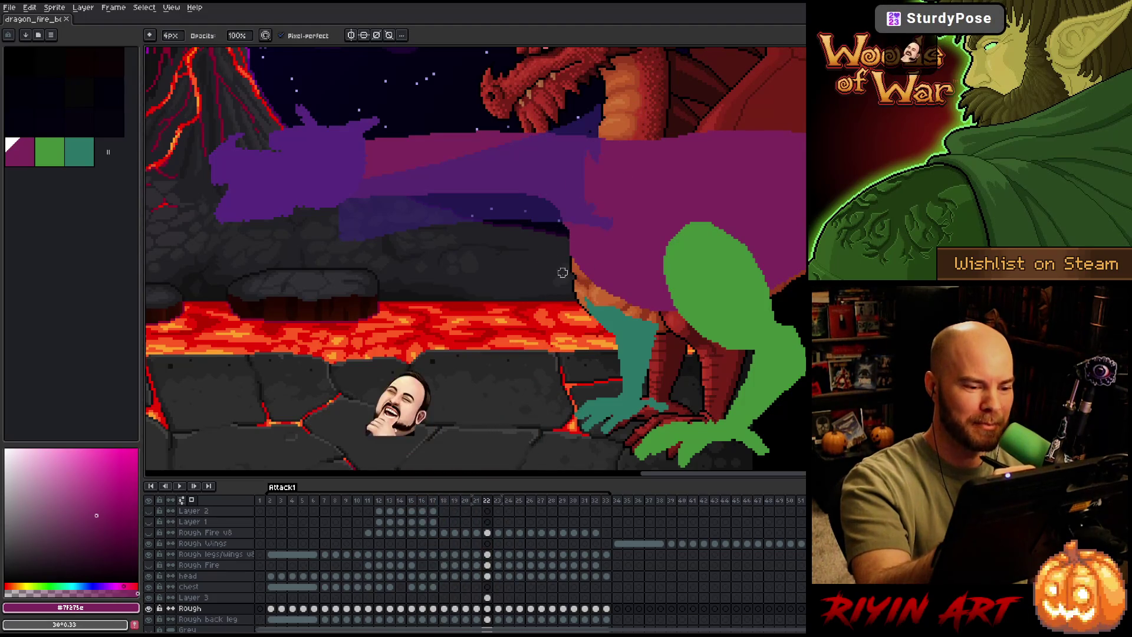
Repaint the purple wing's left and lower-left edges darker on frame 22.
mouse_move(561, 221)
mouse_down()
mouse_move(563, 263)
mouse_move(582, 240)
mouse_up()
key(e)
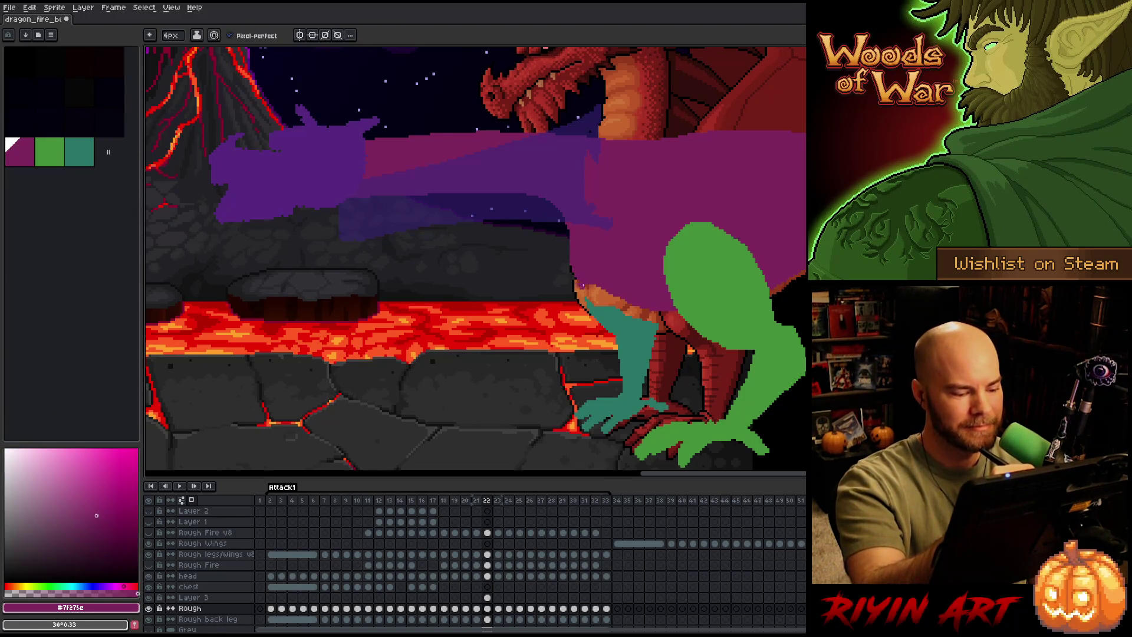
mouse_move(580, 289)
mouse_down()
mouse_move(604, 311)
mouse_move(593, 289)
mouse_move(636, 310)
mouse_move(626, 303)
mouse_move(617, 322)
mouse_move(669, 313)
mouse_up()
drag(599, 315, 657, 307)
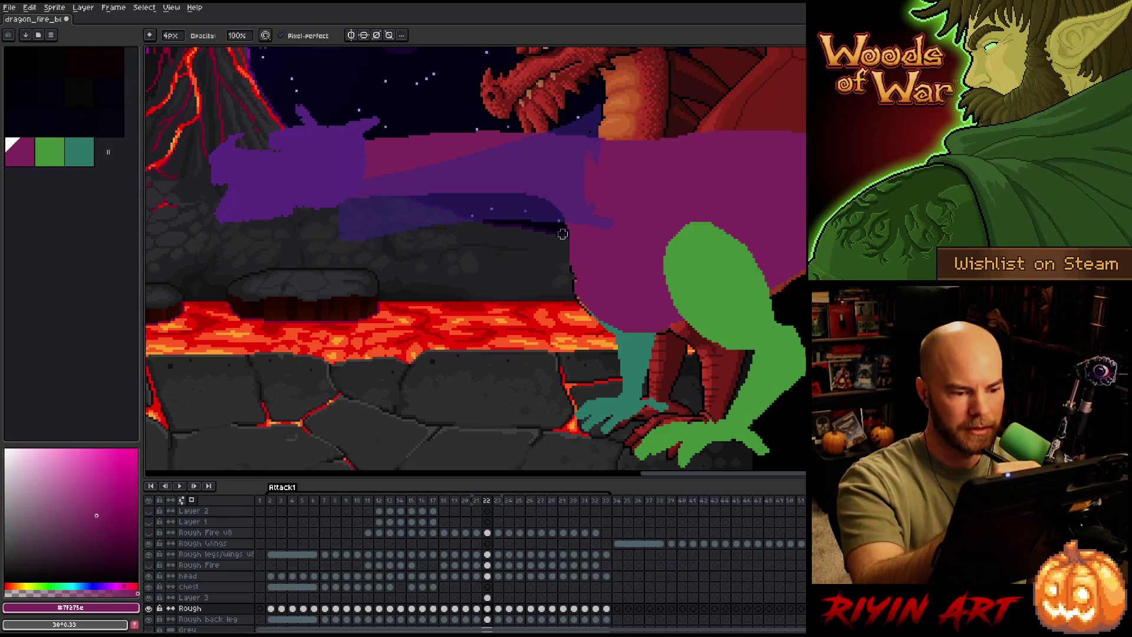
Try a freehand lasso selection around the wing's left edge, then deselect it.
key(q)
mouse_move(575, 241)
mouse_down()
mouse_move(552, 319)
mouse_move(714, 237)
mouse_move(784, 245)
mouse_move(648, 386)
mouse_move(500, 248)
mouse_up()
key(ctrl+d)
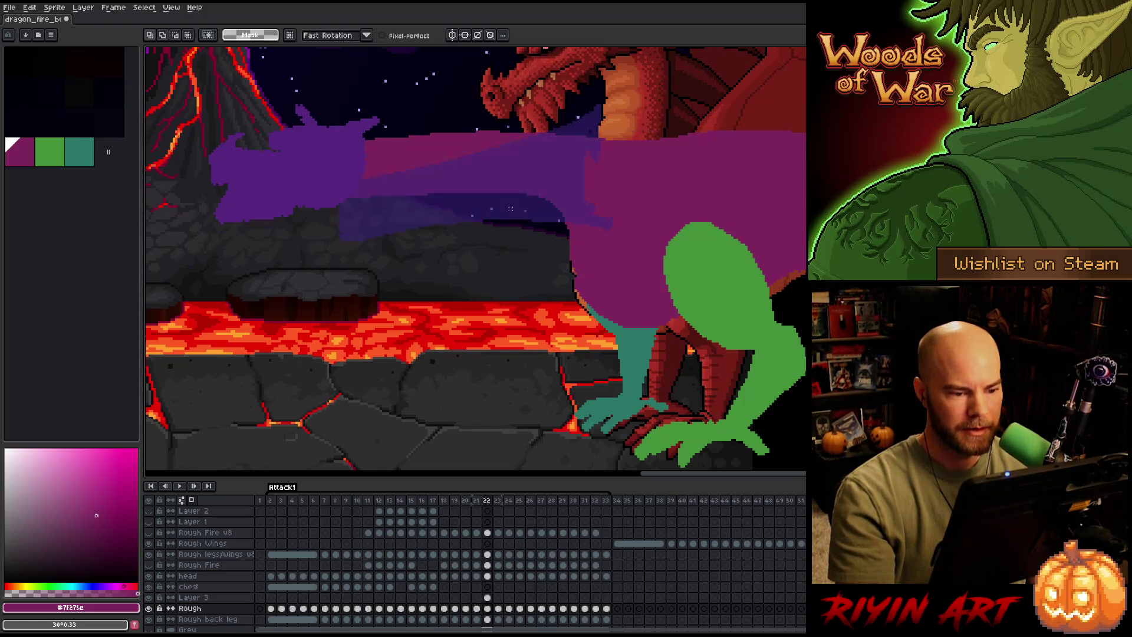
Compare frames 20, 21 and 22 to check the reworked wing edge, with the pencil selected.
key(Left)
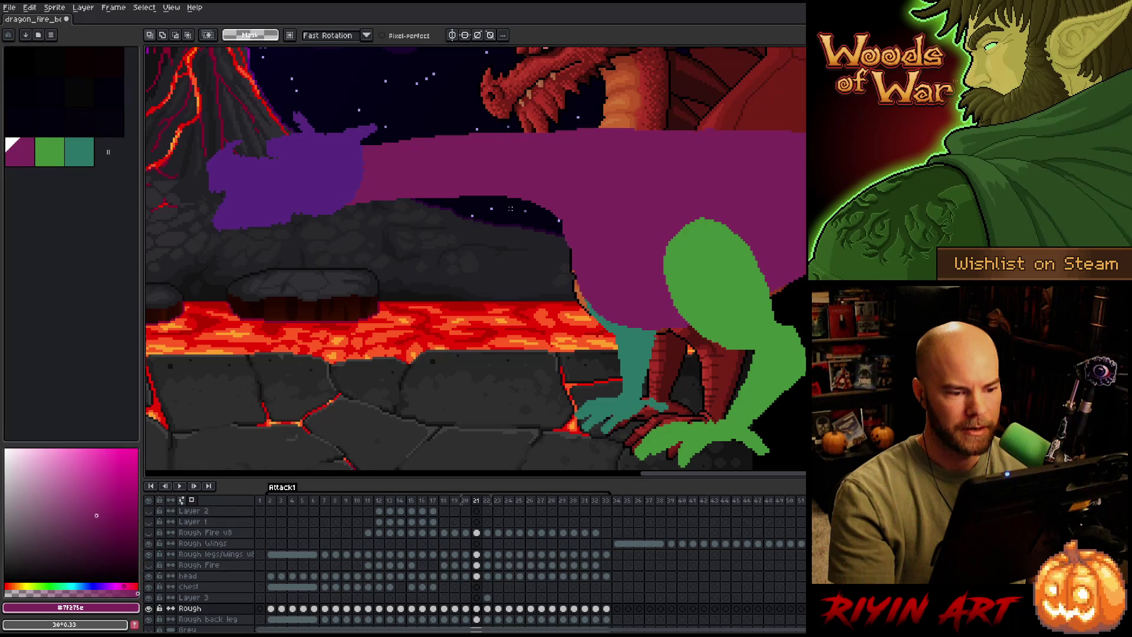
key(Right)
key(Left)
key(Right)
key(Left)
key(Right)
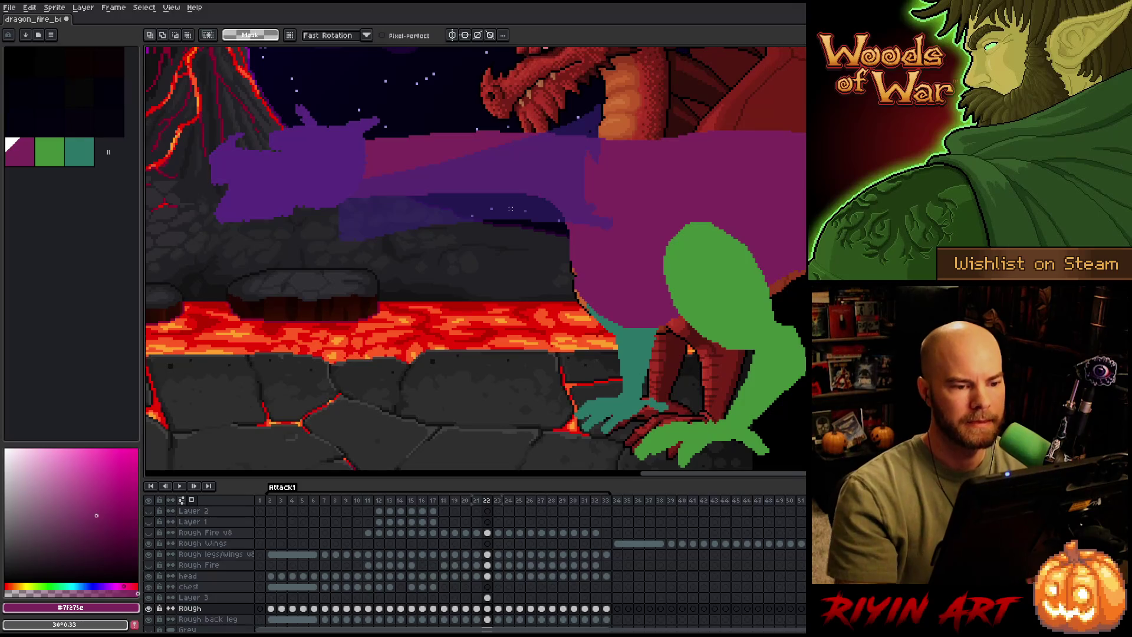
key(b)
key(Left)
key(Right)
key(Left)
key(Left)
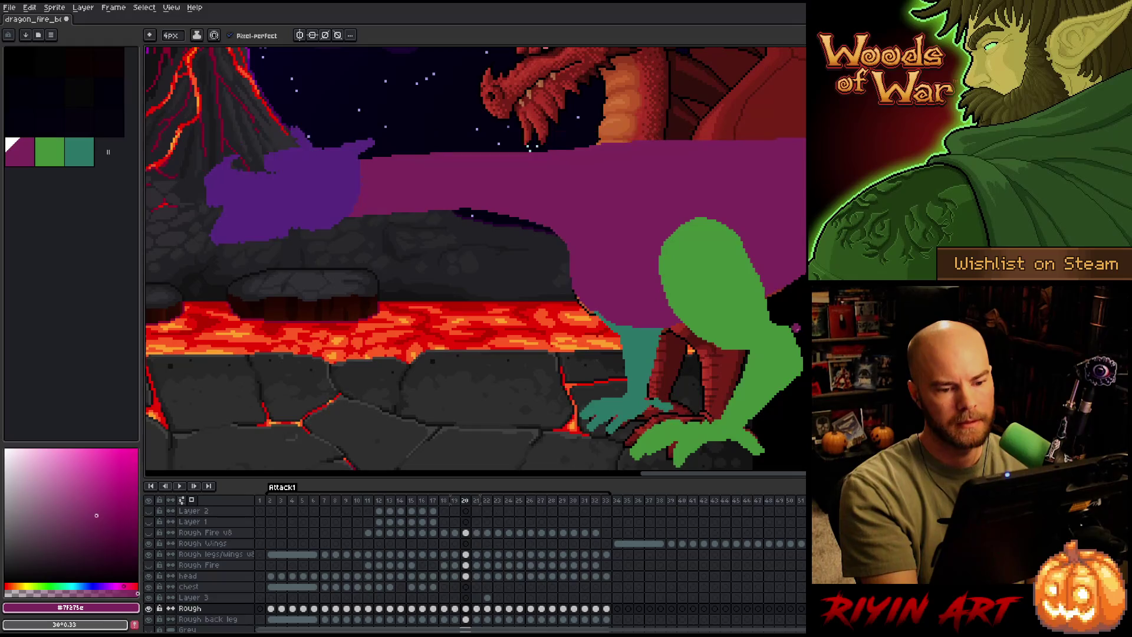
key(Right)
key(Right)
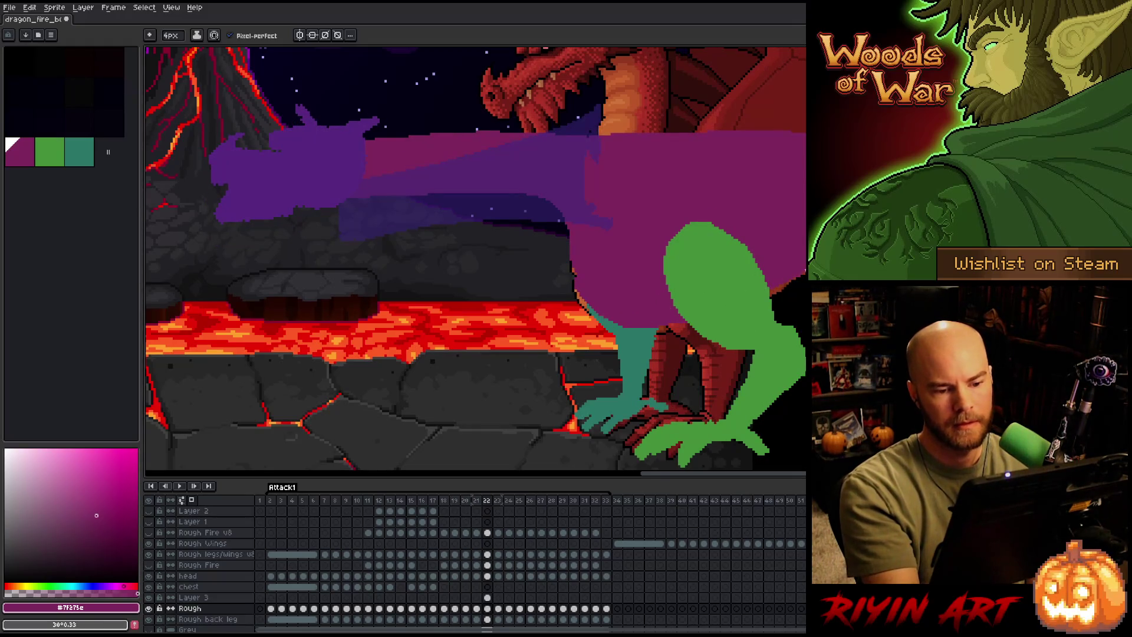
key(Left)
On frame 23, draw a dark purple line along the wing's lower edge.
key(Right)
key(Right)
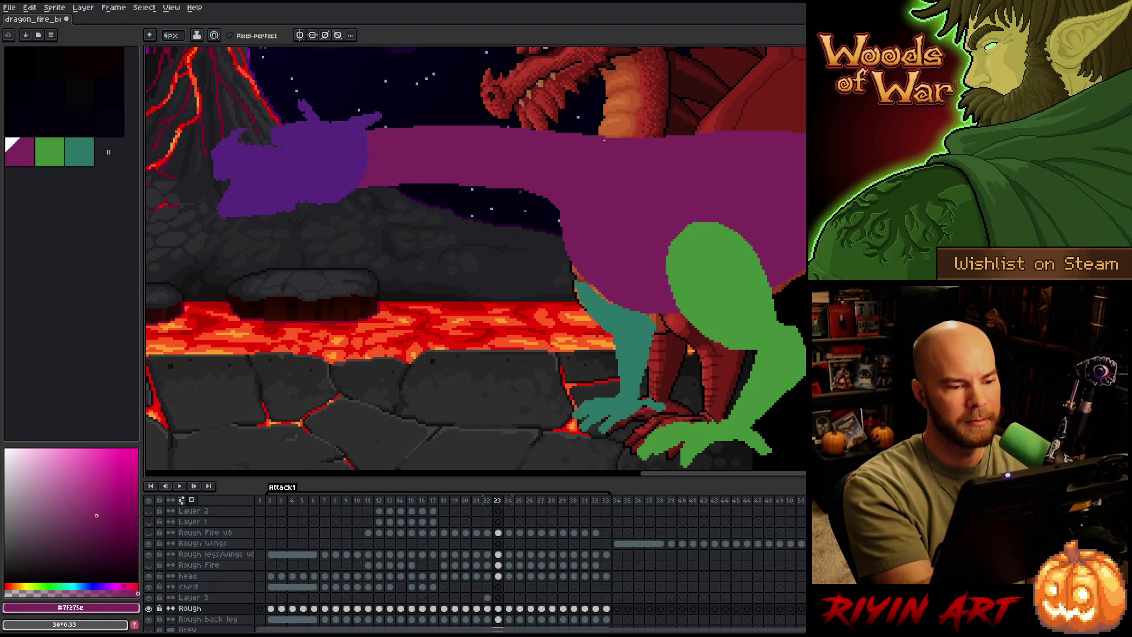
key(Left)
key(Right)
key(Left)
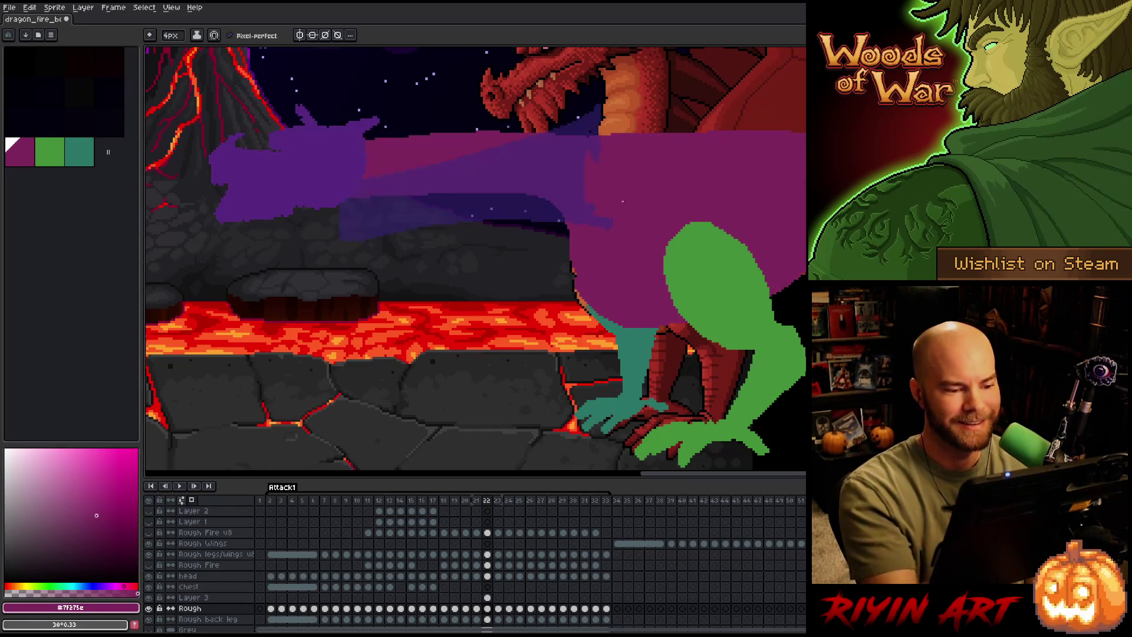
key(Right)
mouse_move(583, 281)
mouse_down()
mouse_move(607, 303)
mouse_move(681, 324)
mouse_up()
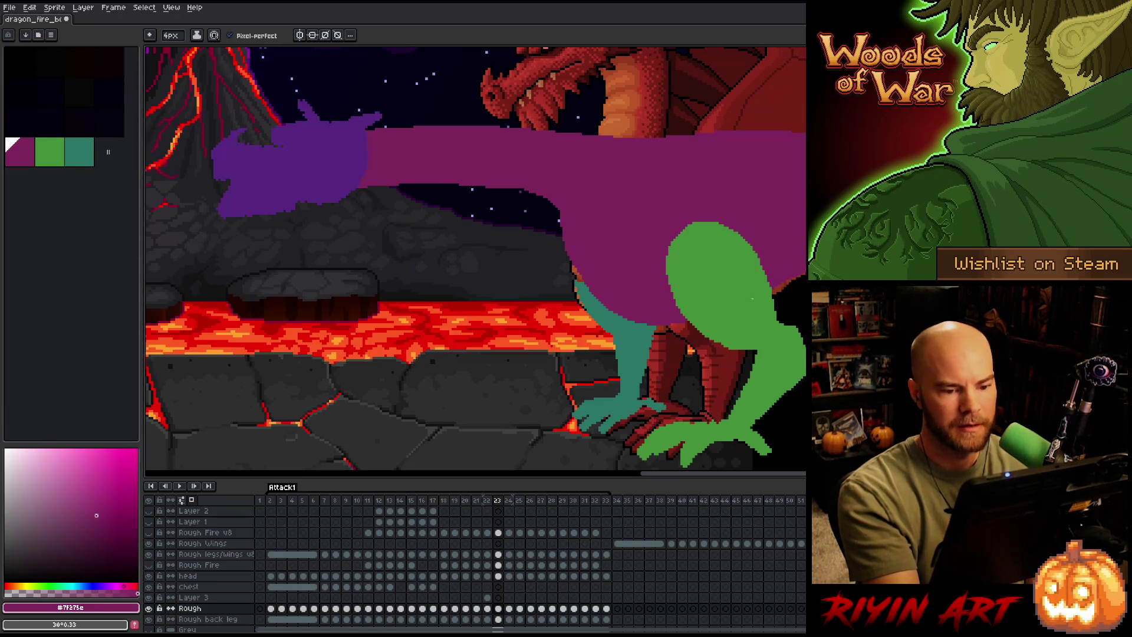
Preview the motion across frames 22–24, then pick Layer 3 at frame 22.
key(comma)
key(period)
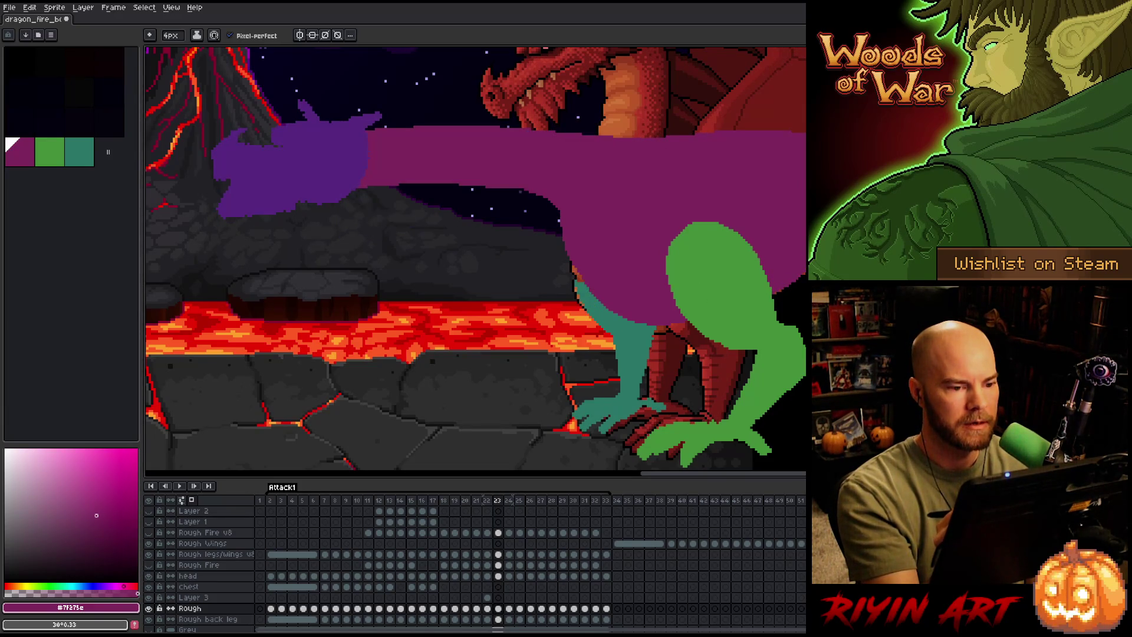
key(period)
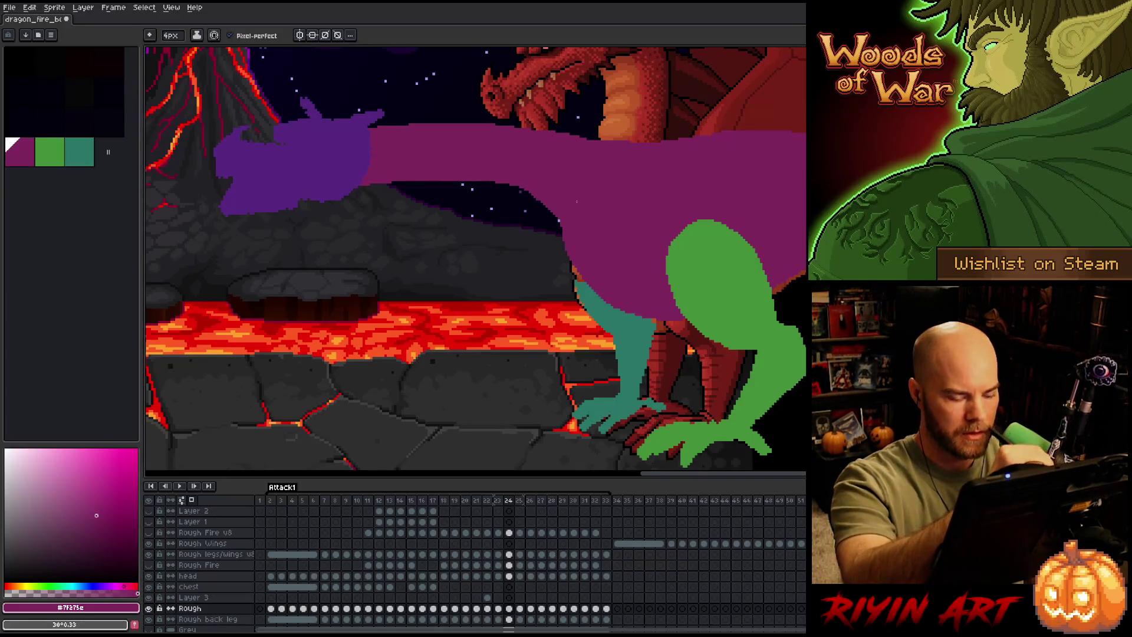
key(comma)
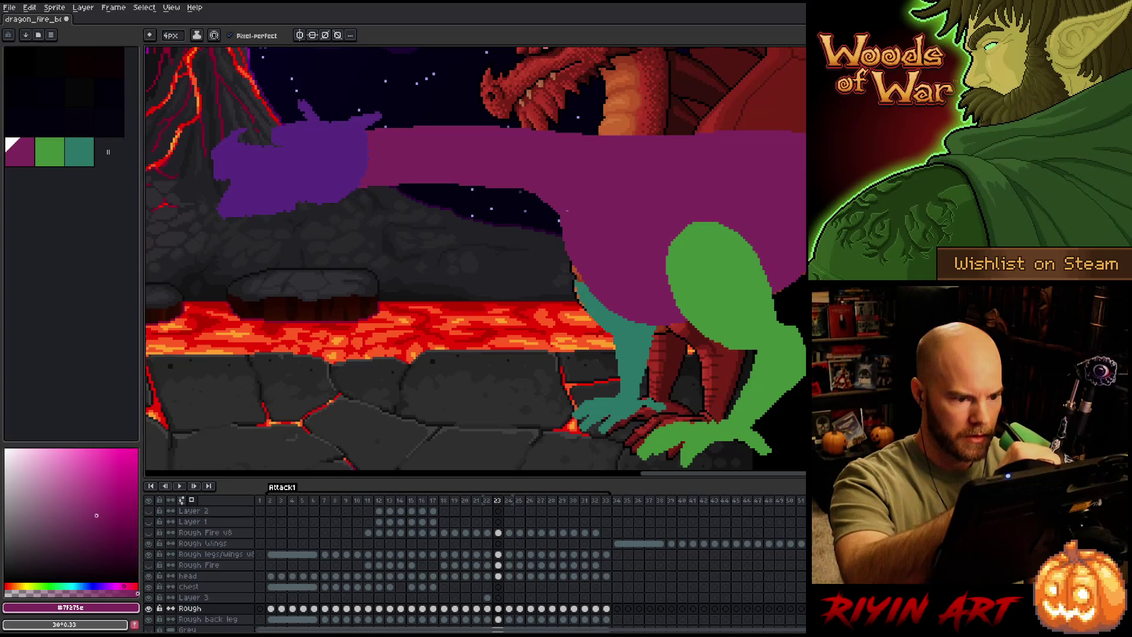
key(period)
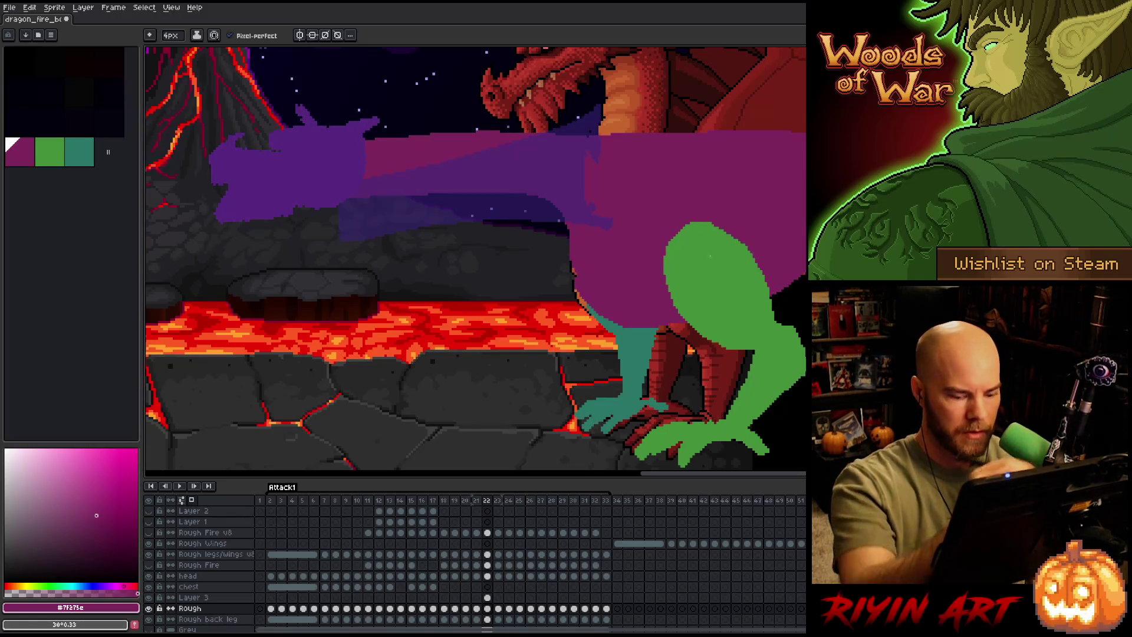
key(comma)
click(488, 598)
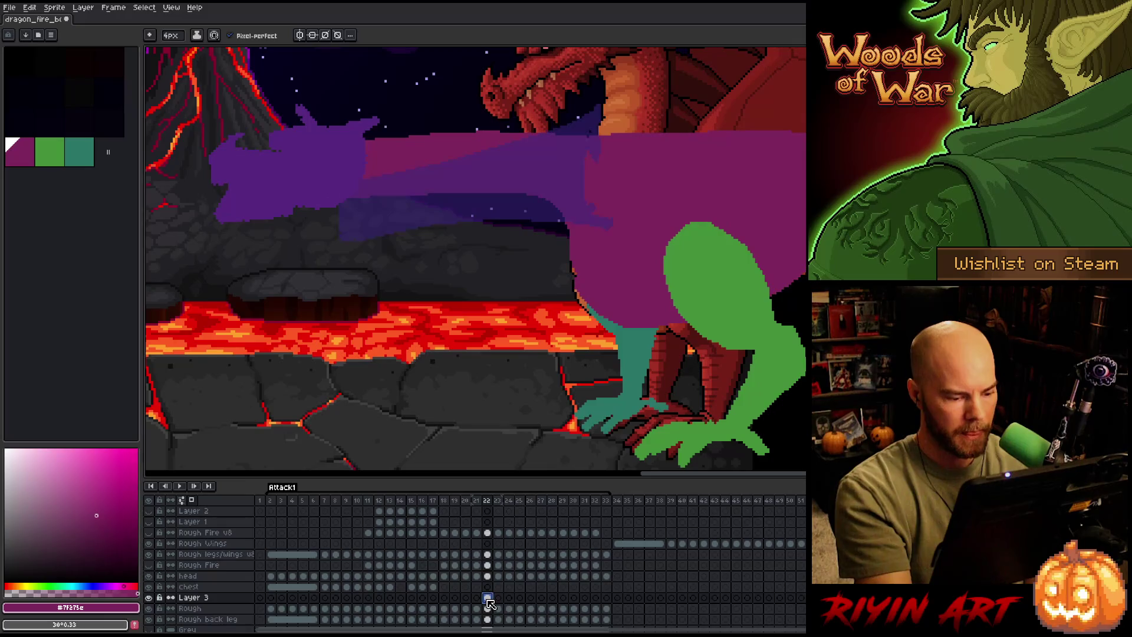
Extend the purple body's top edge on frame 22's Rough layer after undoing a first attempt.
key(period)
key(period)
key(comma)
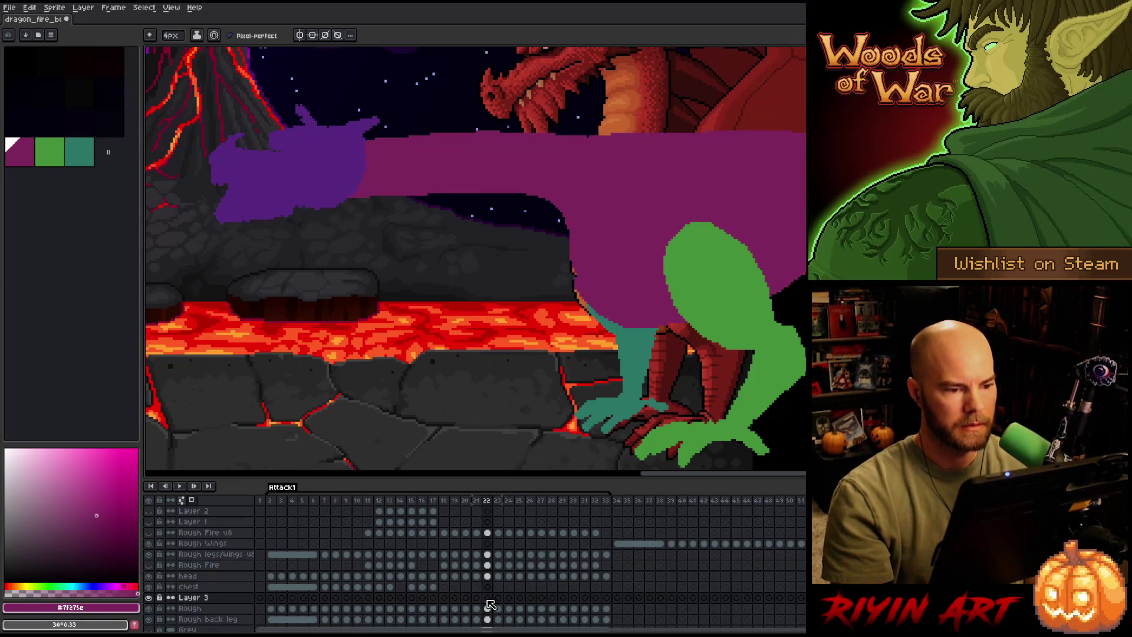
key(period)
key(comma)
click(488, 609)
drag(618, 139, 472, 131)
key(ctrl+z)
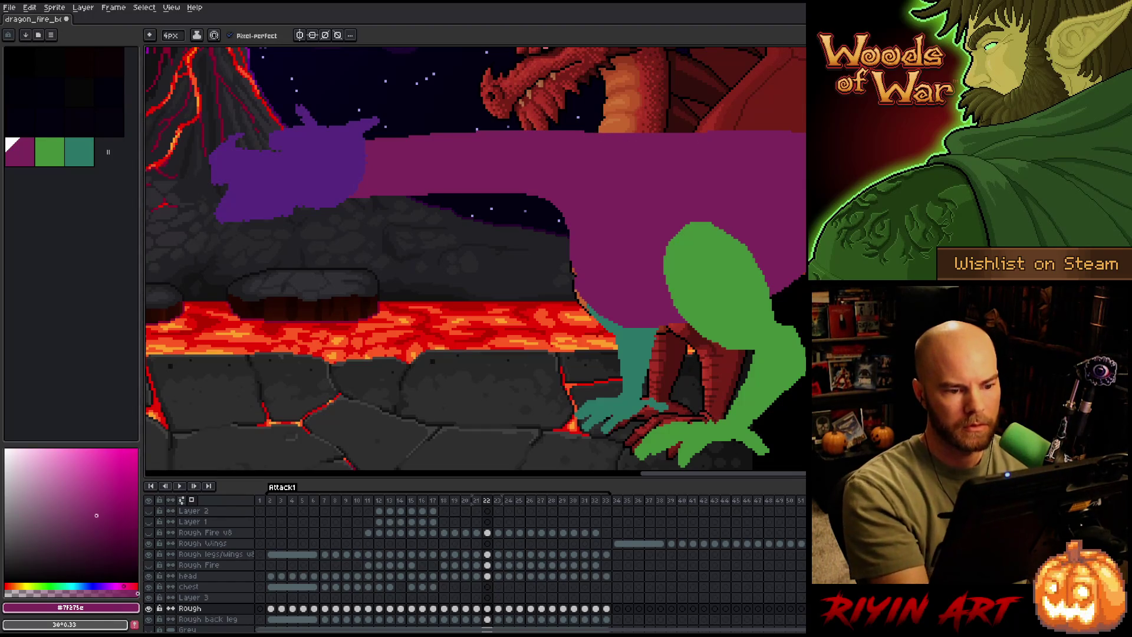
key(comma)
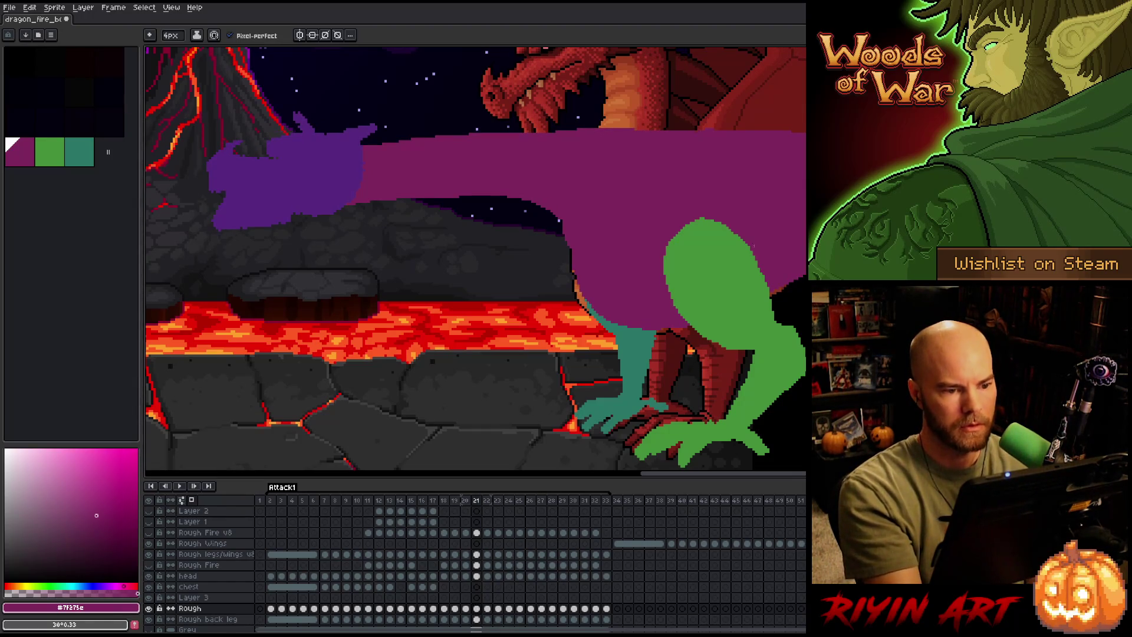
key(period)
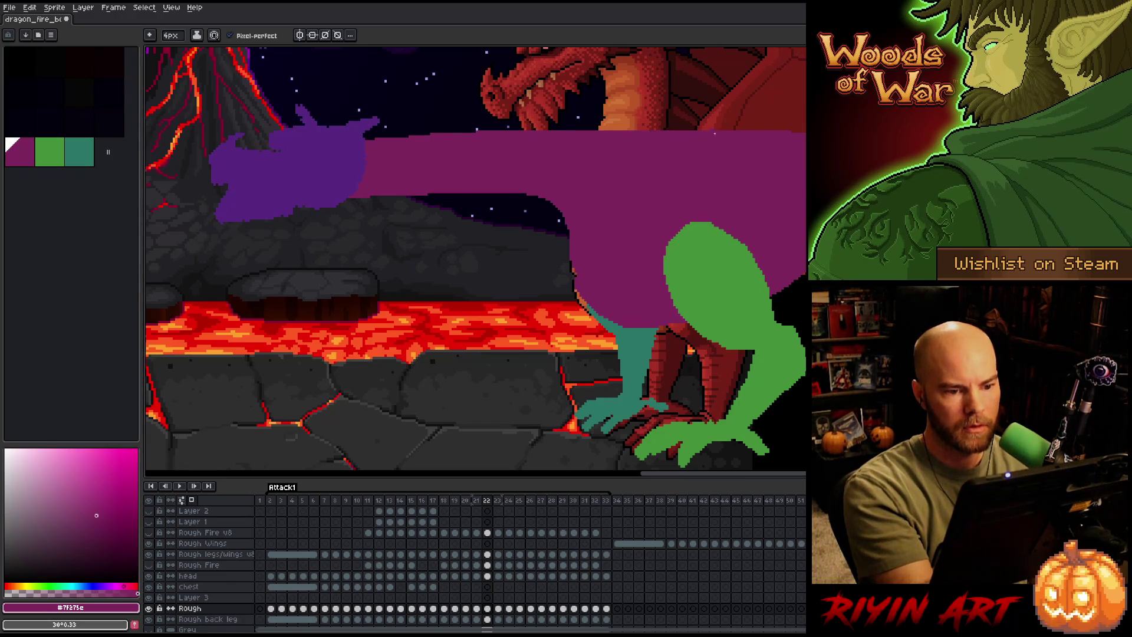
drag(603, 129, 640, 129)
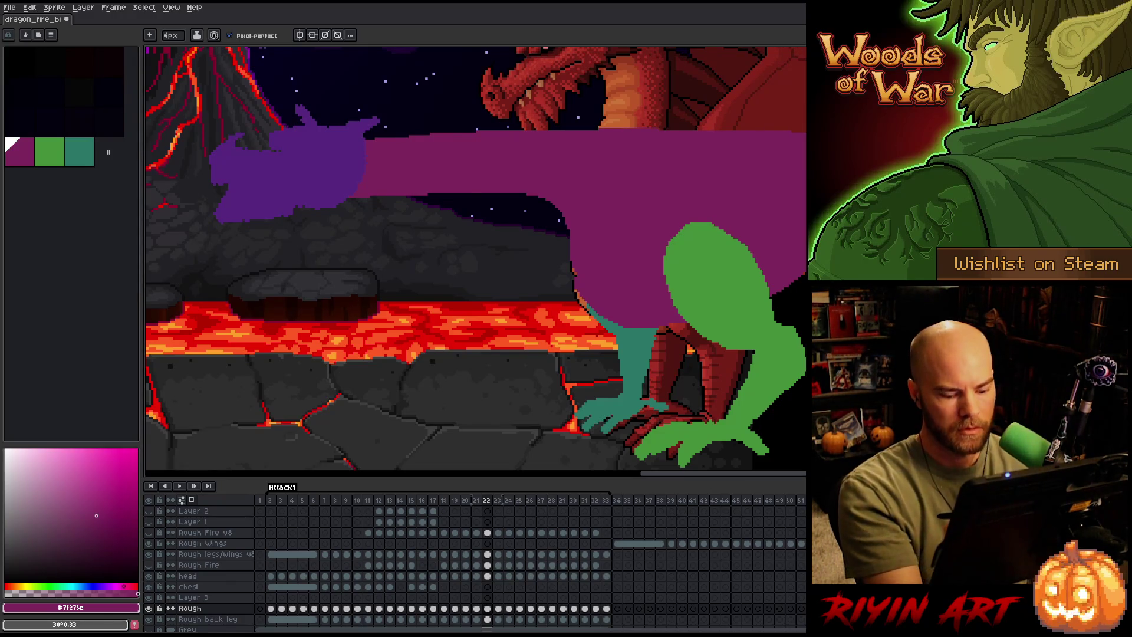
On frame 24, extend the teal leg's upper edge over the purple body.
key(period)
key(period)
key(comma)
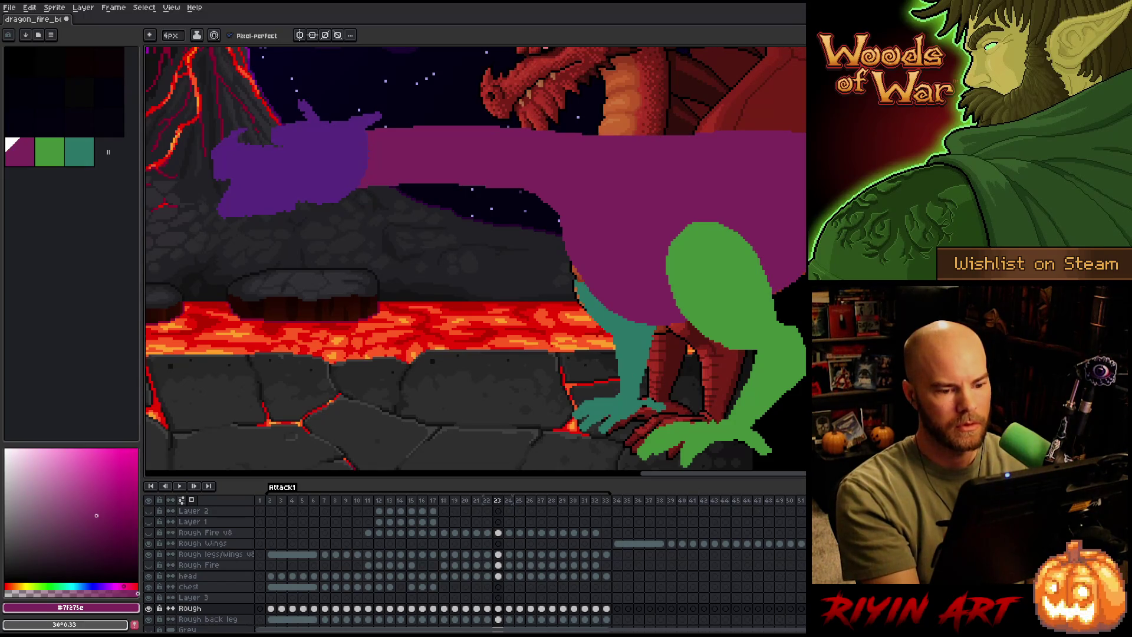
key(comma)
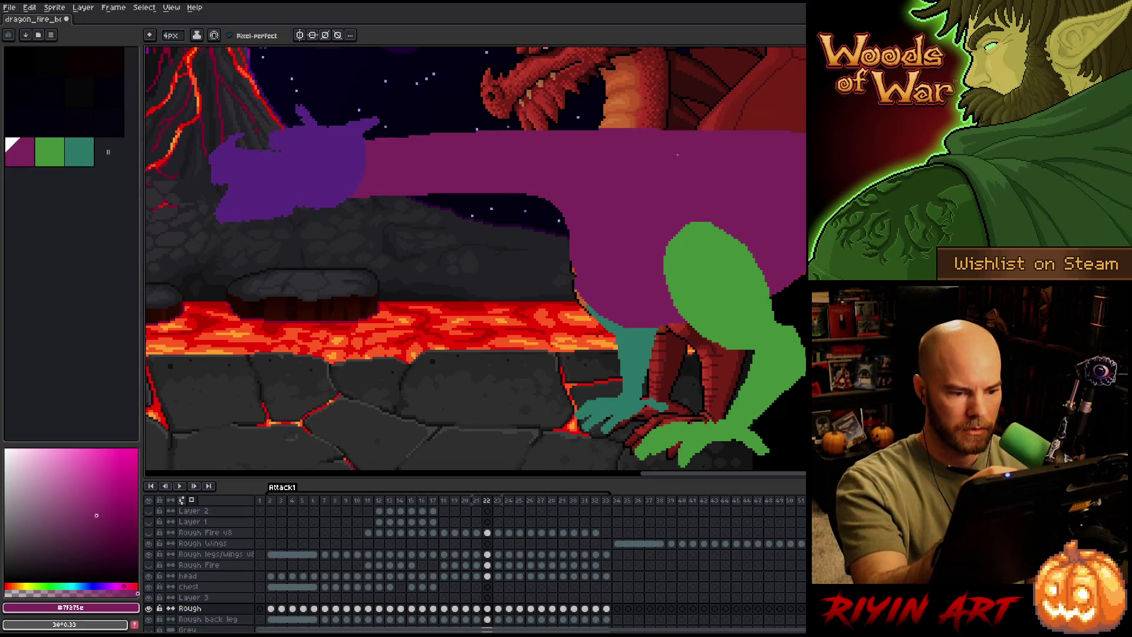
key(period)
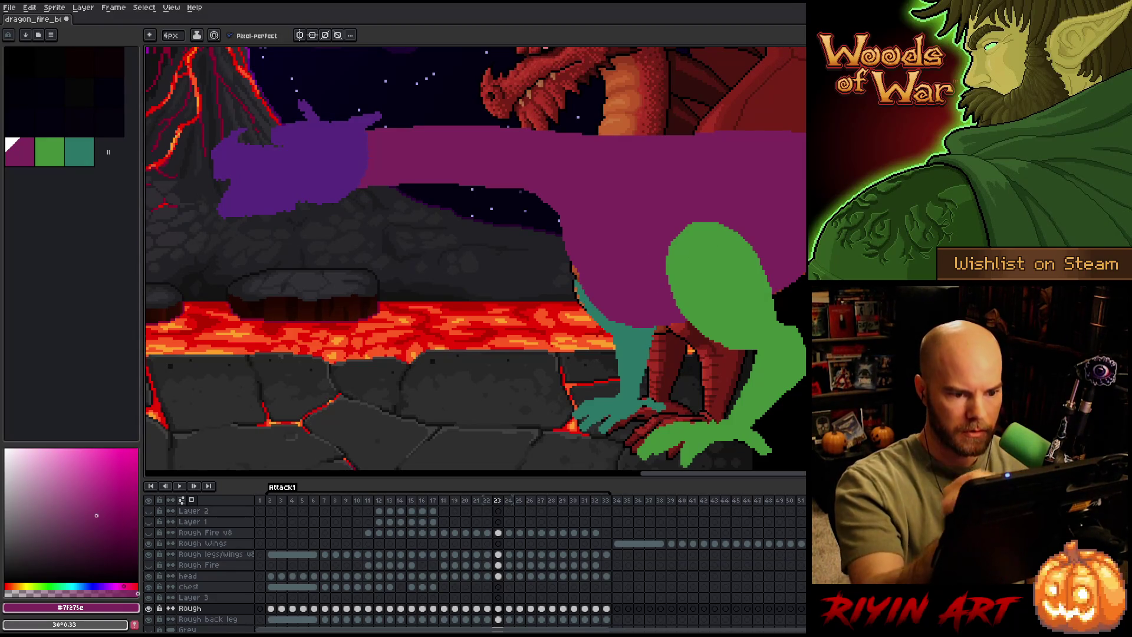
key(period)
drag(586, 286, 655, 324)
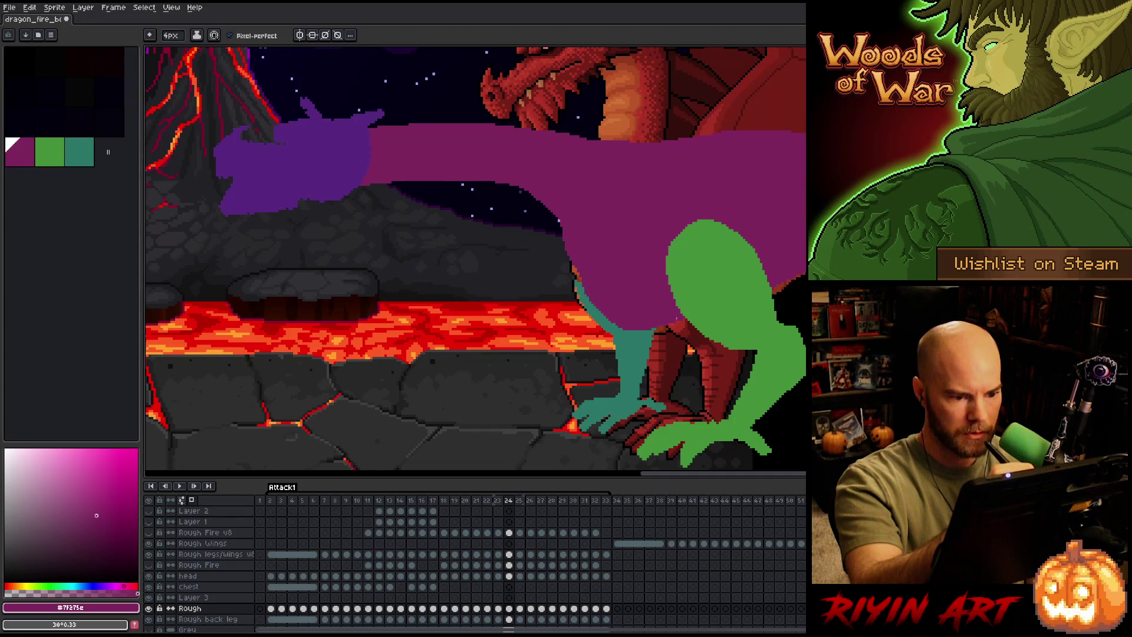
Extend the purple neck's top edge upward on frame 25.
key(period)
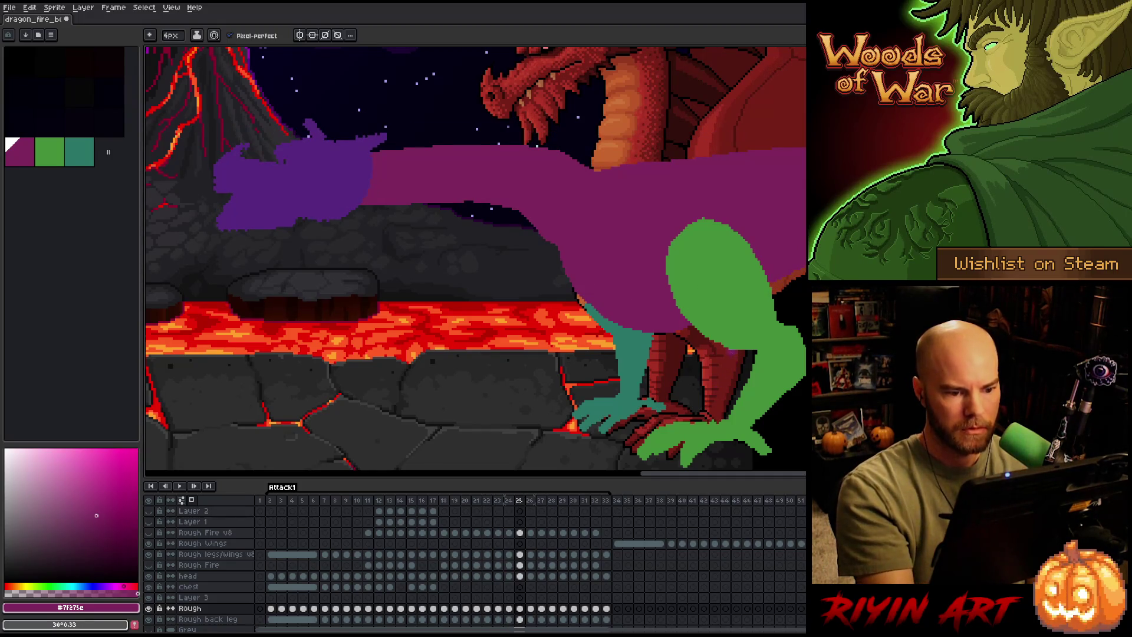
key(period)
key(comma)
key(comma)
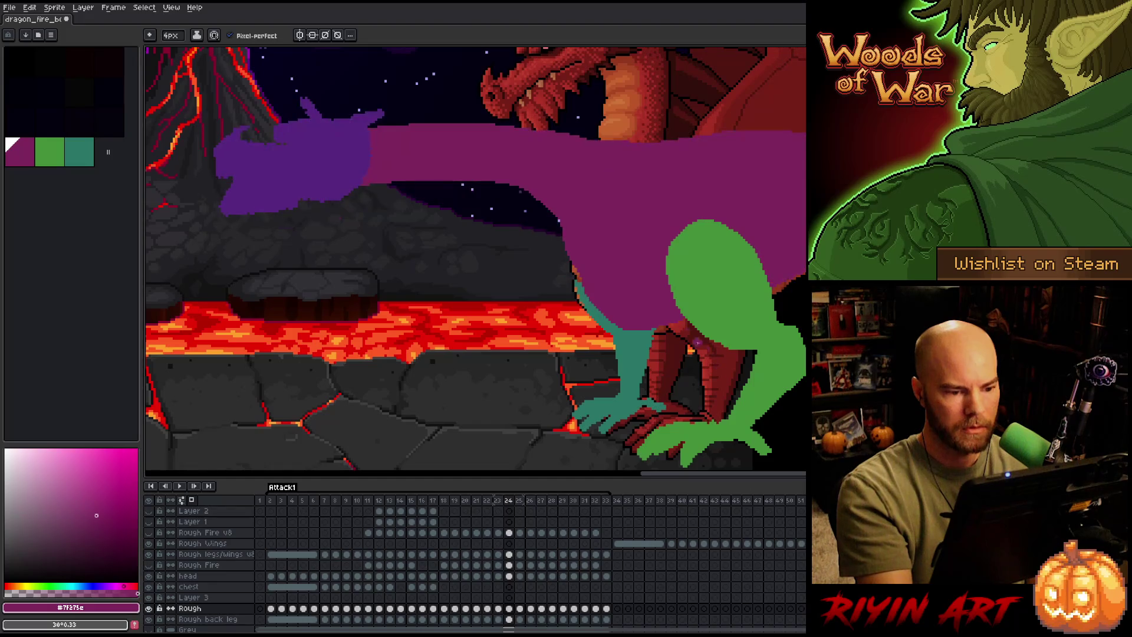
key(period)
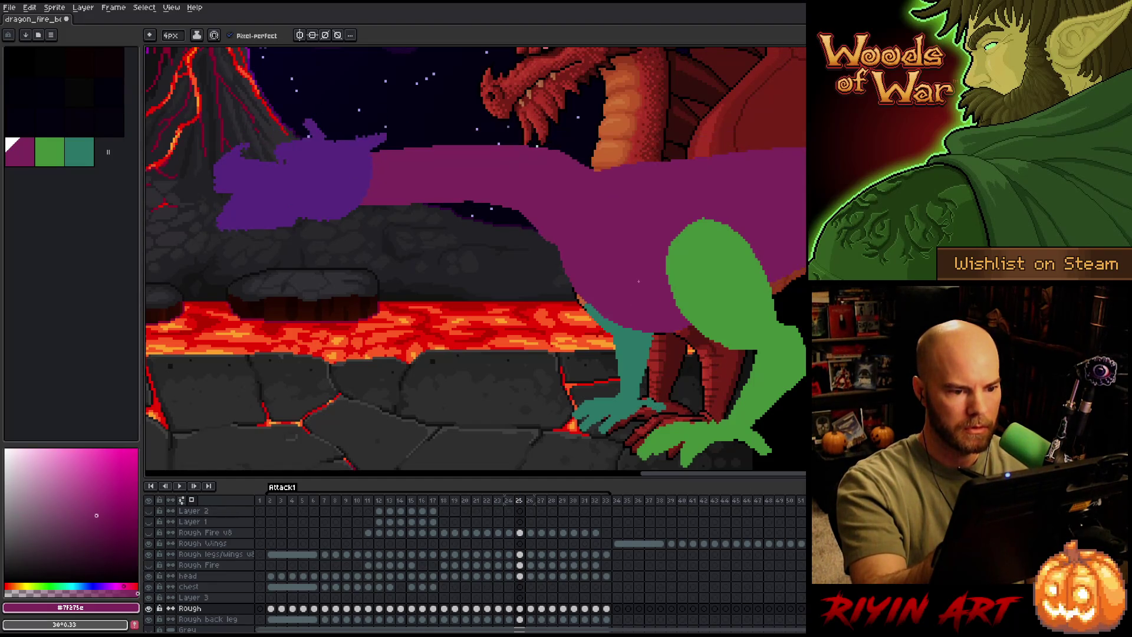
key(comma)
key(period)
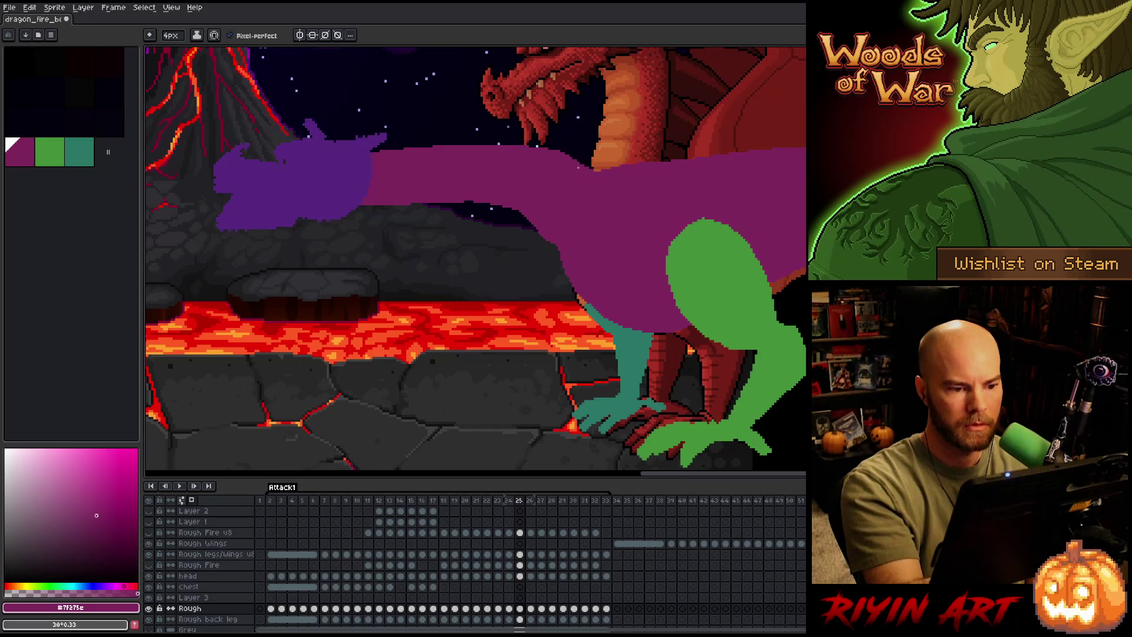
mouse_move(564, 157)
mouse_down()
mouse_move(642, 162)
mouse_move(648, 174)
mouse_move(665, 158)
mouse_up()
Compare the neck pose between frames 24 and 25, then advance to frame 26.
key(comma)
key(period)
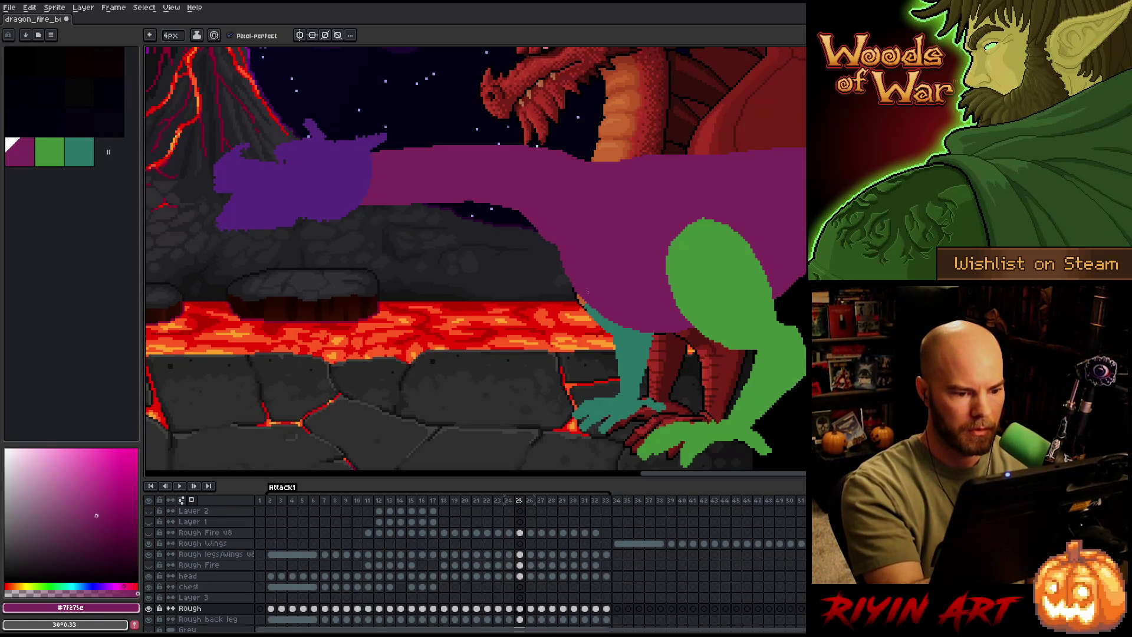
key(comma)
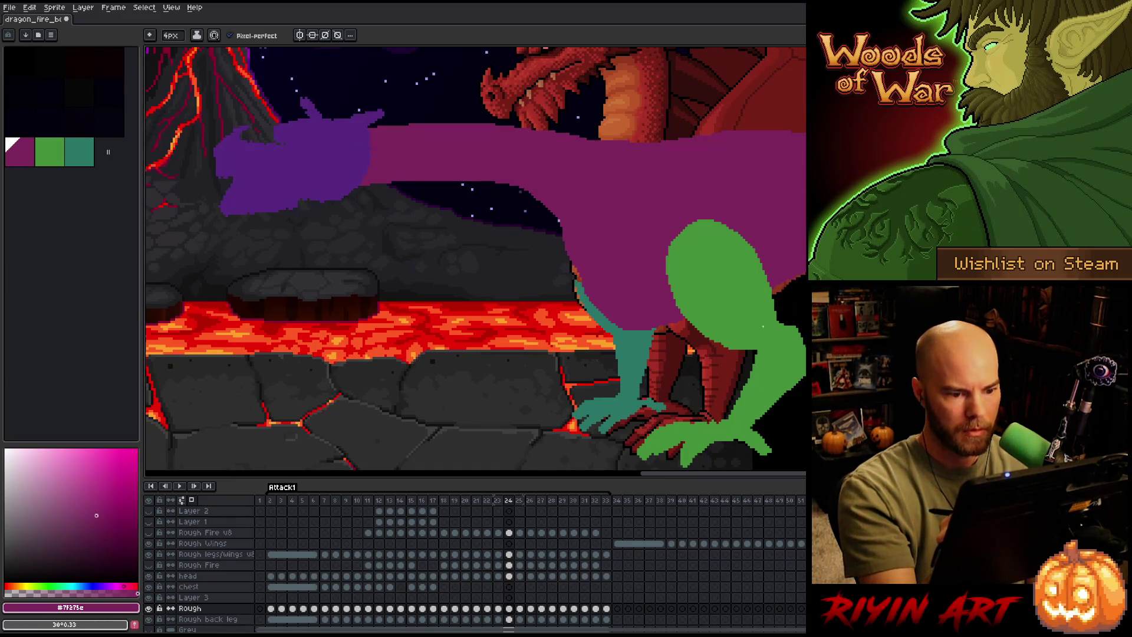
key(period)
key(comma)
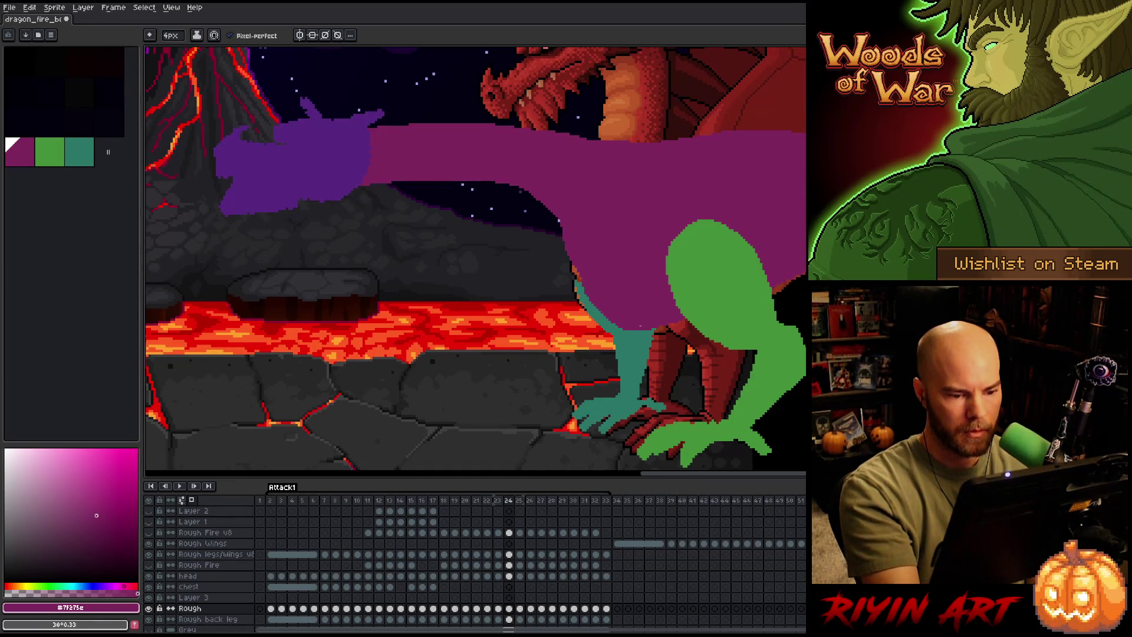
key(period)
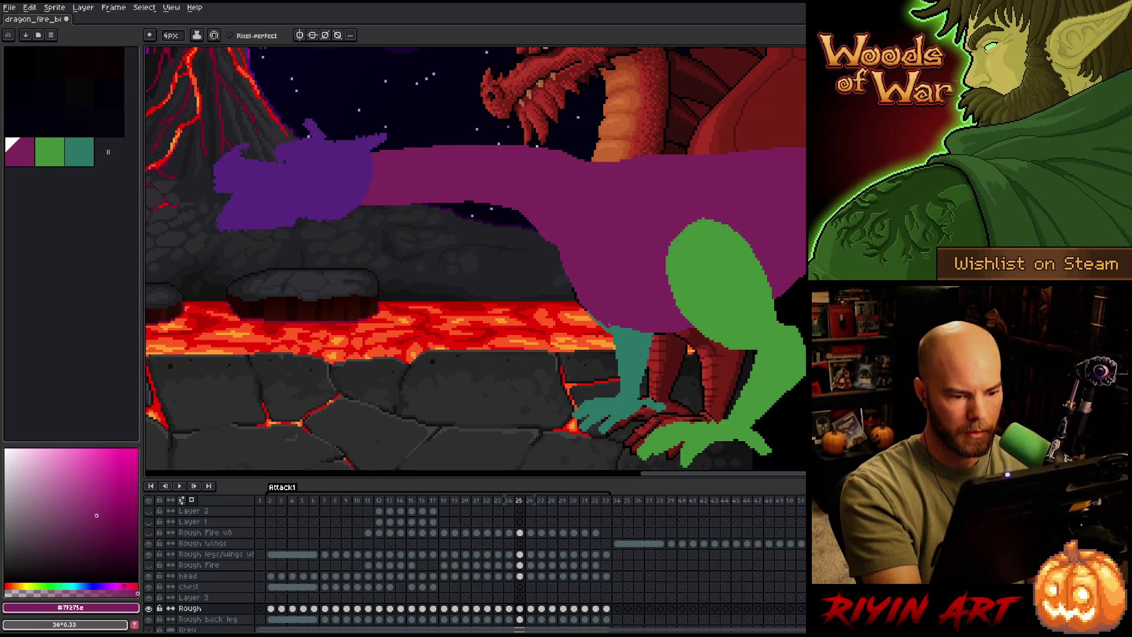
key(comma)
key(period)
key(period)
key(comma)
key(period)
Paint purple along the dragon's belly edge on frame 26.
mouse_move(575, 280)
mouse_down()
mouse_move(629, 332)
mouse_move(672, 335)
mouse_move(603, 309)
mouse_up()
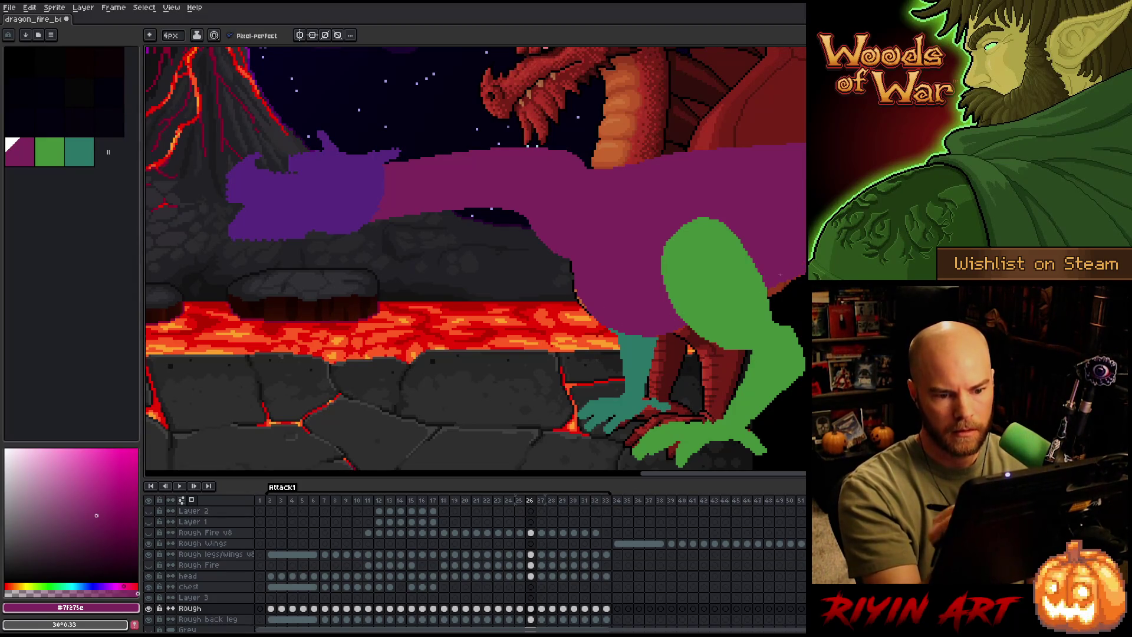
key(comma)
key(period)
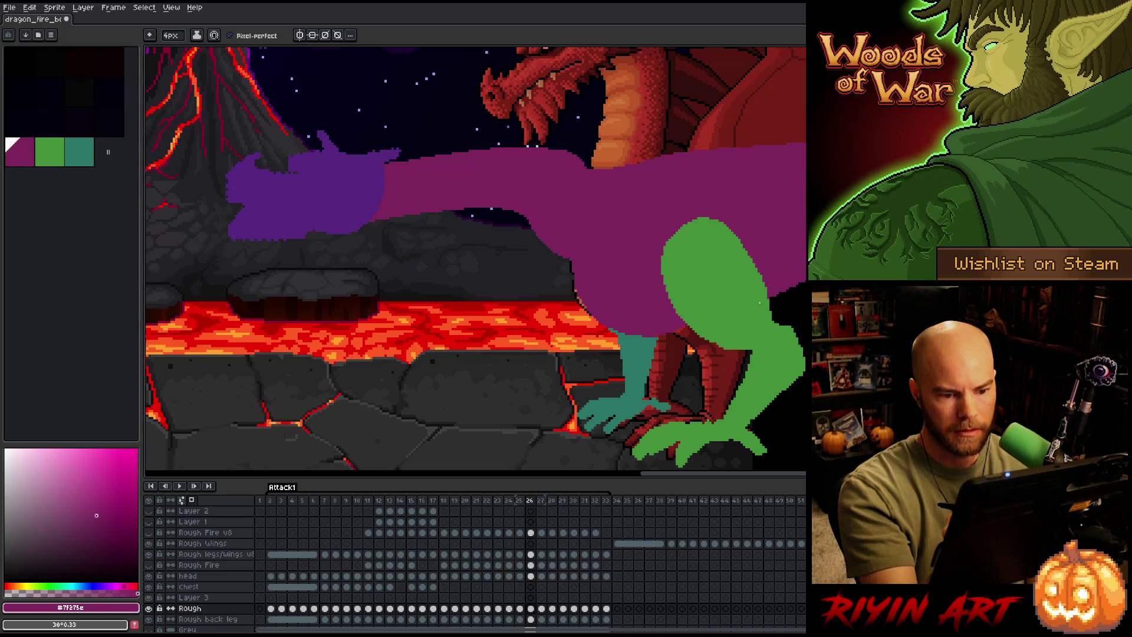
key(e)
On frame 27, touch up the body's lower and right edges, undoing a stray stroke.
key(period)
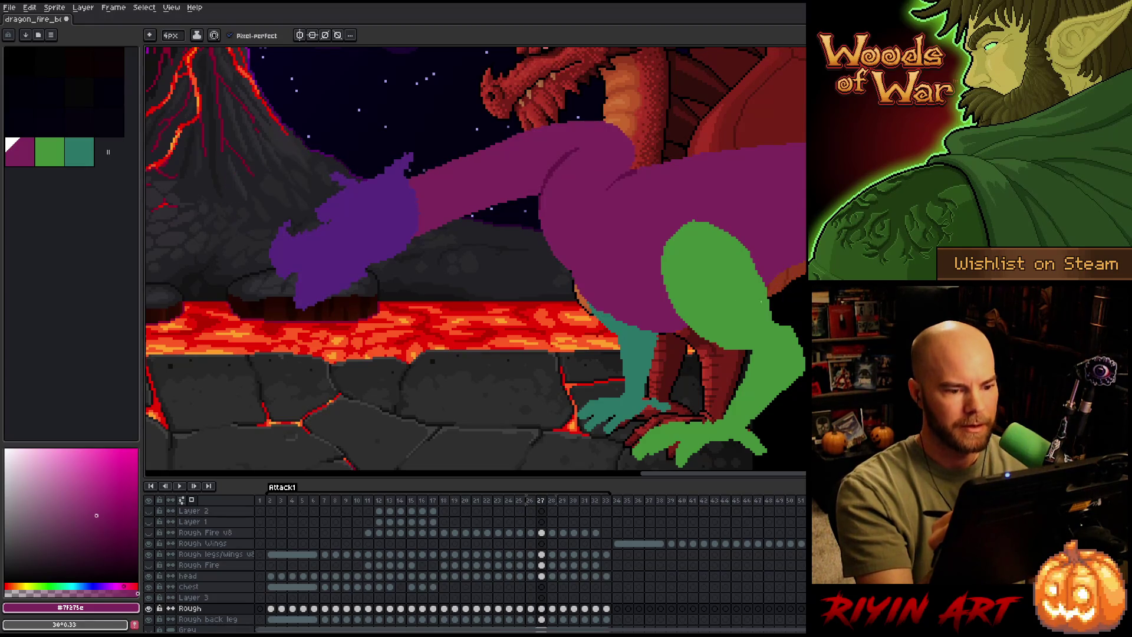
mouse_move(578, 282)
mouse_down()
mouse_move(648, 336)
mouse_move(687, 342)
mouse_up()
key(ctrl+z)
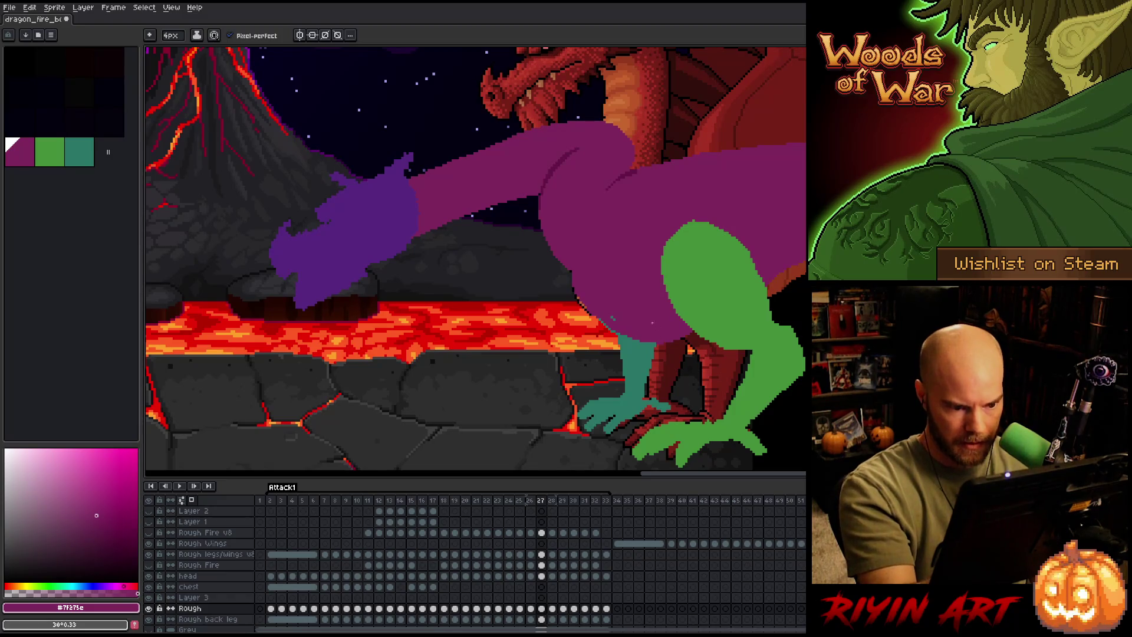
drag(769, 289, 805, 270)
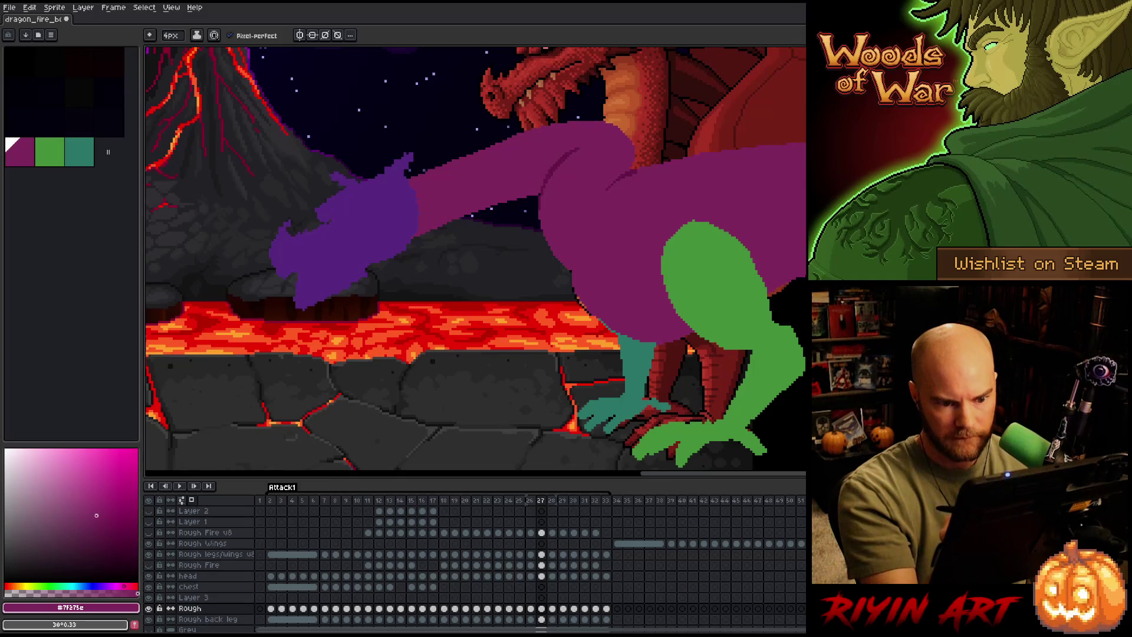
Flip back and forth through frames 26–29 to compare the purple neck poses.
key(e)
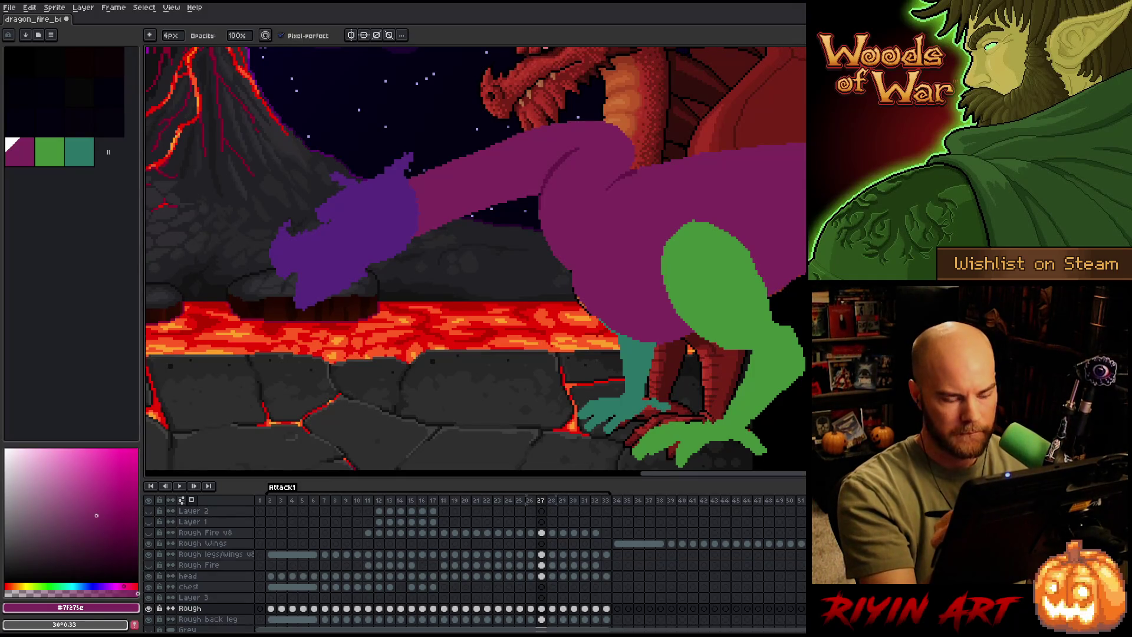
key(Right)
key(Left)
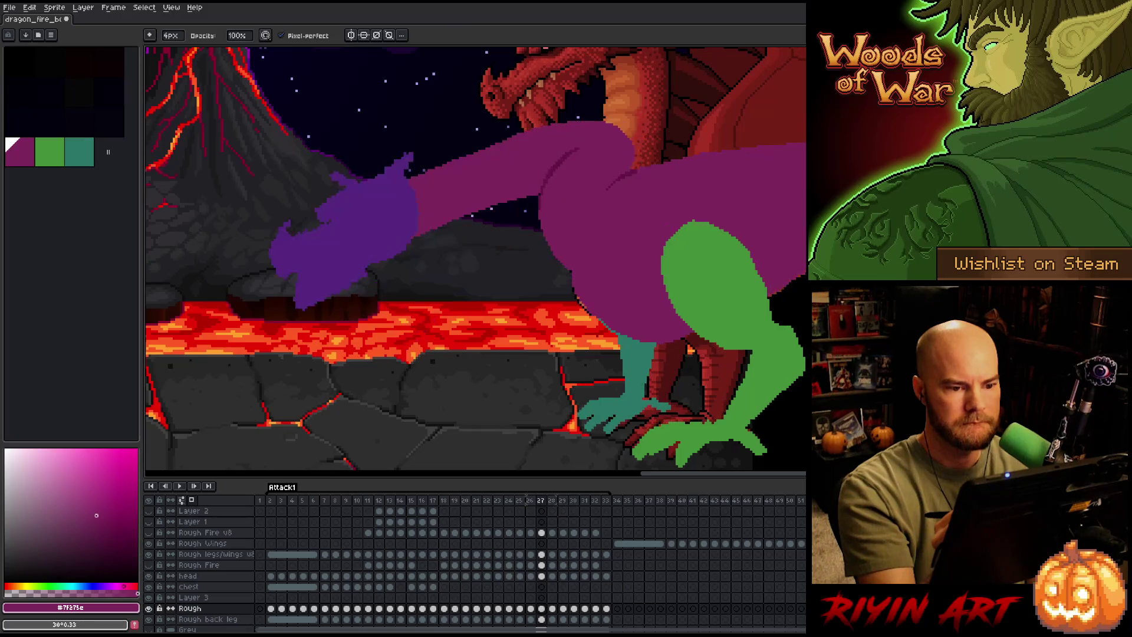
key(Right)
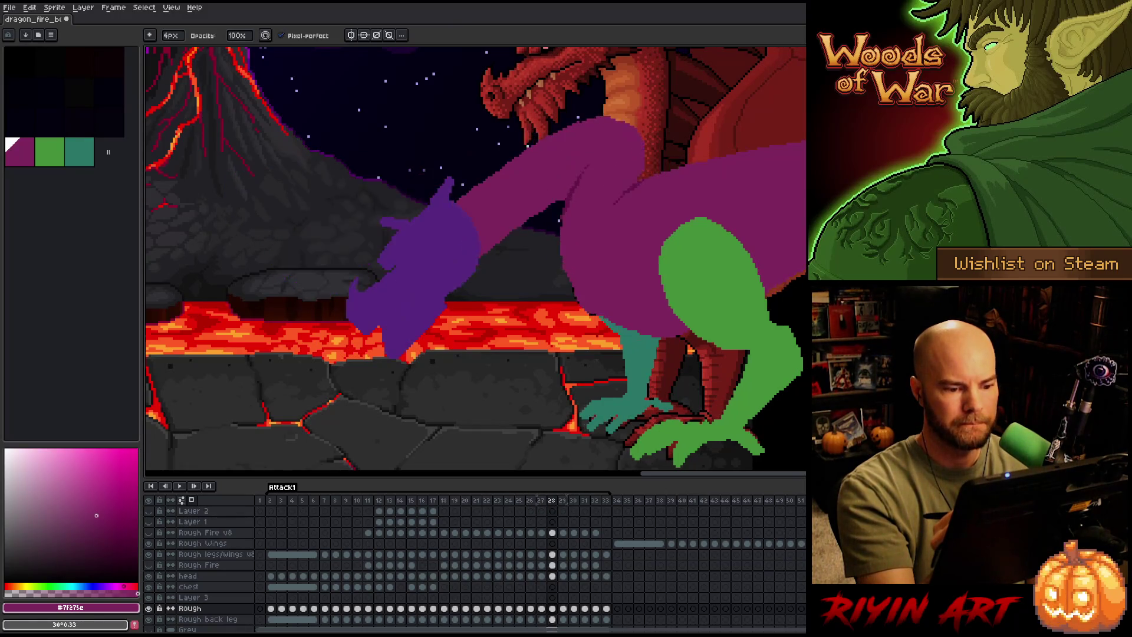
key(Left)
key(Left)
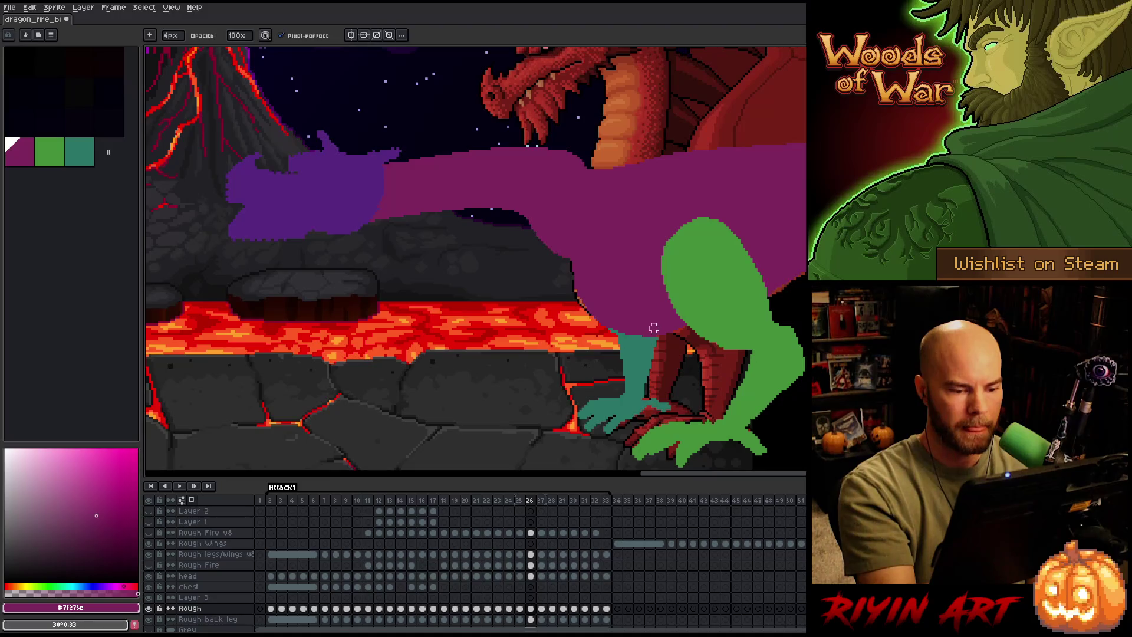
key(e)
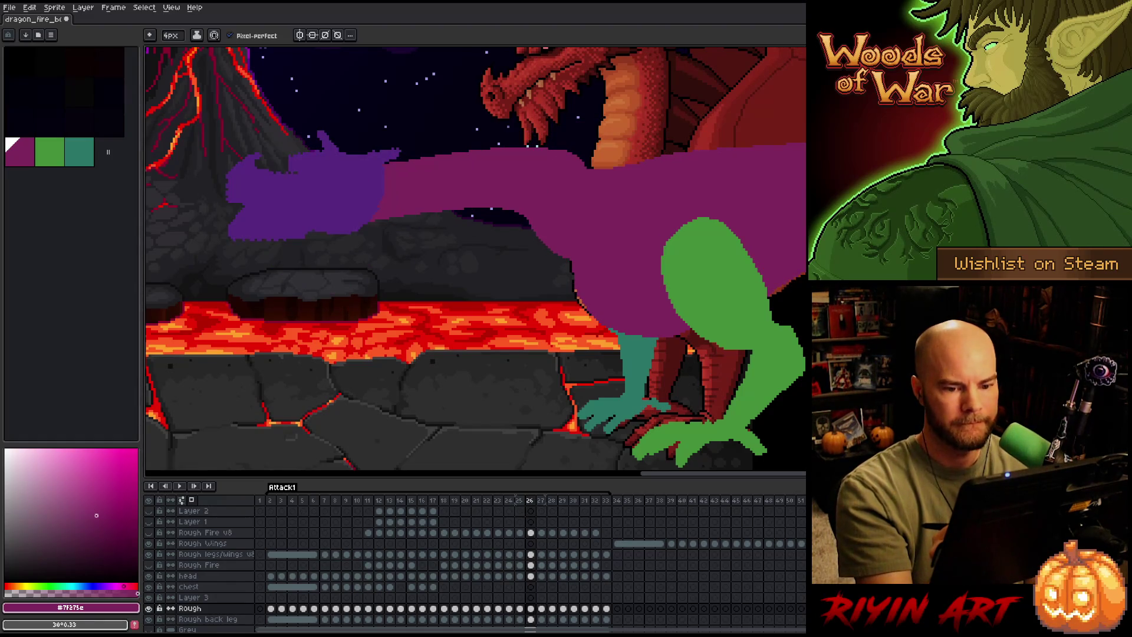
key(period)
key(period)
key(comma)
key(period)
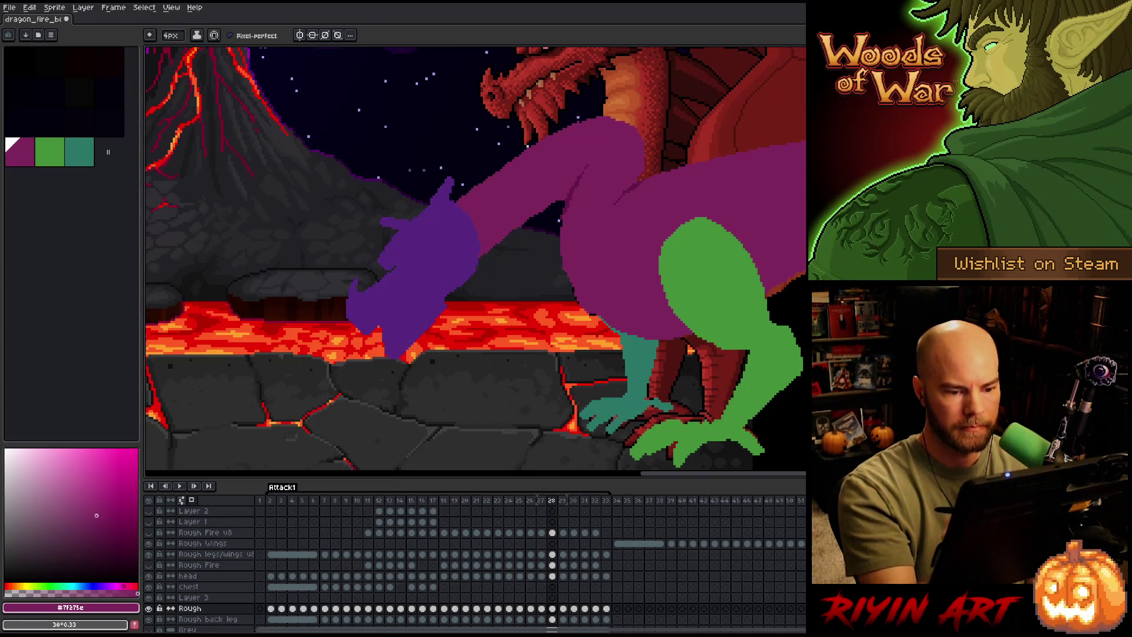
key(period)
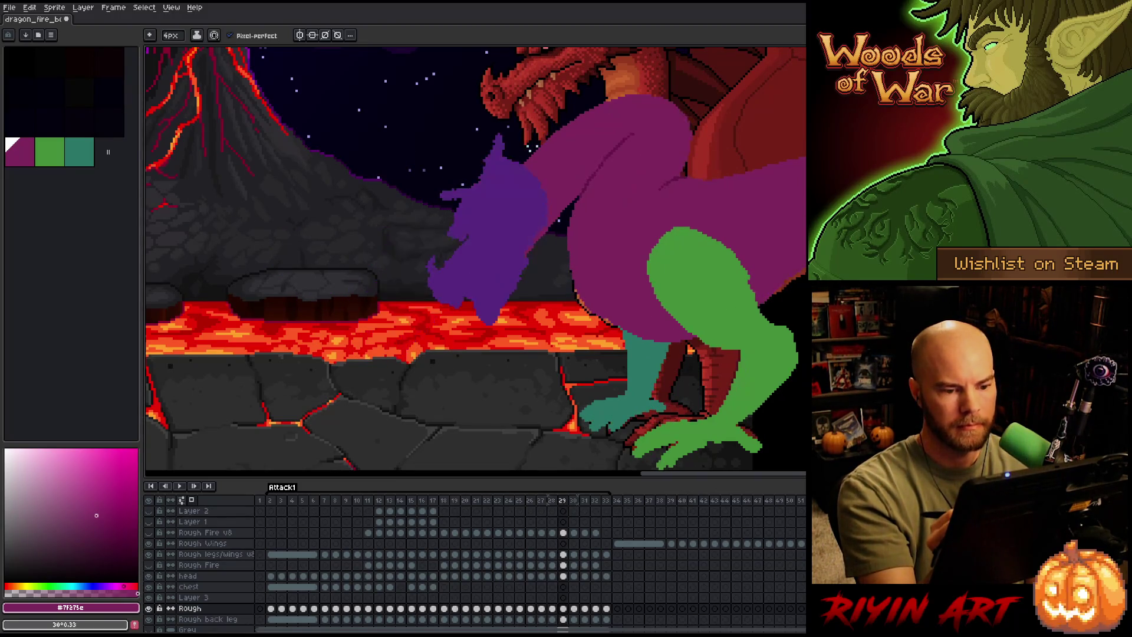
key(comma)
key(period)
key(period)
key(period)
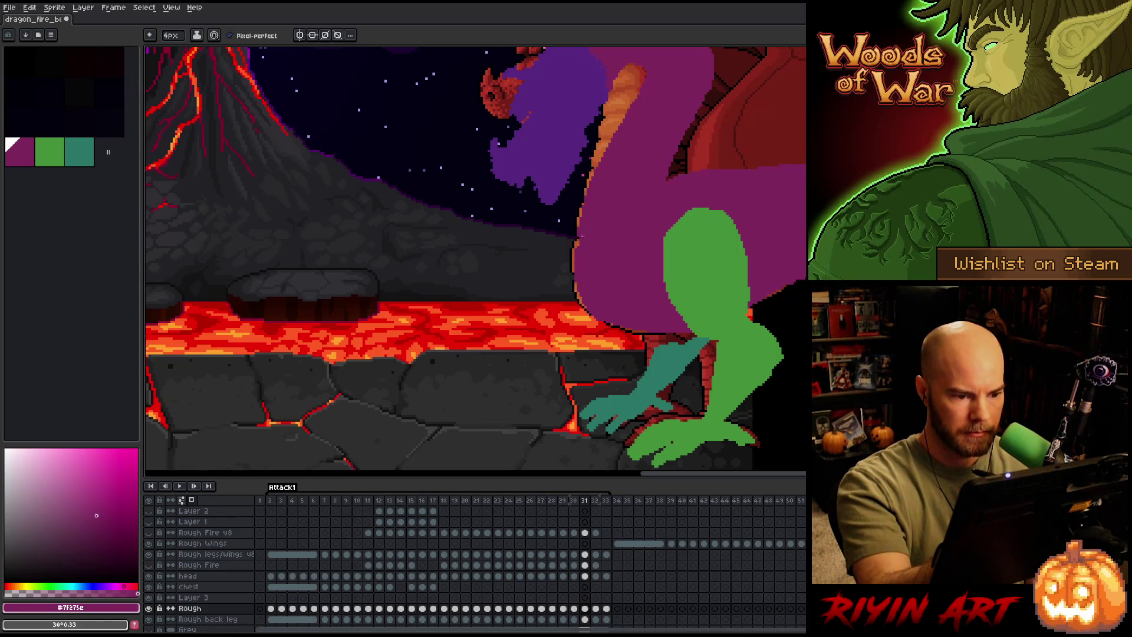
Patch the purple neck's left edge on frame 31, check it, advance to frame 33 and play Attack1.
drag(576, 282, 581, 302)
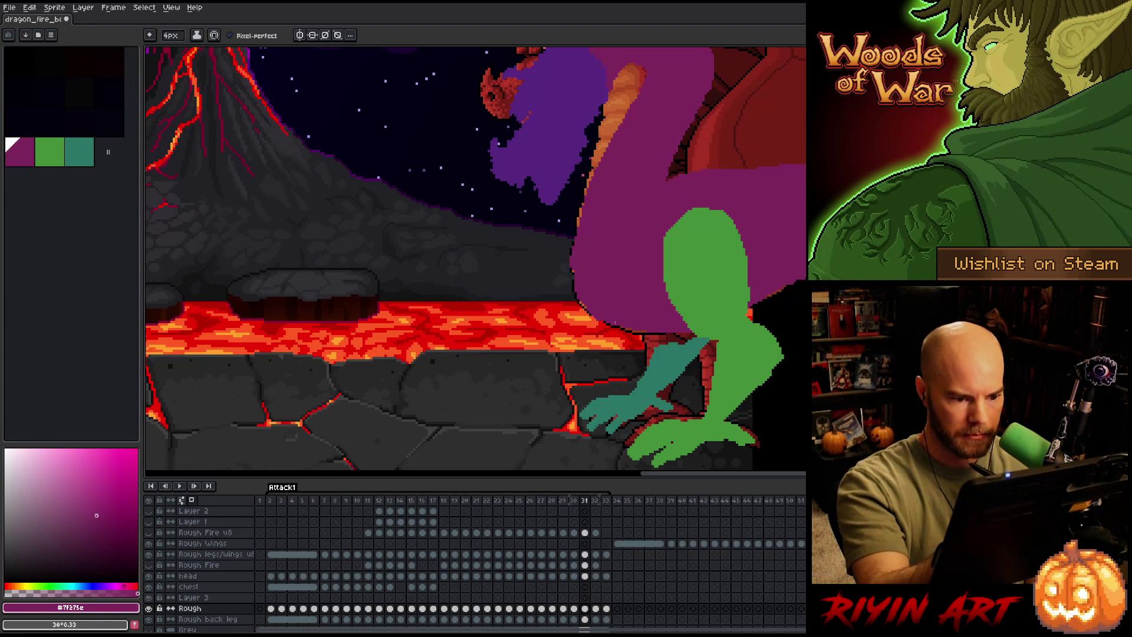
key(comma)
key(period)
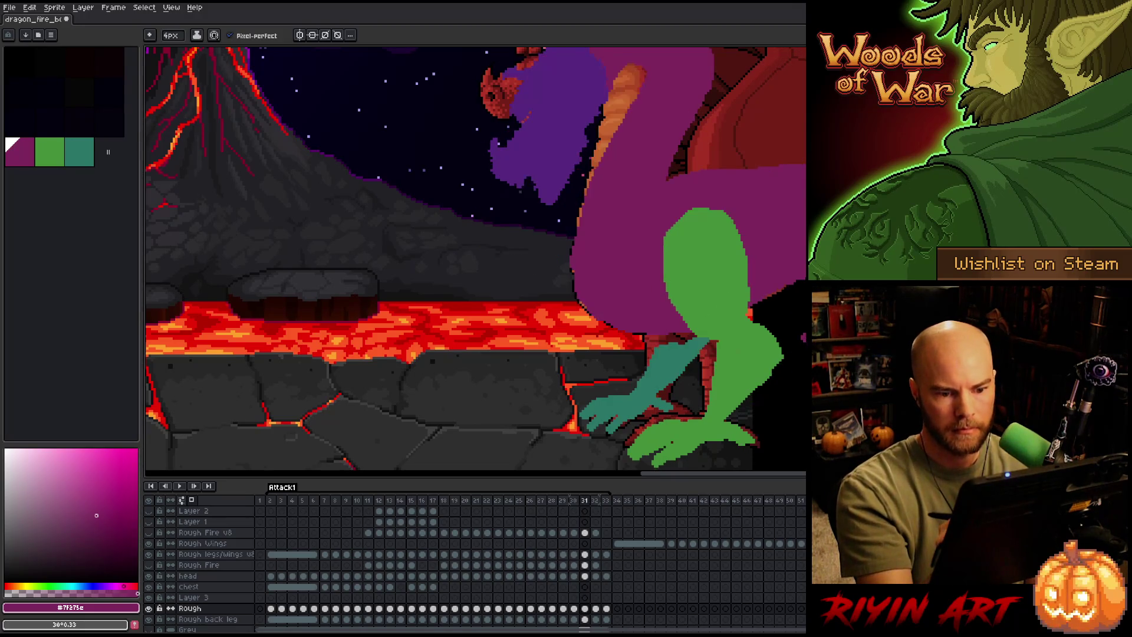
key(comma)
key(period)
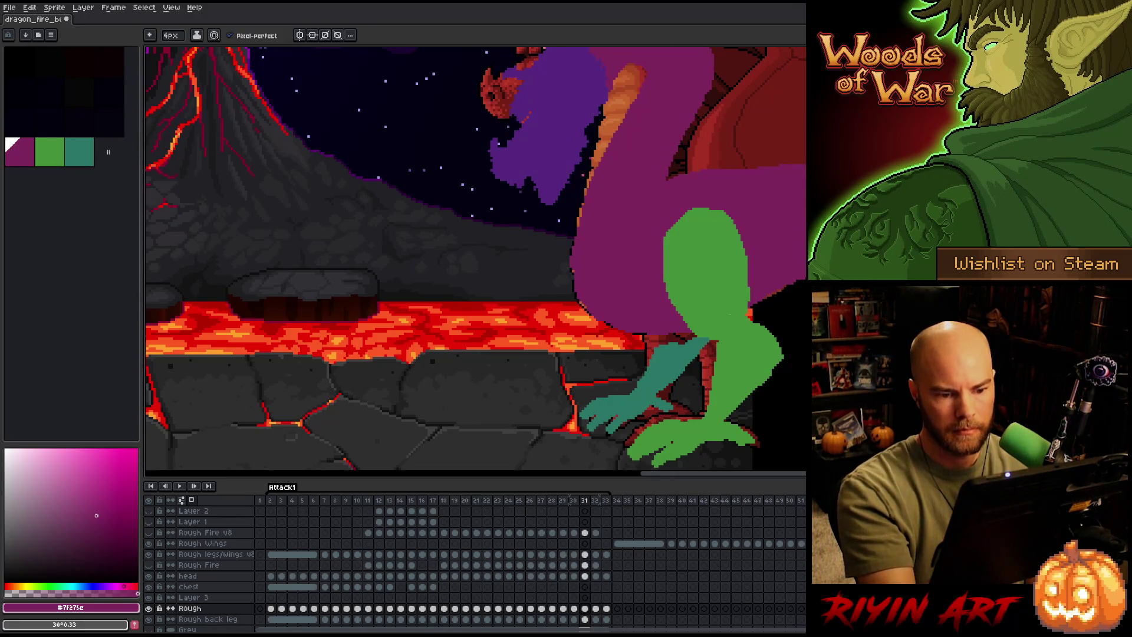
key(period)
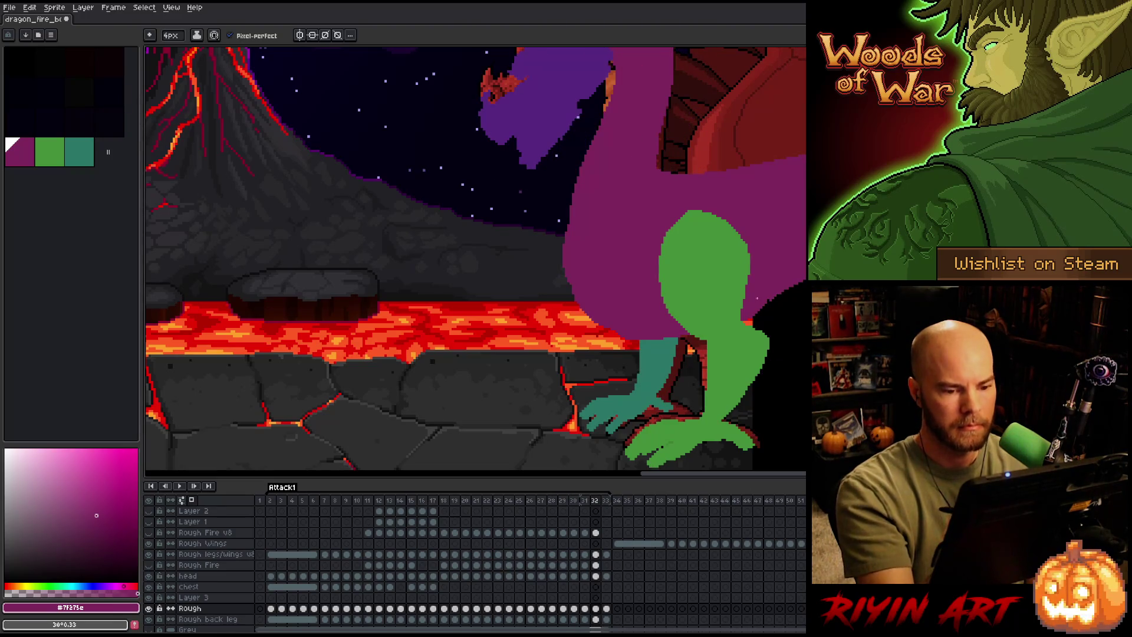
key(period)
key(period)
key(period)
key(Return)
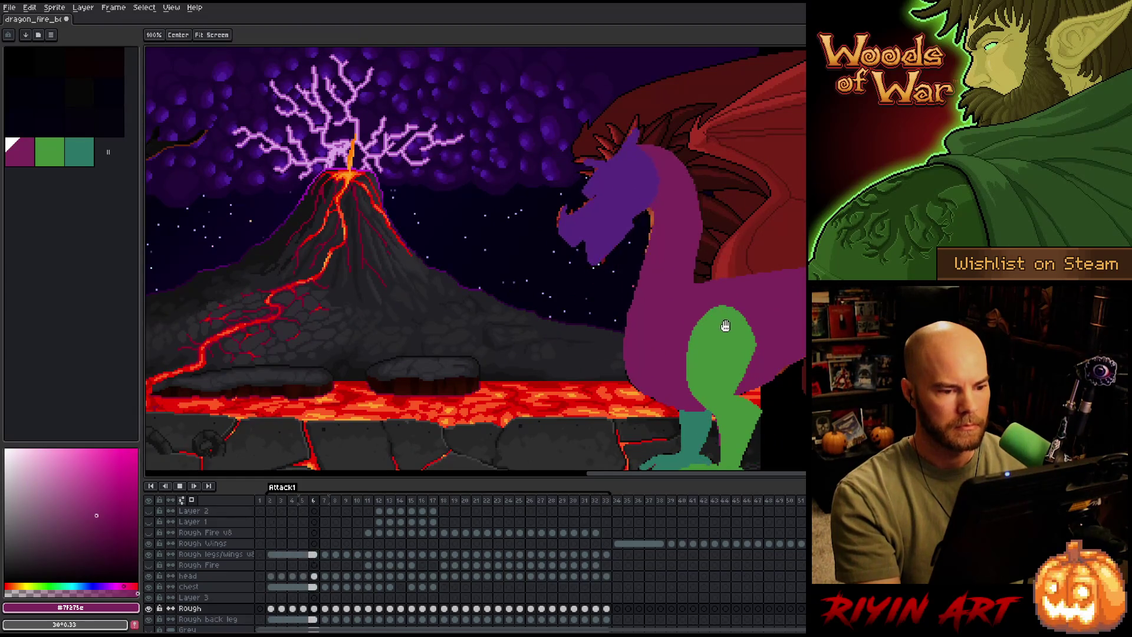
Pause the Attack1 lunge playback briefly, then resume the looping preview.
key(Return)
right_click(649, 260)
key(Escape)
key(Return)
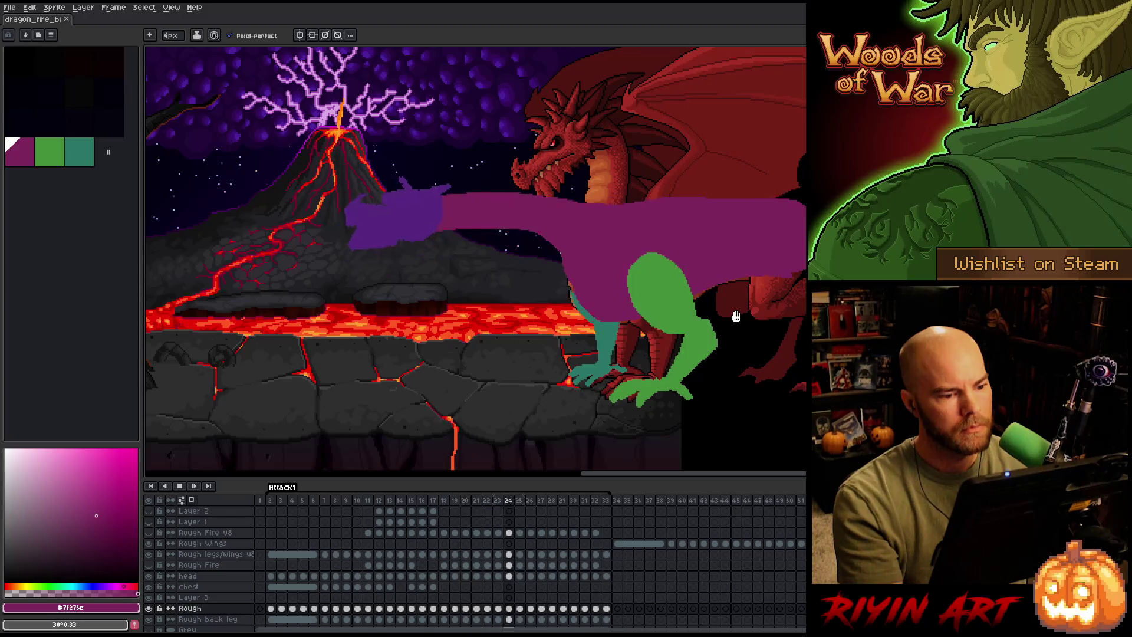
Stop playback and flip through frames 20–23 comparing the neck poses.
key(Return)
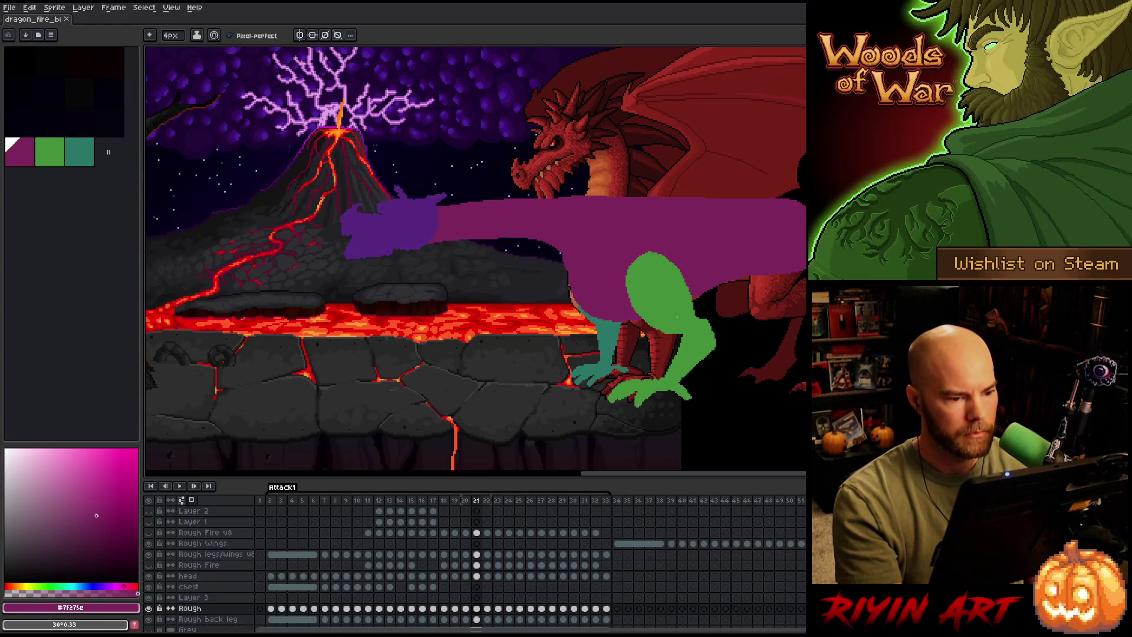
key(b)
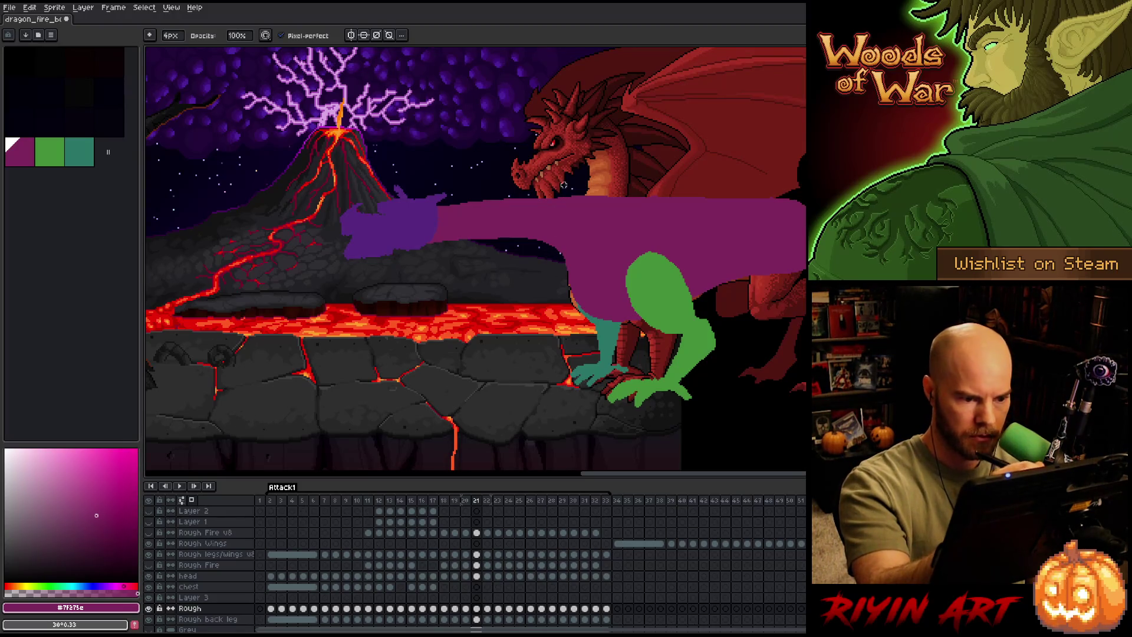
key(Right)
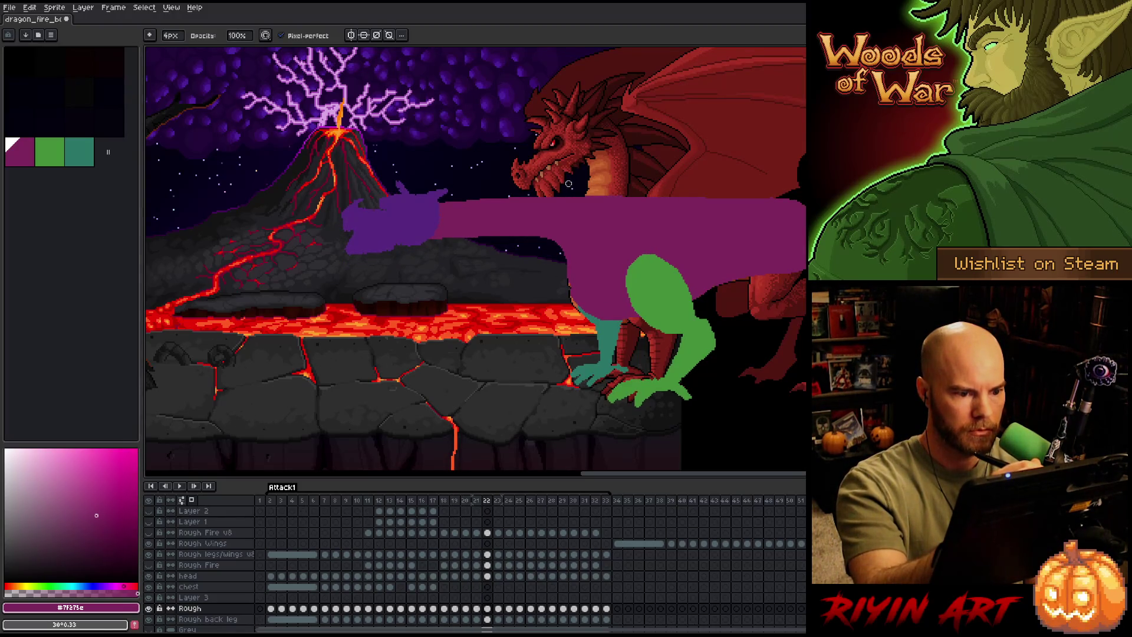
key(Left)
key(e)
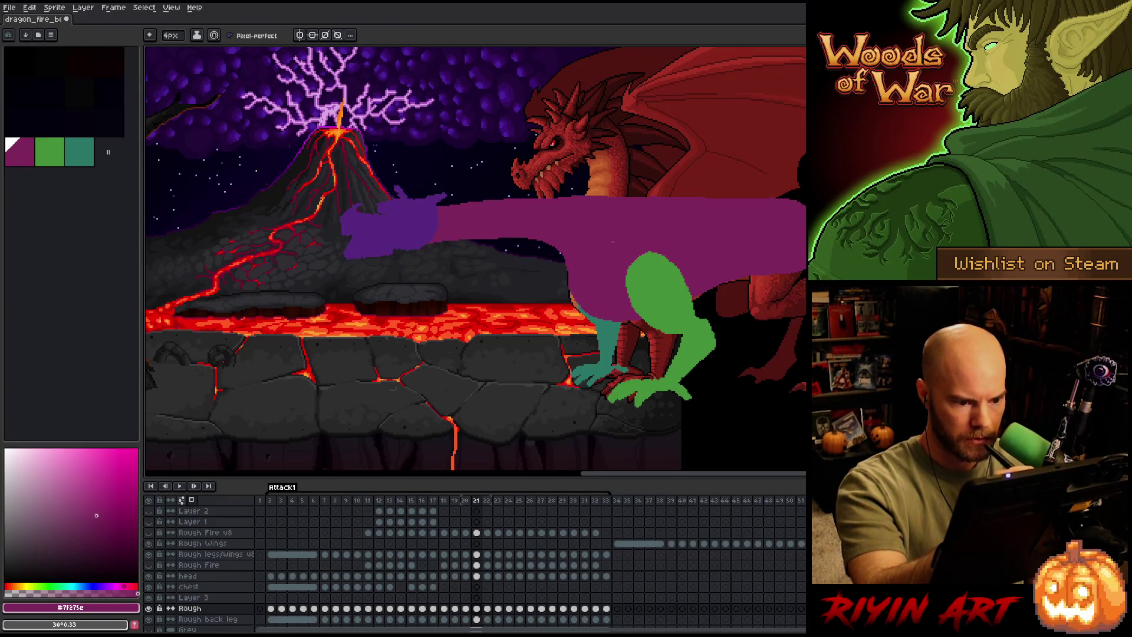
key(Left)
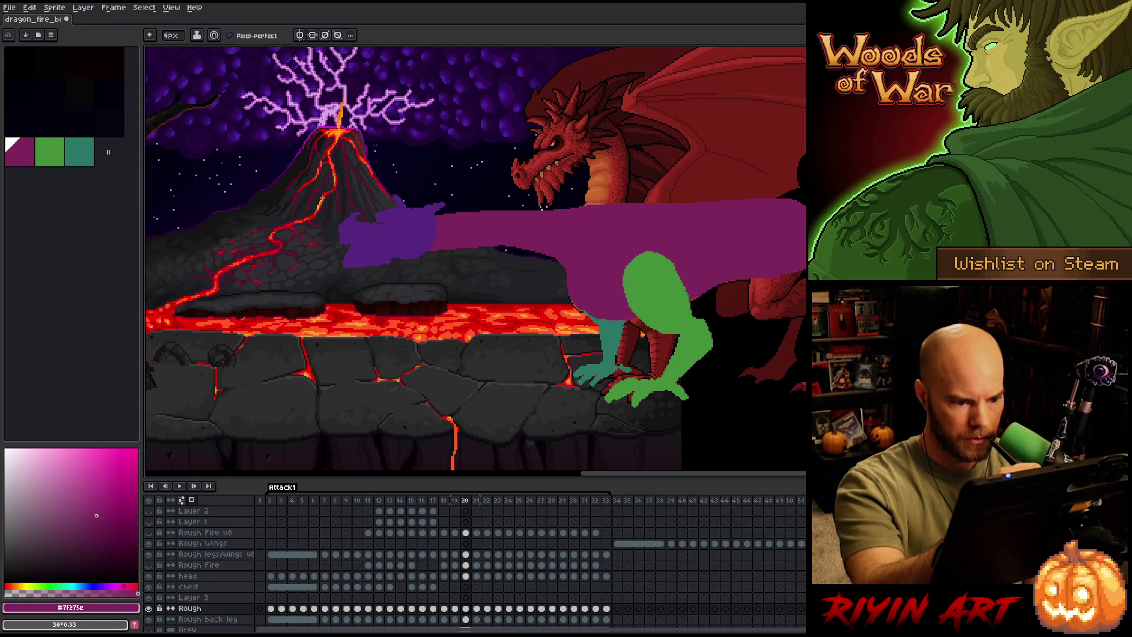
key(Right)
key(Left)
key(Right)
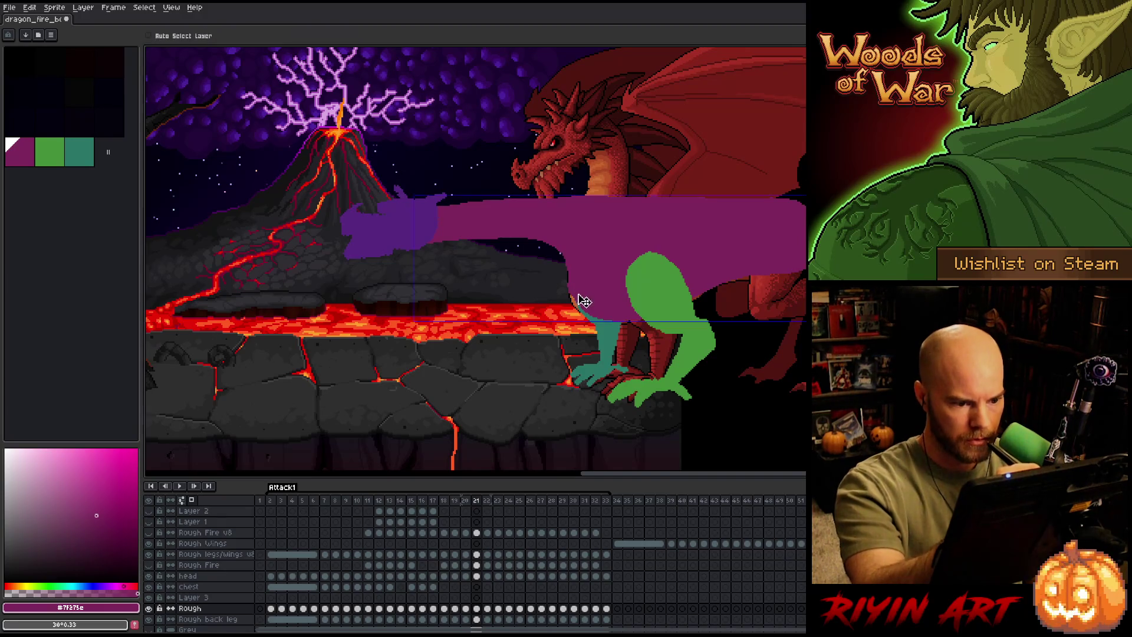
key(Right)
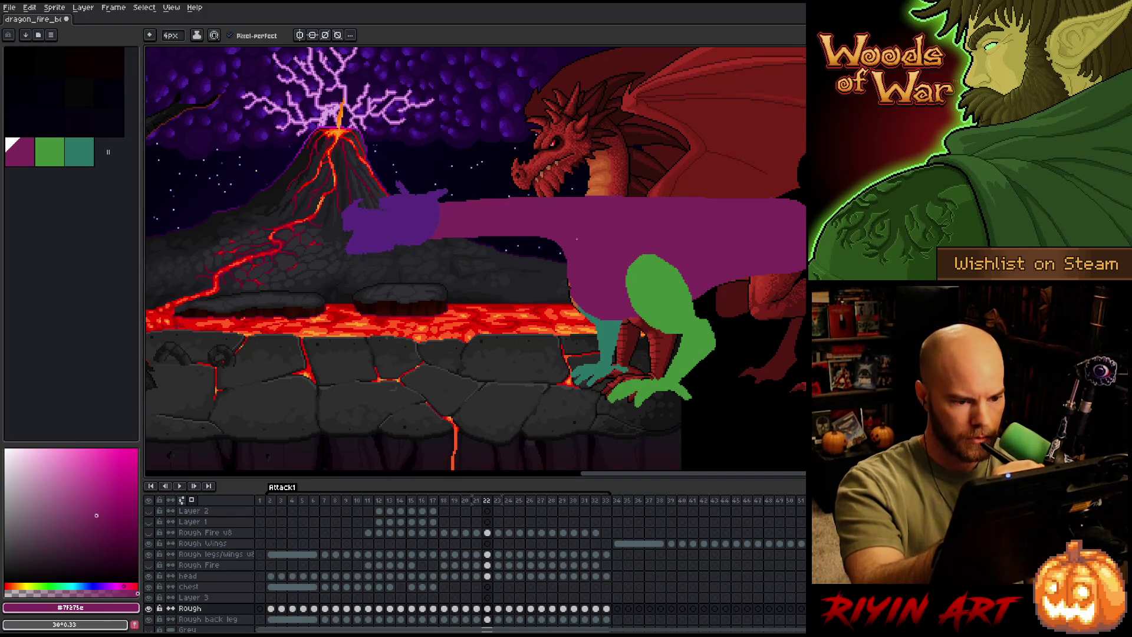
key(Left)
key(Right)
key(Right)
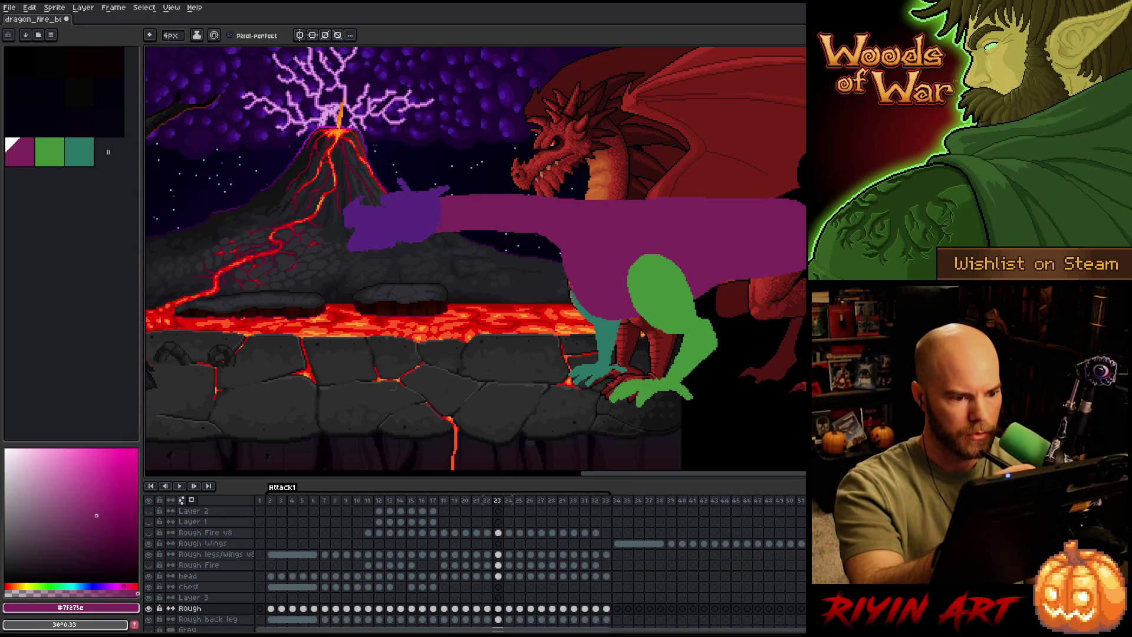
key(Left)
key(Right)
Paint purple over the teal leg's edge on frame 24, checking it against frame 23.
key(e)
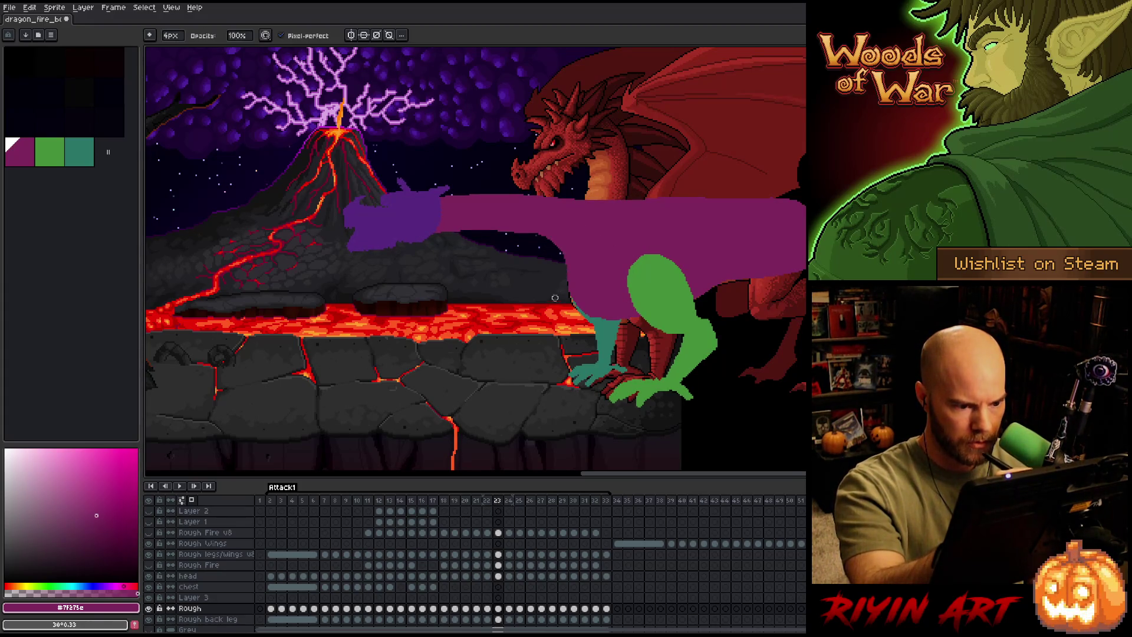
key(Left)
key(Right)
key(Right)
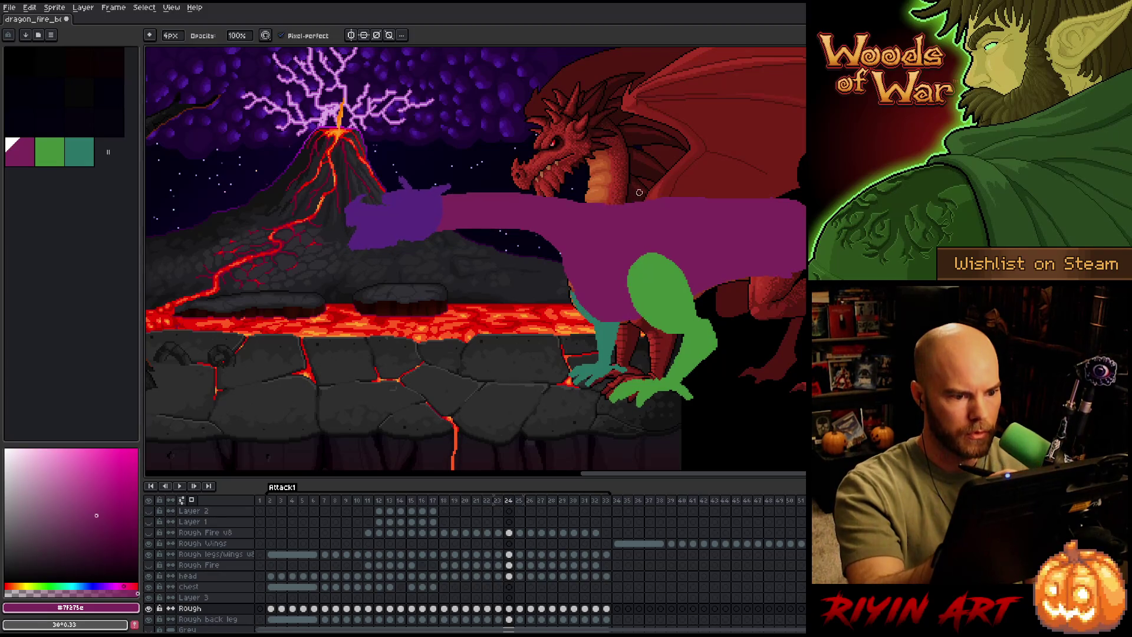
key(b)
key(e)
drag(574, 277, 621, 314)
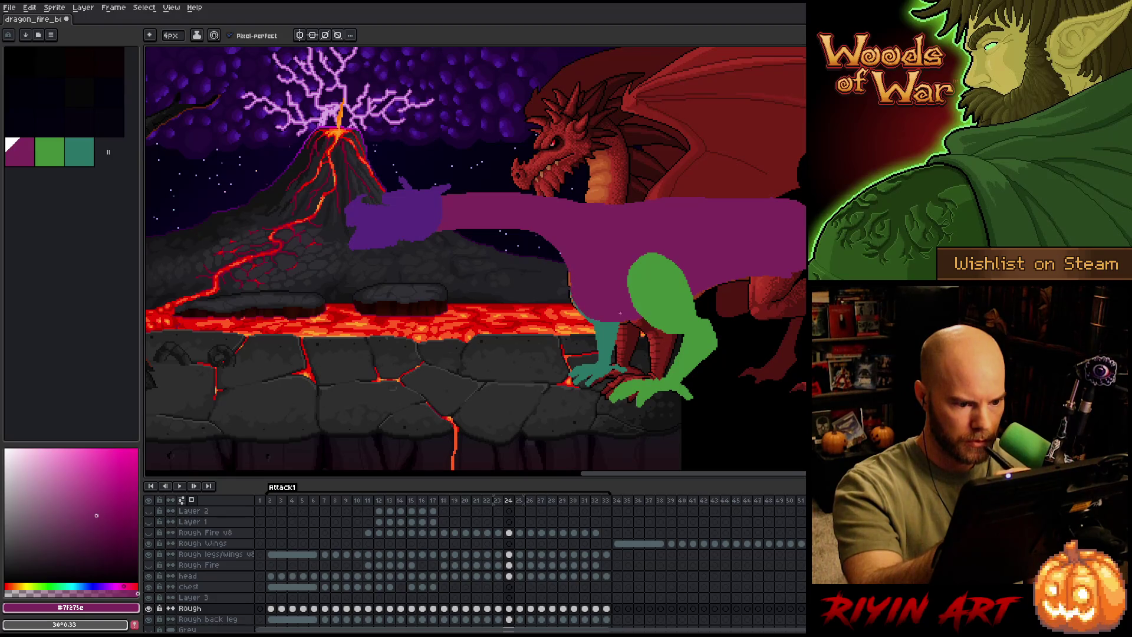
key(Left)
key(Right)
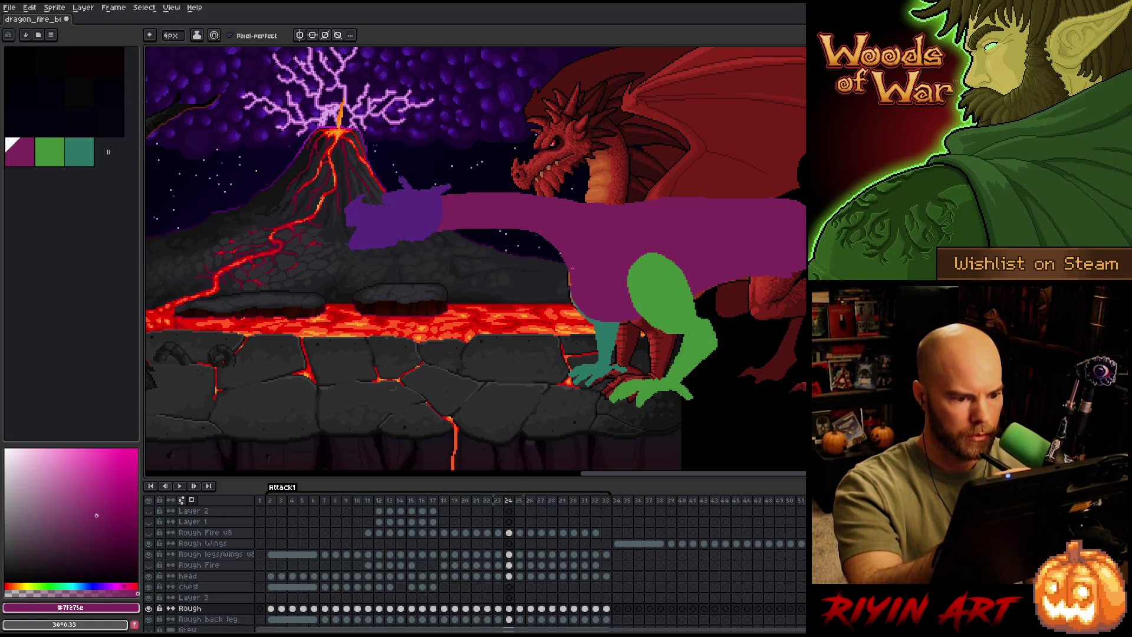
key(Left)
key(Right)
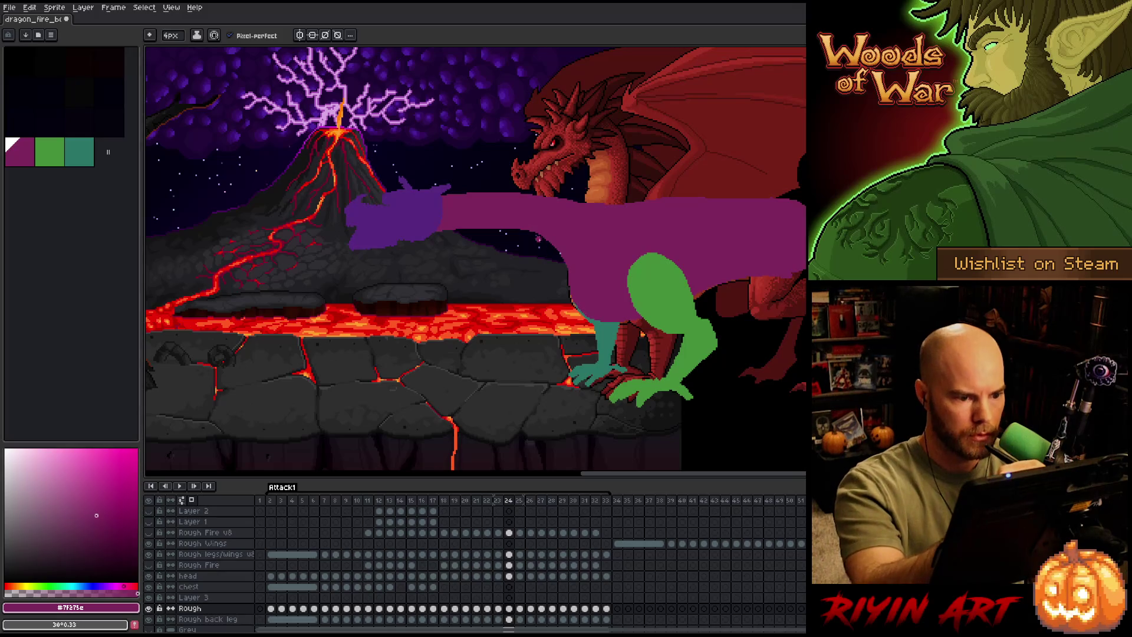
Flip through frames 24–26 to check the lunge motion.
key(b)
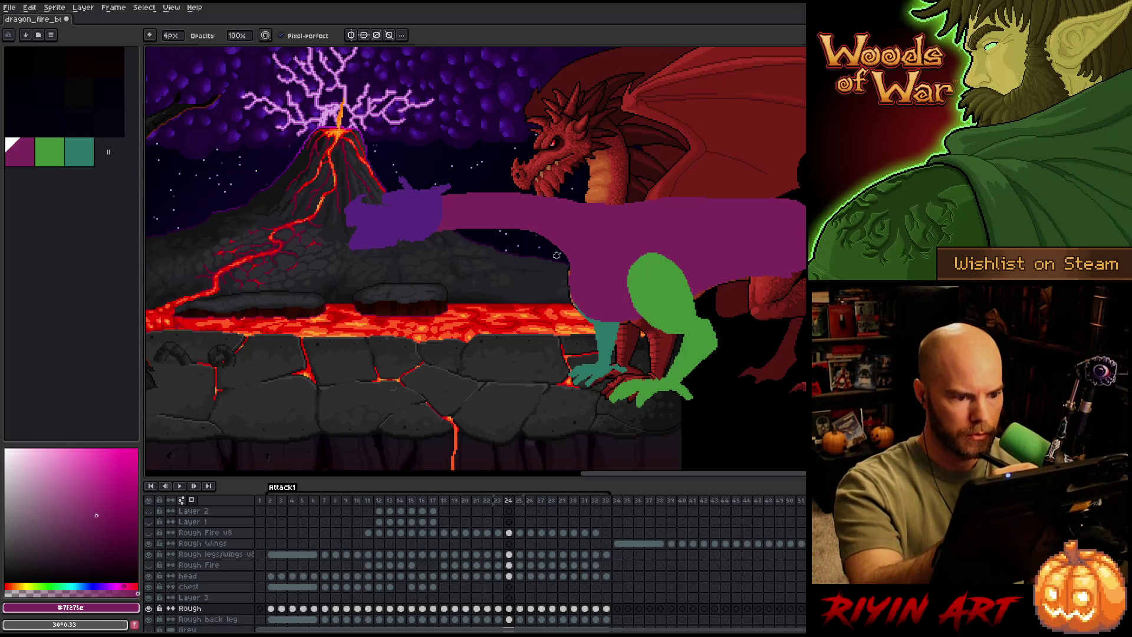
key(Left)
key(Right)
key(Right)
key(Left)
key(Left)
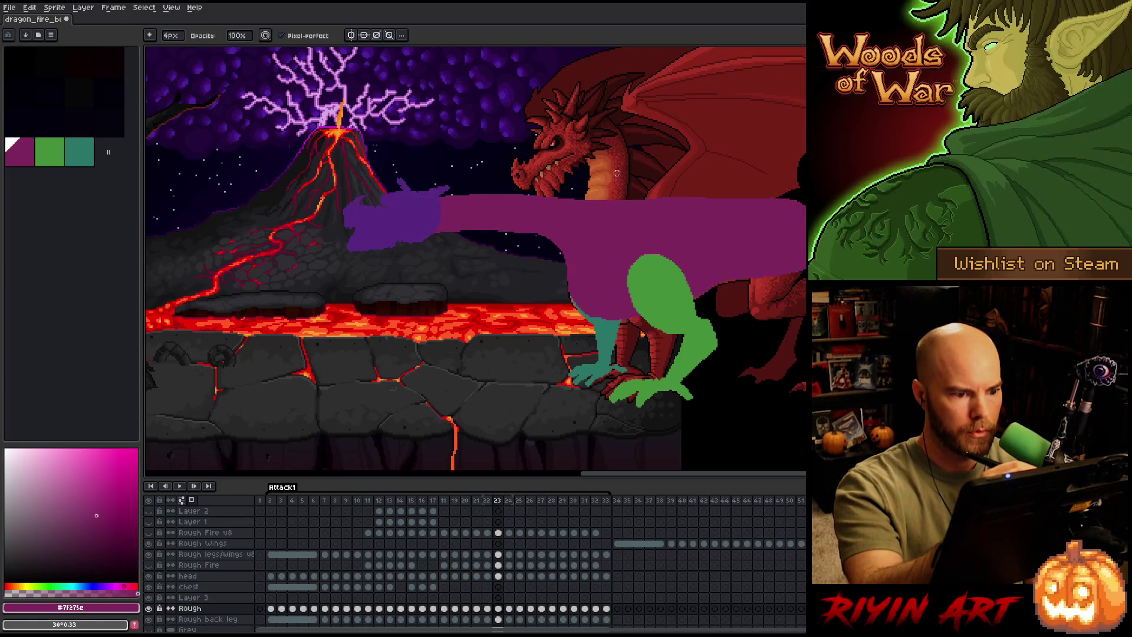
key(Right)
key(Right)
key(Left)
key(Right)
key(Left)
key(Right)
key(Left)
key(Right)
key(e)
key(Left)
key(Right)
key(Right)
key(Left)
key(Right)
key(Right)
key(Left)
key(Right)
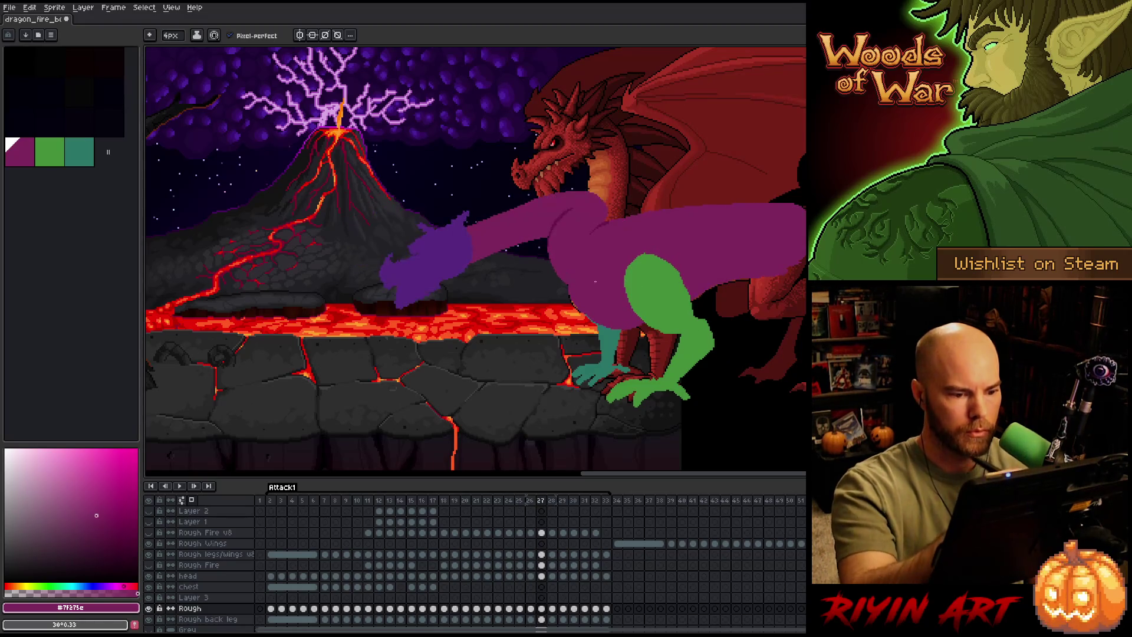
Step through frames 27–32, comparing each pose with its neighbours.
key(b)
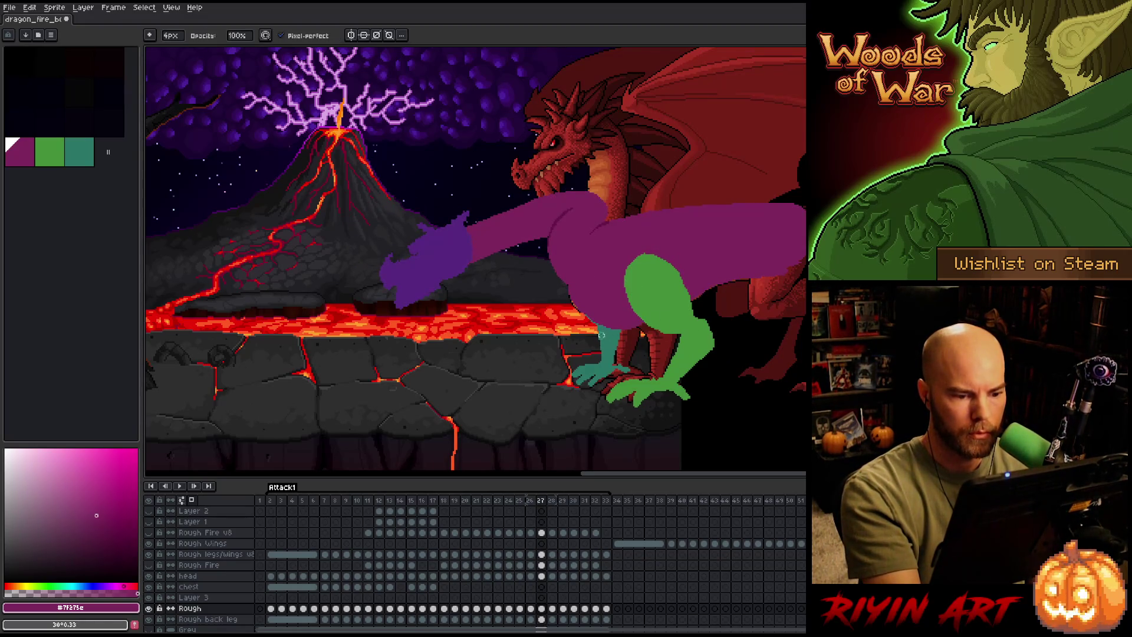
key(Right)
key(Left)
key(Right)
key(Left)
key(Right)
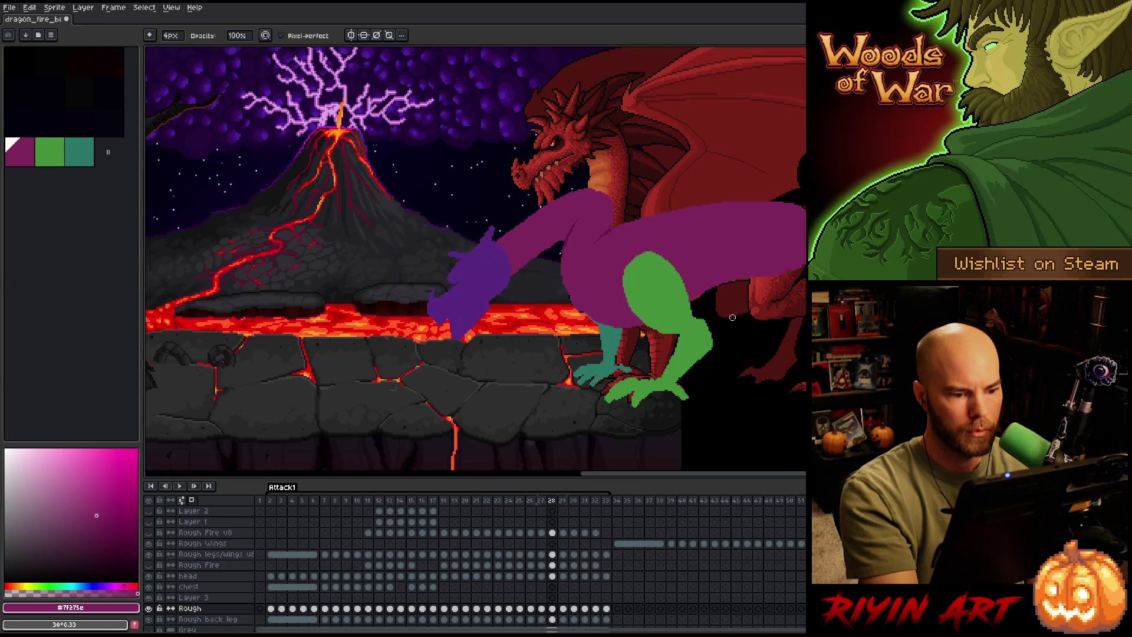
key(Left)
key(Right)
key(Right)
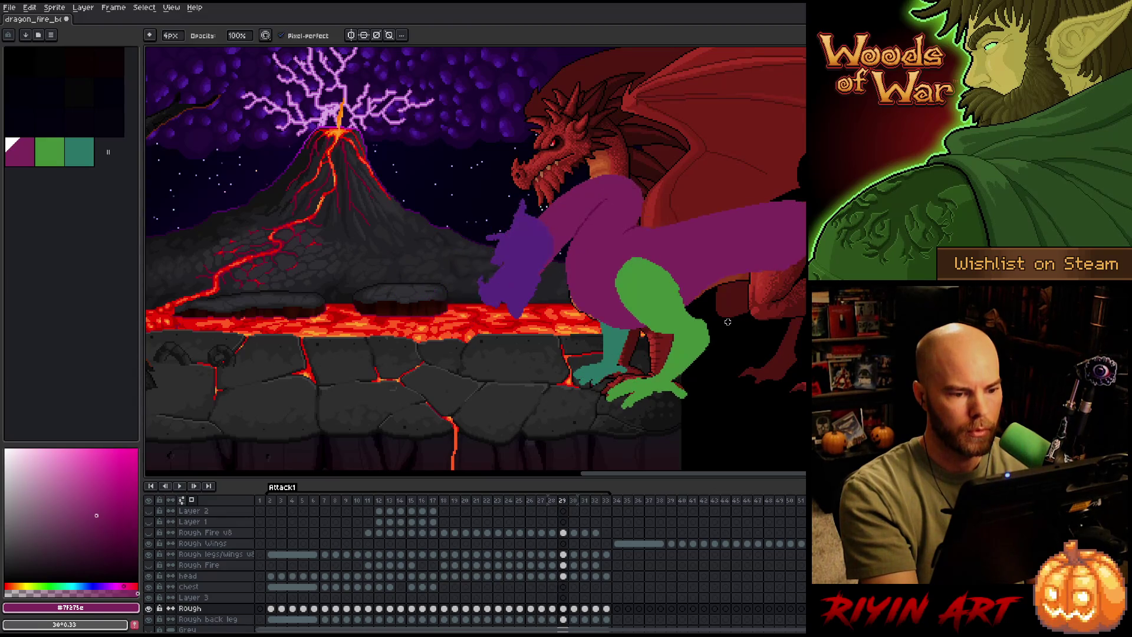
key(Right)
key(Left)
key(Right)
key(Right)
key(Right)
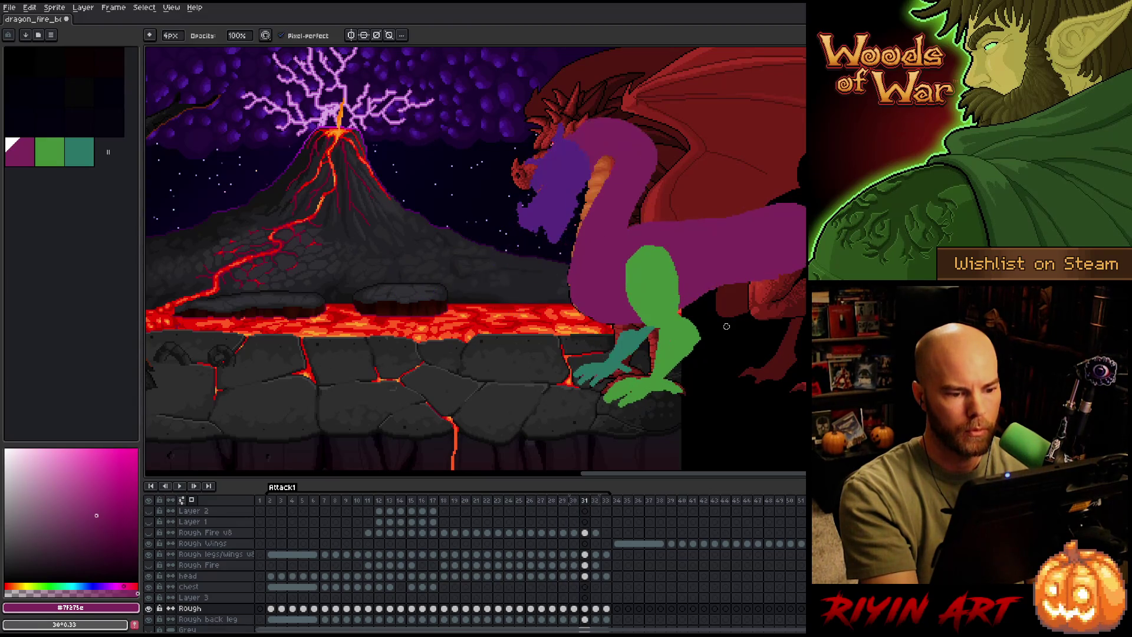
key(Left)
key(Left)
key(Left)
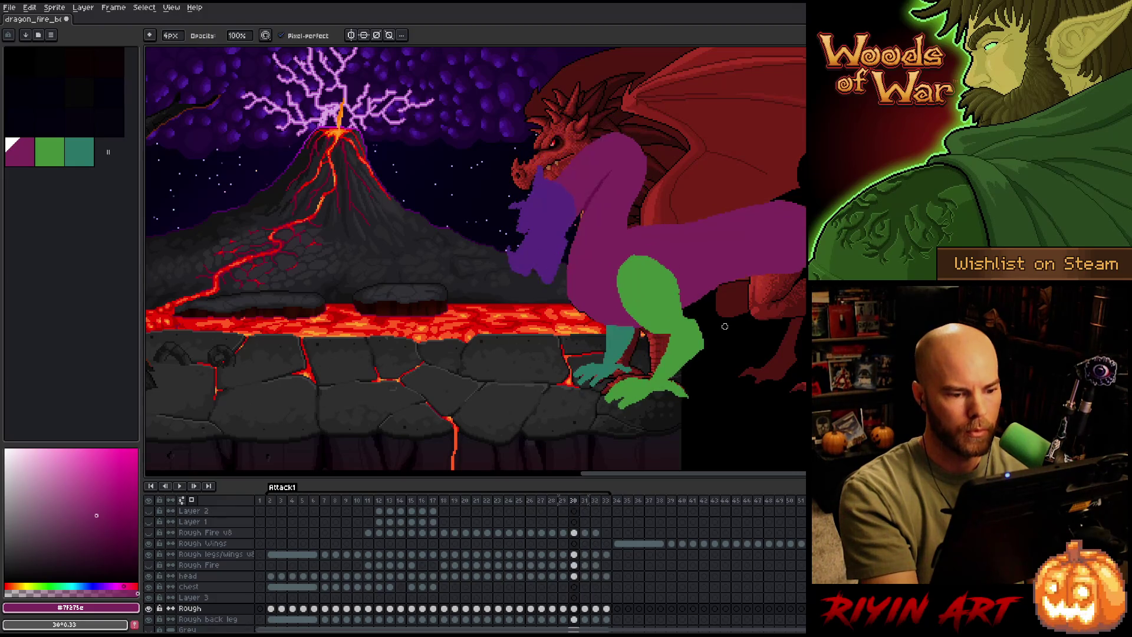
key(Right)
key(Left)
key(Right)
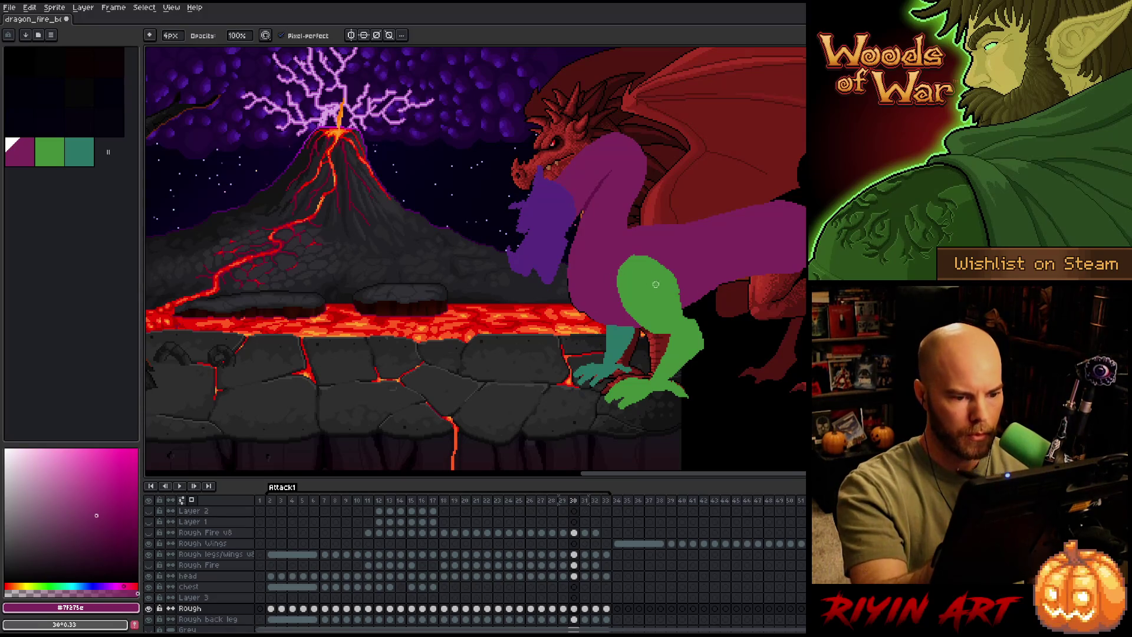
key(Right)
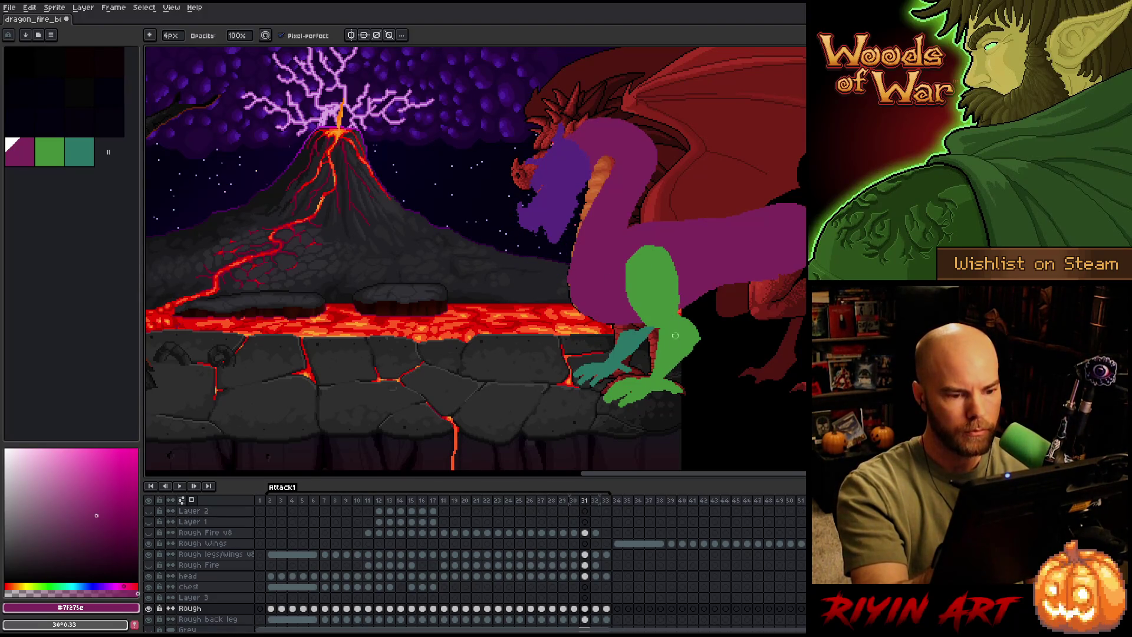
key(Left)
key(Right)
key(Right)
key(Left)
key(Right)
Lasso the dragon's neck on frame 32, try a transform and cancel it, then restart the animation.
key(q)
mouse_move(625, 378)
mouse_down()
mouse_move(657, 352)
mouse_move(616, 283)
mouse_move(605, 176)
mouse_move(551, 307)
mouse_move(619, 378)
mouse_up()
key(ctrl+t)
key(ctrl+d)
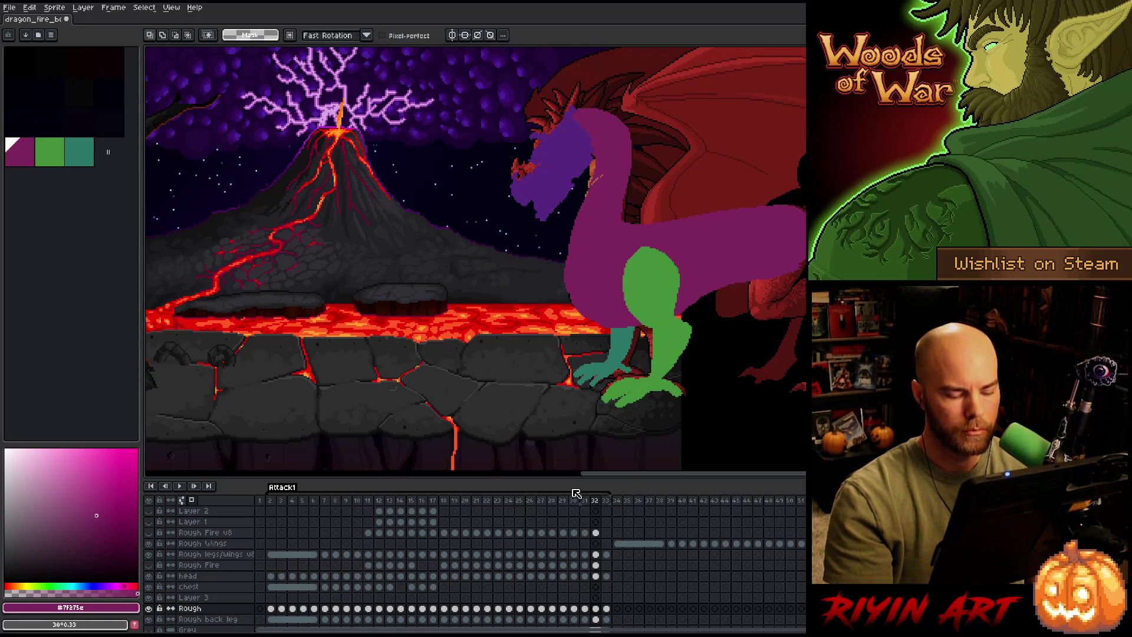
key(b)
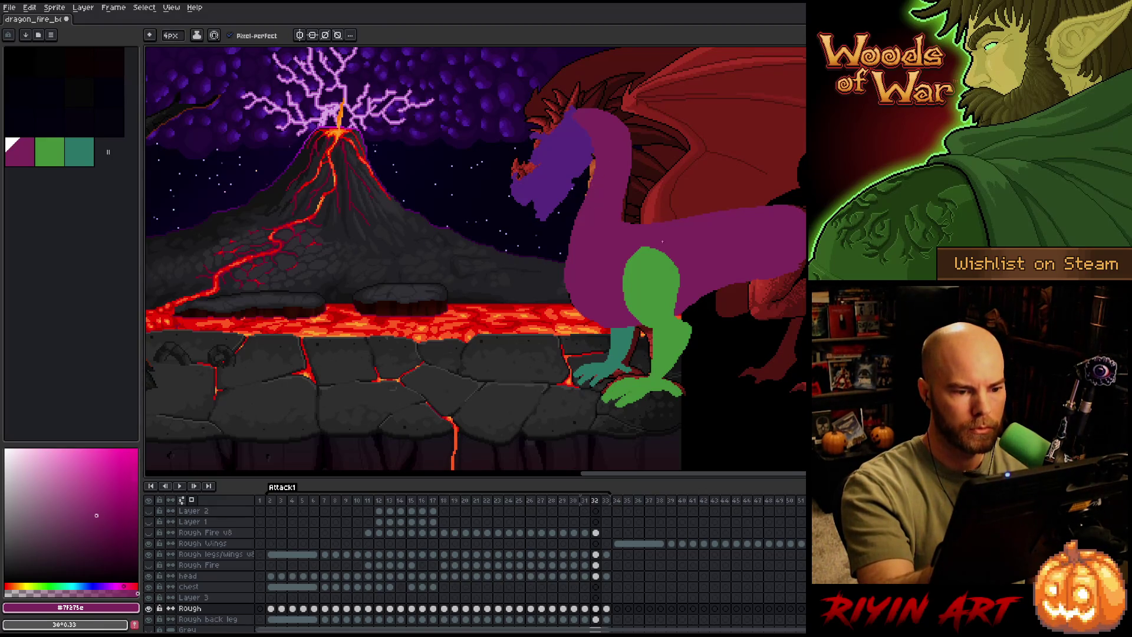
key(v)
key(Right)
key(b)
key(Left)
key(Return)
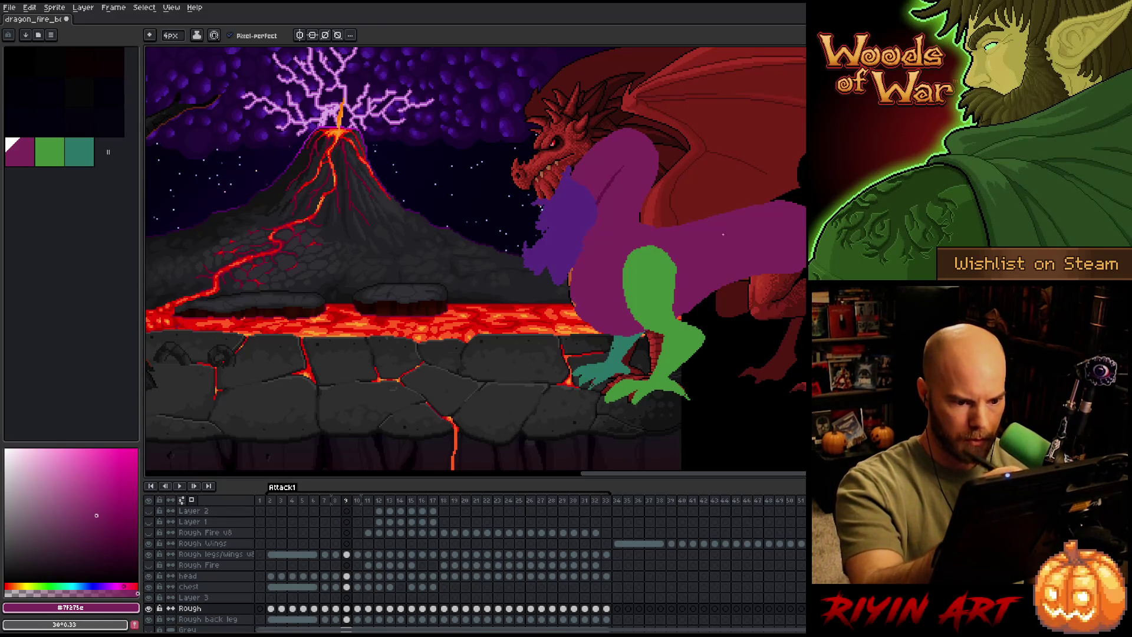
Flip repeatedly between frames 8 and 9 to compare the neck poses.
key(e)
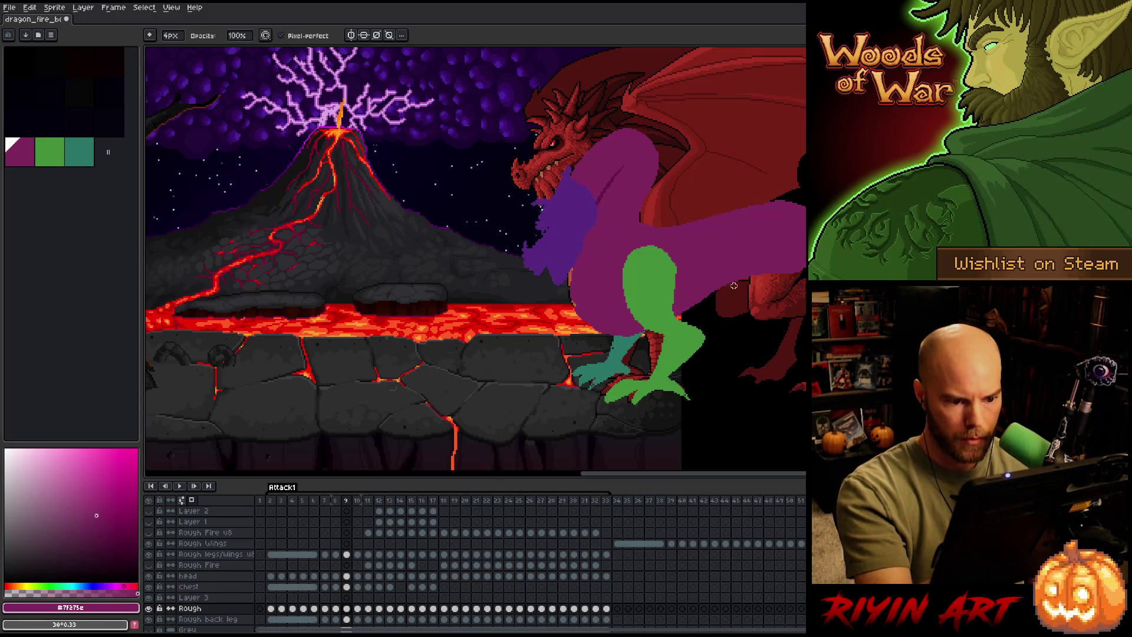
key(comma)
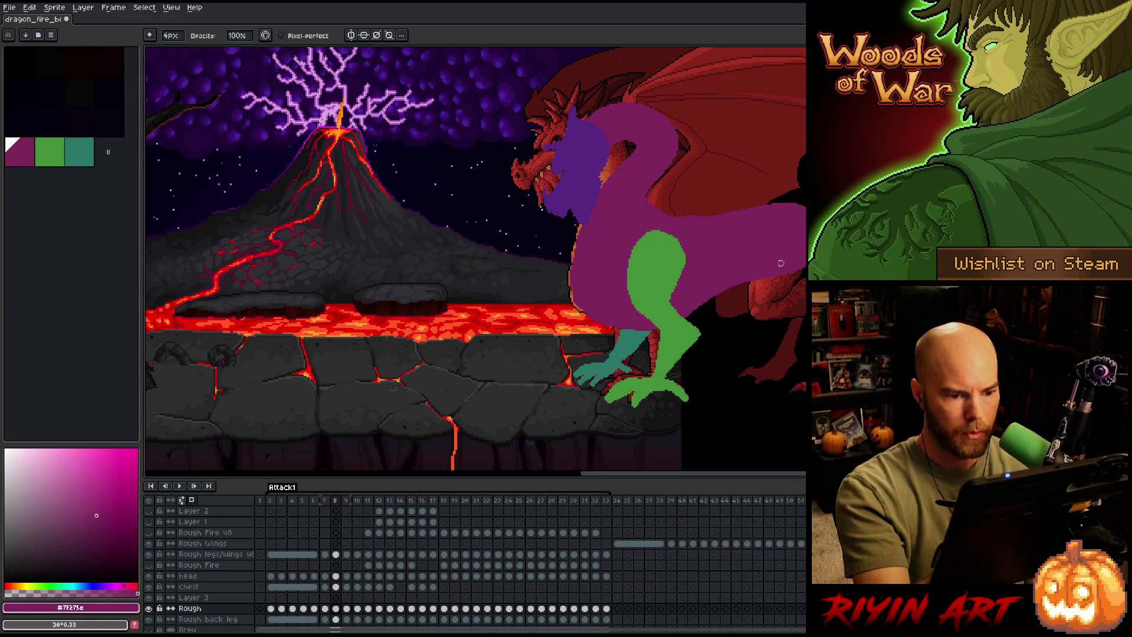
key(period)
key(comma)
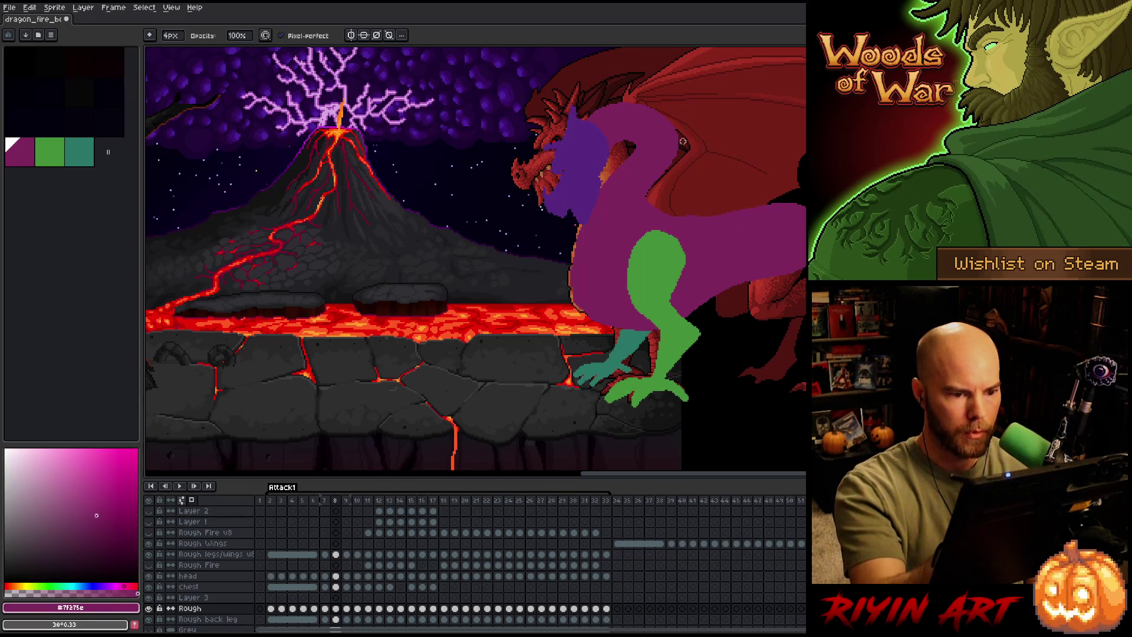
key(period)
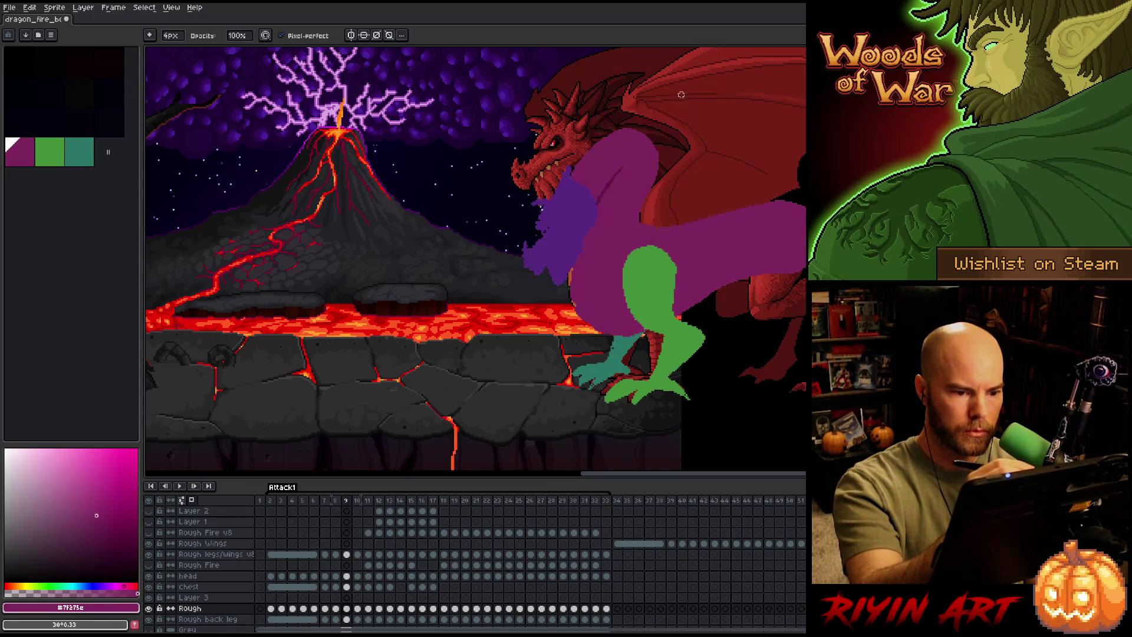
key(e)
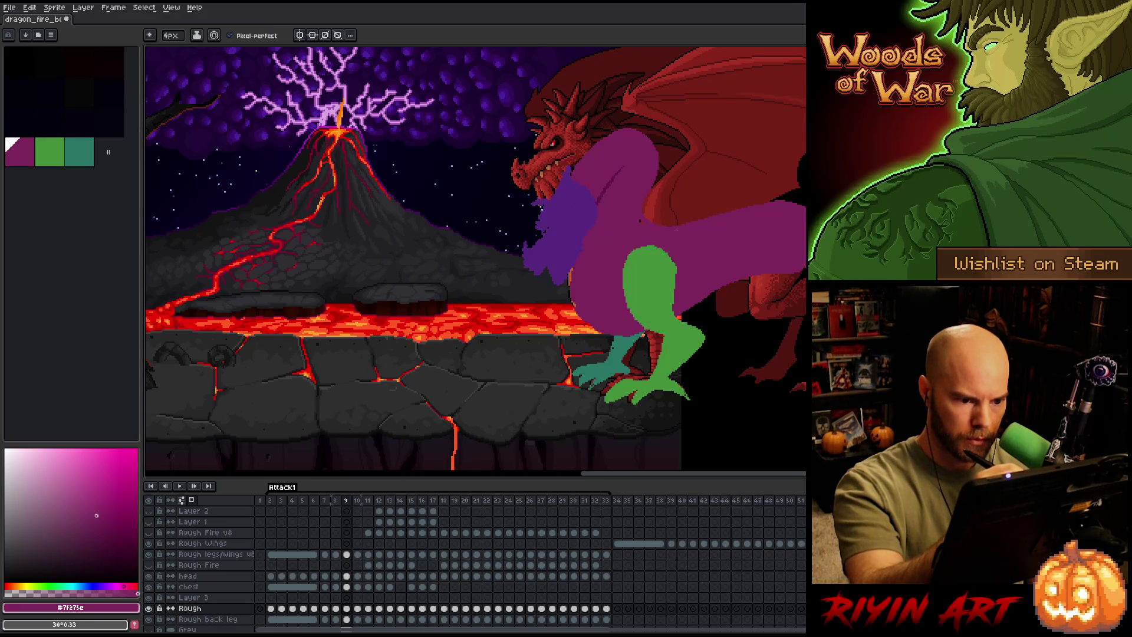
key(comma)
key(period)
key(comma)
key(period)
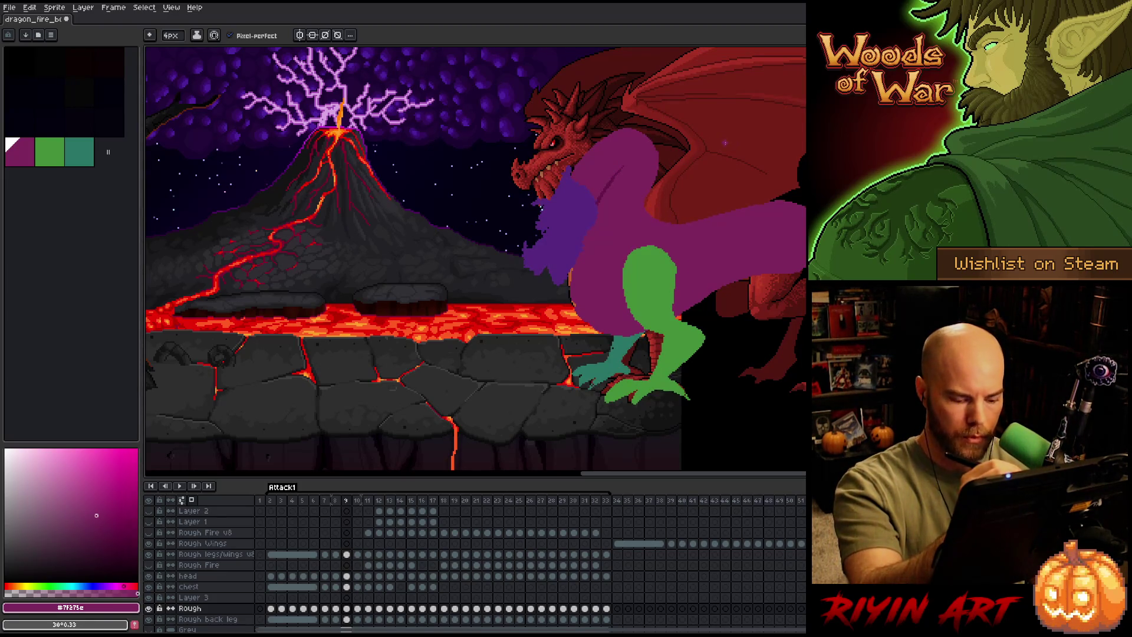
Return to the Pencil, recheck frames 8–9, and advance to frame 10.
key(comma)
key(period)
key(comma)
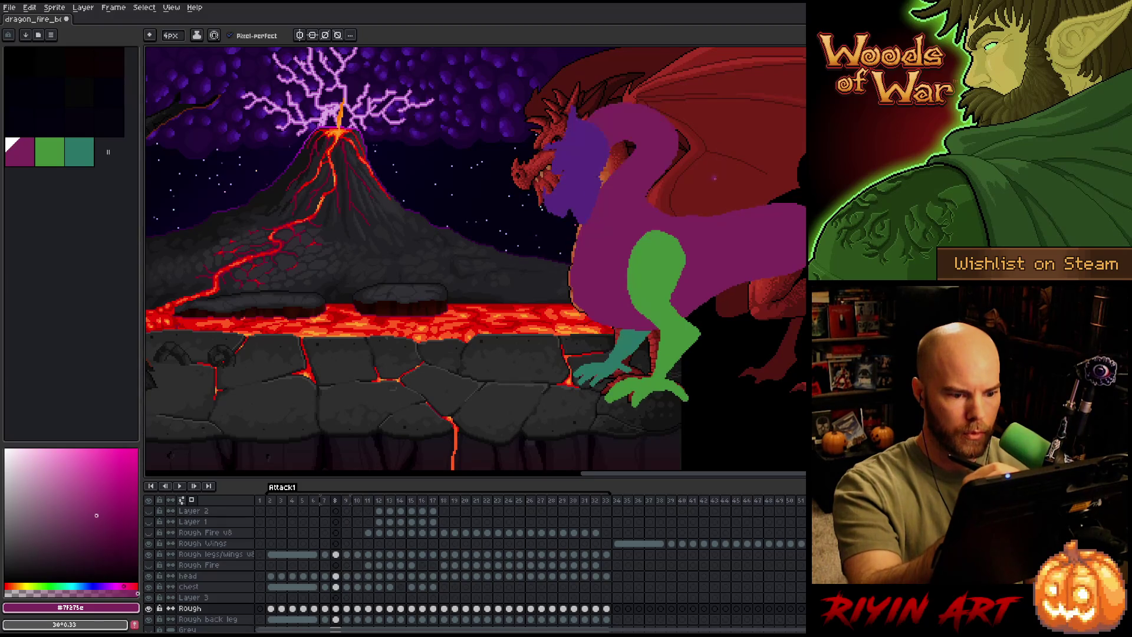
key(comma)
key(period)
key(period)
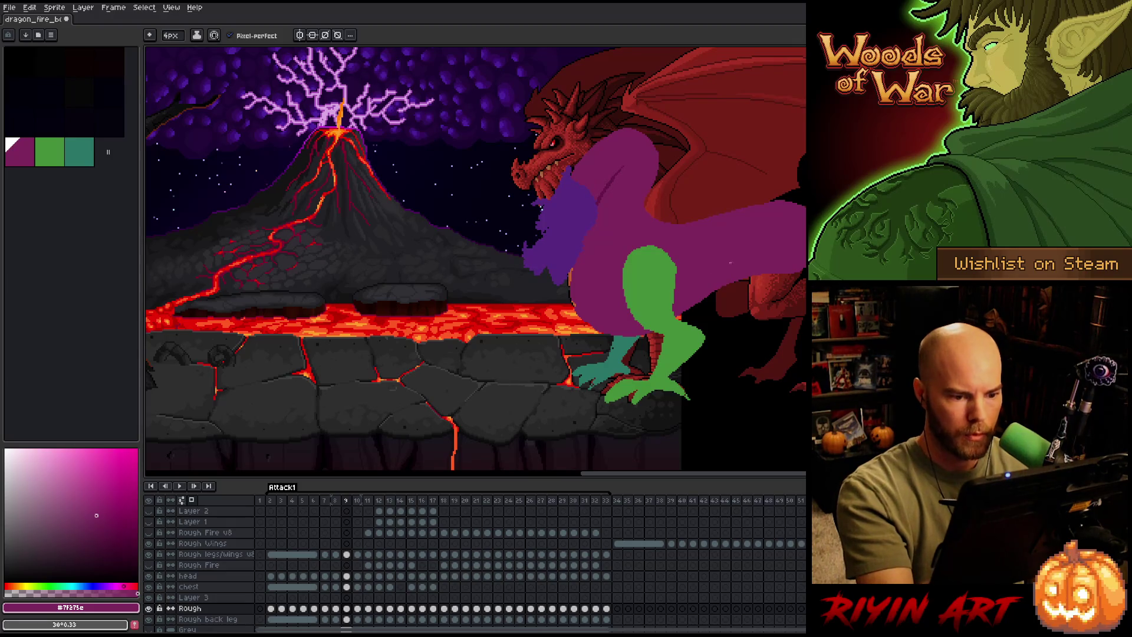
key(comma)
key(b)
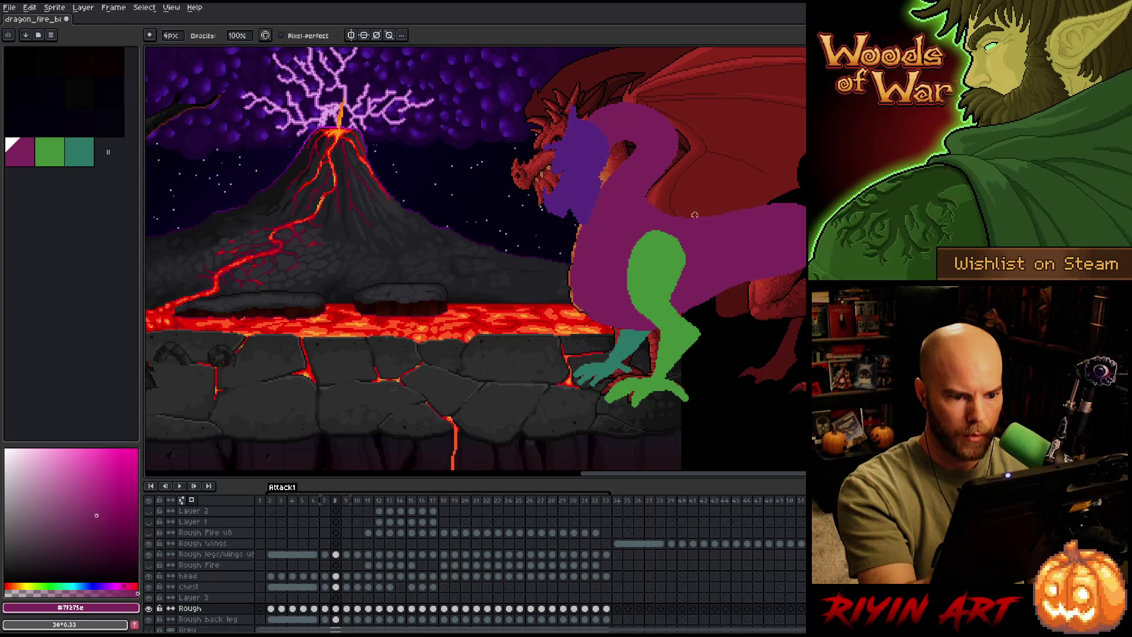
key(Right)
key(Right)
key(Left)
key(Right)
key(e)
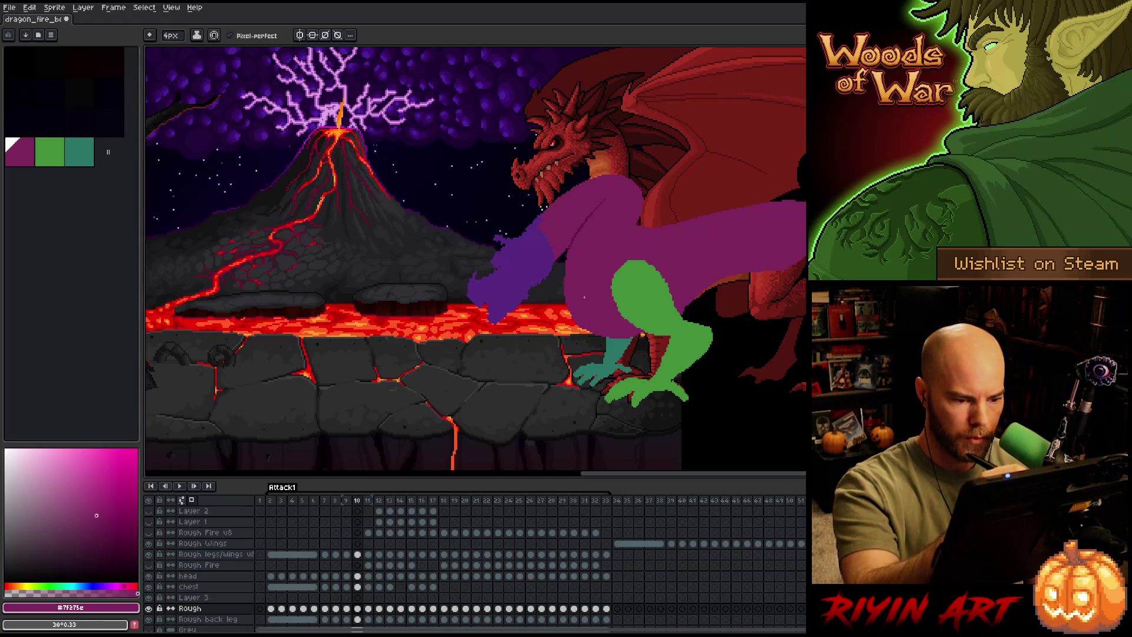
Flip through frames 9–14, then select frame 13's Rough cel with the Pencil.
key(Left)
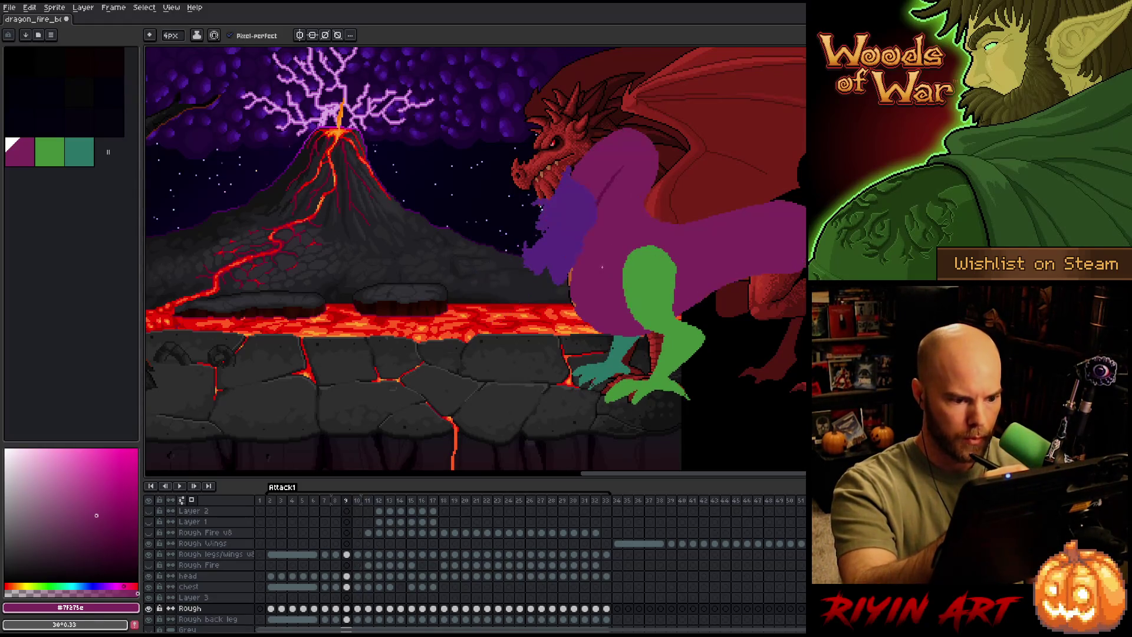
key(Right)
key(Left)
key(Right)
key(Right)
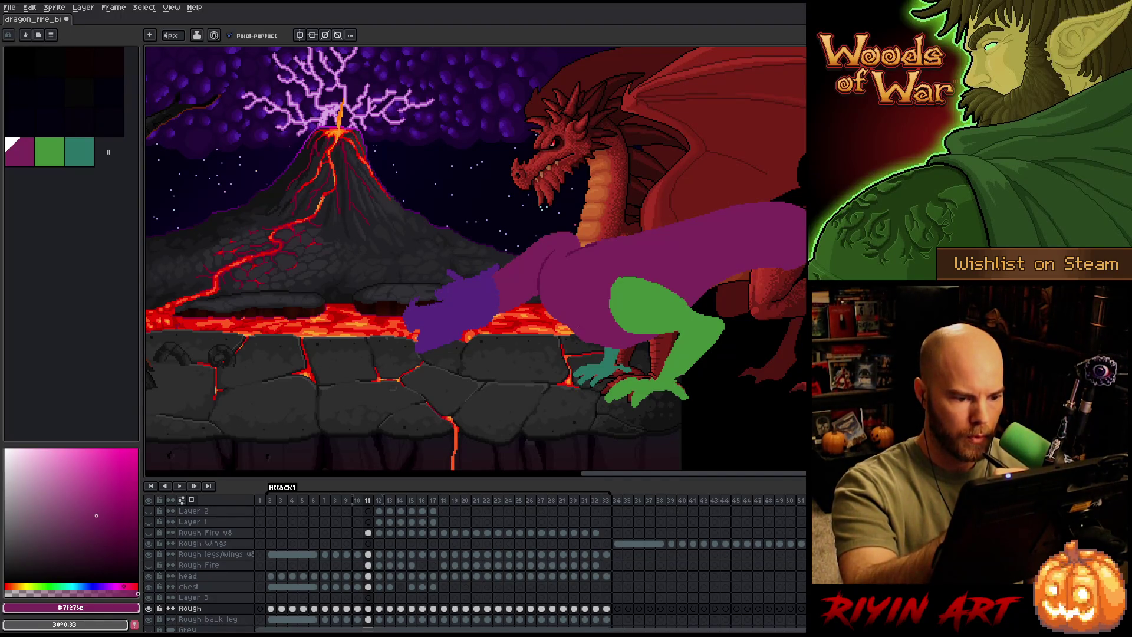
key(Right)
key(Left)
key(Right)
key(Right)
key(Right)
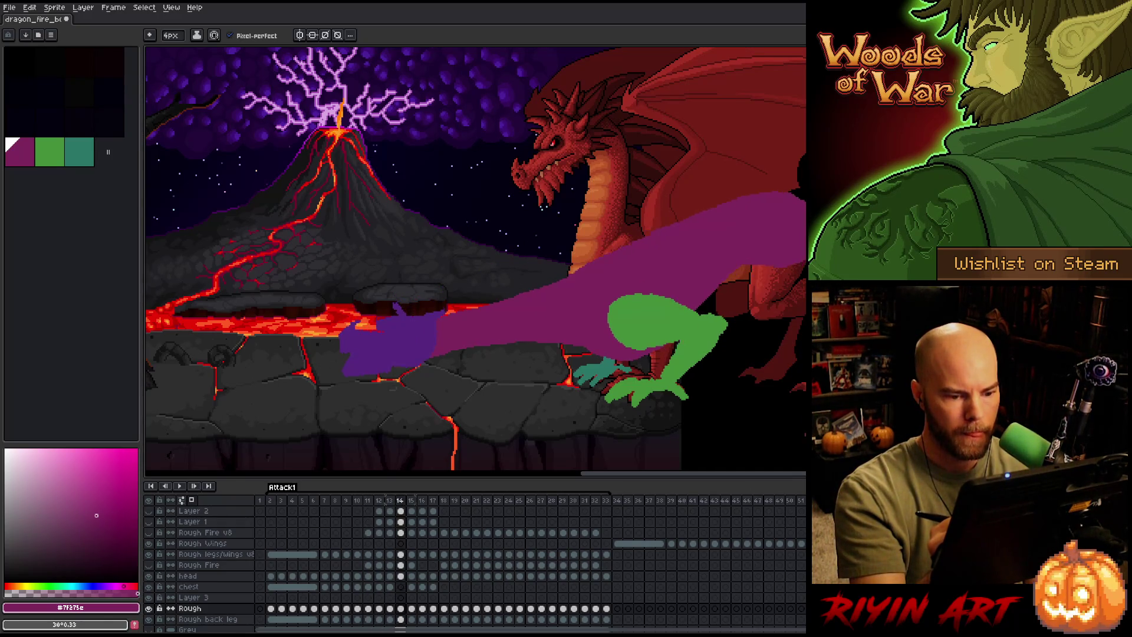
key(Left)
key(Left)
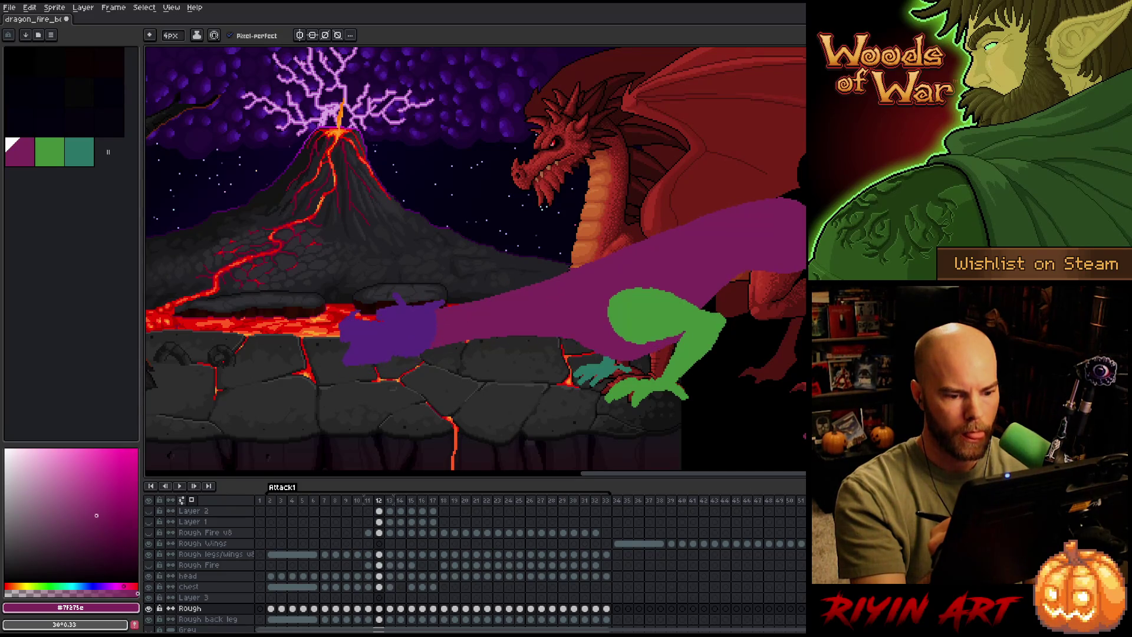
key(Right)
key(b)
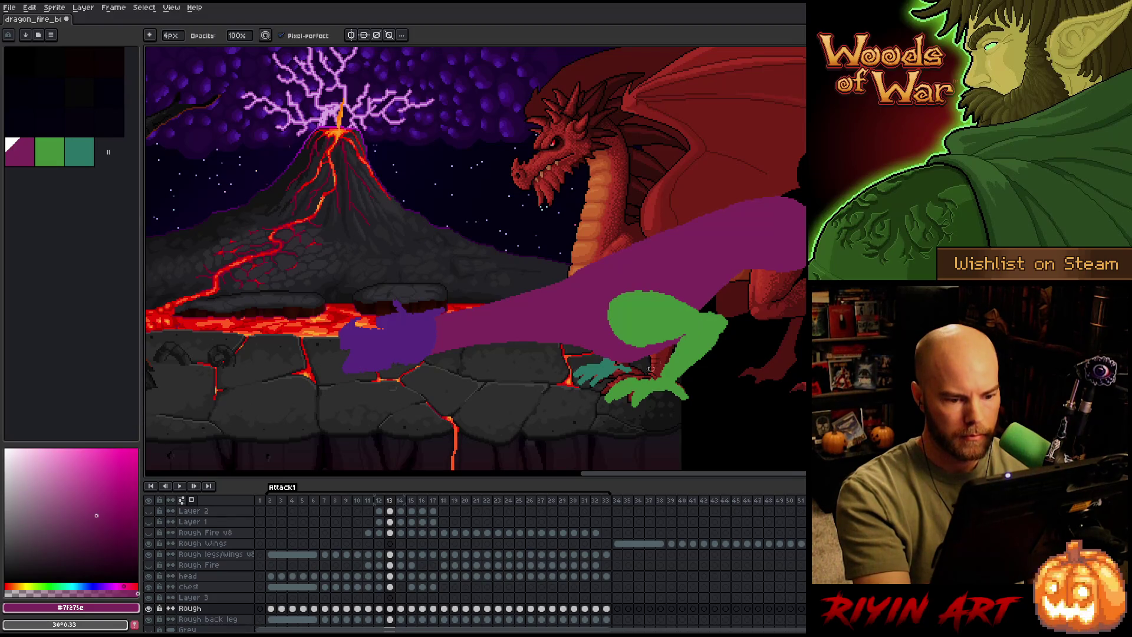
click(390, 609)
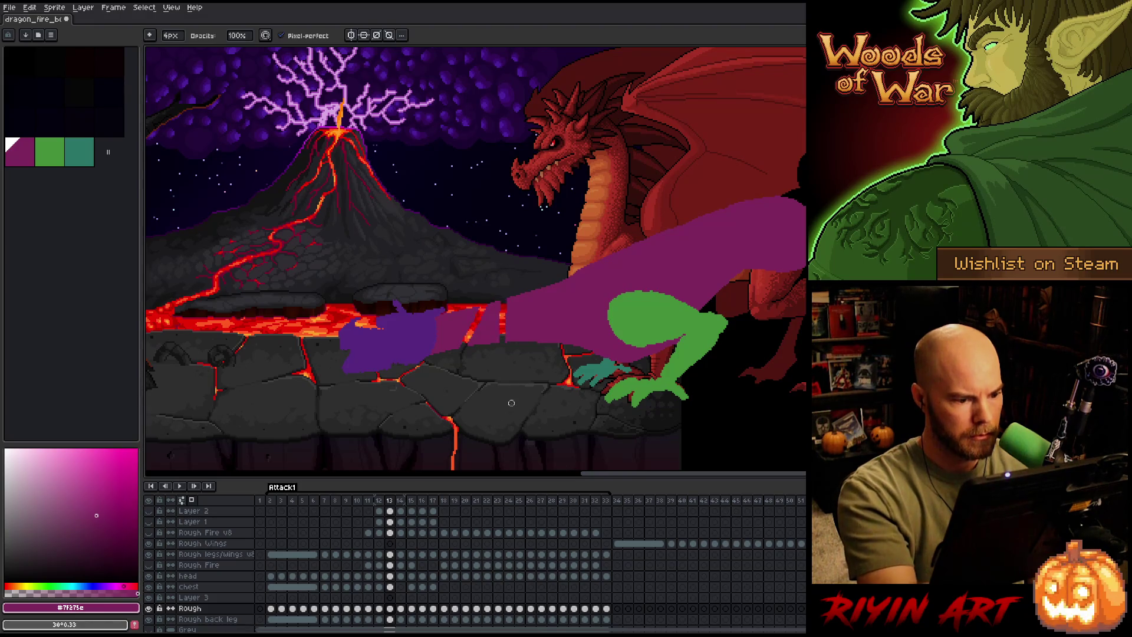
Merge Layer 3 into Chest and Chest into Rough, then save the animation.
alt+click(150, 609)
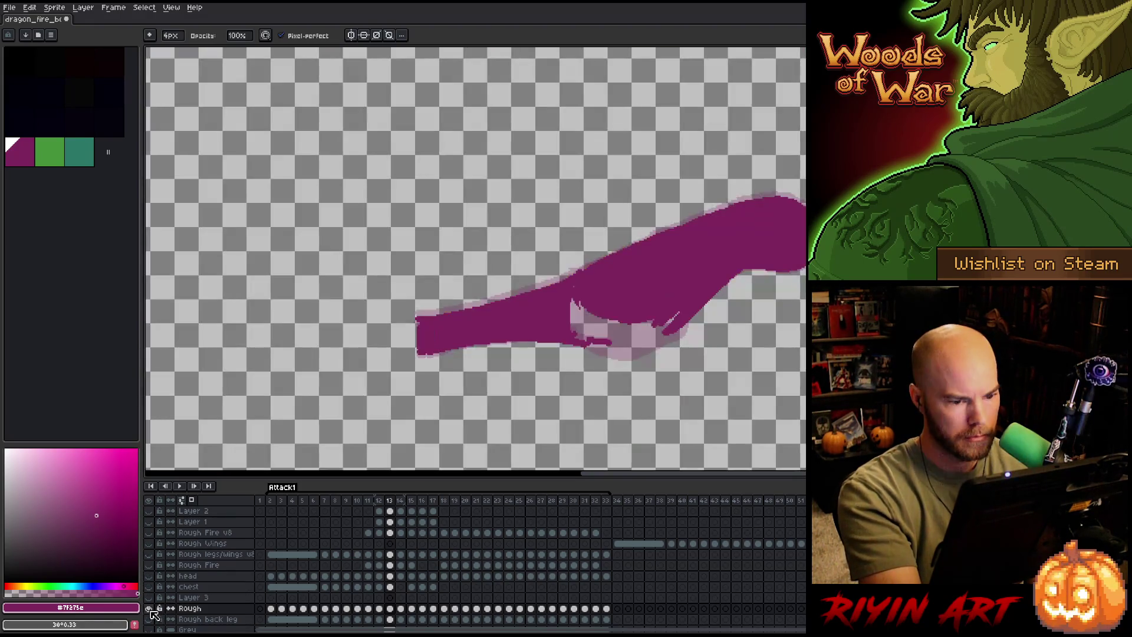
alt+click(150, 609)
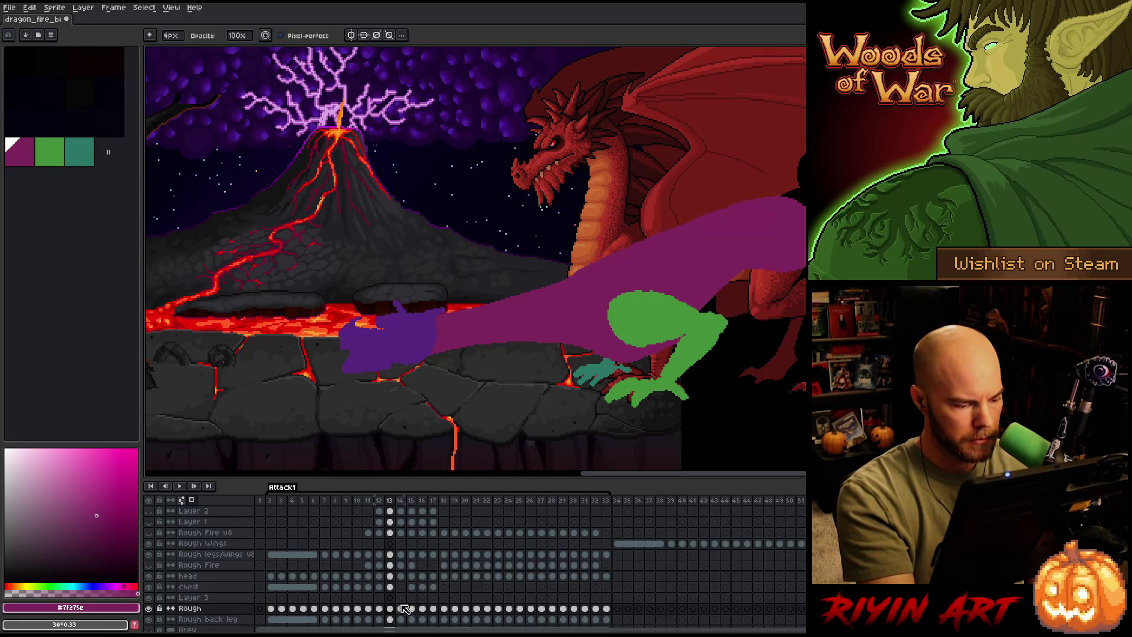
click(224, 598)
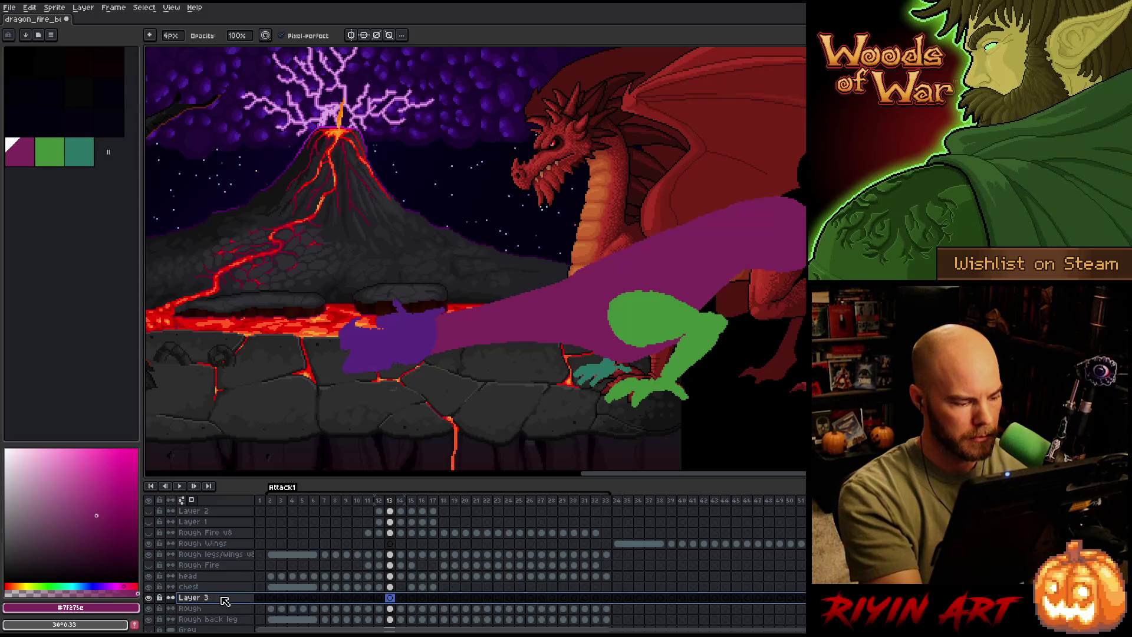
right_click(225, 600)
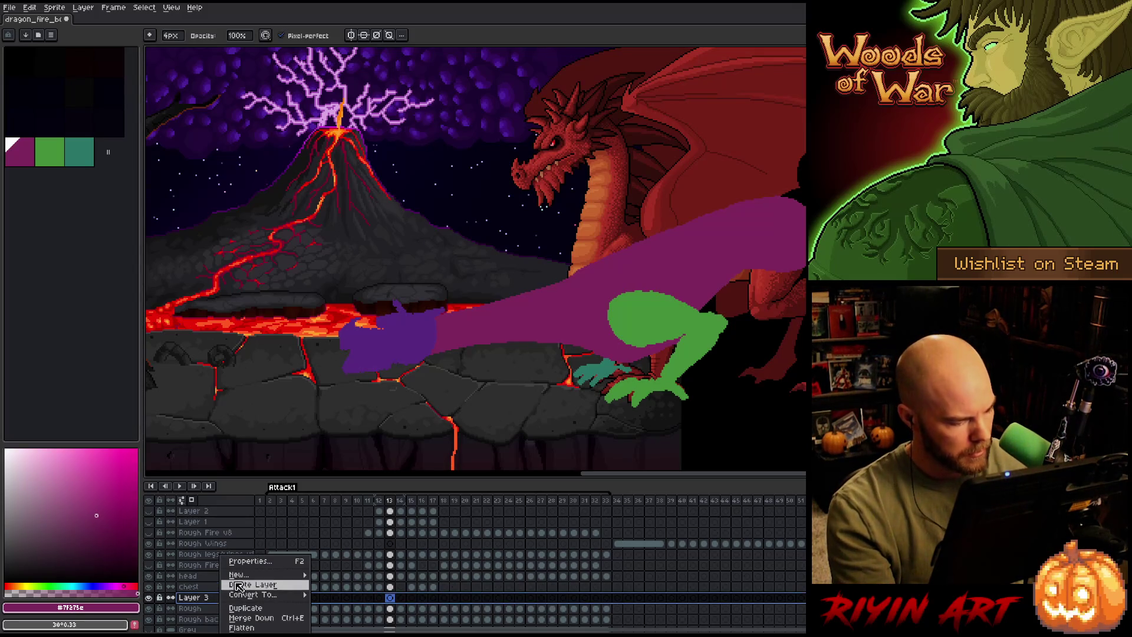
click(248, 618)
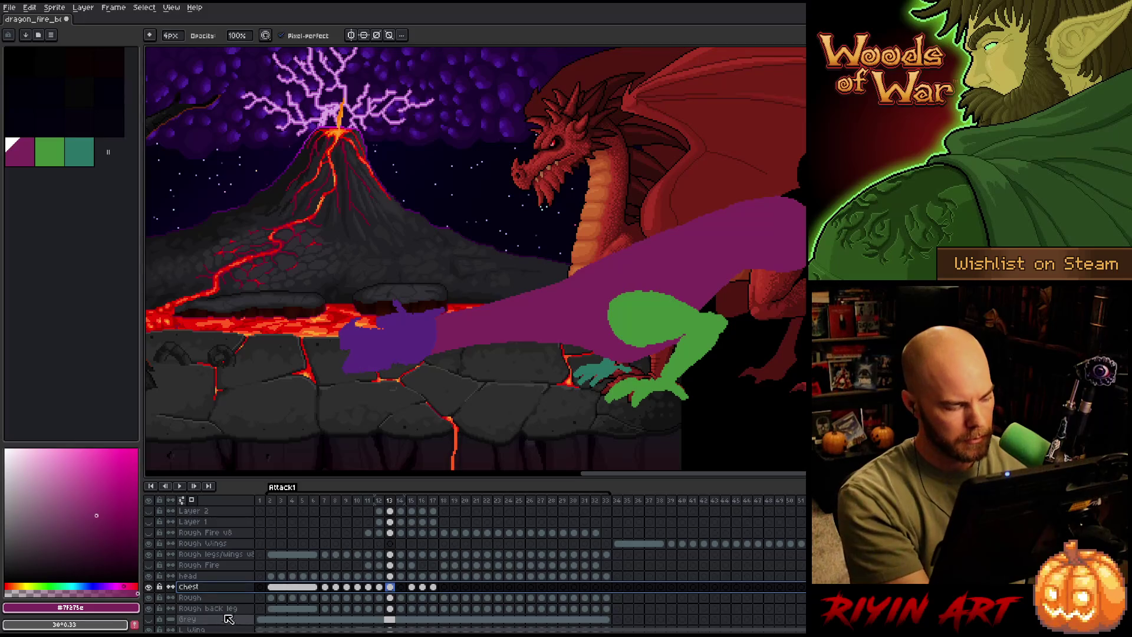
key(ctrl+e)
key(ctrl+s)
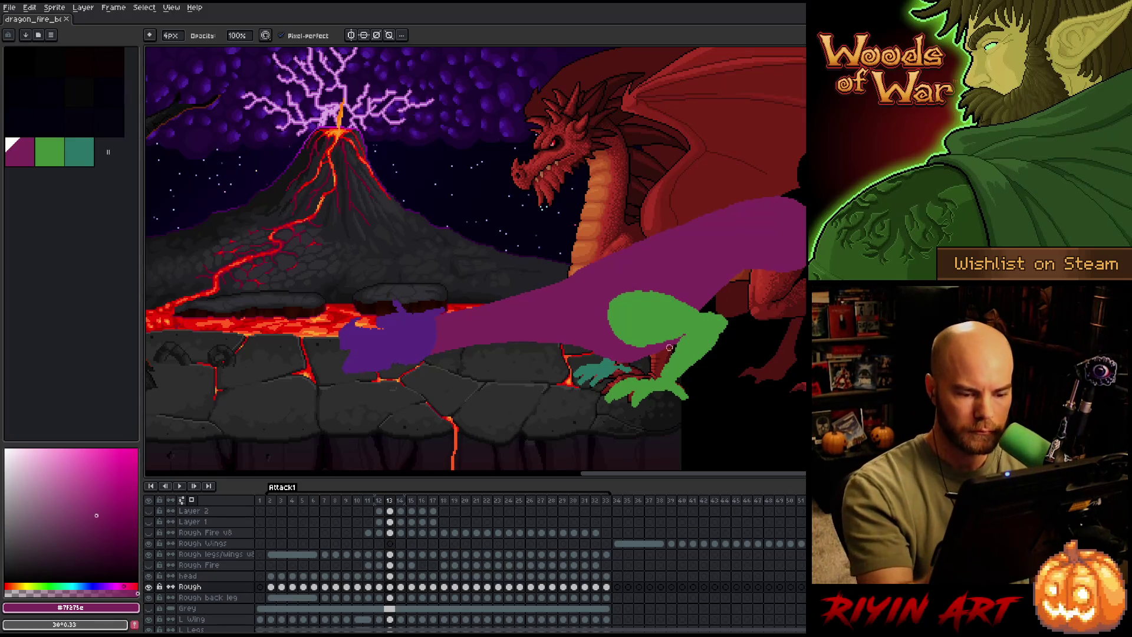
Review lunge frames 11 to 14, flipping between neighbours to check the neck.
key(comma)
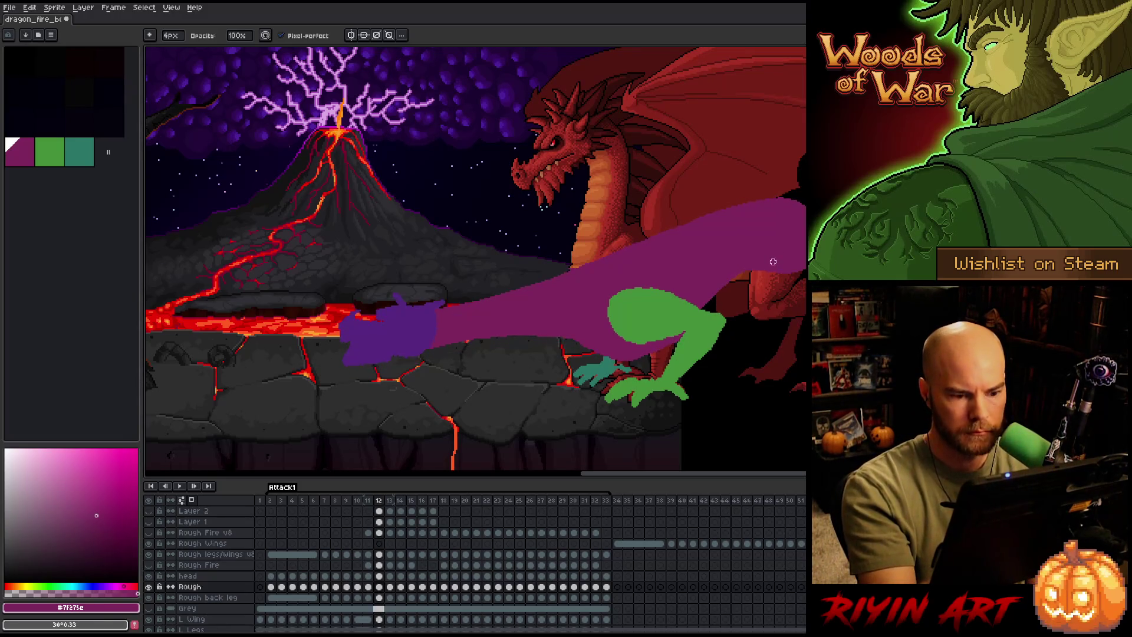
key(comma)
key(period)
key(comma)
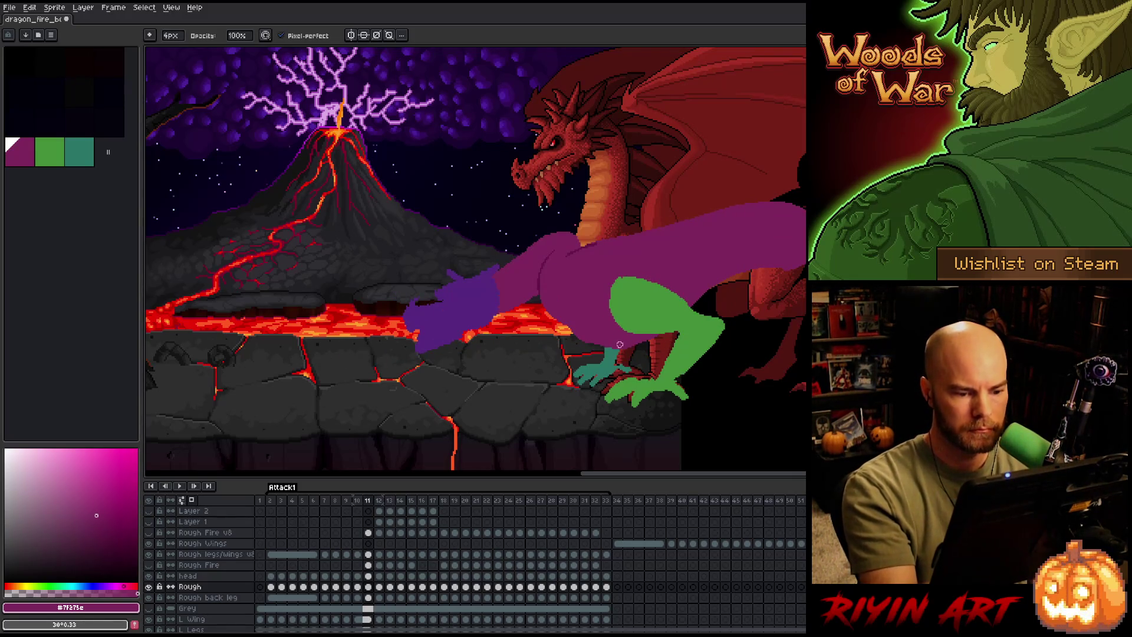
key(e)
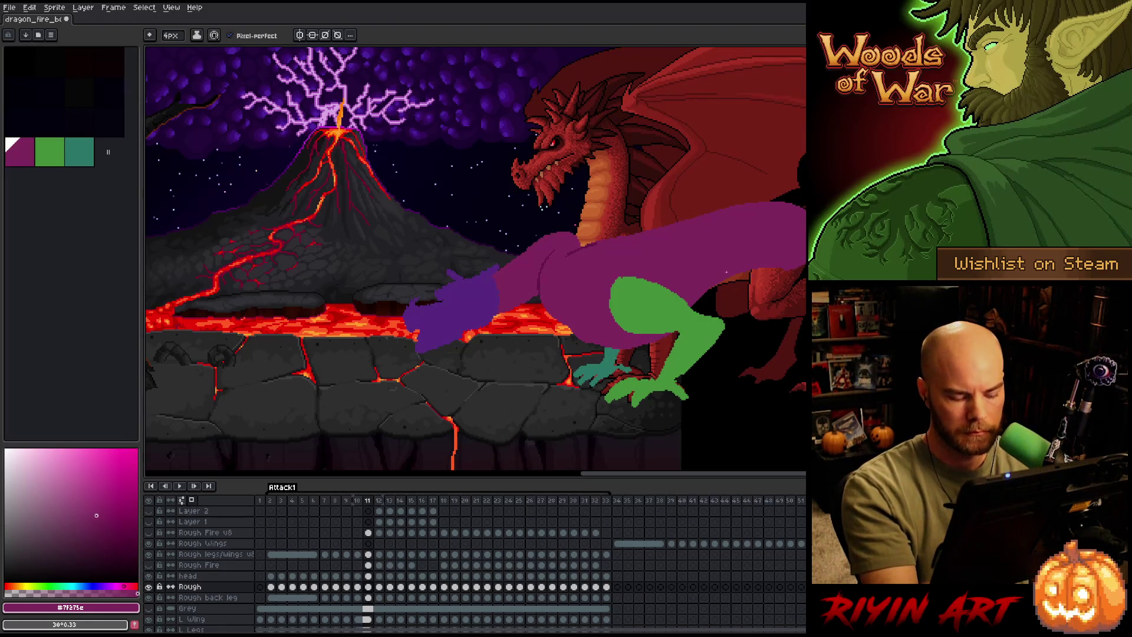
key(period)
key(period)
key(period)
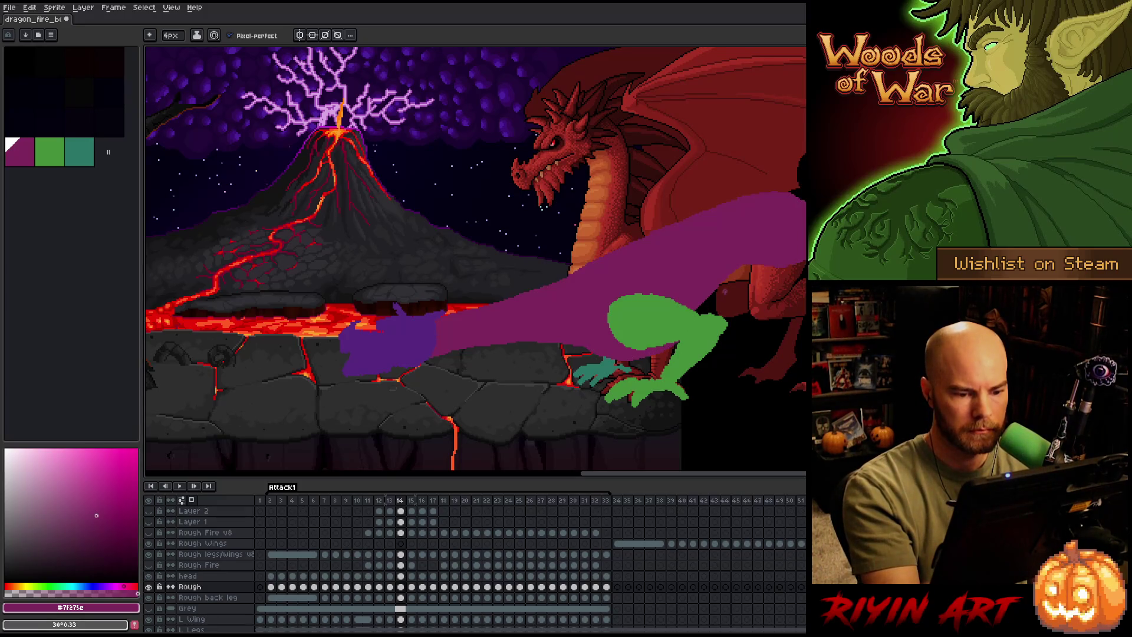
key(comma)
key(period)
key(period)
key(comma)
key(comma)
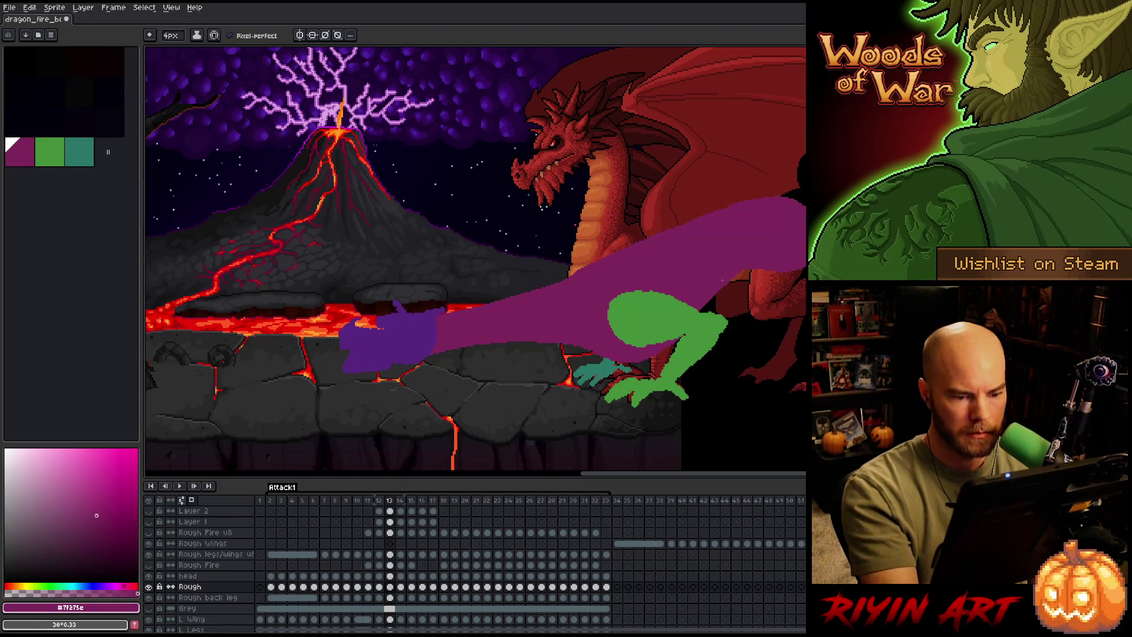
key(period)
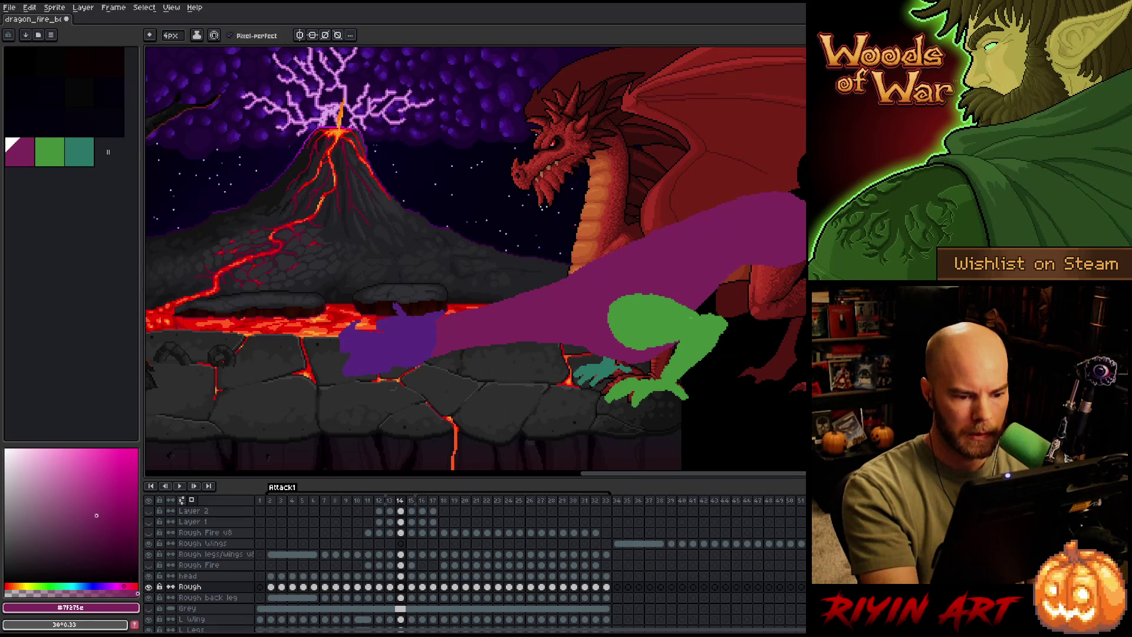
key(ctrl)
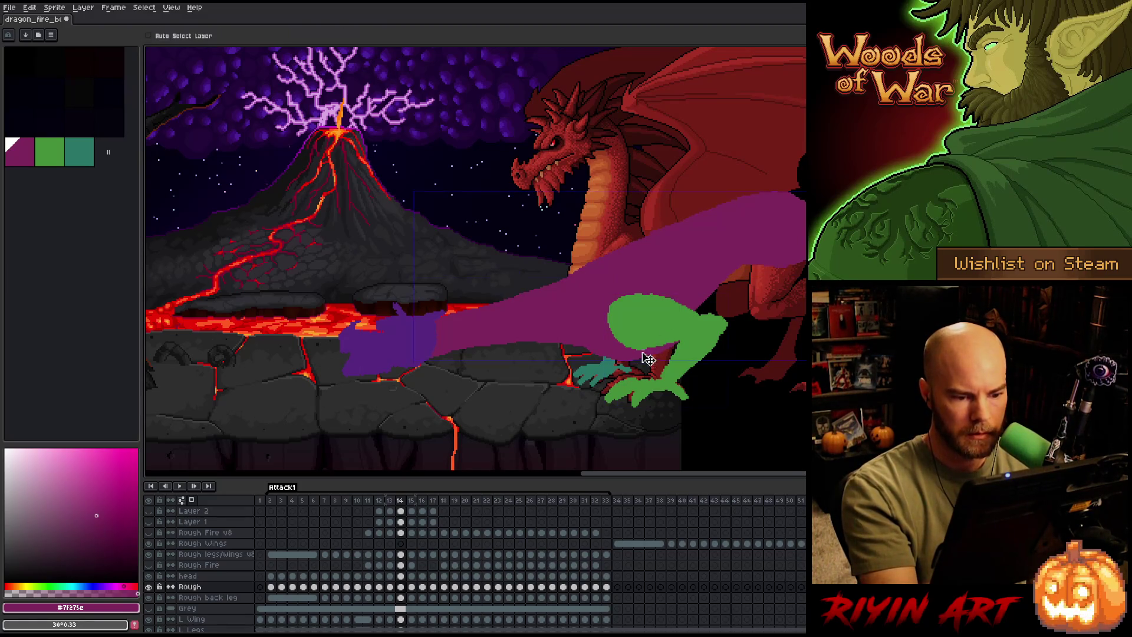
key(ctrl)
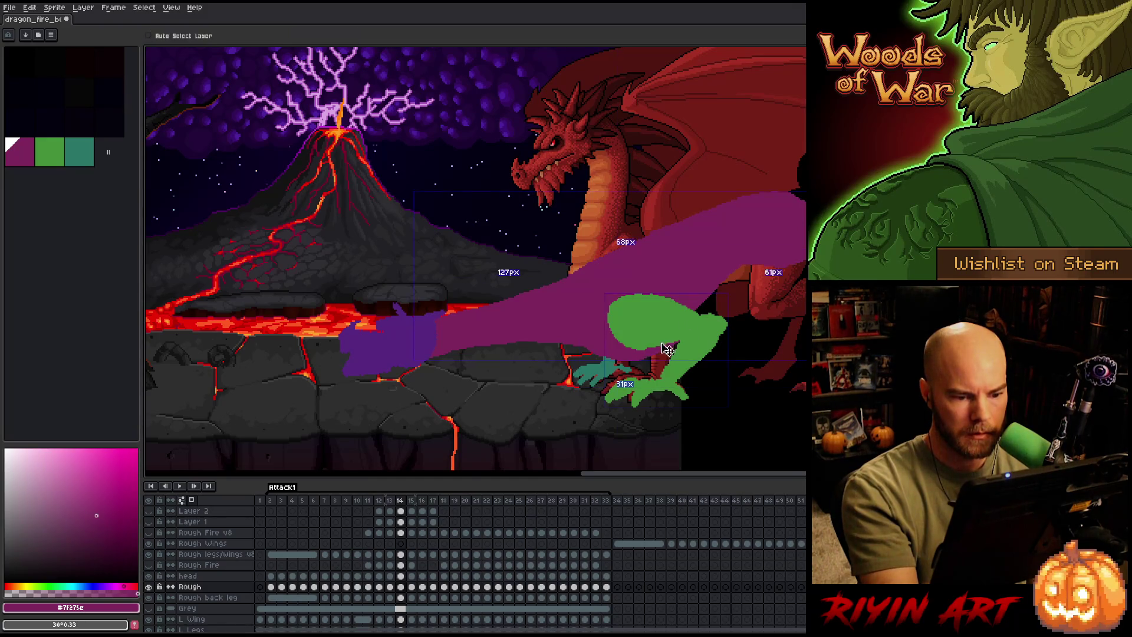
Compare frames 15, 16 and 17 back and forth to check the neck poses.
key(period)
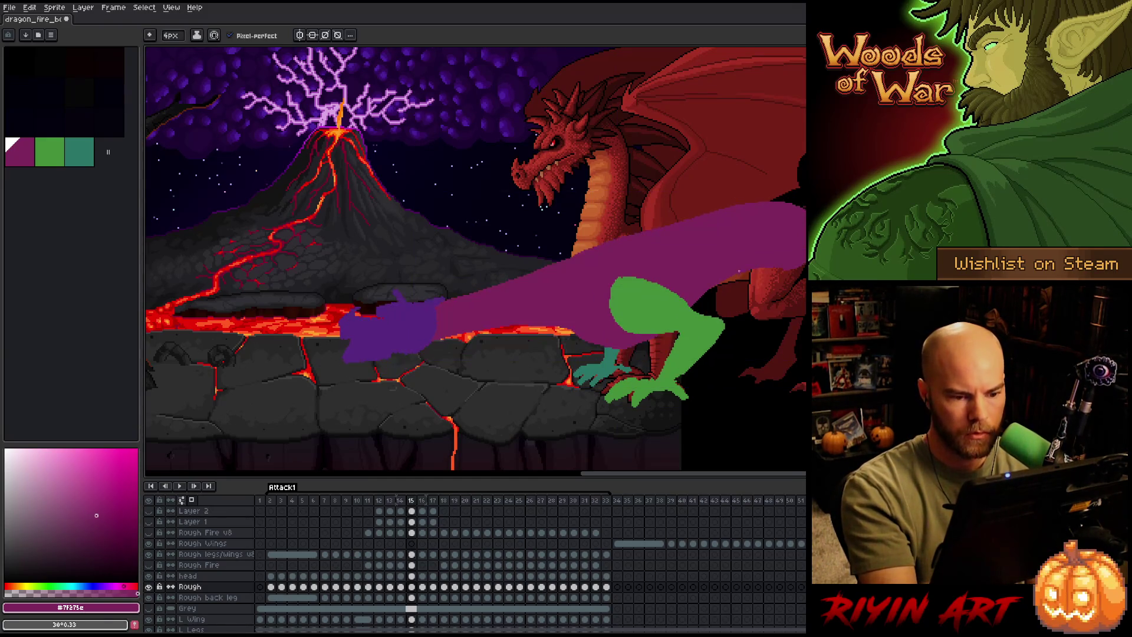
key(period)
key(comma)
key(period)
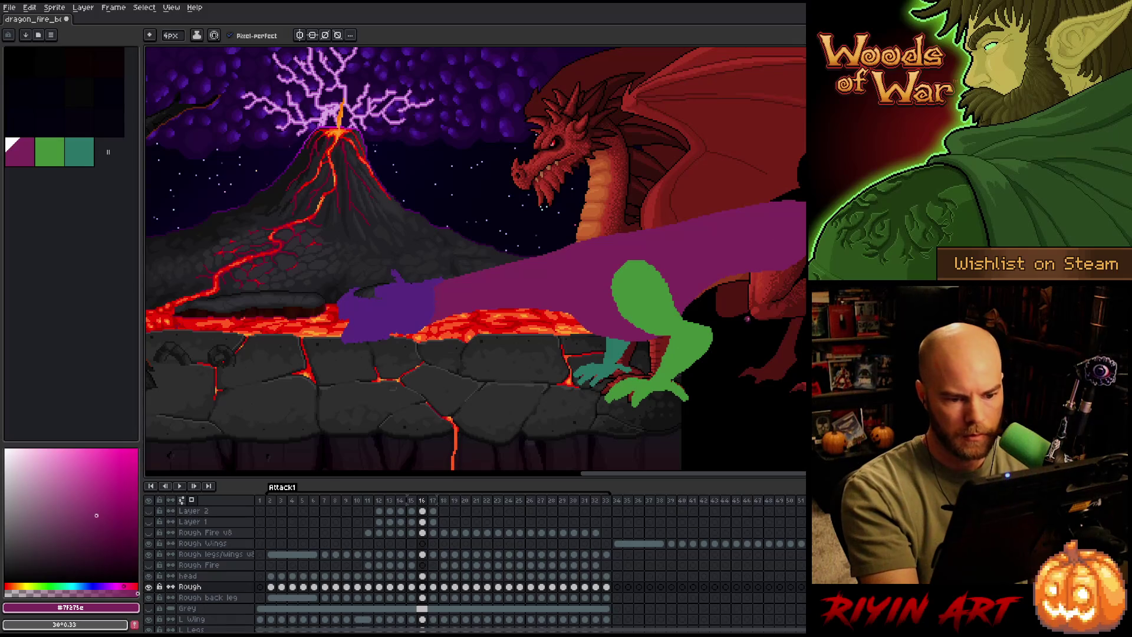
key(Left)
key(Right)
key(Left)
key(Right)
key(Right)
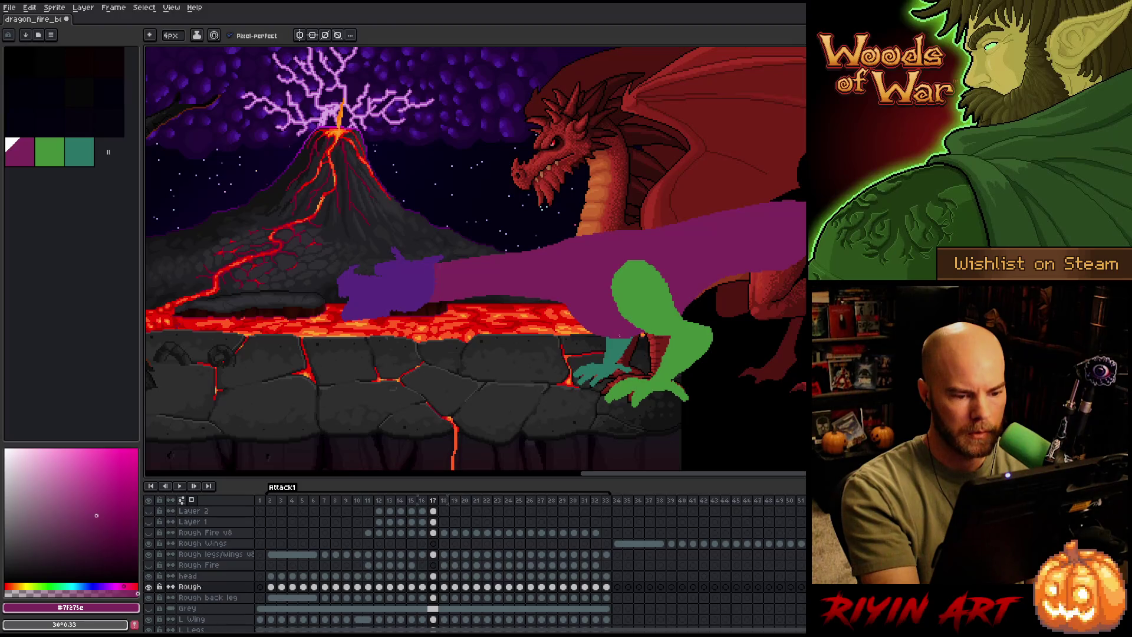
key(Left)
key(Right)
key(Left)
key(Right)
key(e)
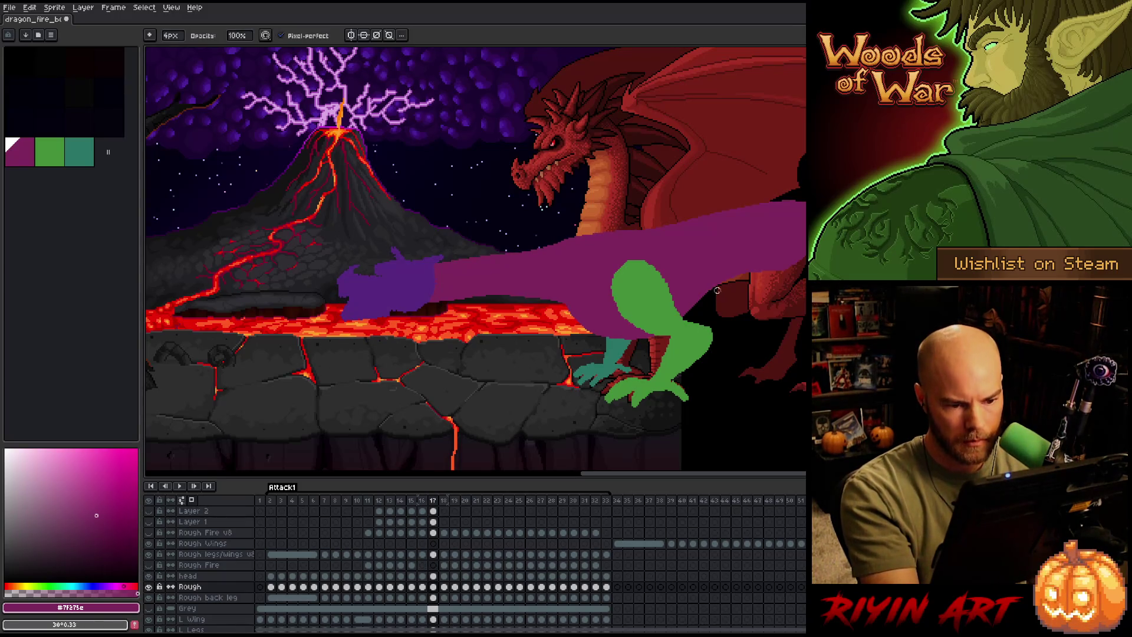
key(Left)
key(Right)
key(Left)
key(Right)
On frame 18, paint a purple pencil stroke over the teal leg.
key(Right)
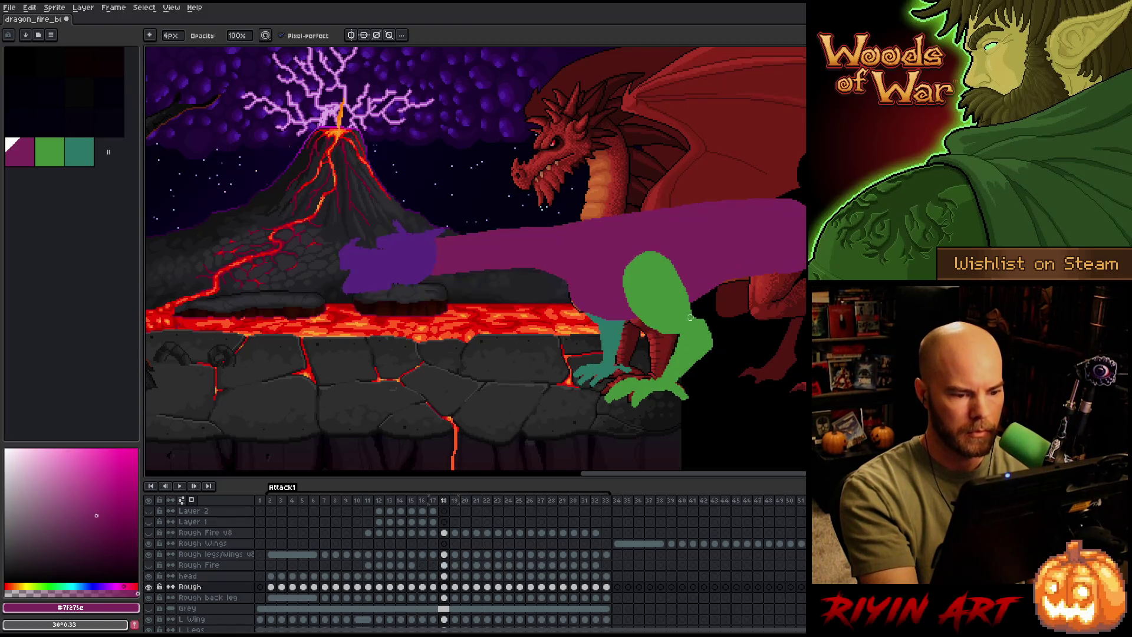
key(Left)
key(Right)
key(b)
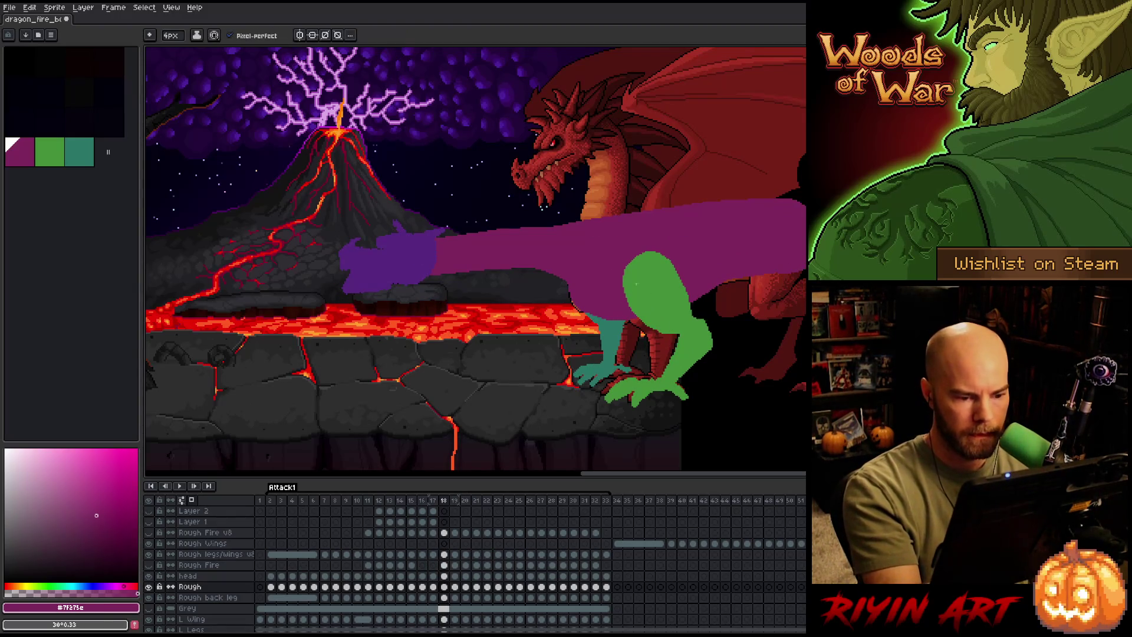
mouse_move(590, 311)
mouse_down()
mouse_move(631, 328)
mouse_move(613, 322)
mouse_up()
key(Left)
Flip between frames 18, 19 and 20 to compare the purple neck poses.
key(Right)
key(Left)
key(Right)
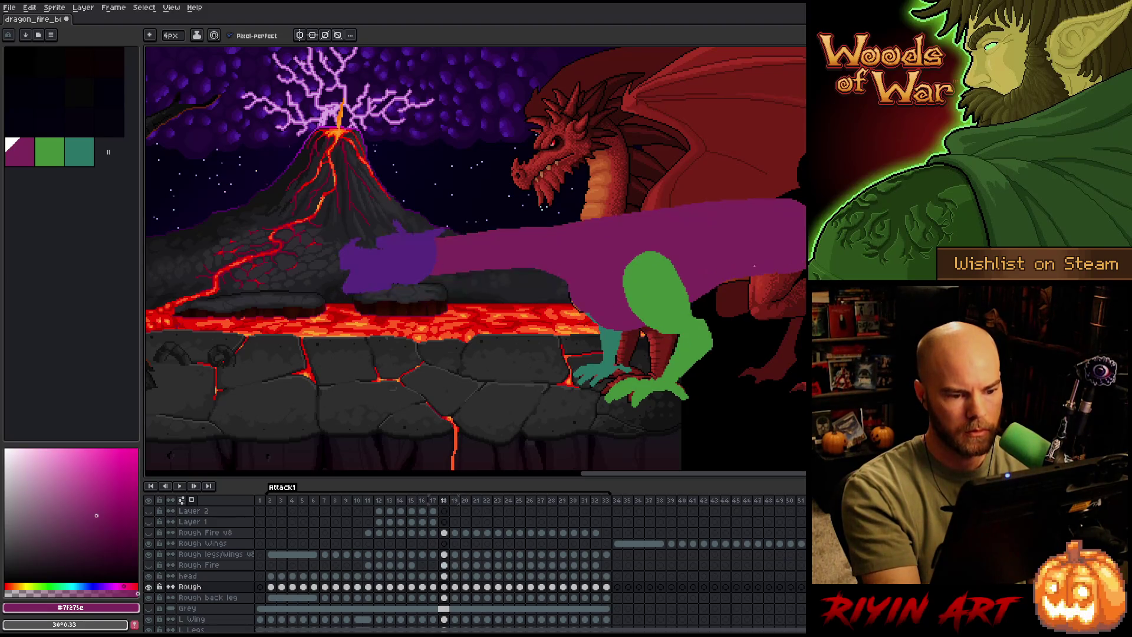
key(Right)
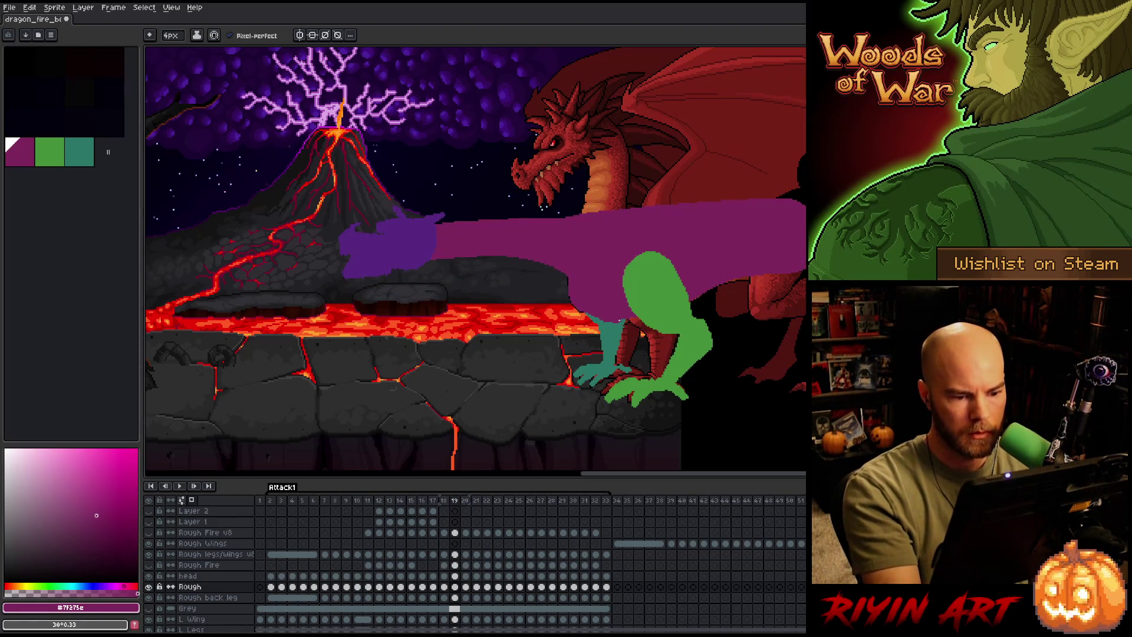
key(Left)
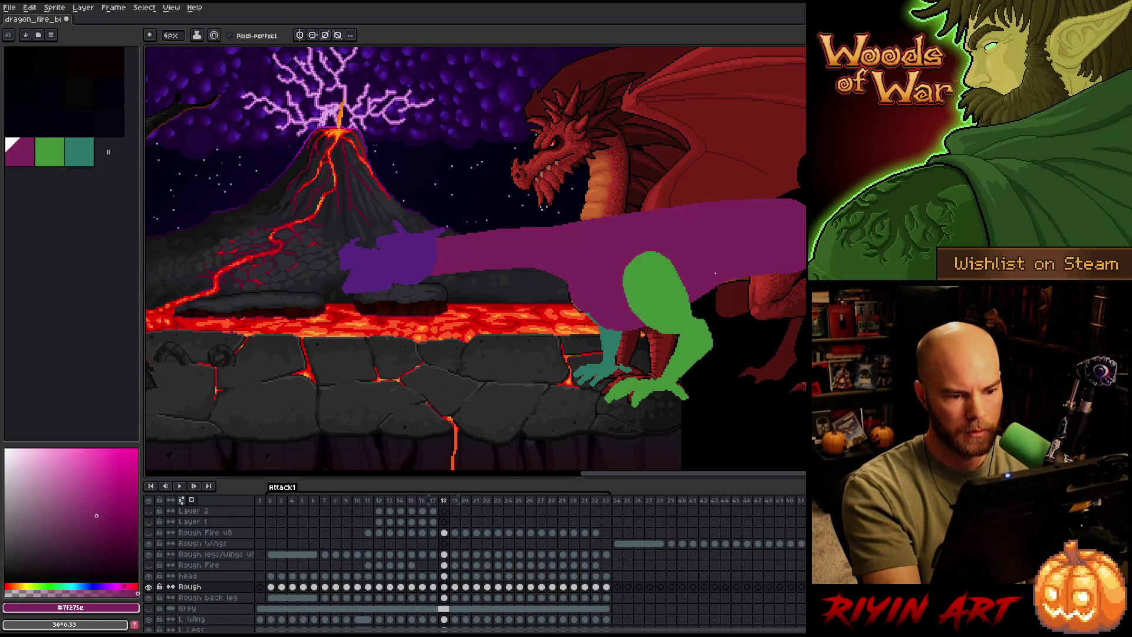
key(Right)
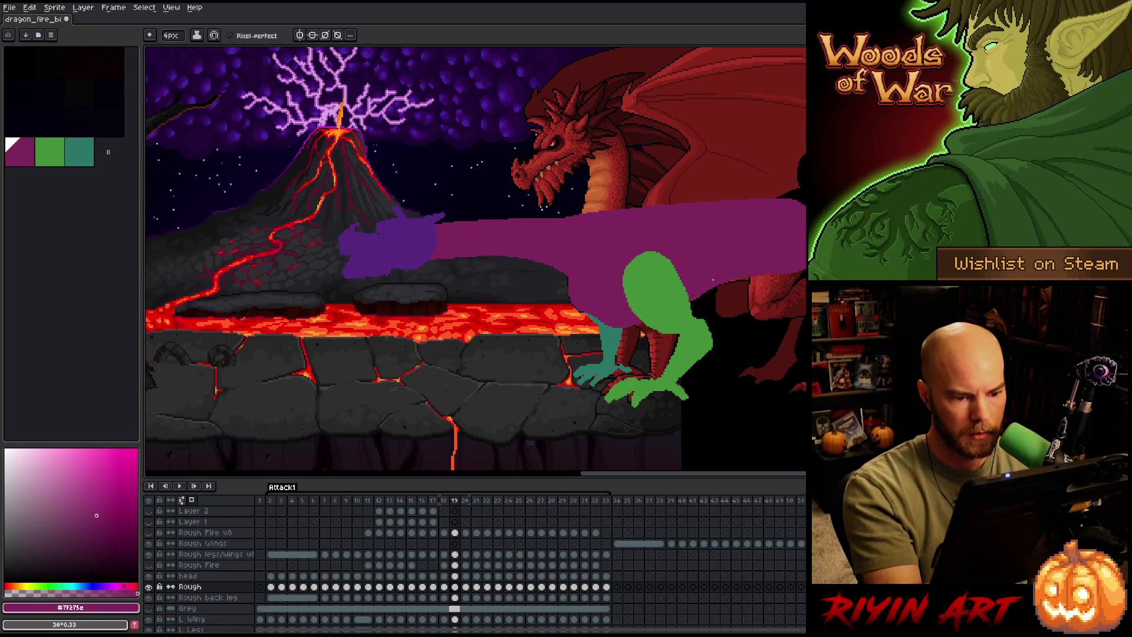
key(Right)
key(Left)
key(Right)
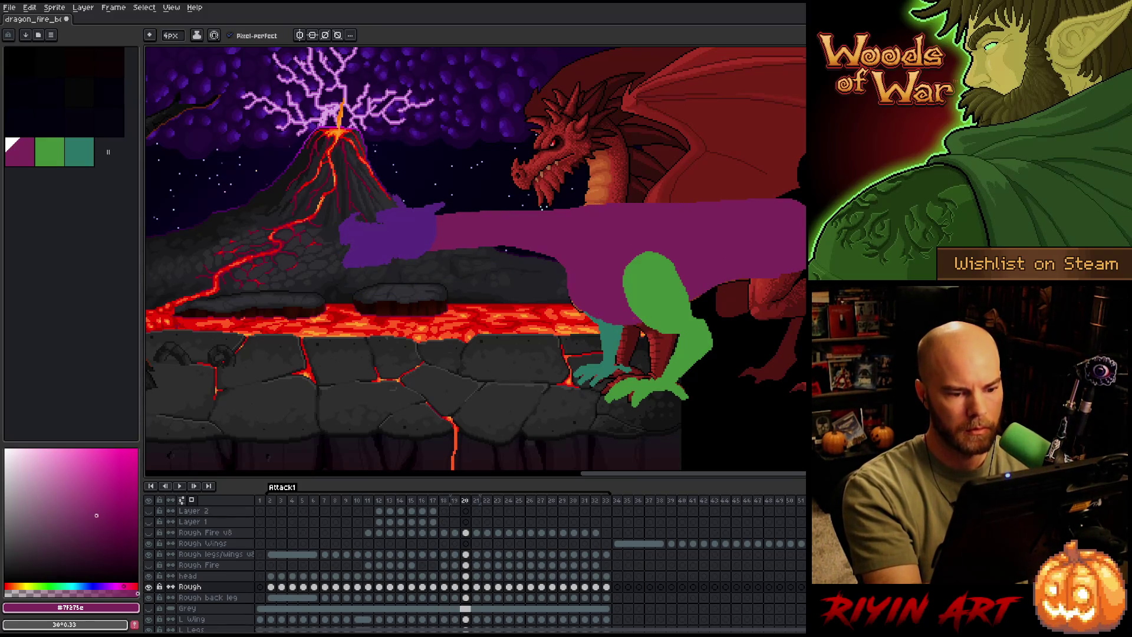
key(Left)
key(Right)
key(Right)
key(Left)
Step ahead through frames 24, 26 and 27, comparing each with its neighbour.
key(Right)
key(Right)
key(Right)
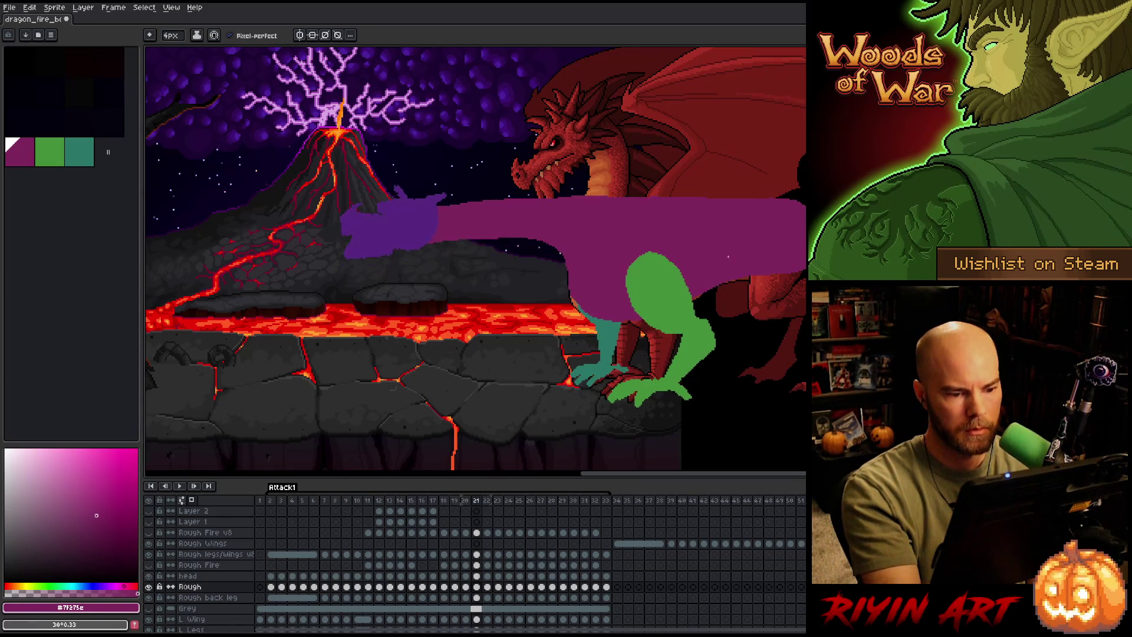
key(Left)
key(Right)
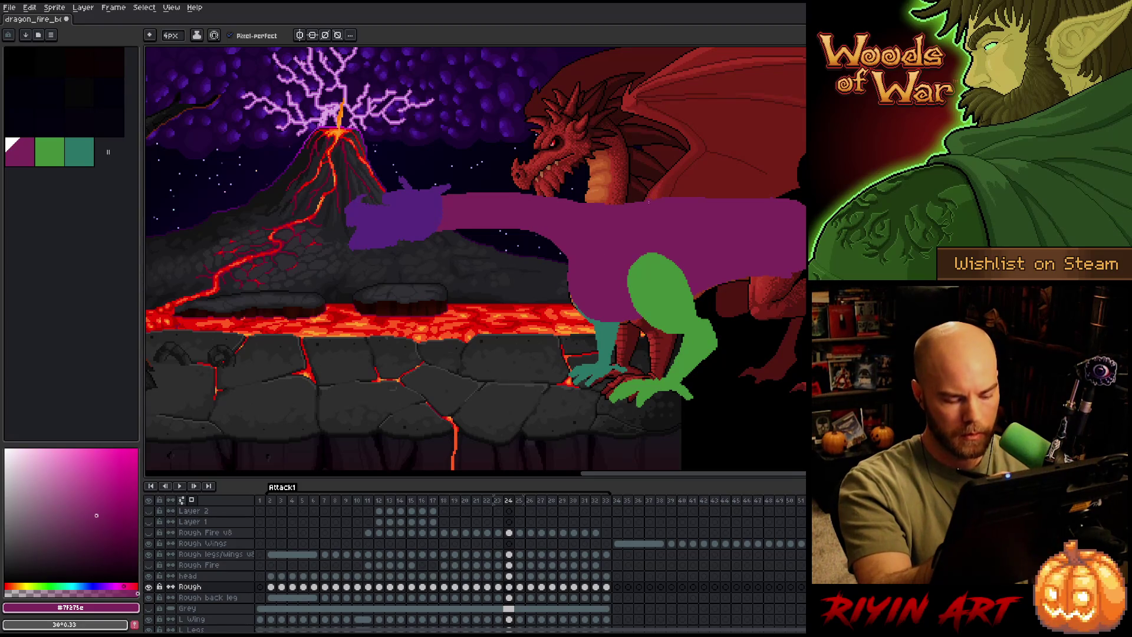
key(Left)
key(Right)
key(Right)
key(Right)
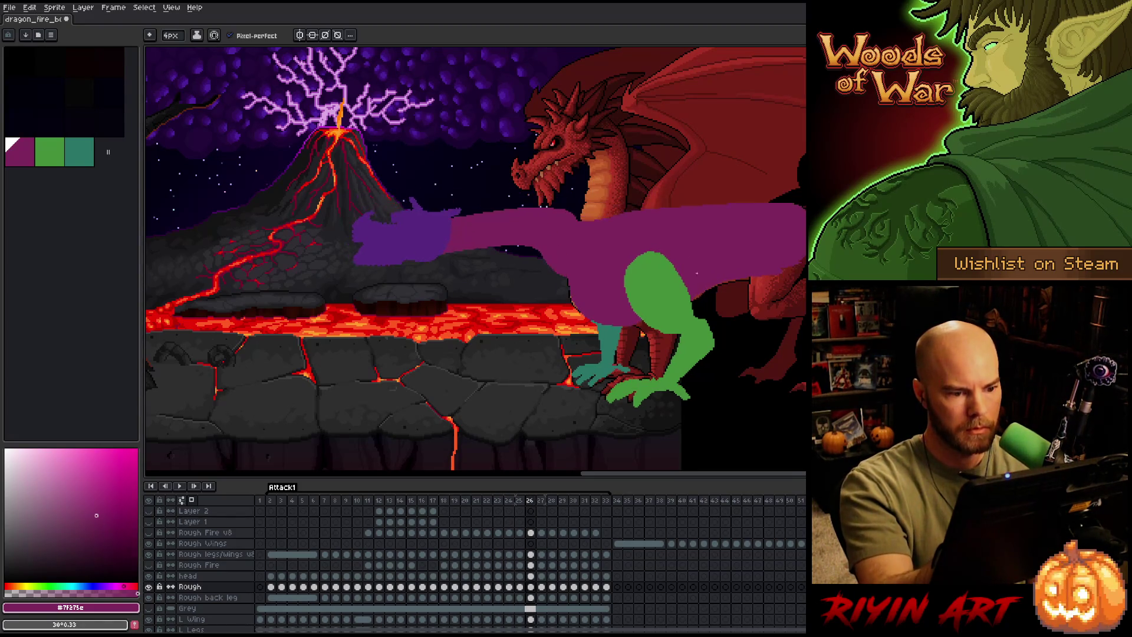
key(Left)
key(Right)
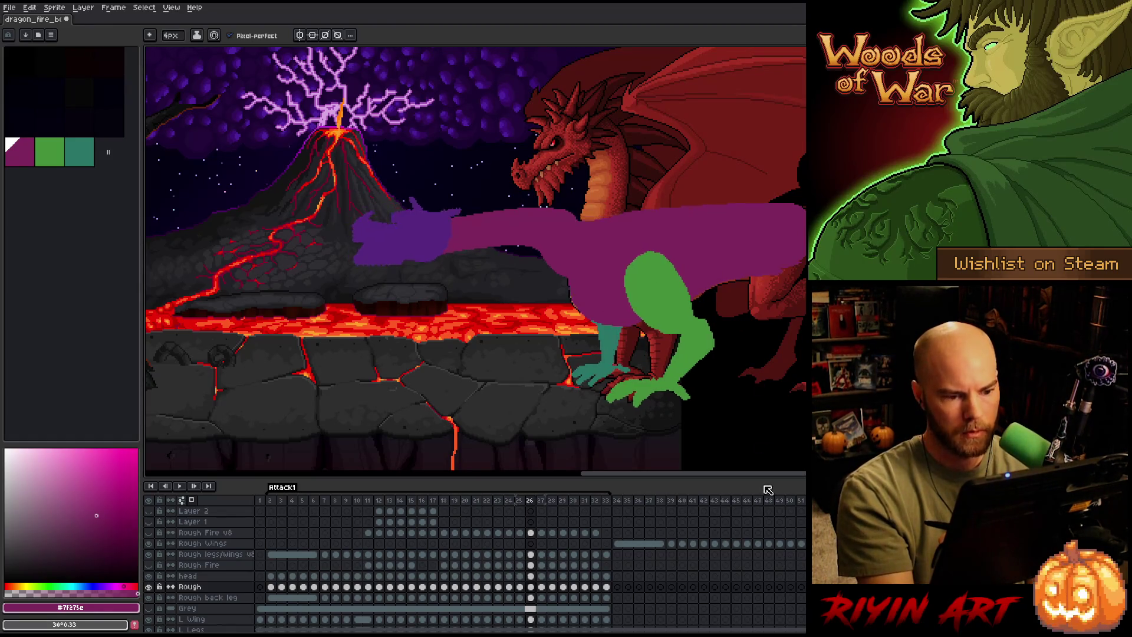
key(Right)
key(Right)
key(Right)
key(Right)
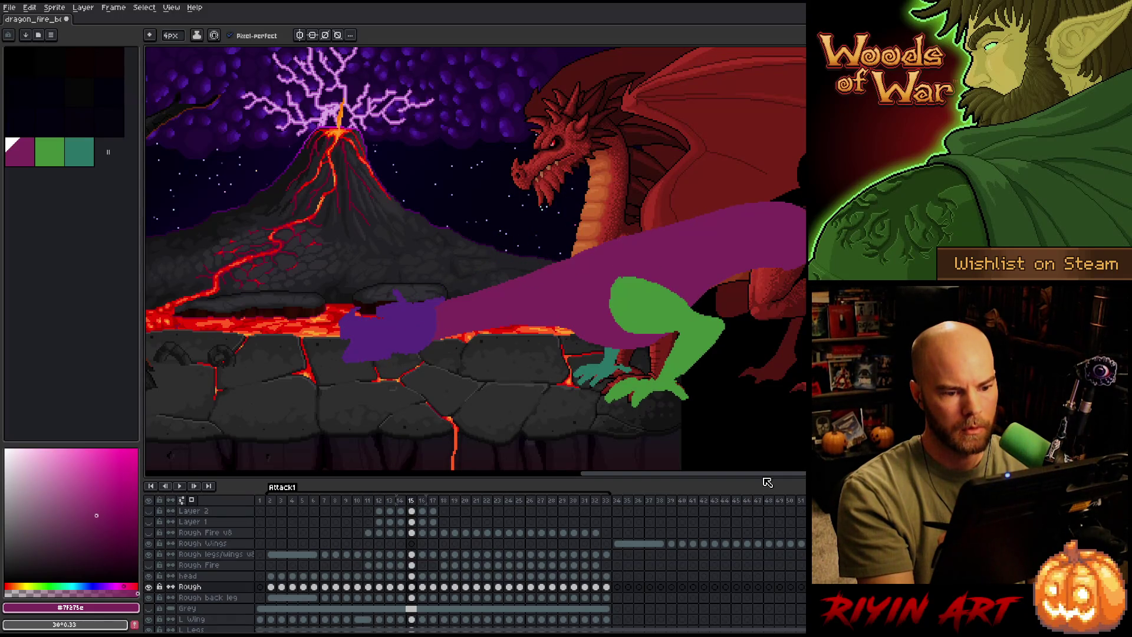
On frame 14, extend the purple neck's upper edge upward with the pencil.
key(period)
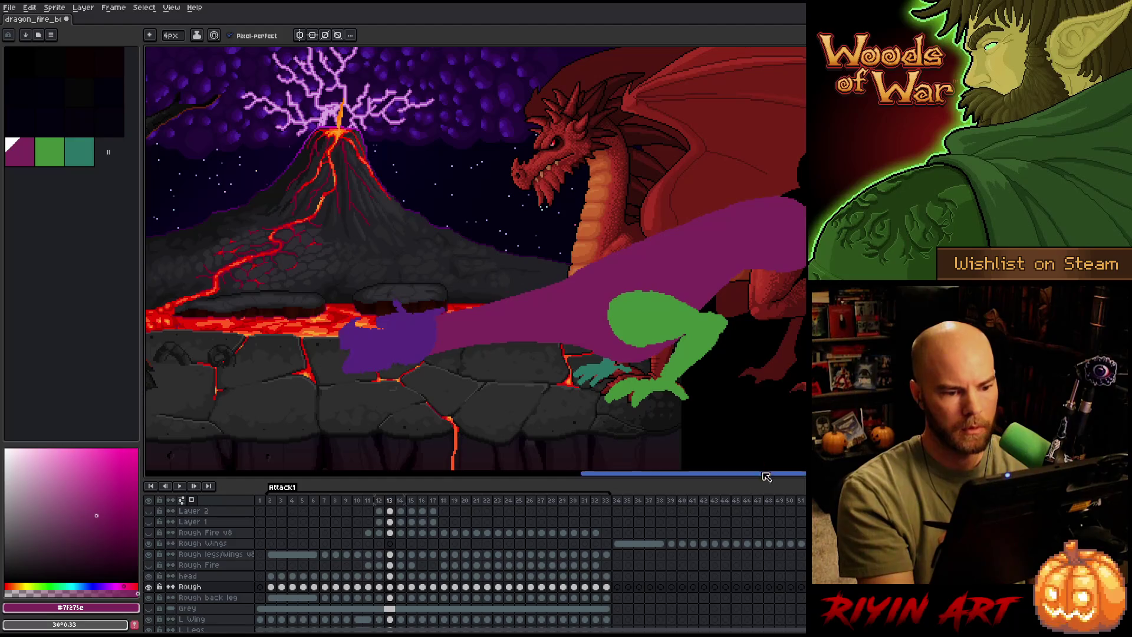
key(b)
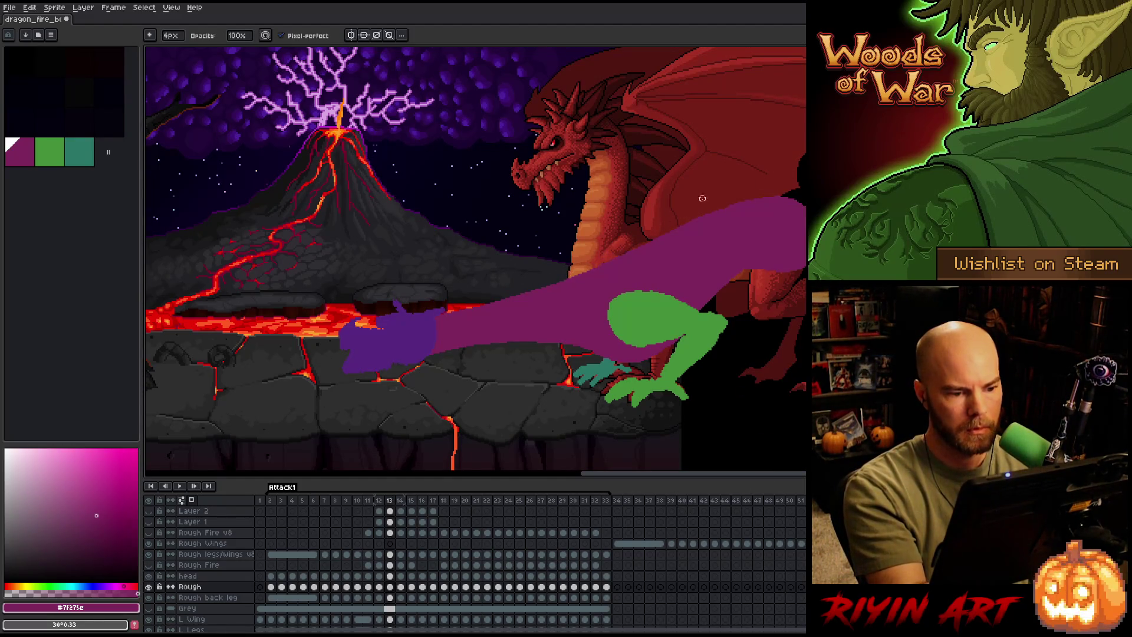
key(period)
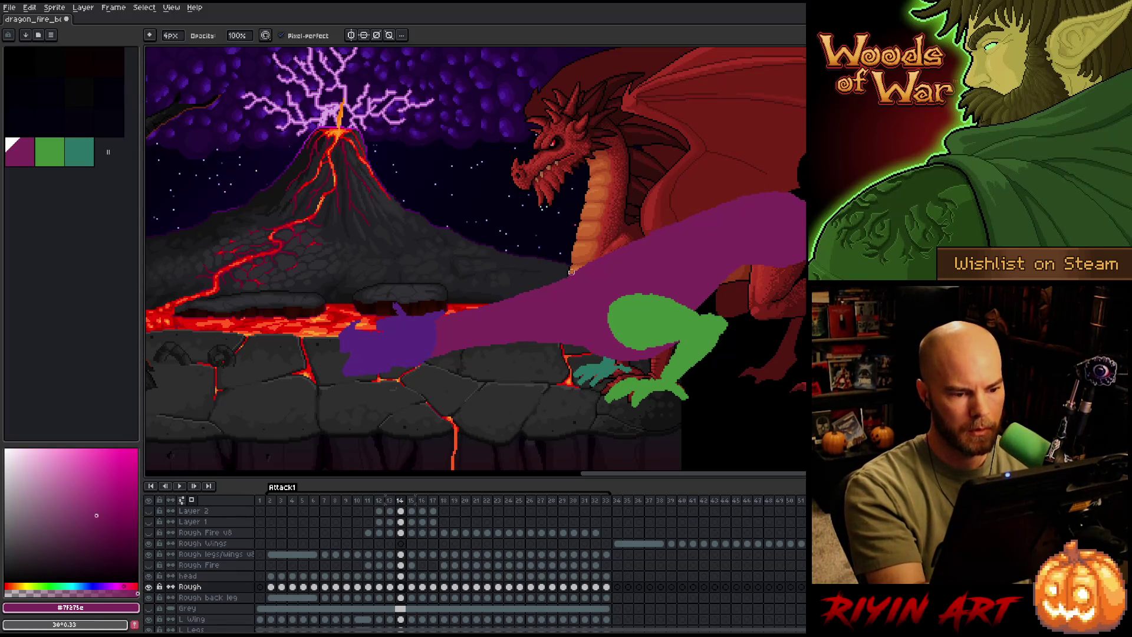
mouse_move(579, 272)
mouse_down()
mouse_move(684, 219)
mouse_move(578, 270)
mouse_up()
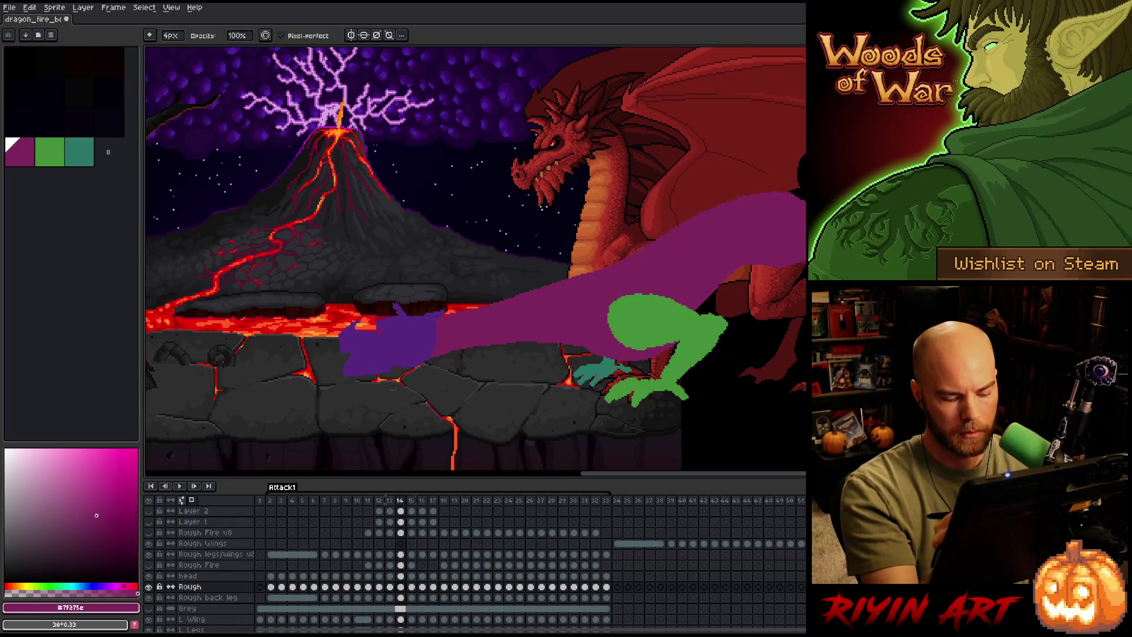
Step through frames 15 to 18, comparing against frame 14 and toggling pencil and eraser.
key(period)
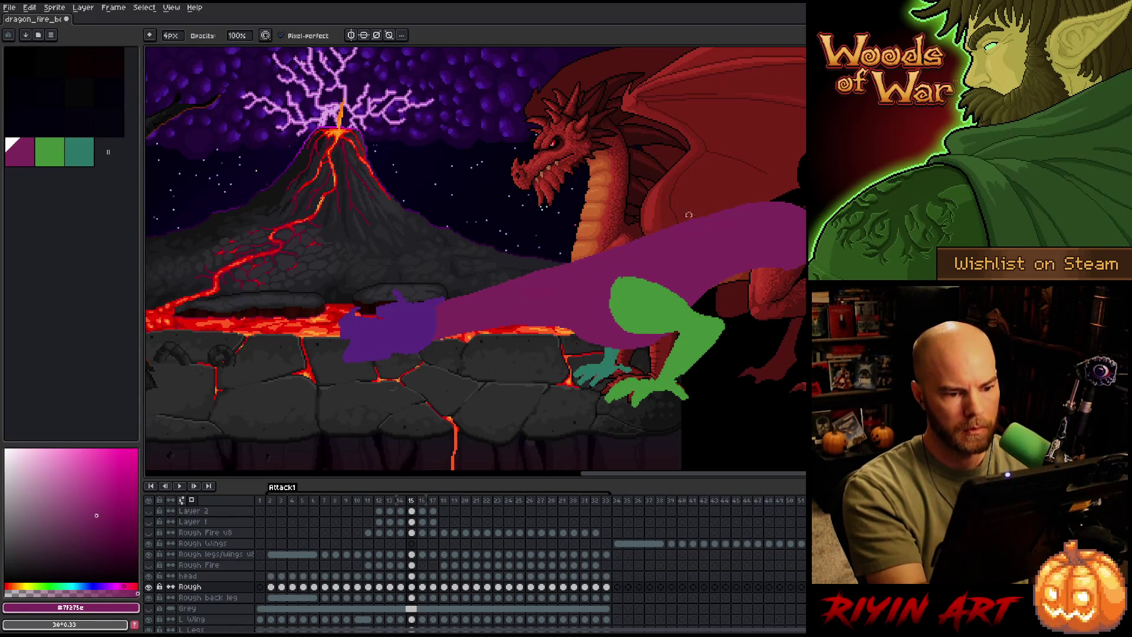
key(comma)
key(period)
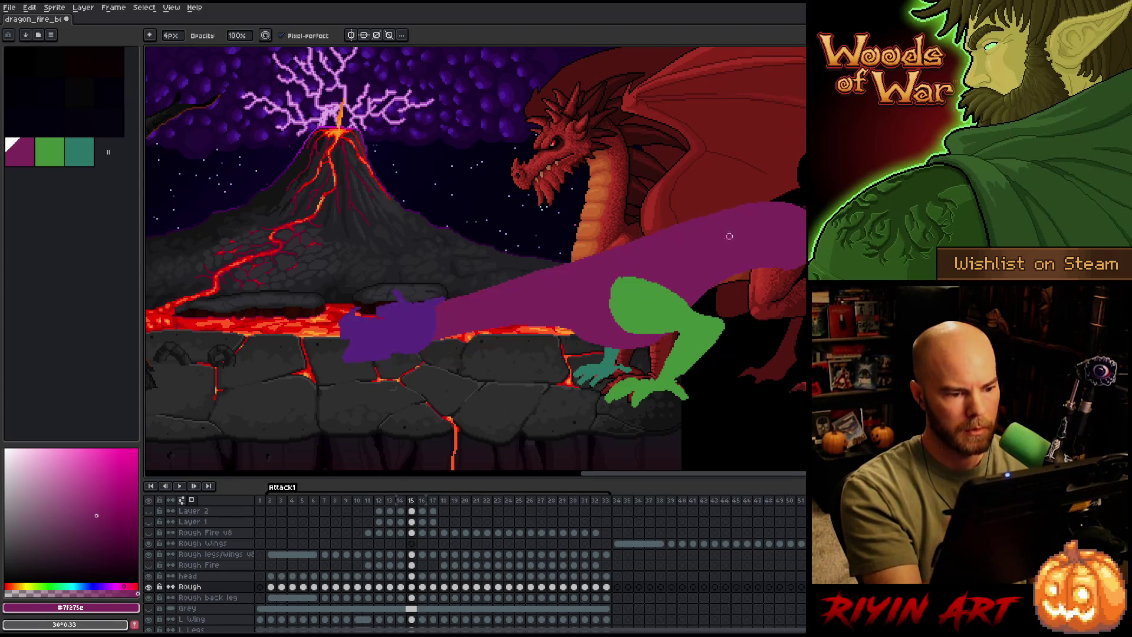
key(comma)
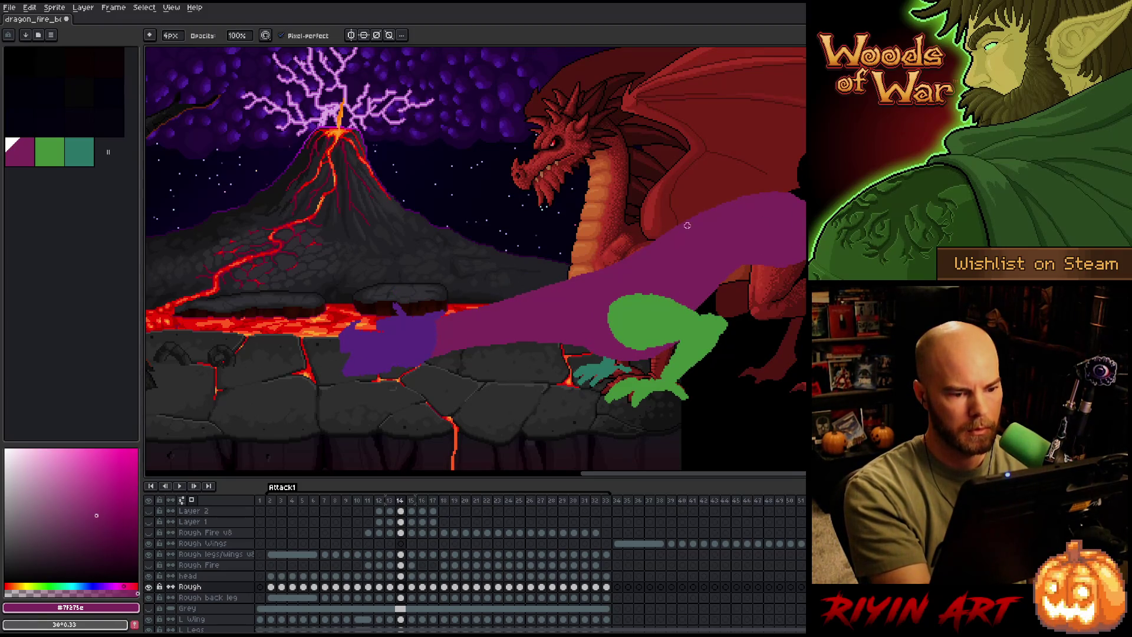
key(e)
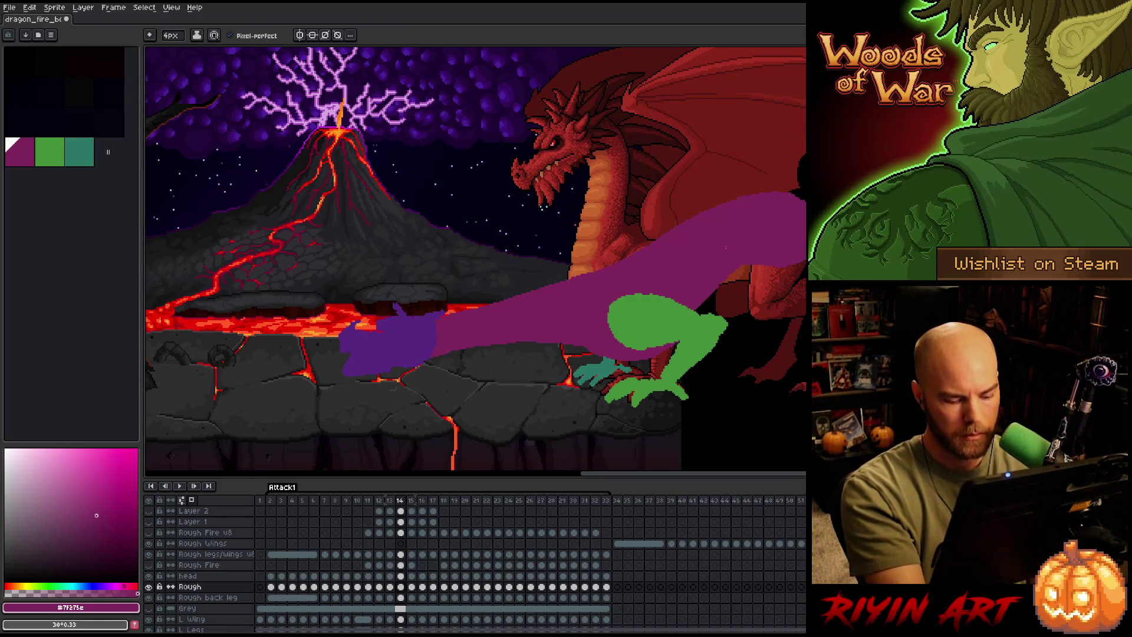
key(period)
key(comma)
key(period)
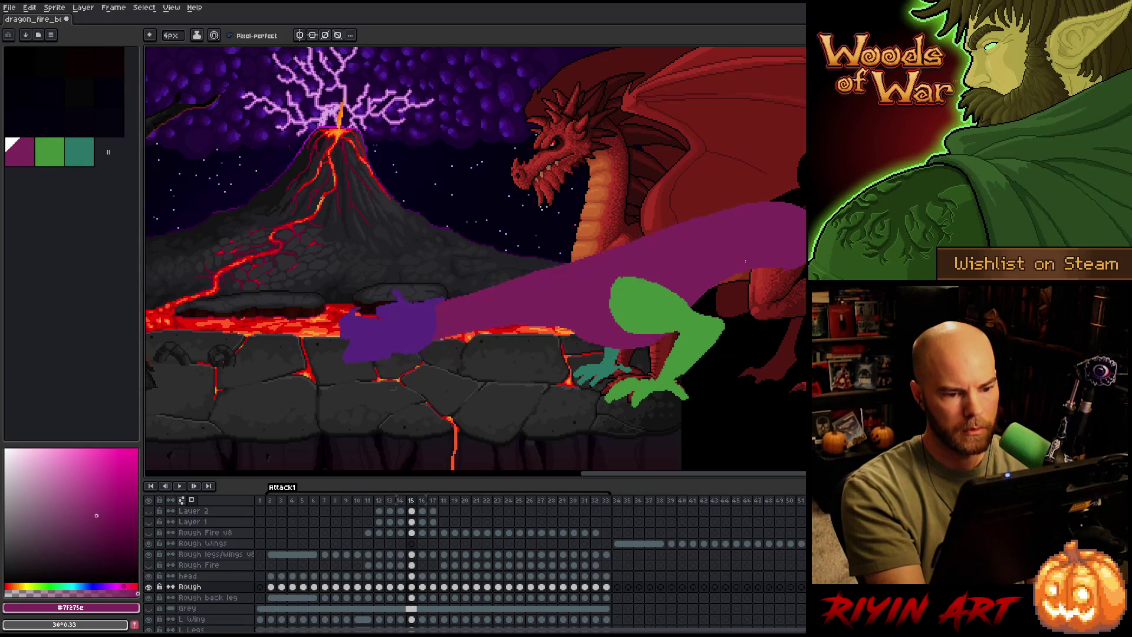
key(period)
key(b)
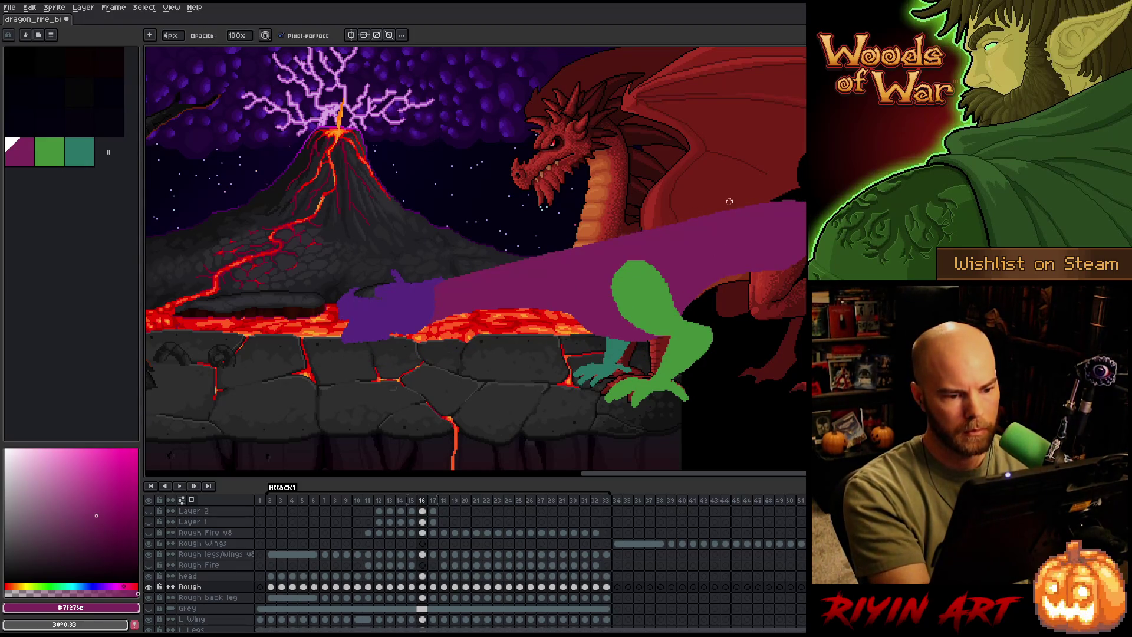
key(period)
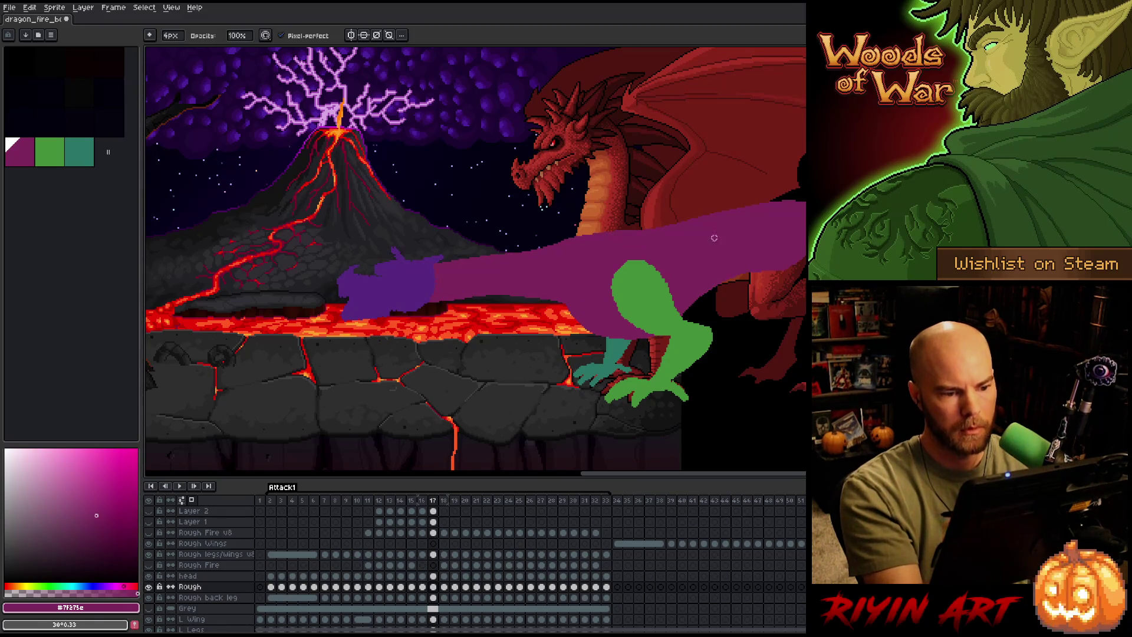
key(e)
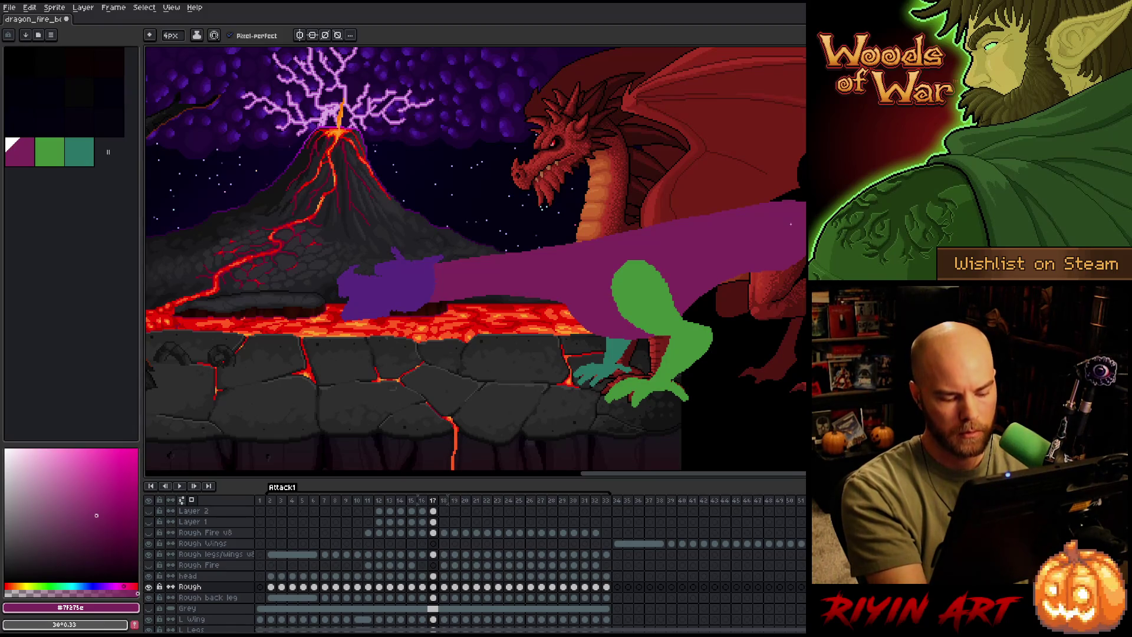
key(period)
key(b)
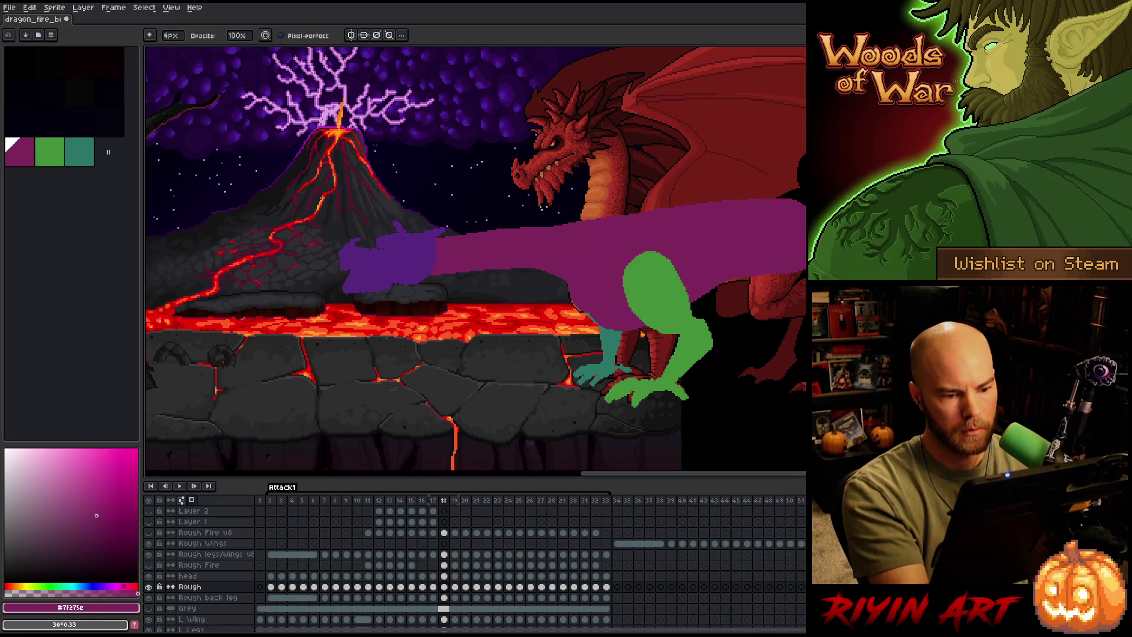
Step through frames 18 to 24, comparing the purple neck poses.
key(comma)
key(period)
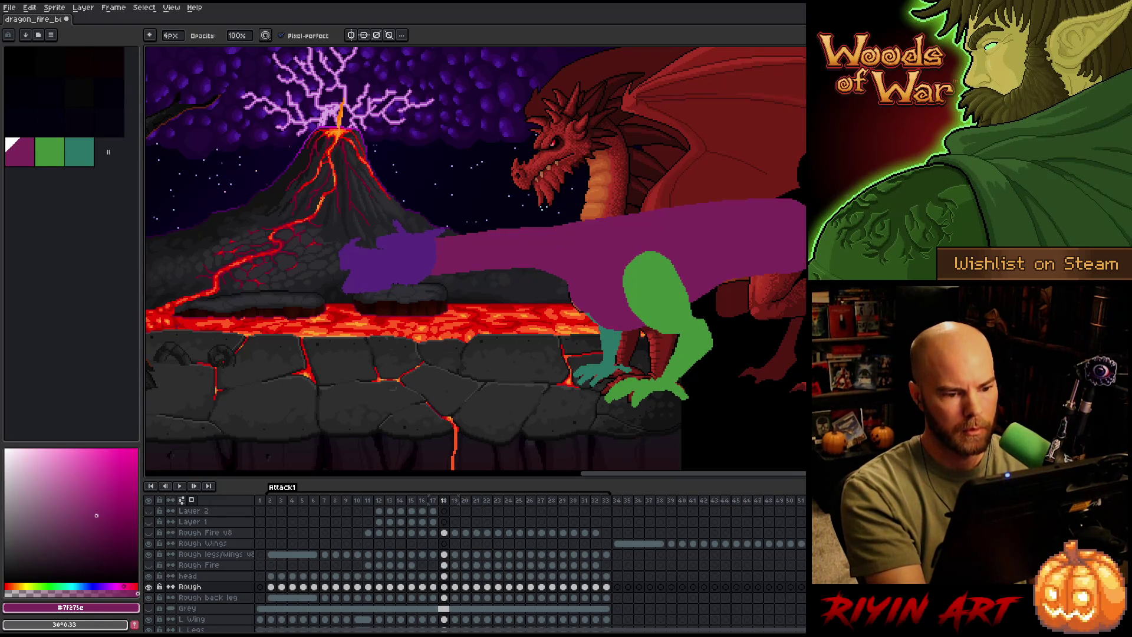
key(period)
key(period)
key(comma)
key(period)
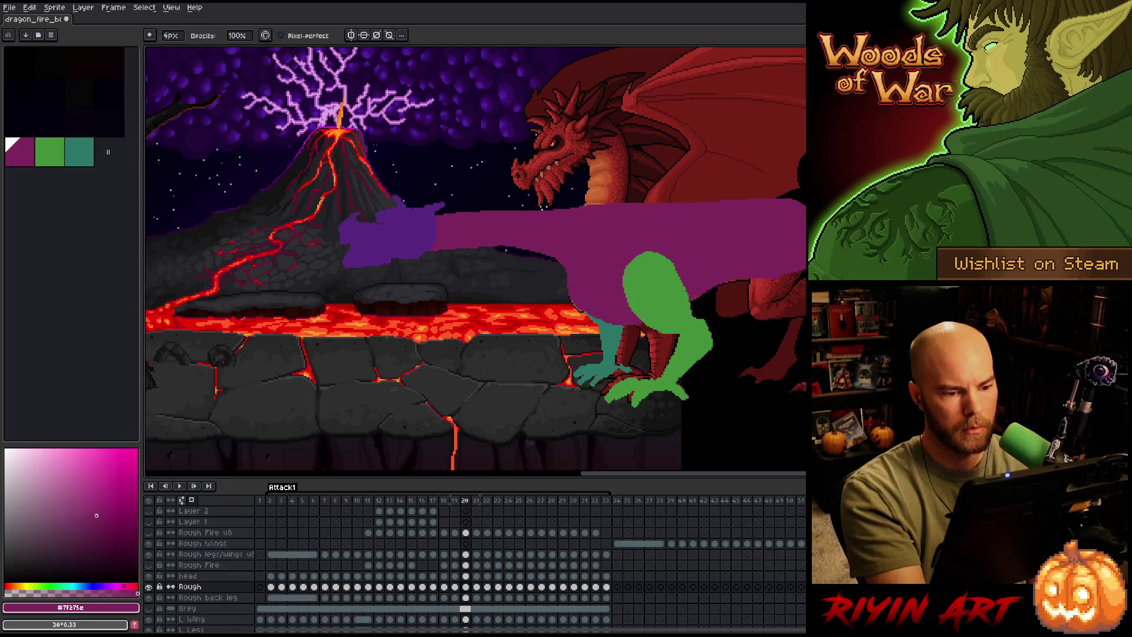
key(period)
key(period)
key(period)
key(period)
key(period)
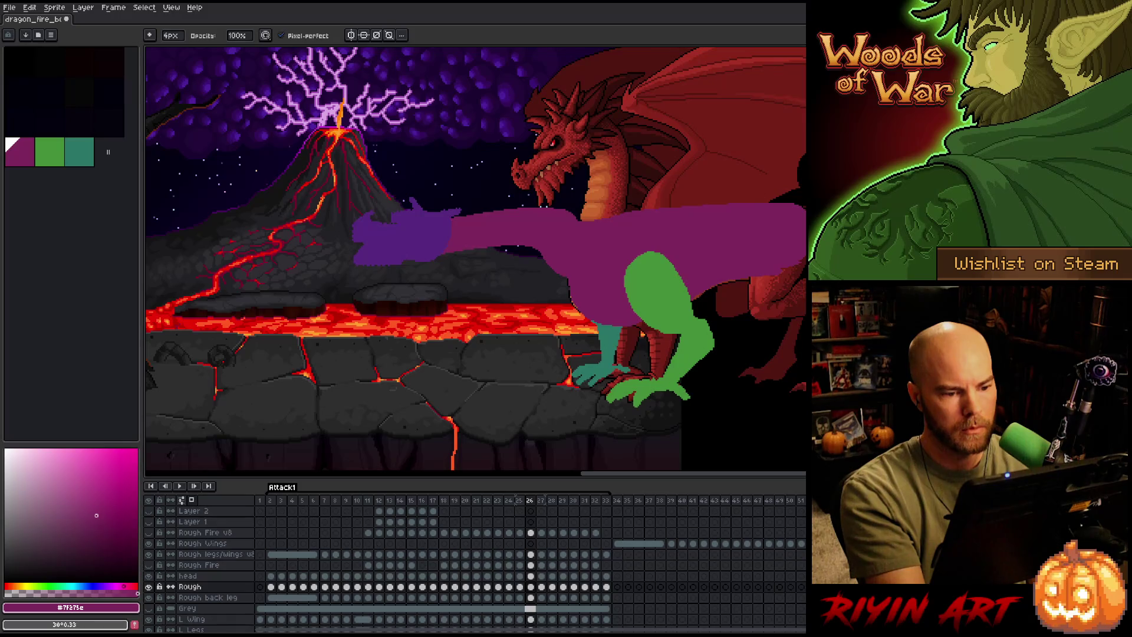
key(comma)
key(comma)
key(comma)
key(period)
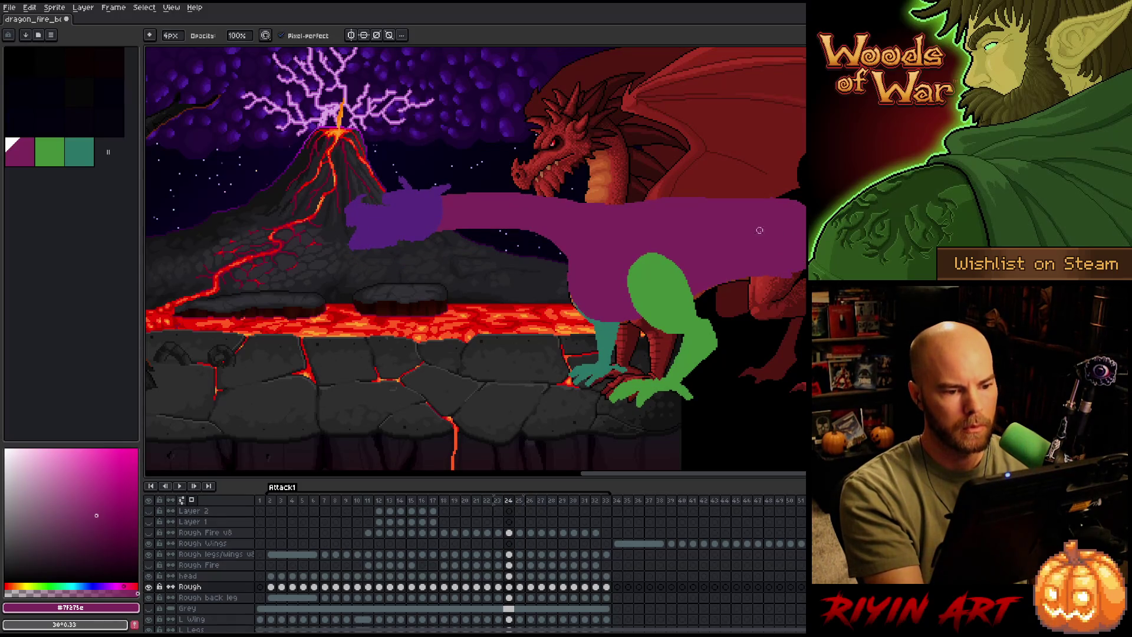
On frame 25, paint purple along the top edge of the neck.
key(e)
key(period)
key(comma)
key(period)
key(period)
key(comma)
key(comma)
key(comma)
key(period)
key(period)
key(period)
key(comma)
key(comma)
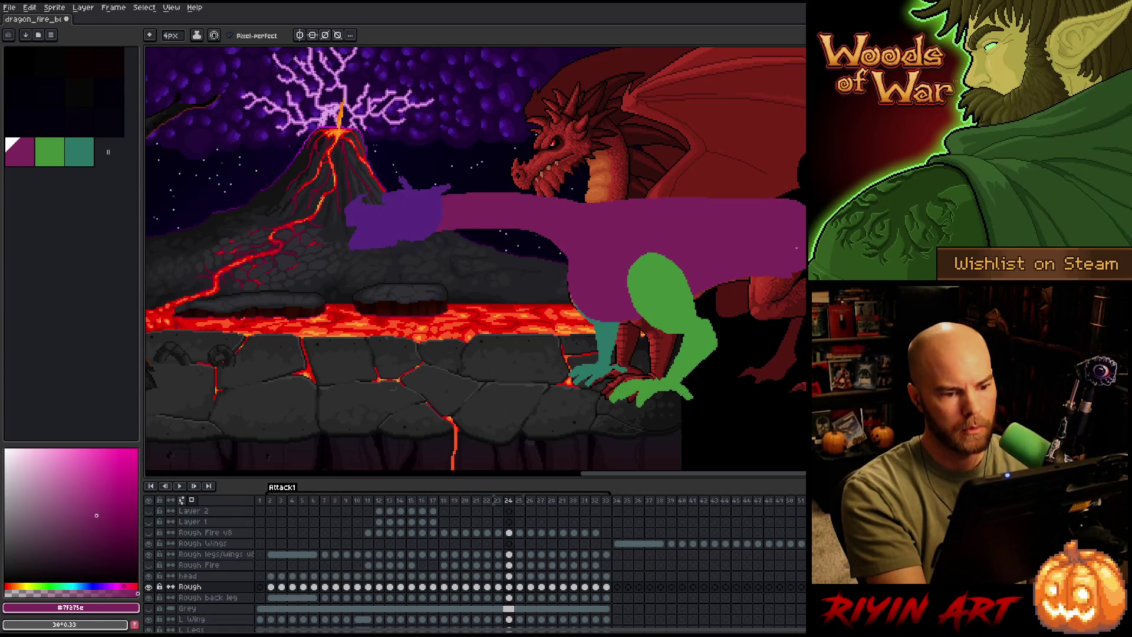
key(period)
key(comma)
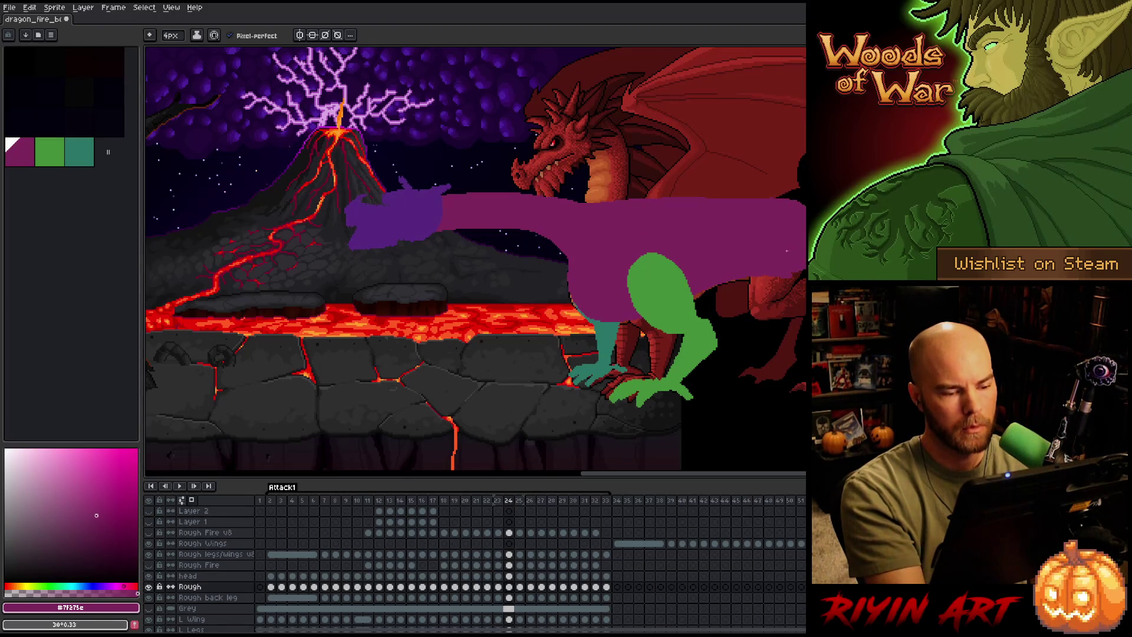
key(b)
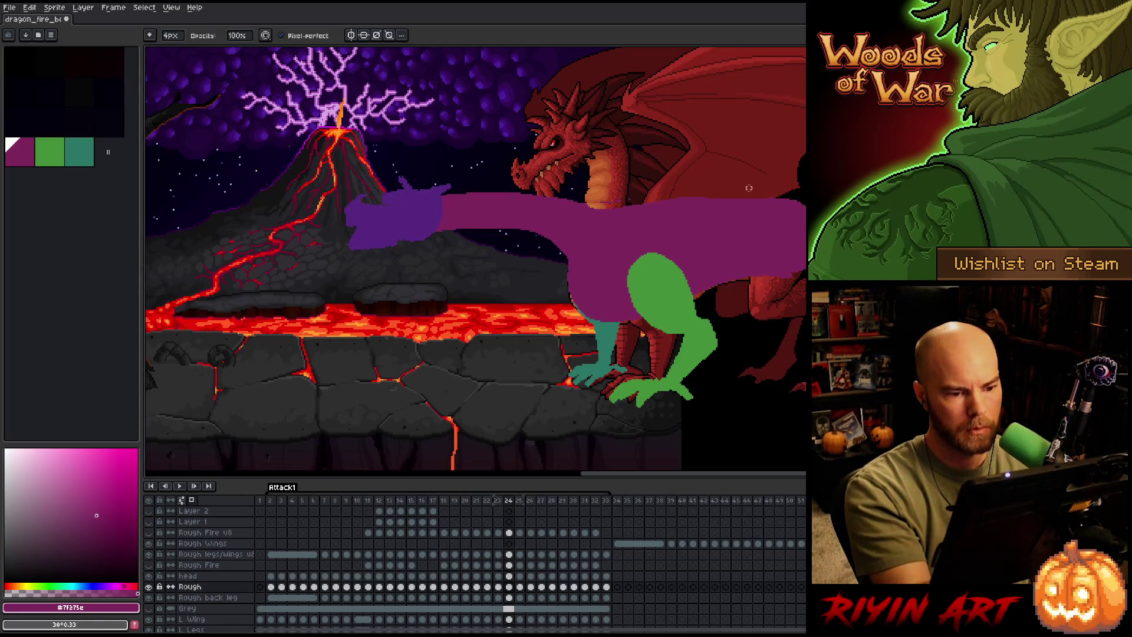
drag(600, 206, 732, 194)
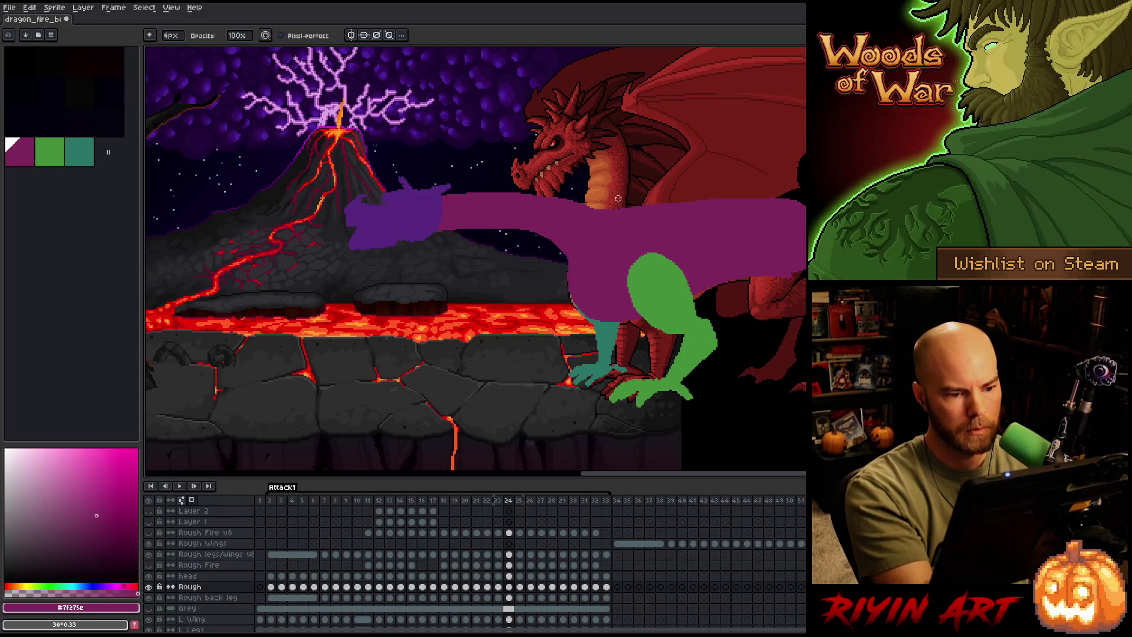
Review frames 22 to 25 of the lunge against their neighbours.
key(comma)
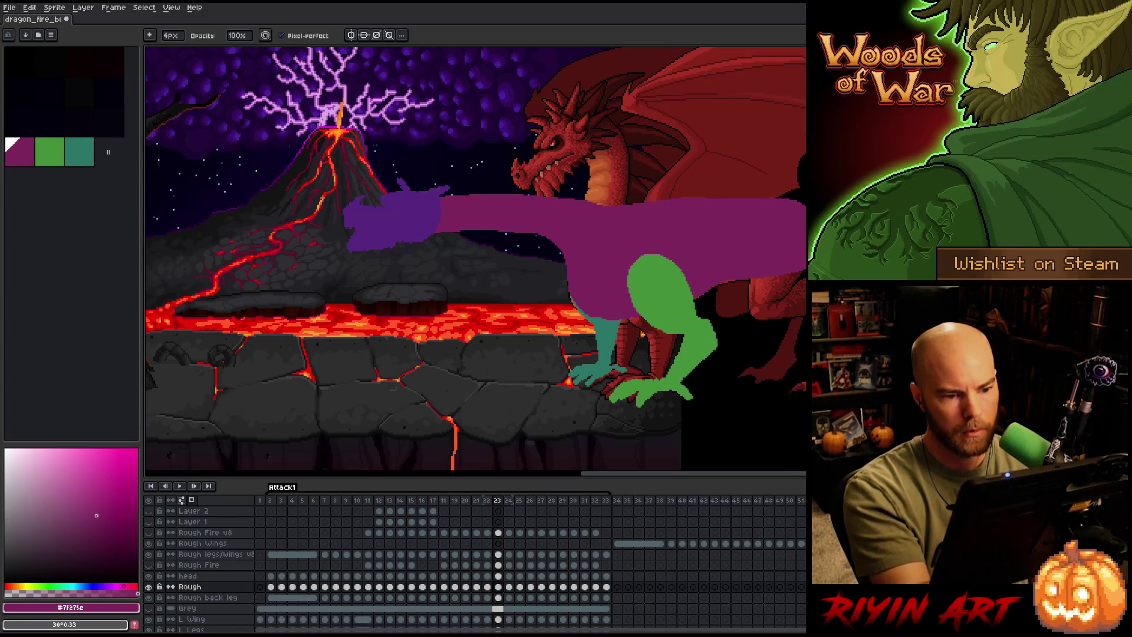
key(comma)
key(period)
key(comma)
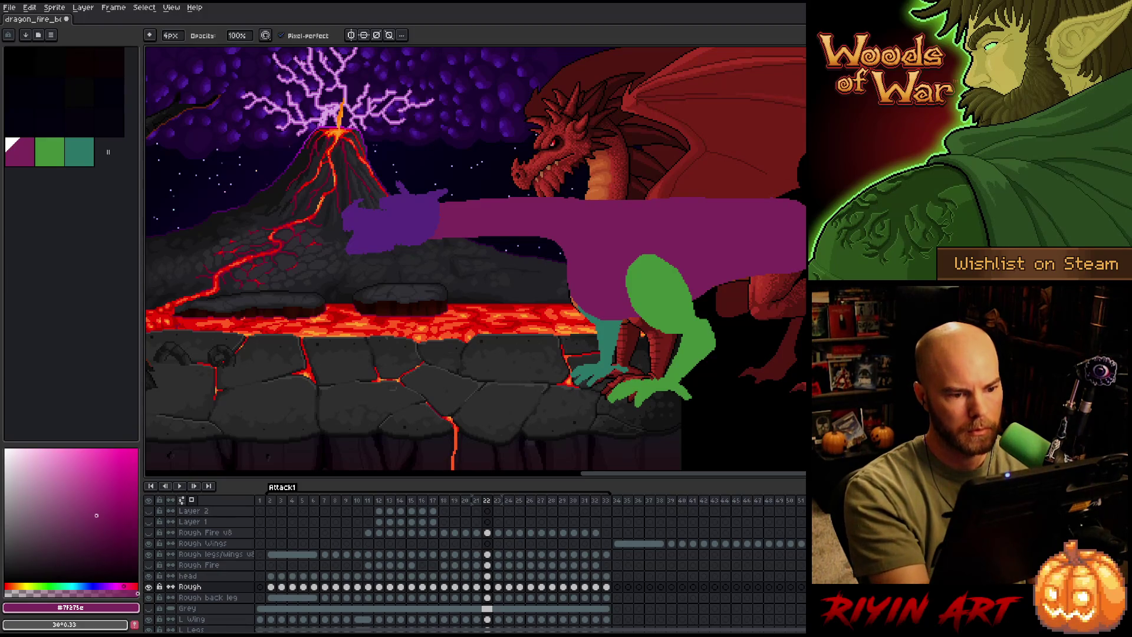
key(period)
key(period)
key(period)
key(period)
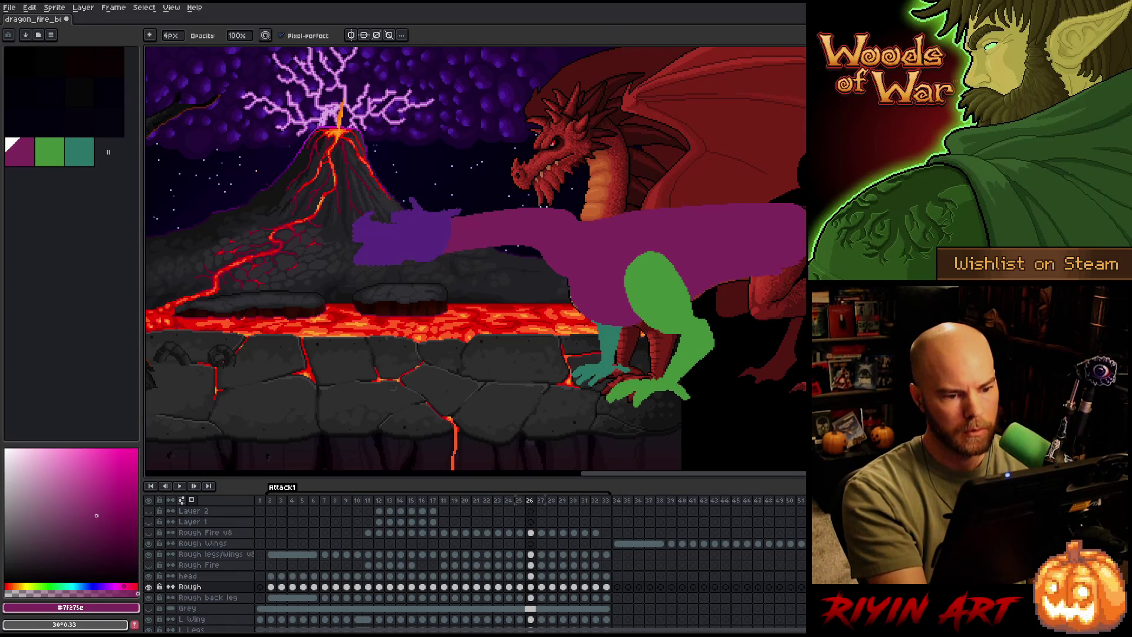
key(comma)
key(comma)
key(period)
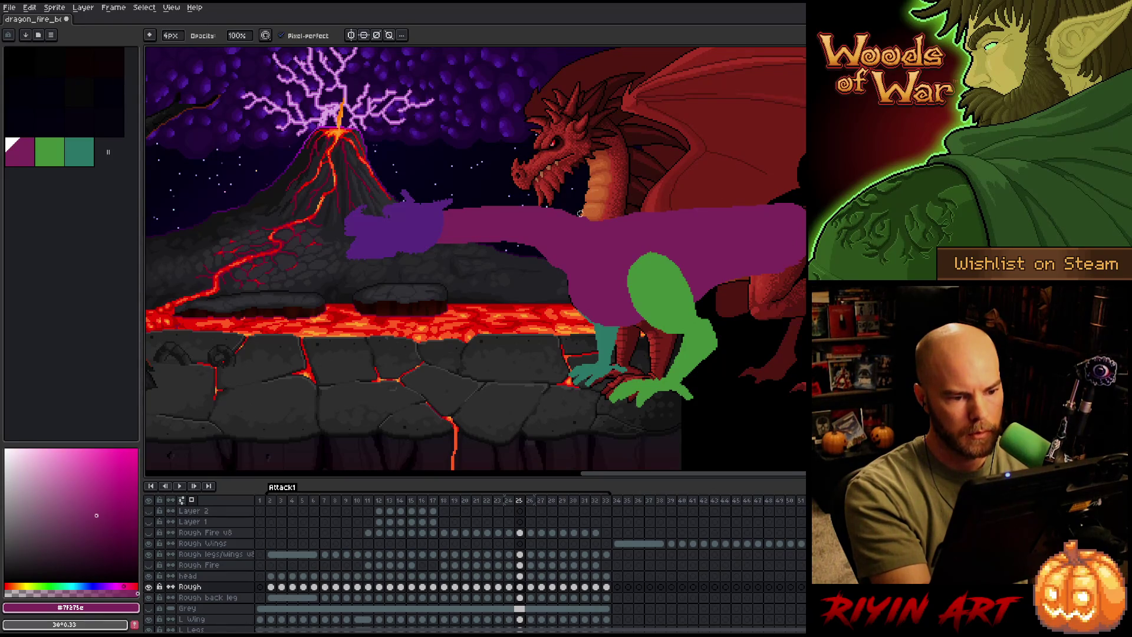
key(e)
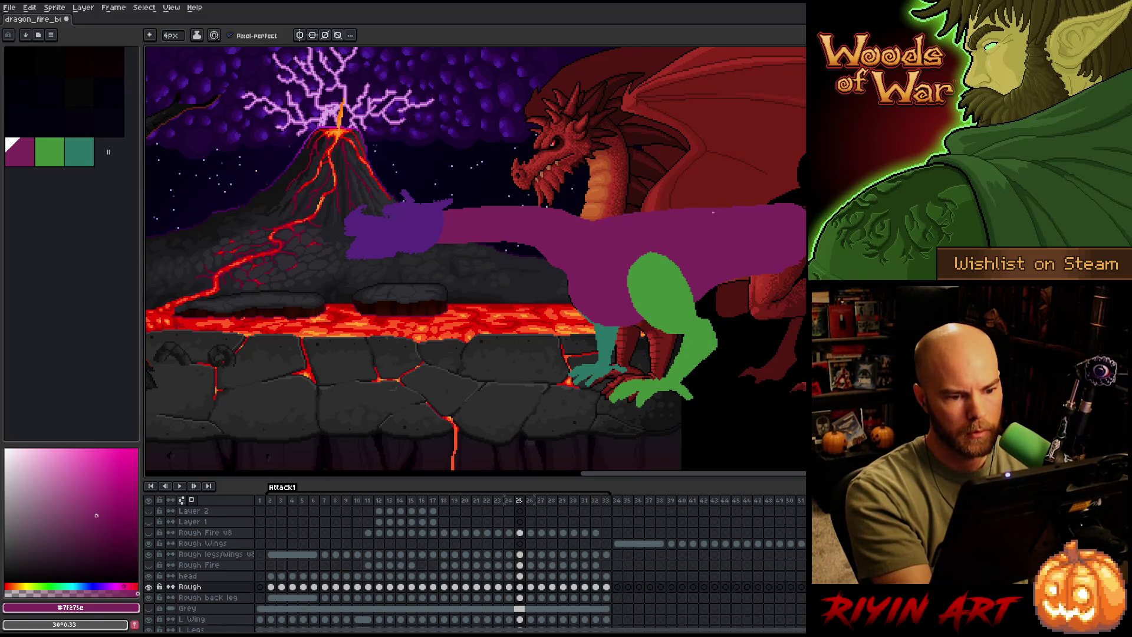
Compare frames 25, 26 and 28 of the neck, then save the file.
key(Right)
key(Left)
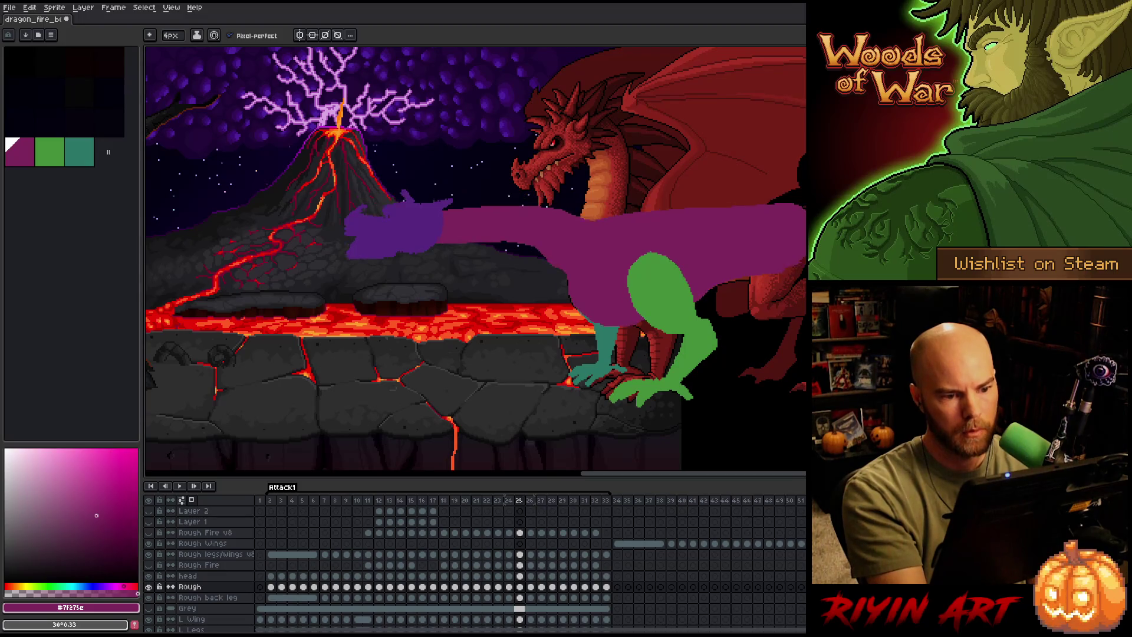
key(Right)
key(Right)
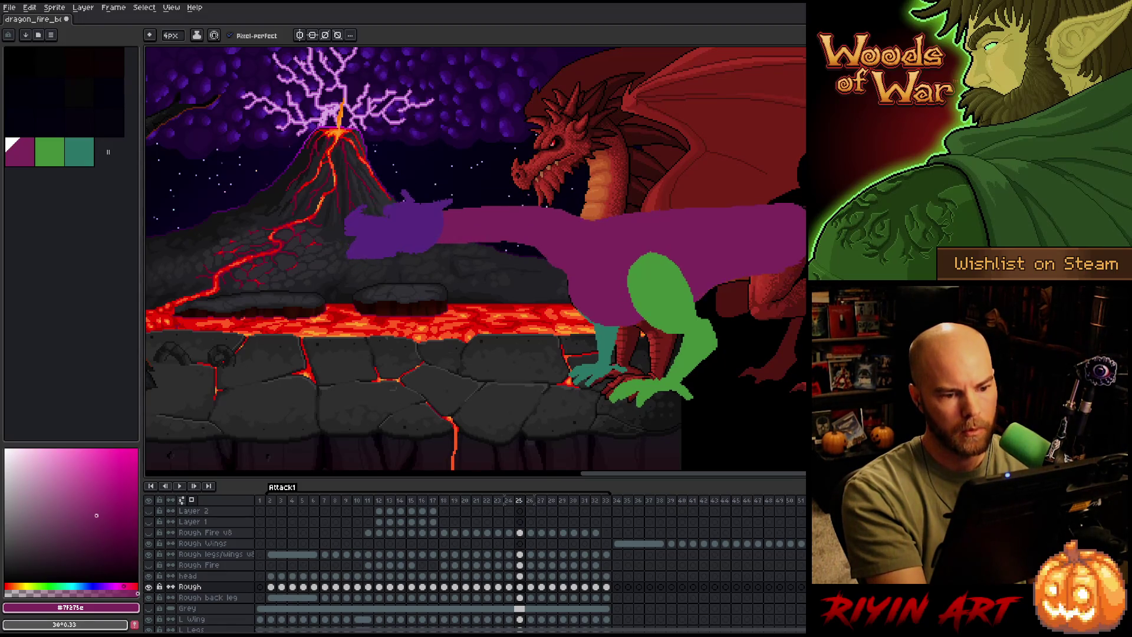
key(Right)
key(Left)
key(Left)
key(Left)
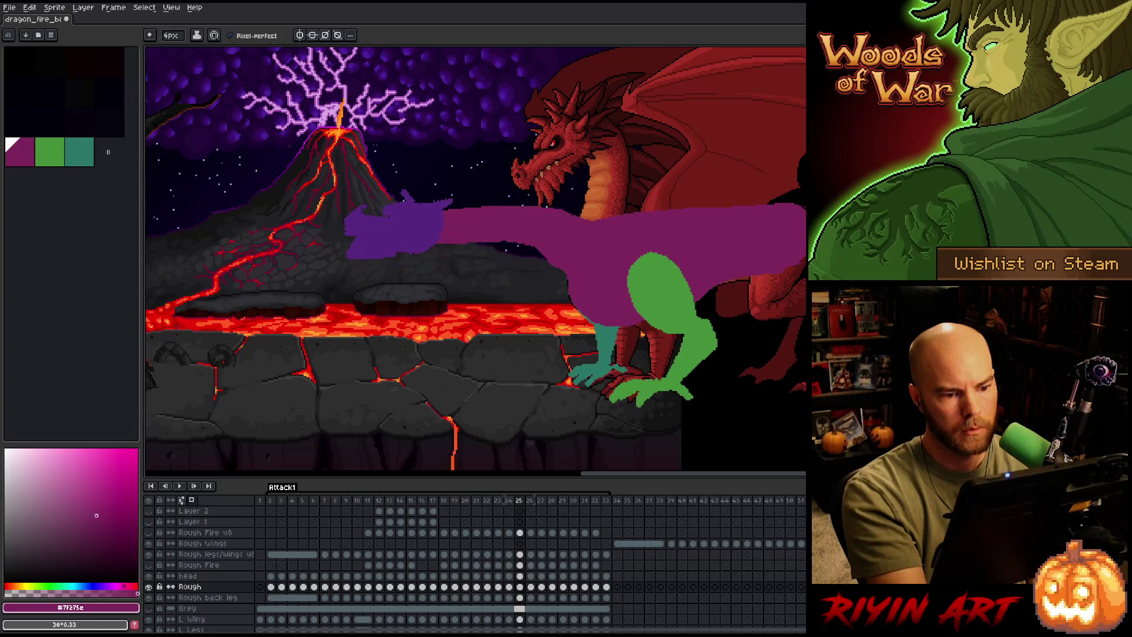
key(Right)
key(Left)
key(Left)
key(Right)
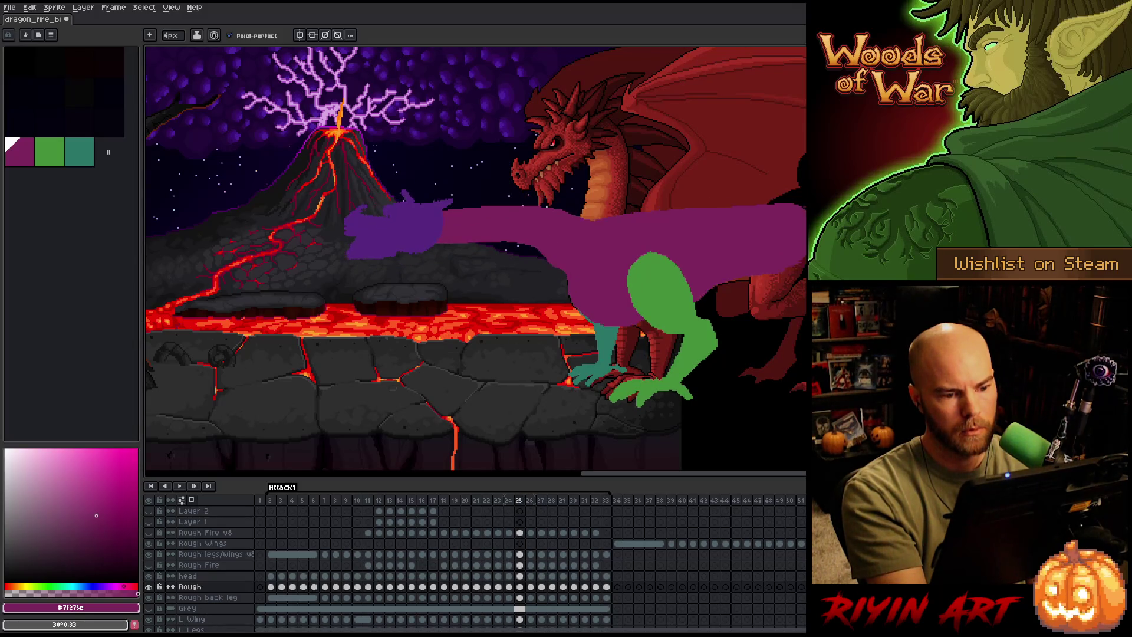
key(Right)
key(Left)
key(Right)
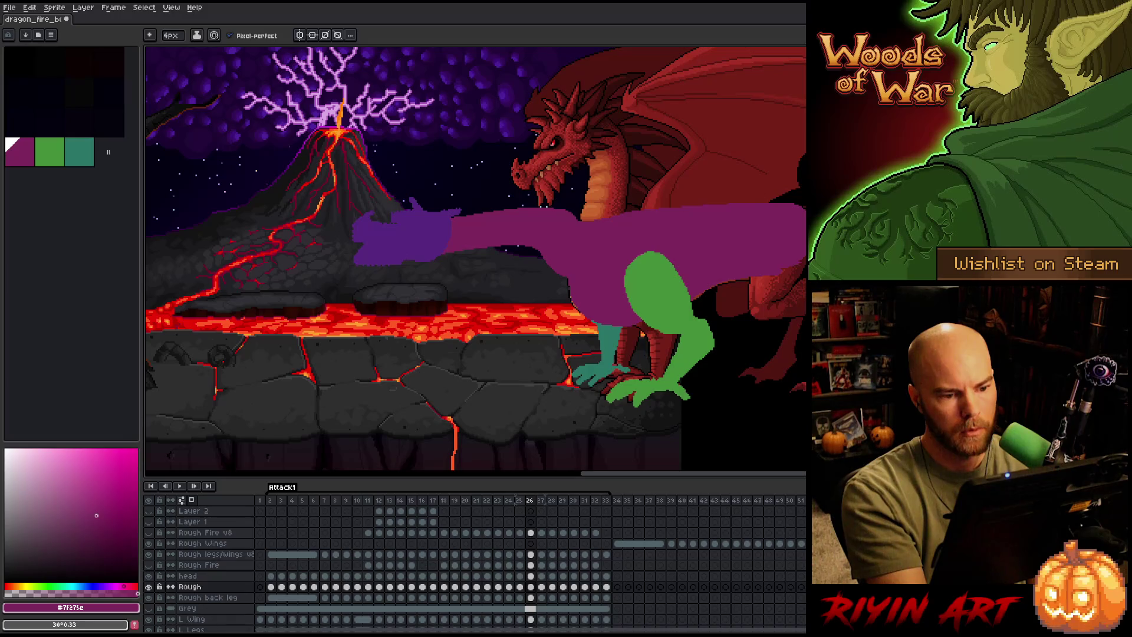
key(e)
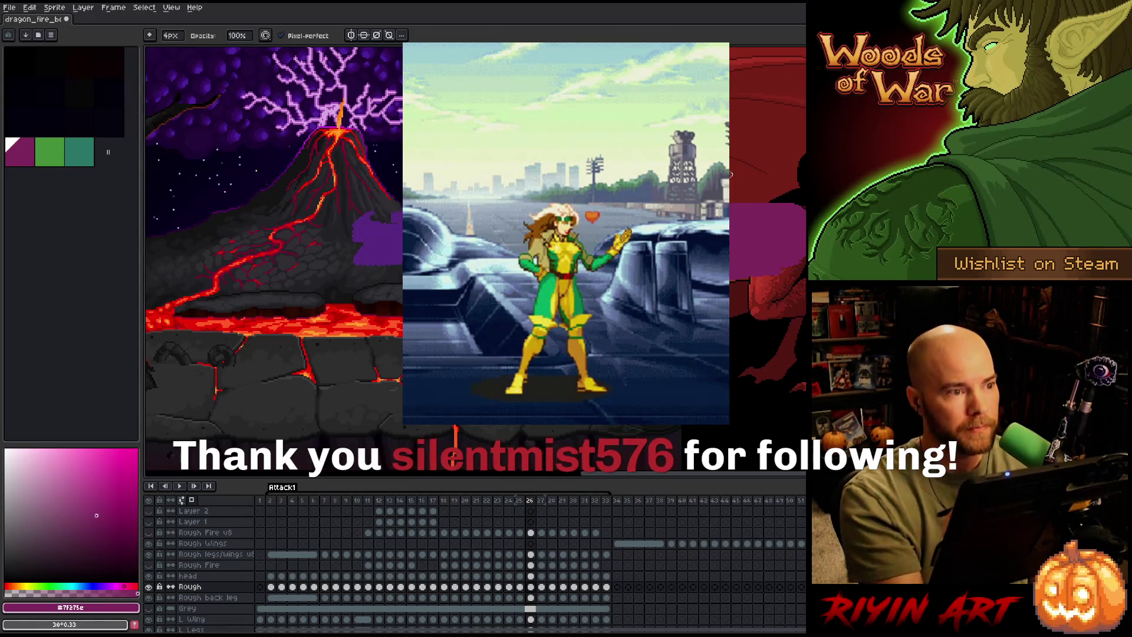
key(ctrl+s)
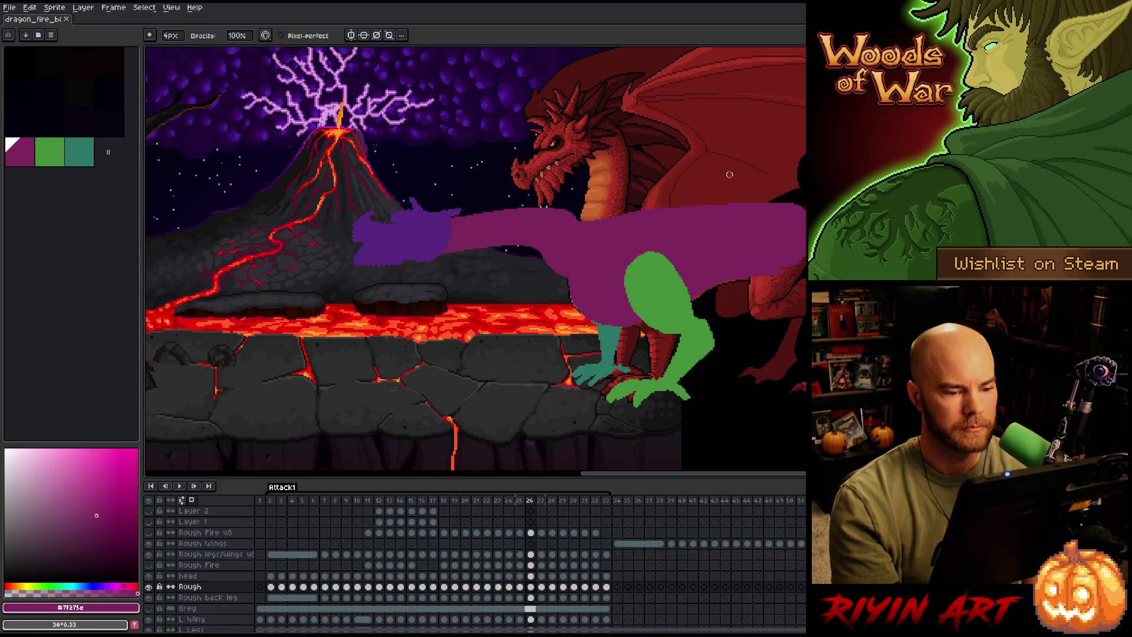
On the Rough legs/wings v8 layer, sample the leg green and add pixels to frame 27's leg.
click(532, 555)
key(w)
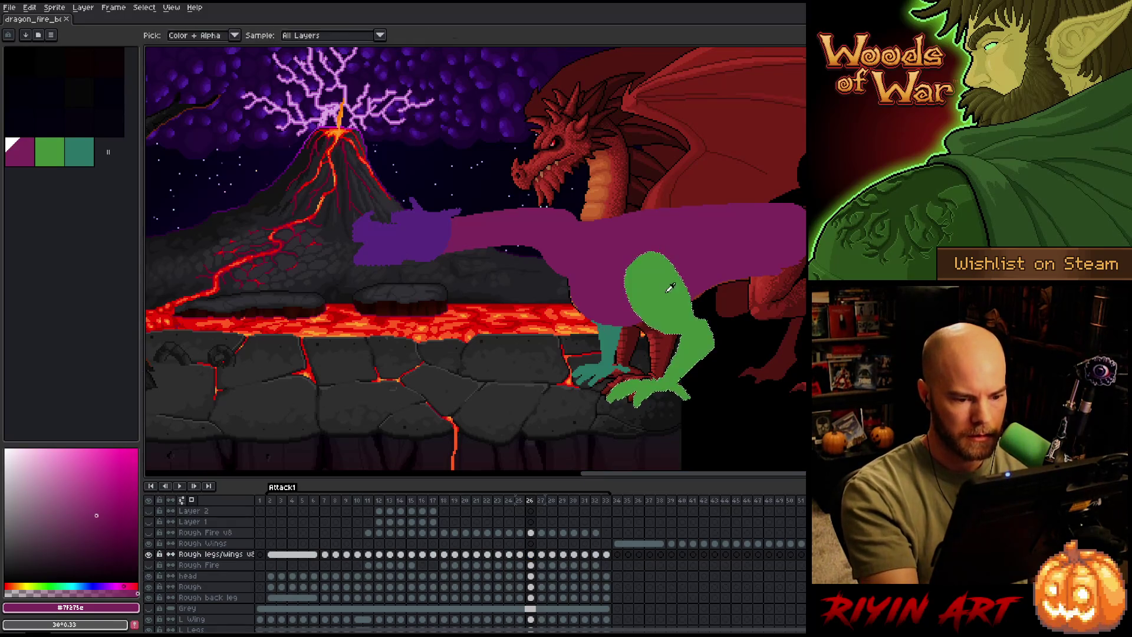
click(665, 306)
key(Right)
key(b)
click(699, 299)
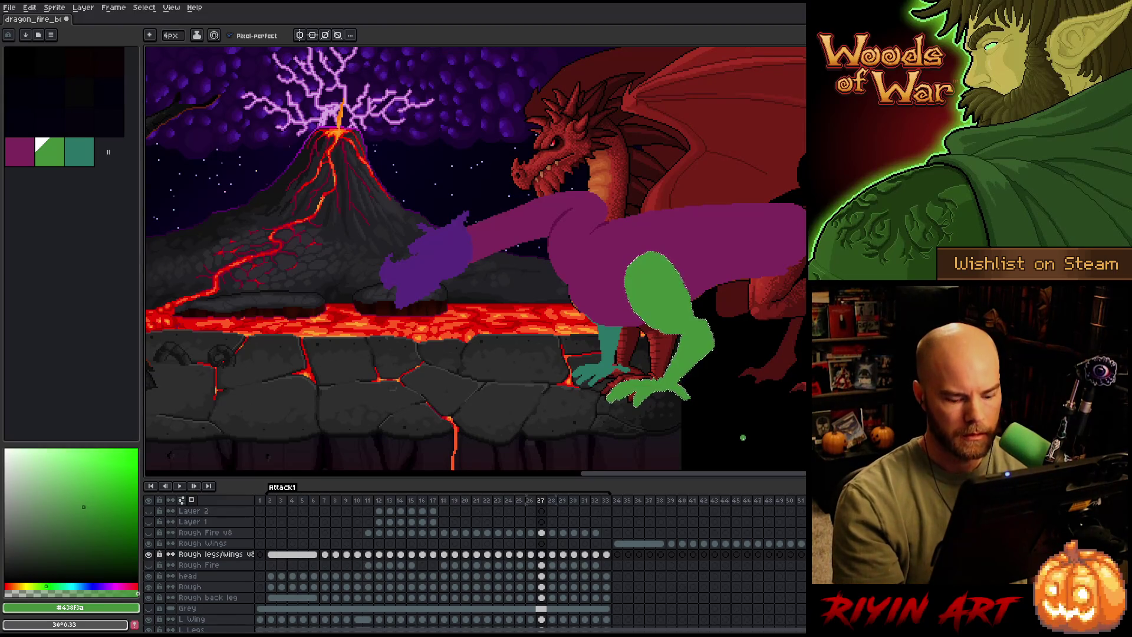
Deselect, save, play the attack animation through, then go to frame 10.
key(Right)
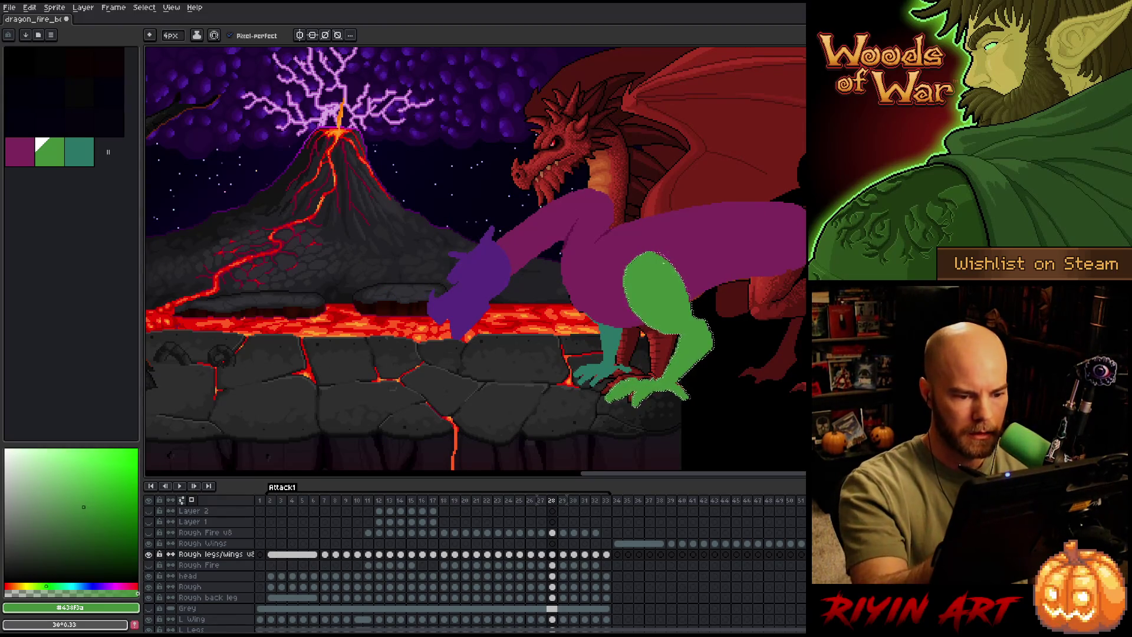
key(Right)
key(ctrl+d)
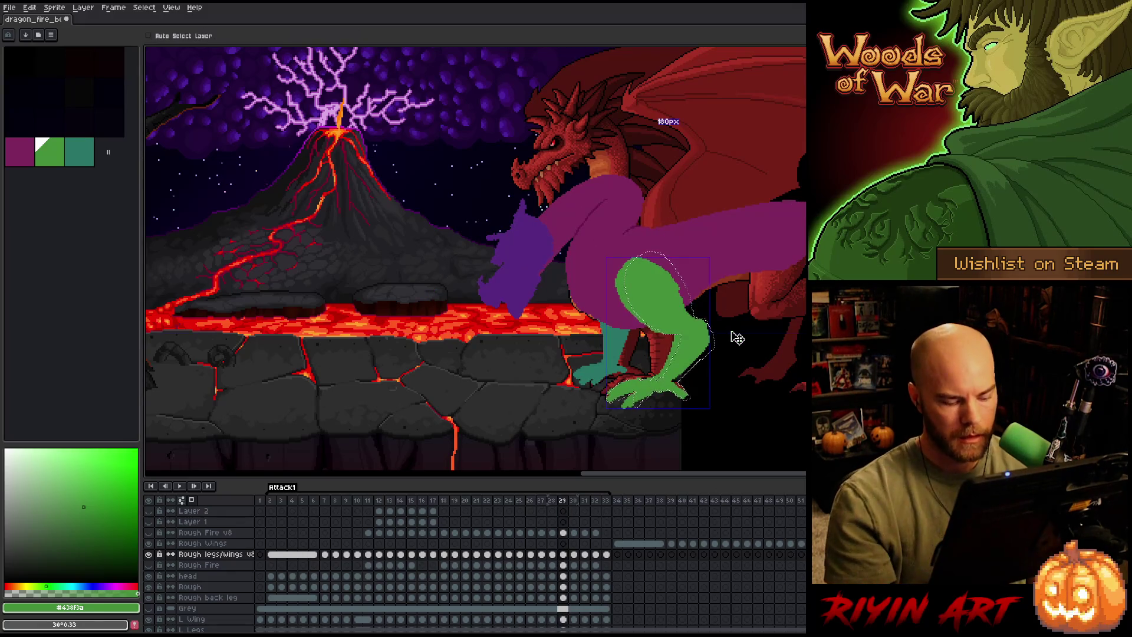
key(ctrl+s)
key(Return)
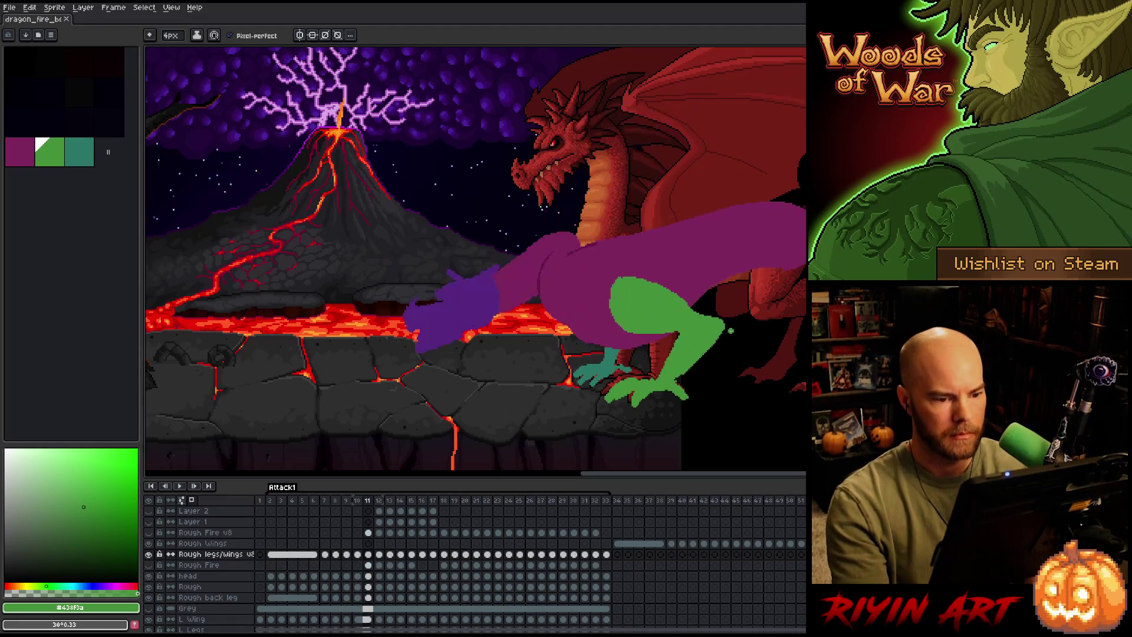
key(Return)
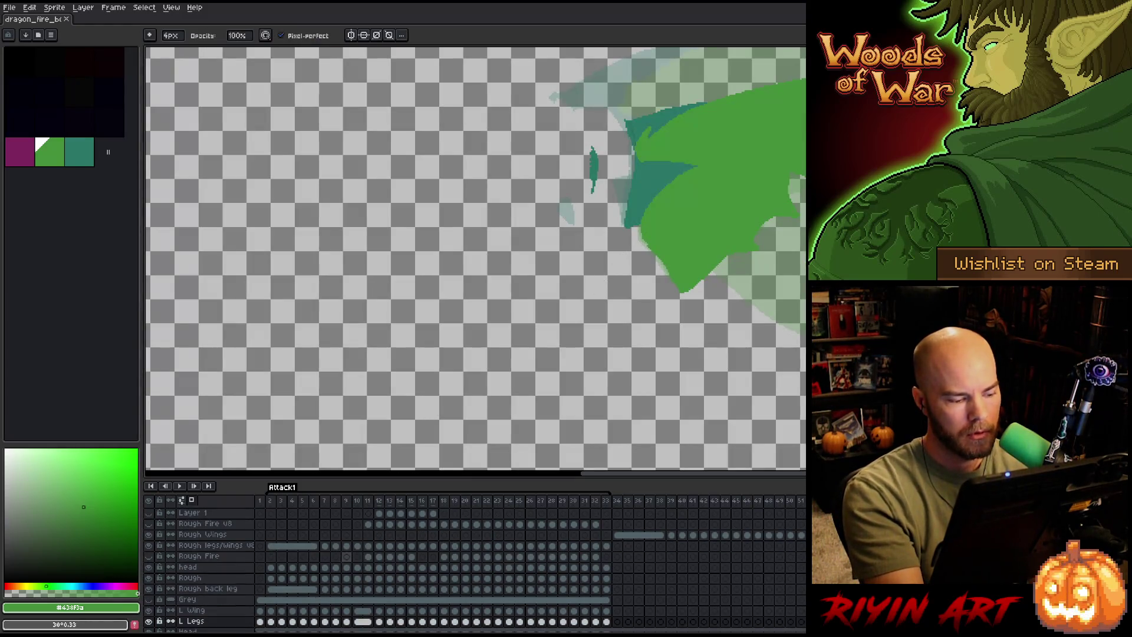
click(358, 545)
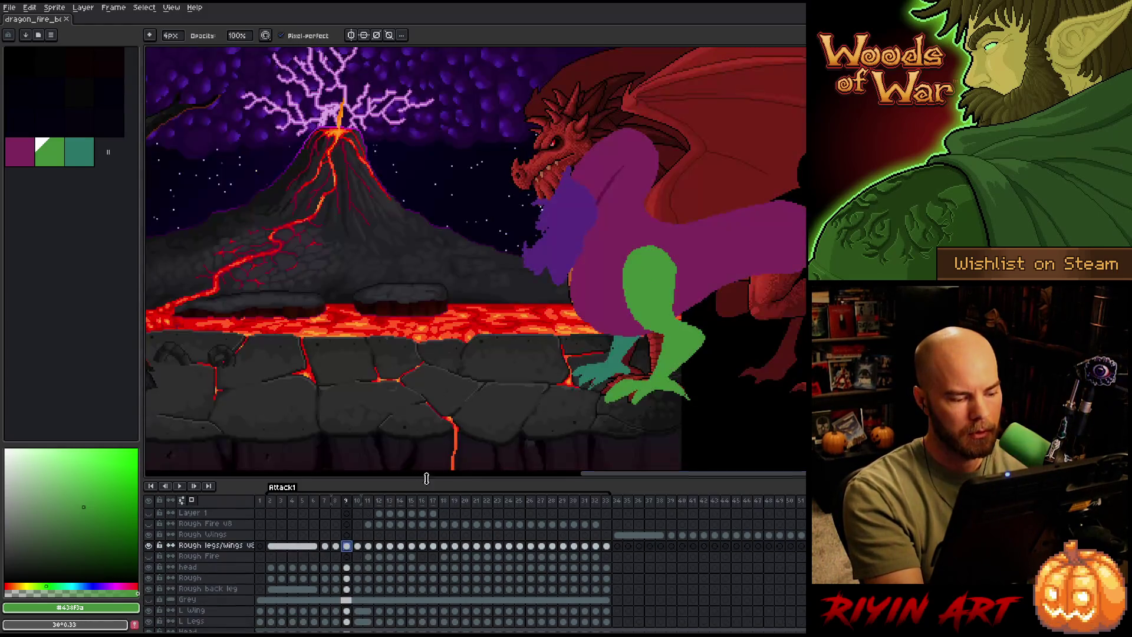
Step through the lunge to frame 16 and compare it with its neighbouring frames.
key(period)
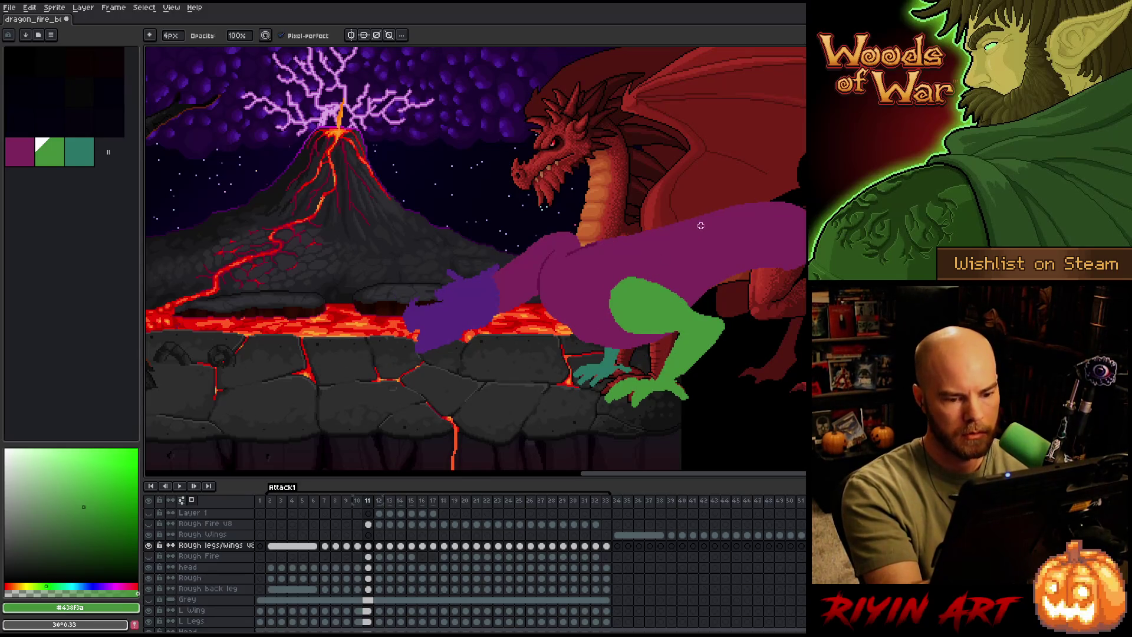
key(period)
key(period)
key(period)
key(period)
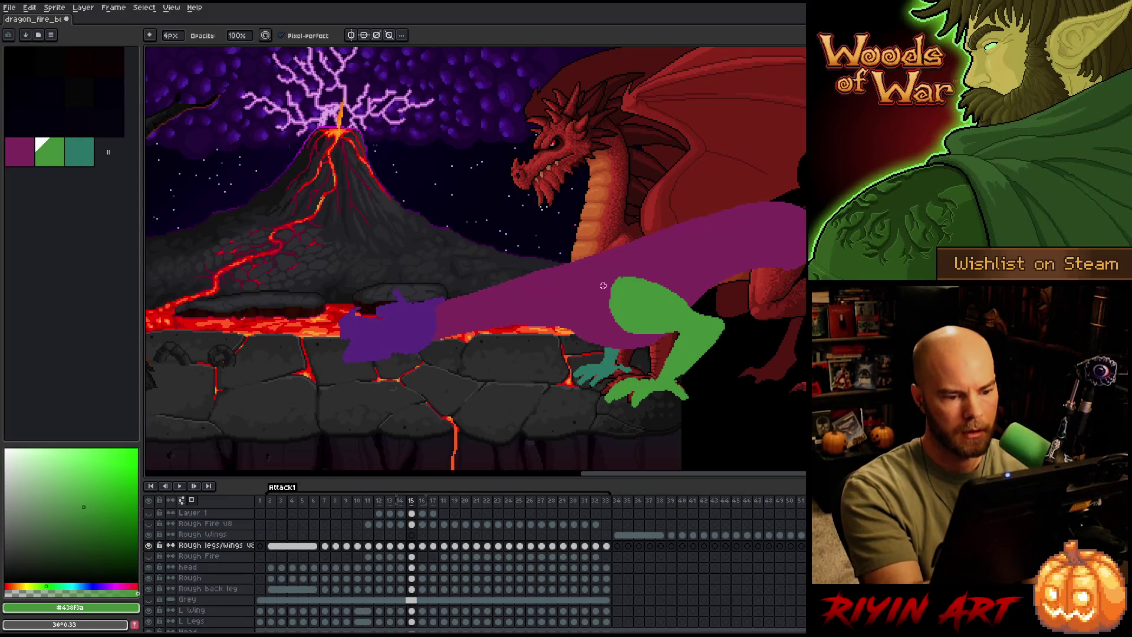
key(period)
key(comma)
key(period)
key(comma)
key(period)
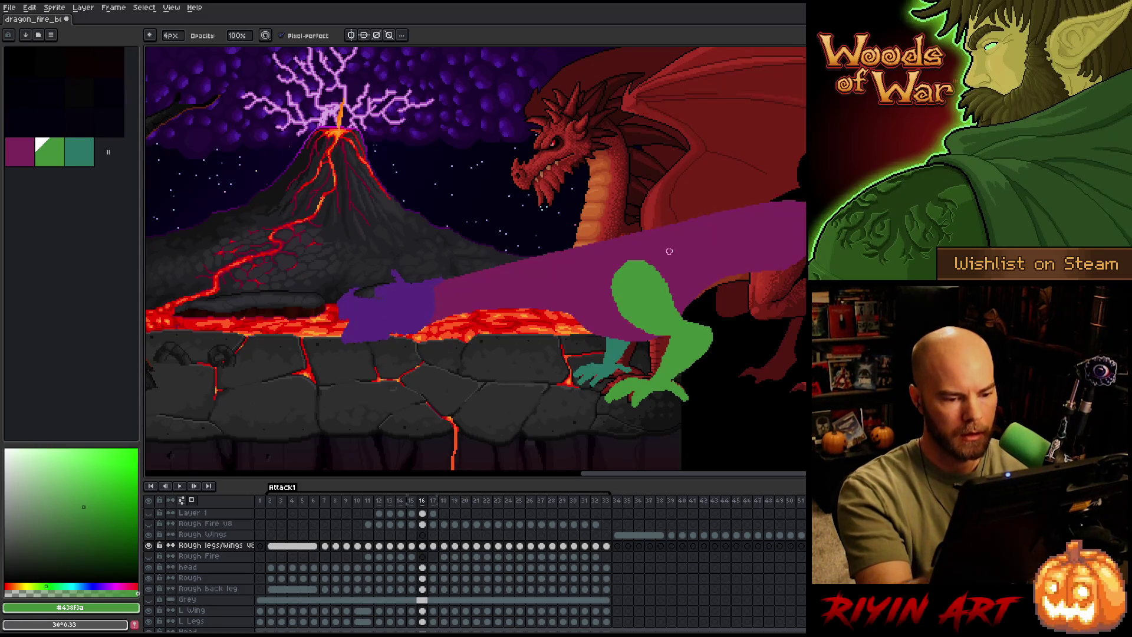
Briefly select the green leg, then drop the selection and return to the pencil.
key(m)
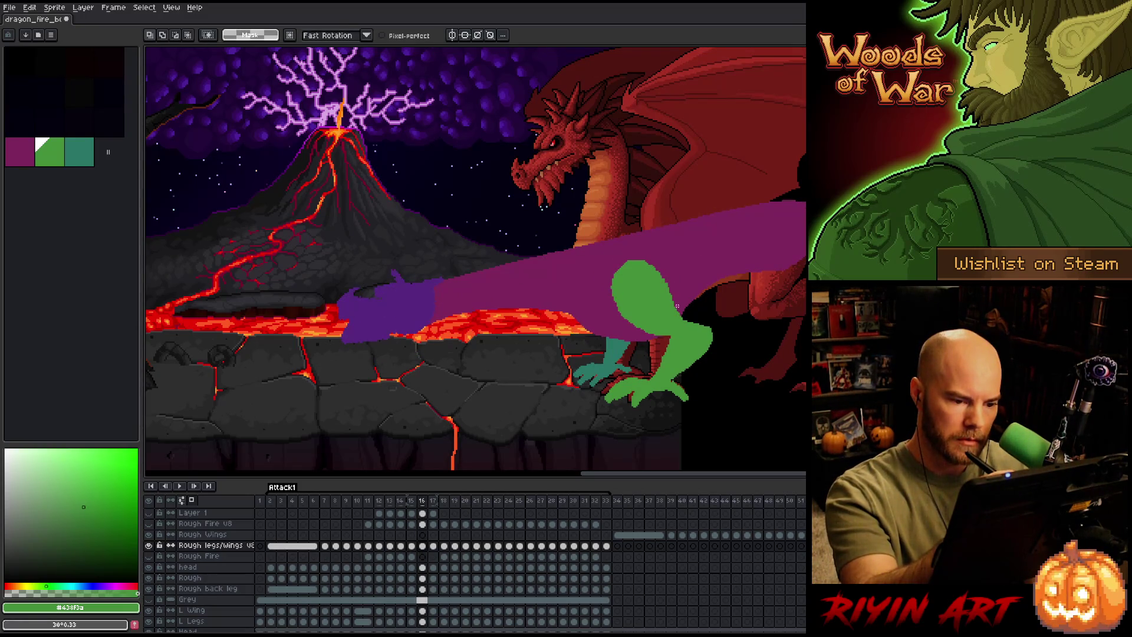
mouse_move(673, 311)
mouse_down()
mouse_move(640, 243)
mouse_move(630, 334)
mouse_move(678, 321)
mouse_move(674, 312)
mouse_up()
key(ctrl+d)
key(b)
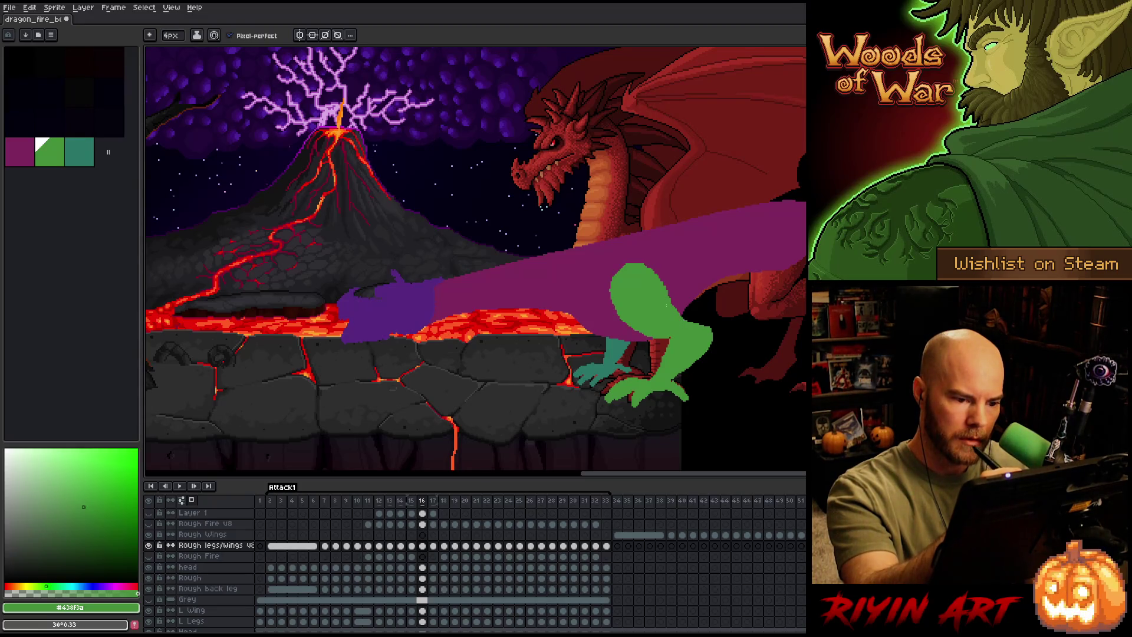
On frame 17, lasso the green foot to reposition it, then apply and deselect.
key(Left)
key(Right)
key(Right)
key(Right)
key(Left)
key(Right)
key(Left)
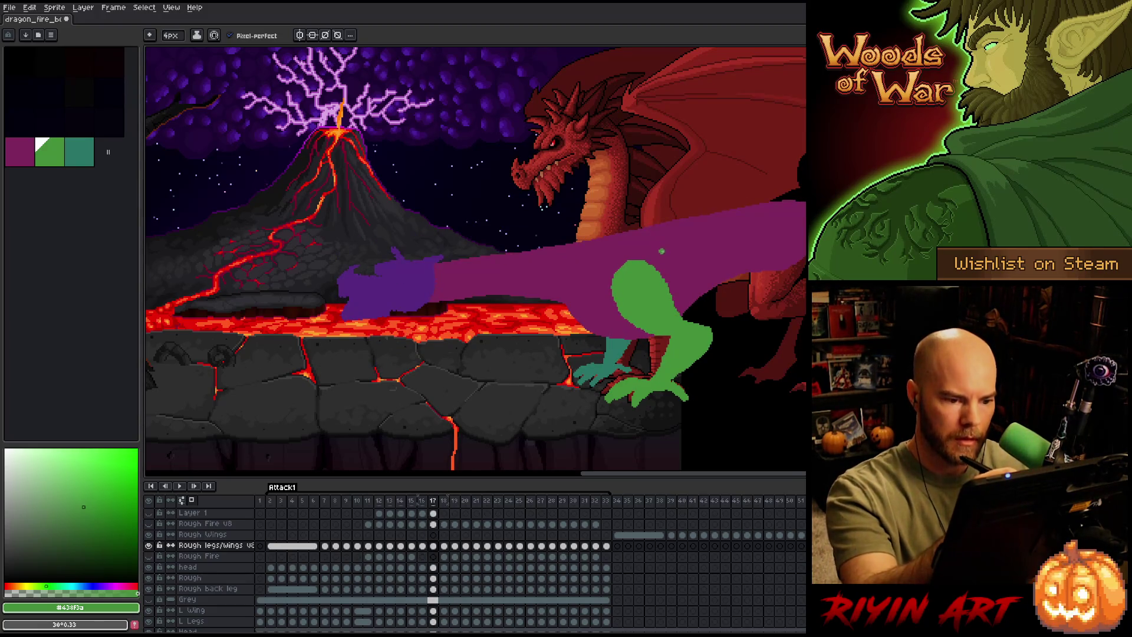
key(q)
mouse_move(725, 311)
mouse_down()
mouse_move(711, 372)
mouse_move(670, 381)
mouse_move(649, 342)
mouse_move(724, 311)
mouse_up()
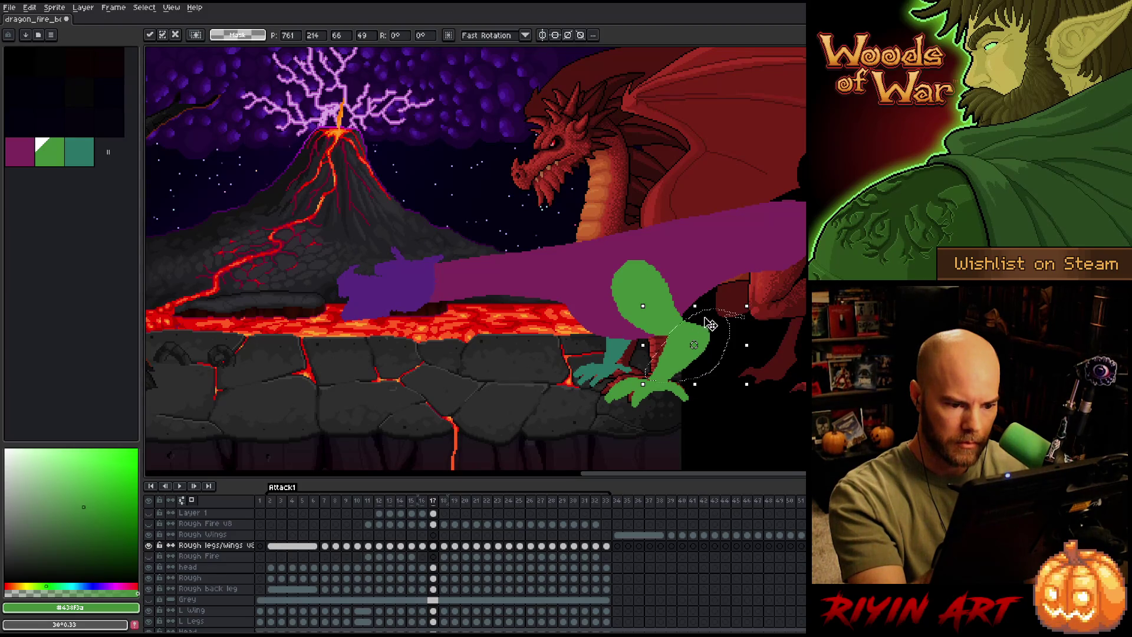
click(720, 297)
On frame 18, extend the green foot's right edge with the pencil.
key(Left)
key(Right)
key(Left)
key(Right)
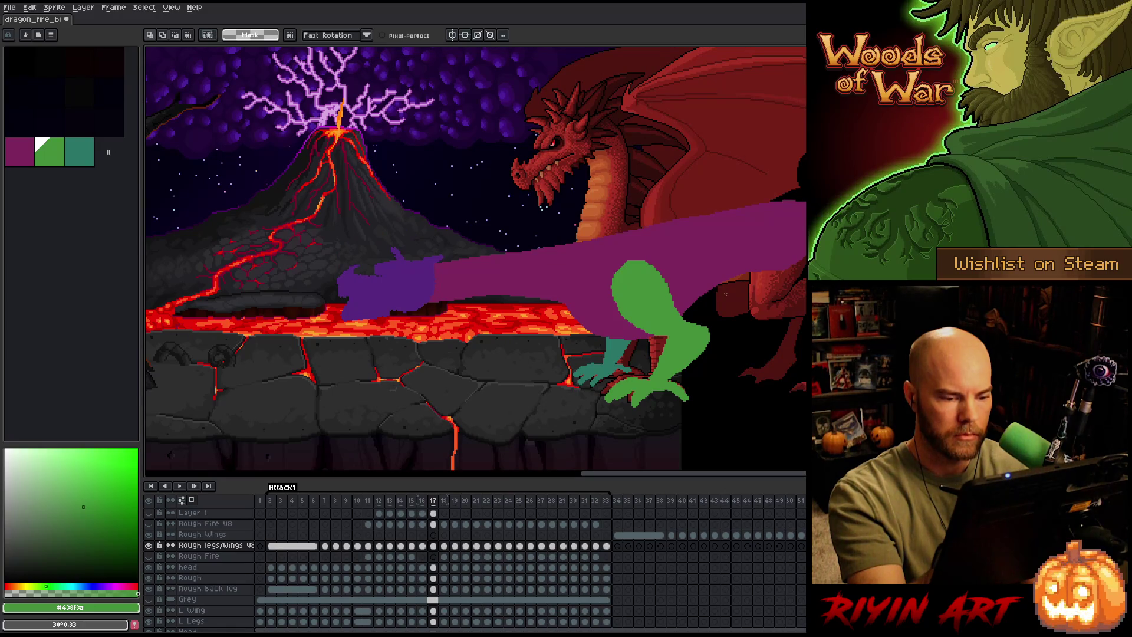
key(Right)
key(b)
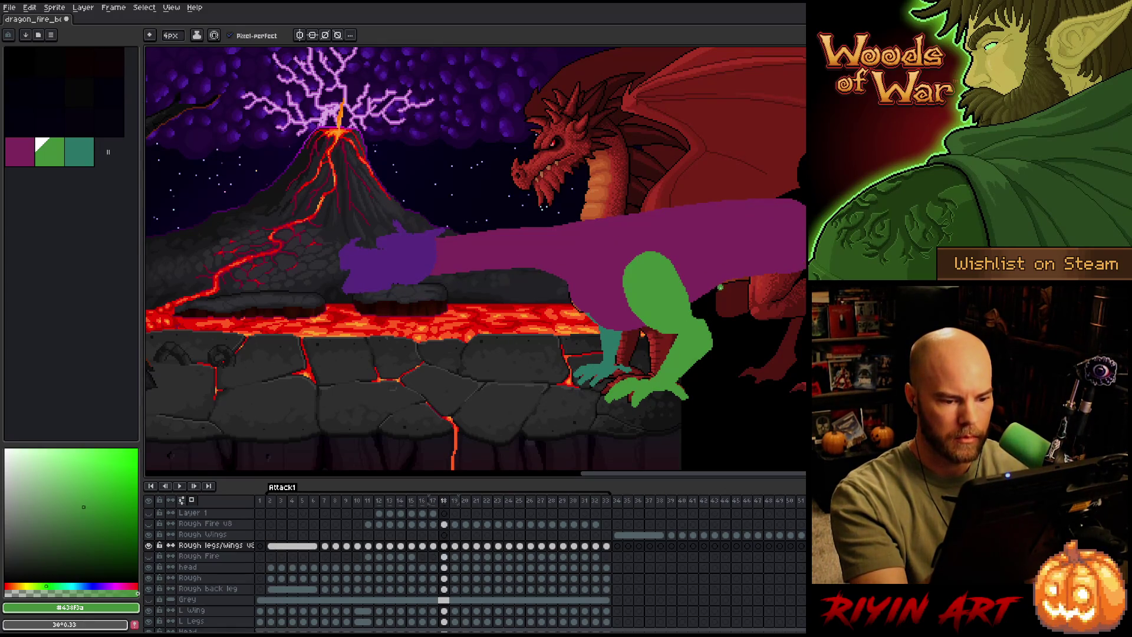
mouse_move(702, 324)
mouse_down()
mouse_move(719, 330)
mouse_move(706, 342)
mouse_up()
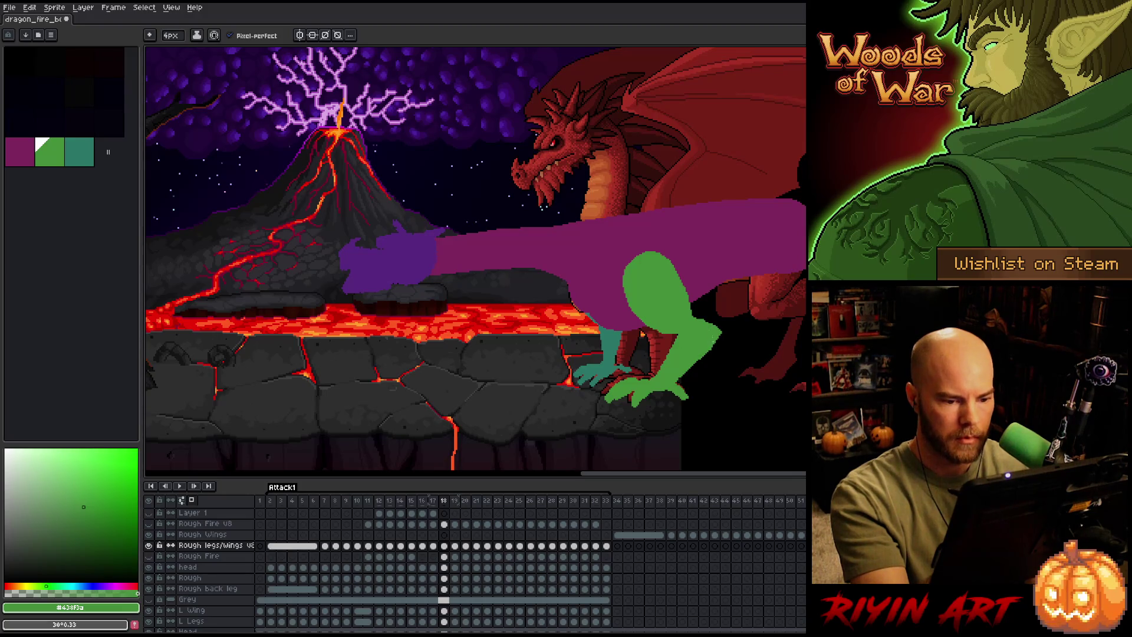
Compare frame 18 with its neighbour and switch to the eraser.
key(Left)
key(Right)
key(Left)
key(Right)
key(e)
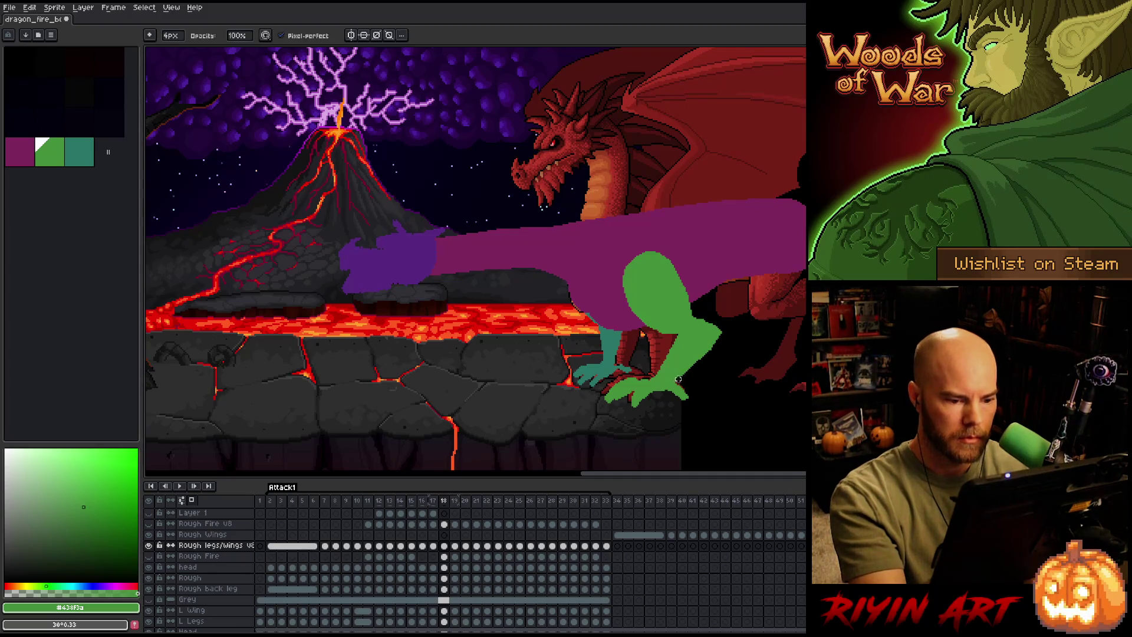
On frame 19, rework the green leg's right edge and start lassoing the thigh.
key(Left)
key(Right)
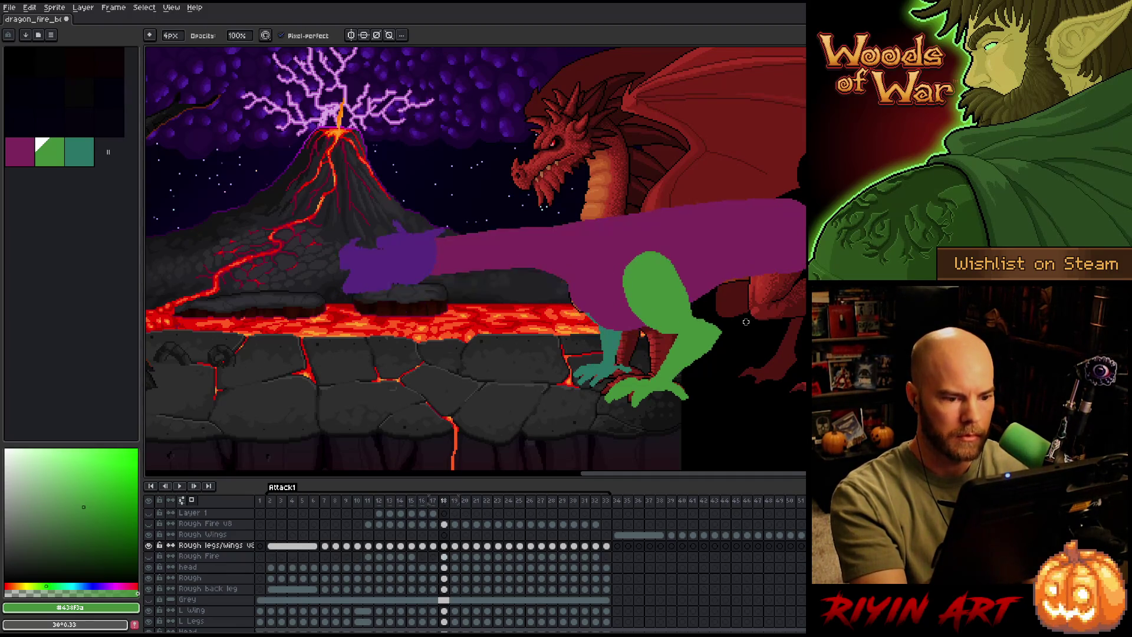
key(Right)
key(Left)
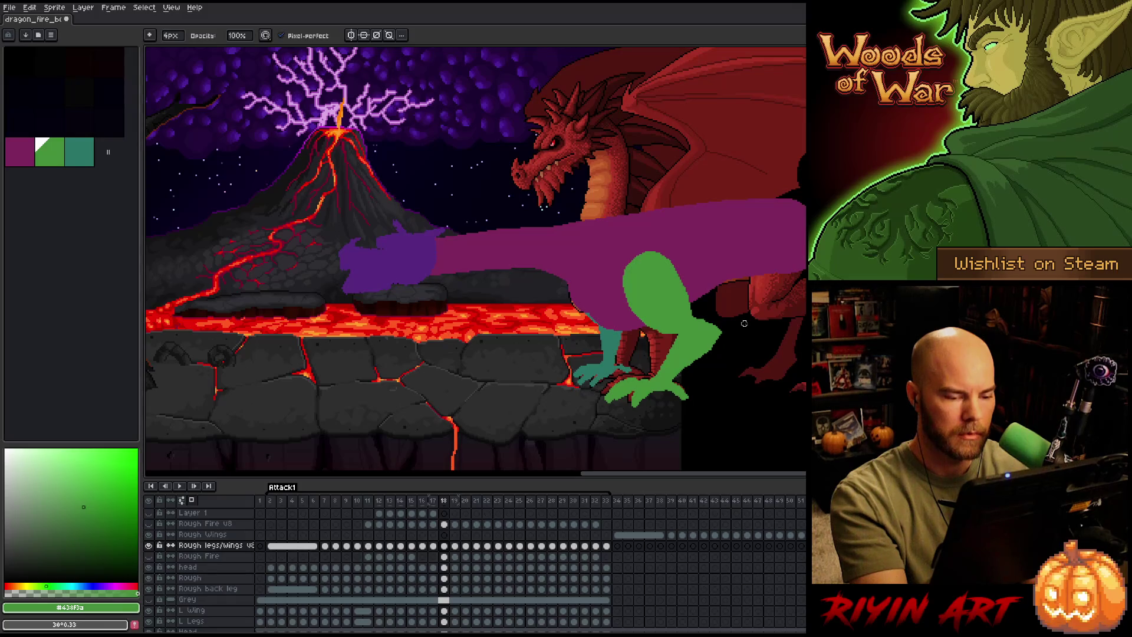
key(Right)
key(e)
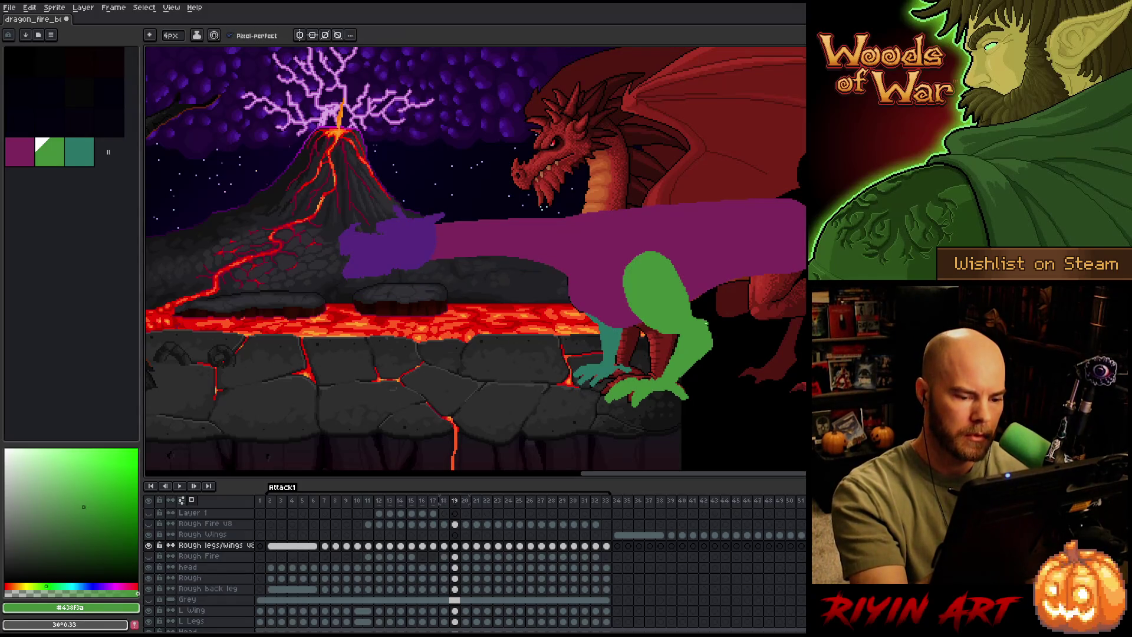
drag(708, 323, 716, 337)
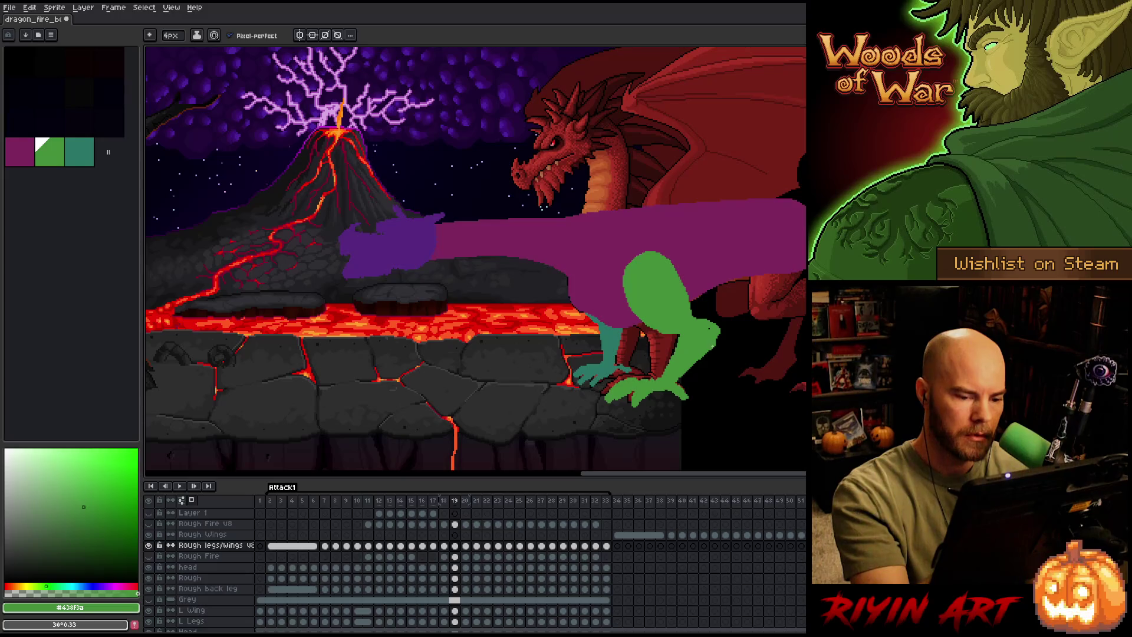
key(q)
mouse_move(684, 382)
mouse_down()
mouse_move(661, 379)
mouse_move(702, 316)
mouse_move(729, 365)
mouse_move(690, 385)
mouse_up()
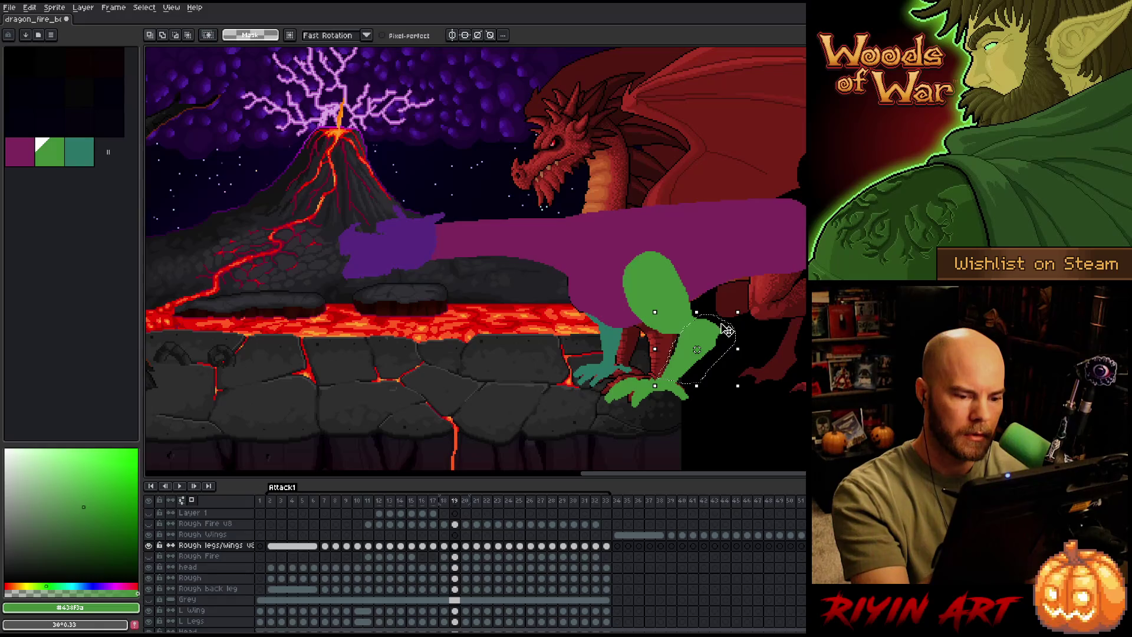
Rotate the lassoed green thigh about 3.5° on frame 19, confirm, and deselect.
click(687, 368)
mouse_move(745, 302)
mouse_down()
mouse_move(696, 309)
mouse_move(649, 341)
mouse_move(723, 289)
mouse_move(696, 306)
mouse_up()
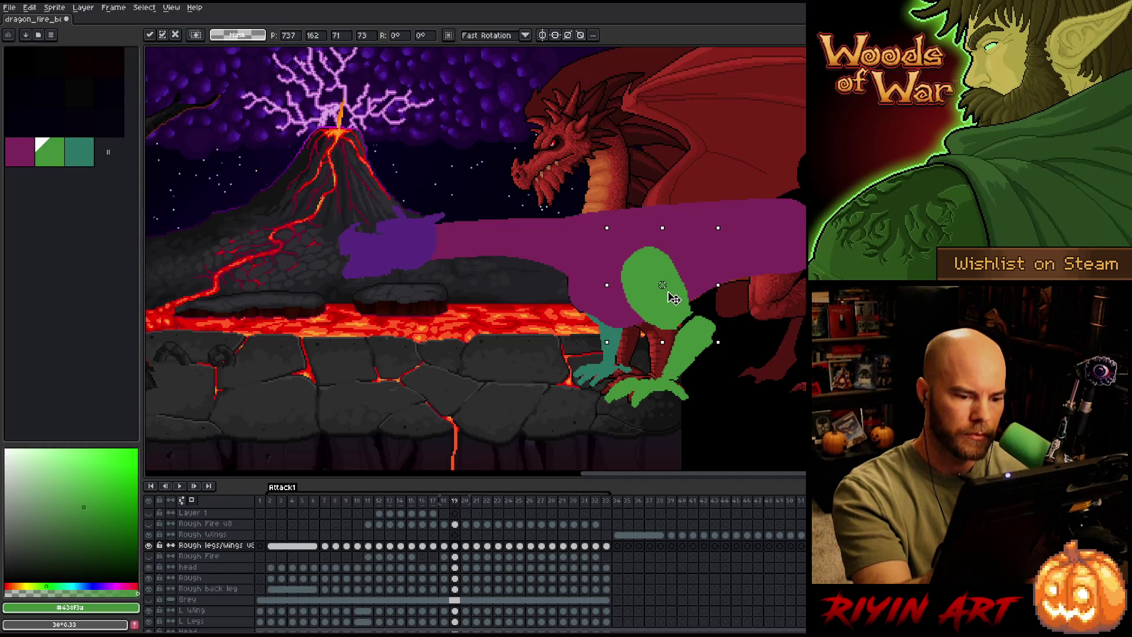
key(Return)
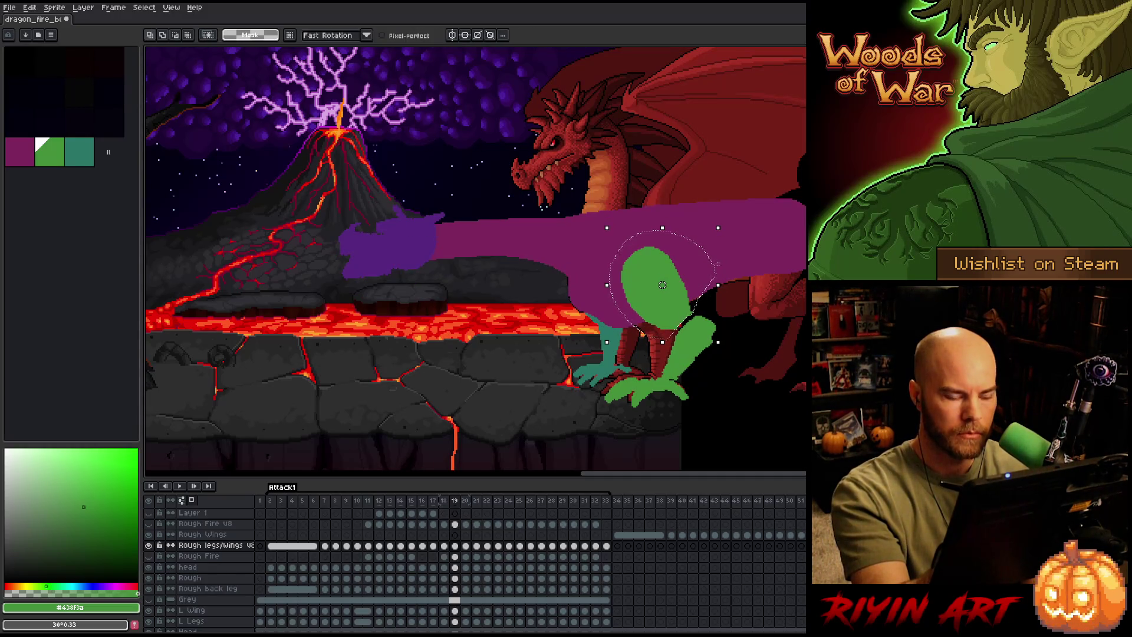
key(ctrl+d)
key(b)
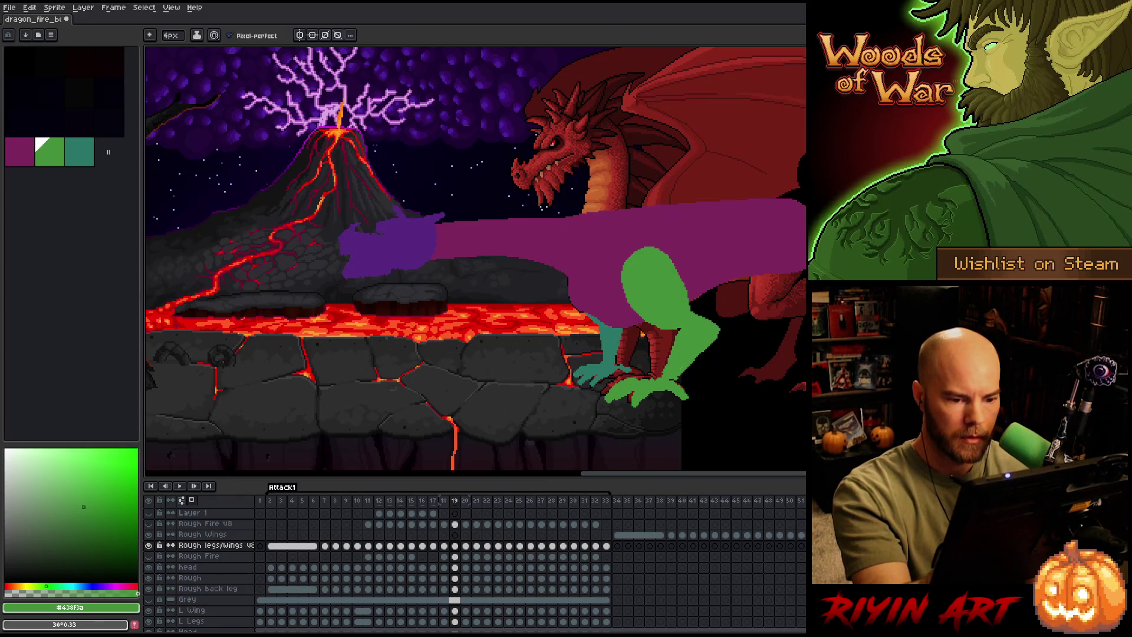
Magic-wand select the green leg and adjust it on frame 20, then return to the pencil.
key(period)
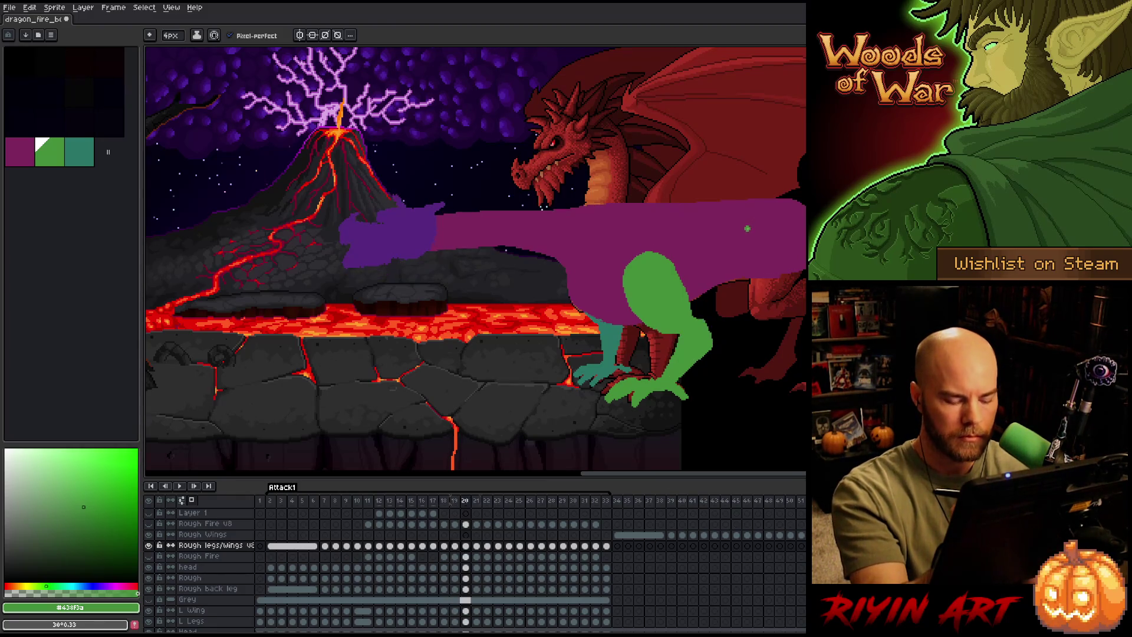
key(comma)
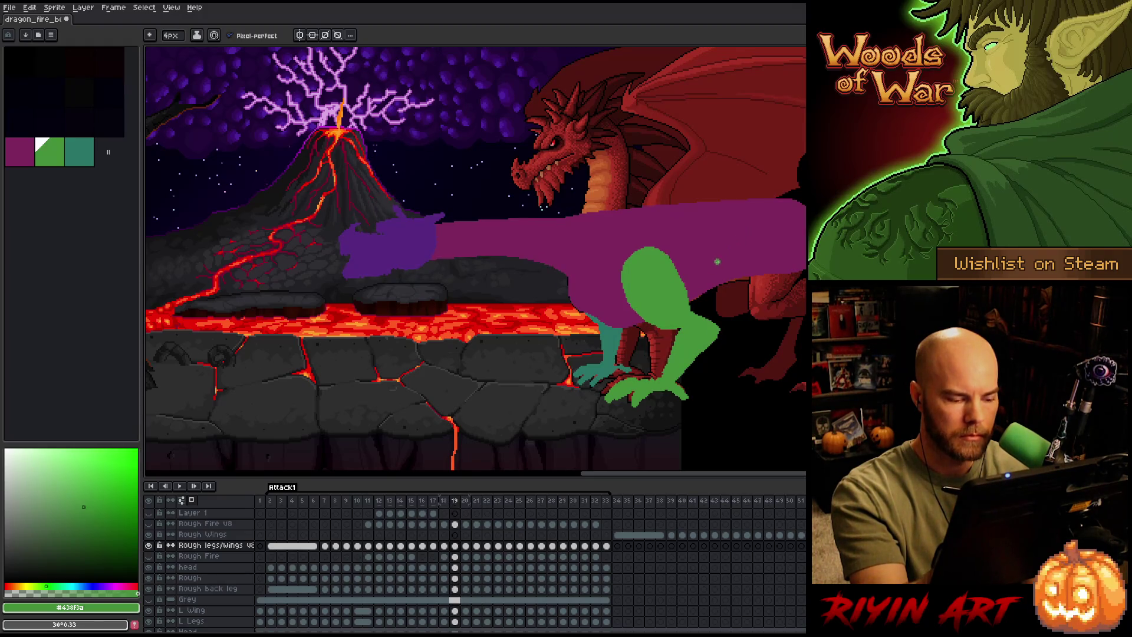
key(w)
click(675, 315)
key(period)
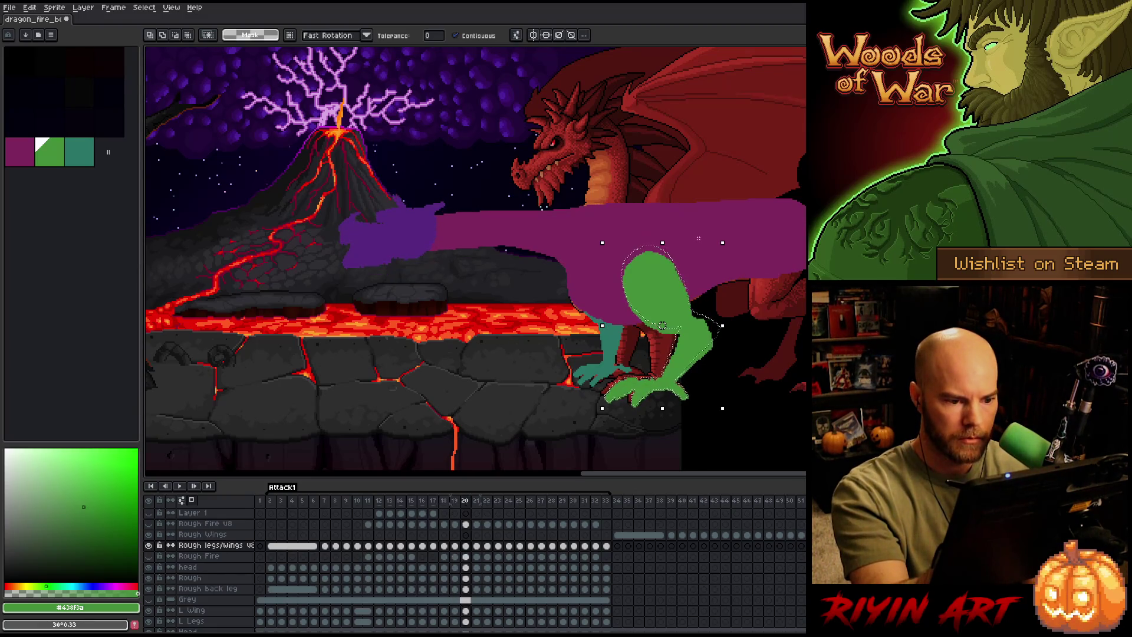
key(b)
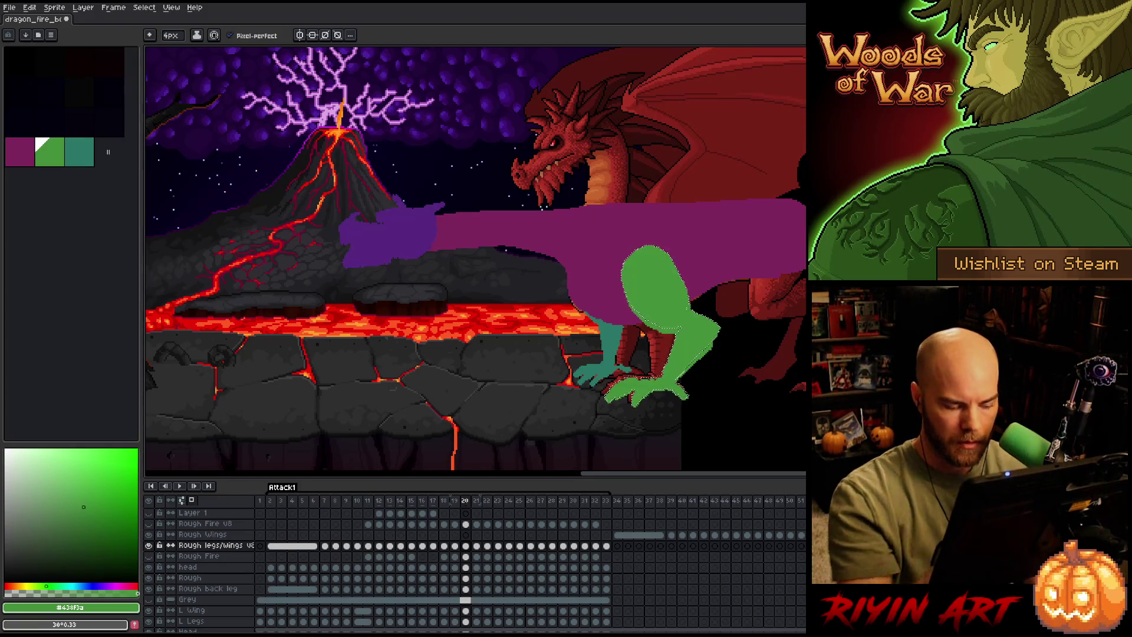
key(v)
key(b)
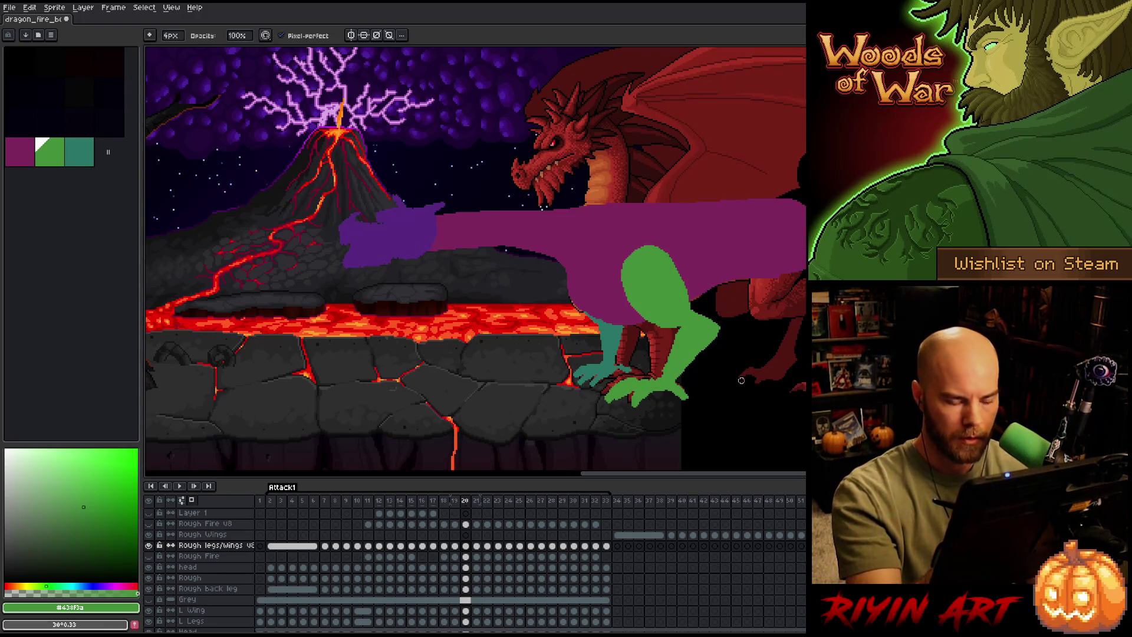
Compare frames 20 and 21, then box-select the green leg on frame 21.
key(Right)
key(Left)
key(Right)
key(Left)
key(Right)
key(Left)
key(Right)
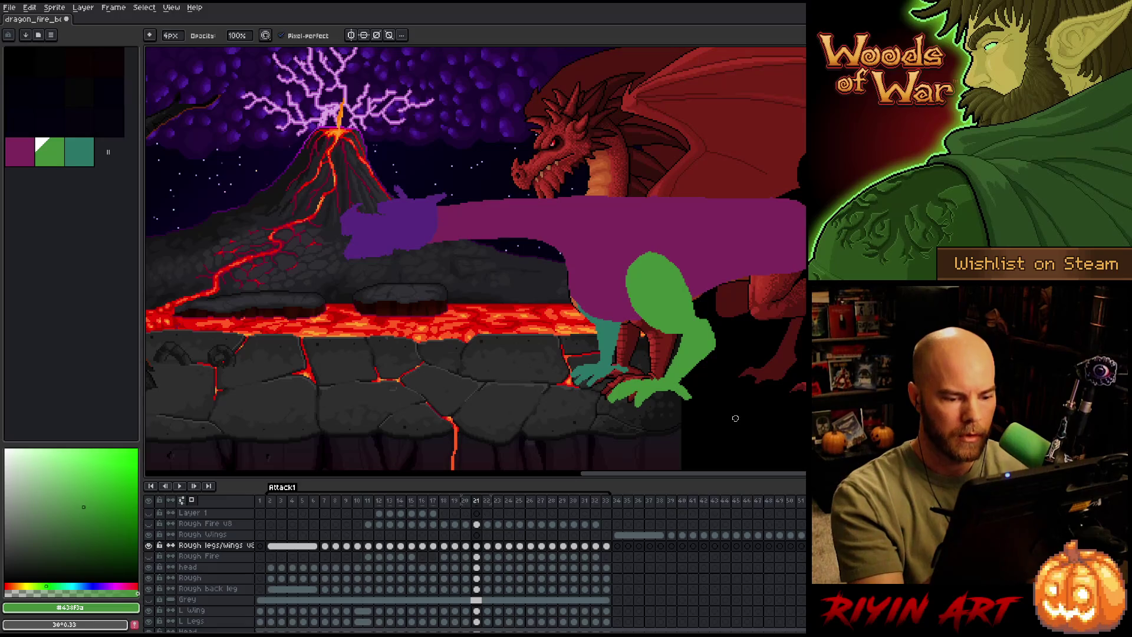
key(m)
drag(605, 249, 717, 409)
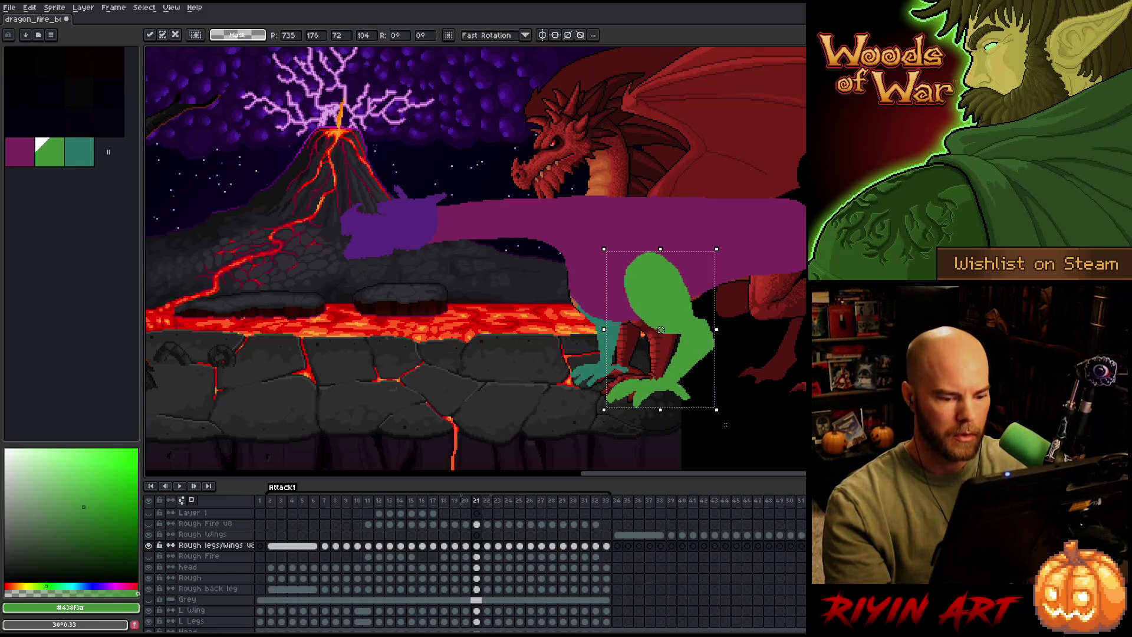
Scrub back through the lunge from frame 21 to frame 9, checking the neck poses.
key(Left)
key(Left)
key(Left)
key(Right)
key(Right)
key(Right)
key(Left)
key(Left)
key(Left)
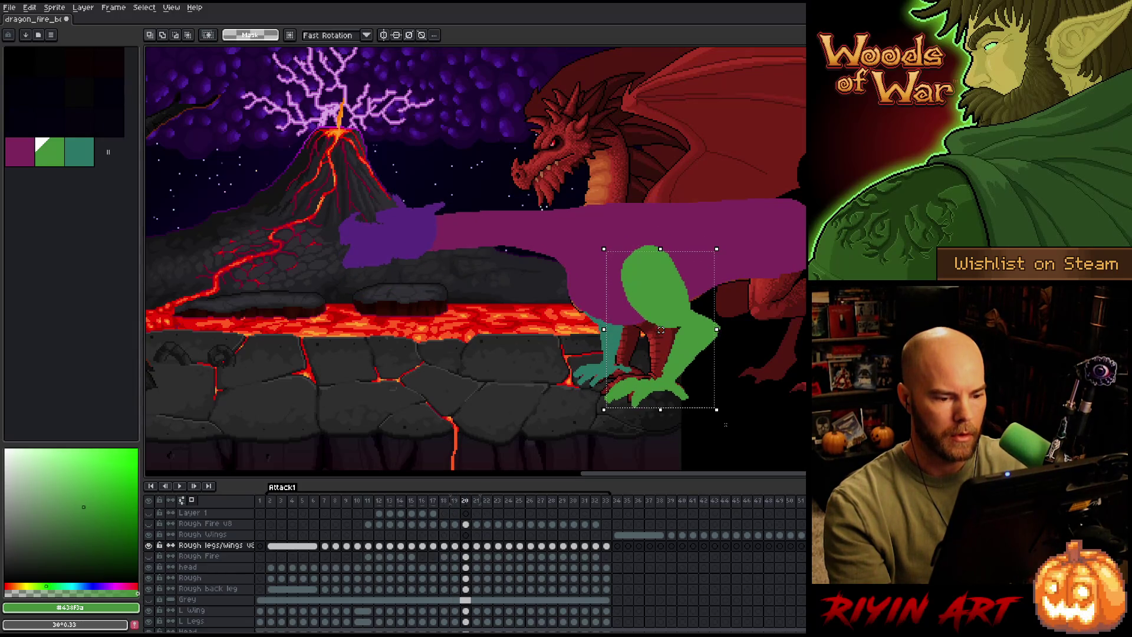
key(Left)
key(Left)
key(Left)
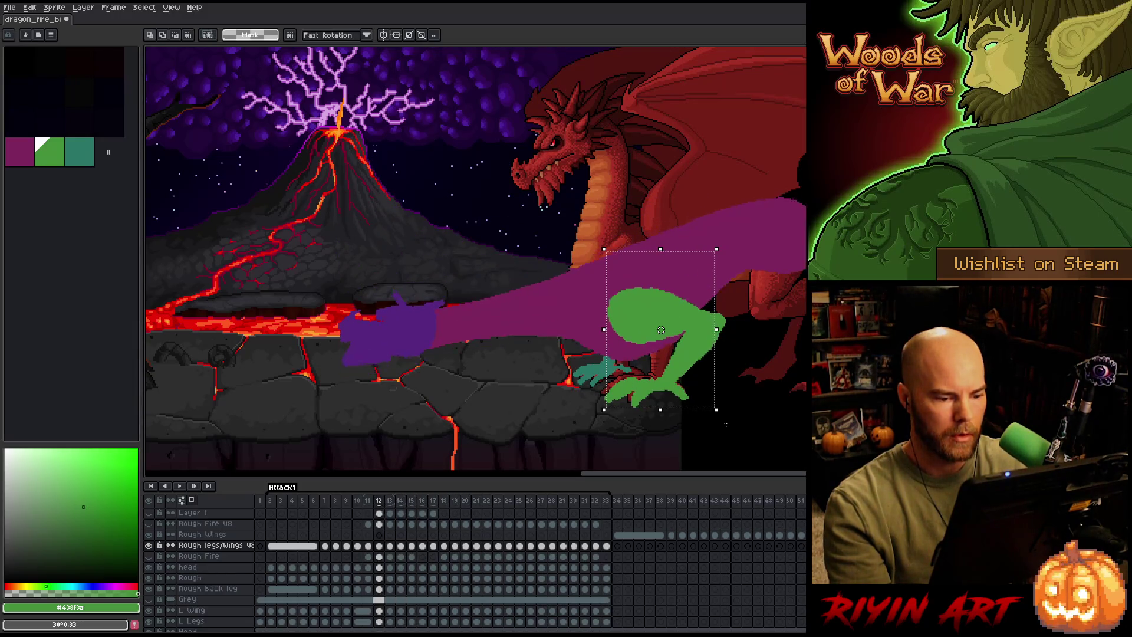
key(Left)
key(Right)
key(Right)
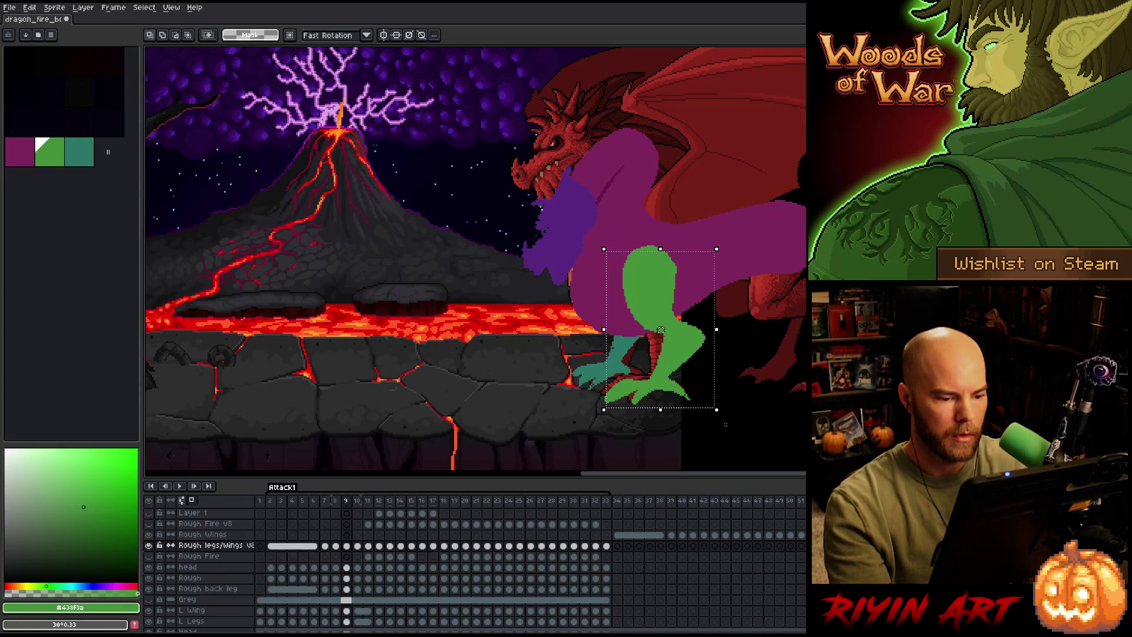
key(Right)
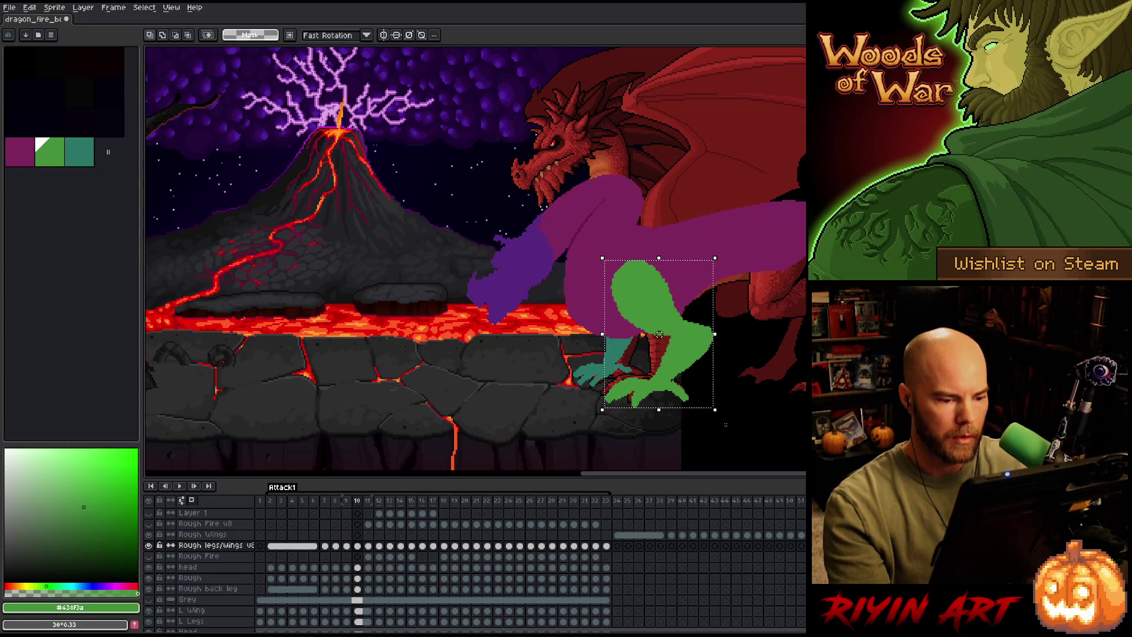
Fit the selection to the green leg through frames 9–12 and nudge it 2 px right on frame 12.
click(661, 330)
key(Right)
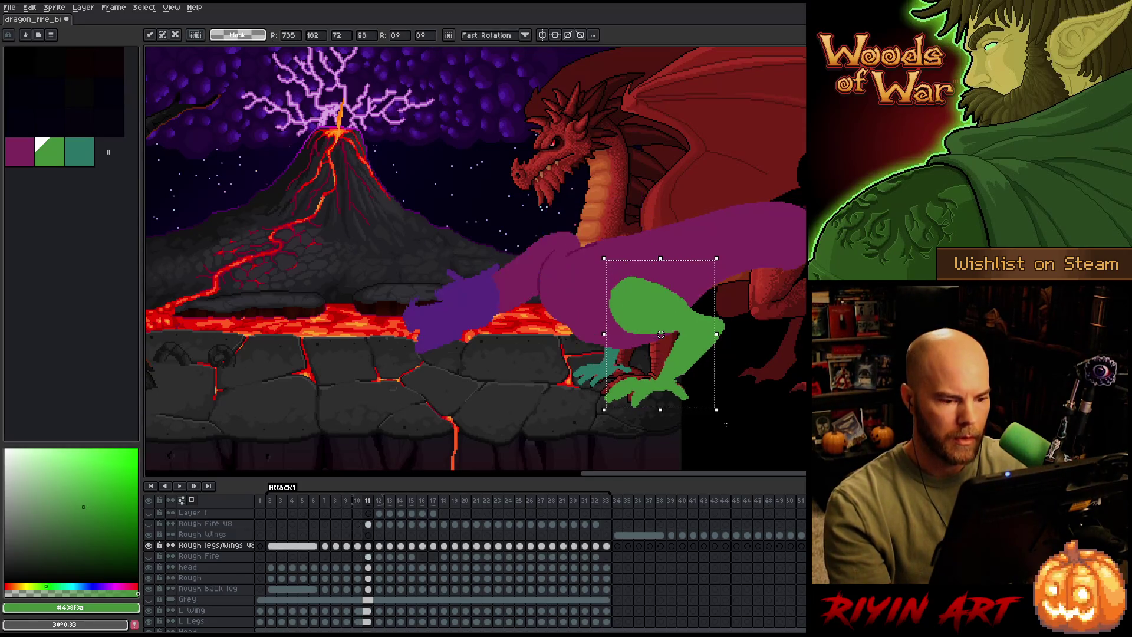
click(668, 342)
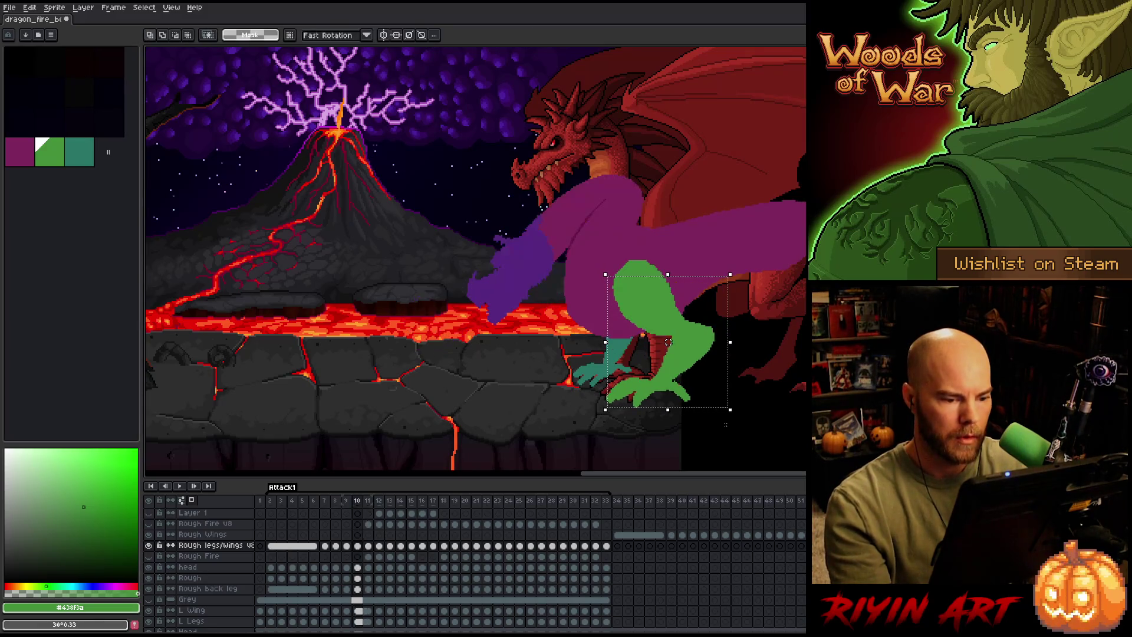
key(Right)
click(668, 342)
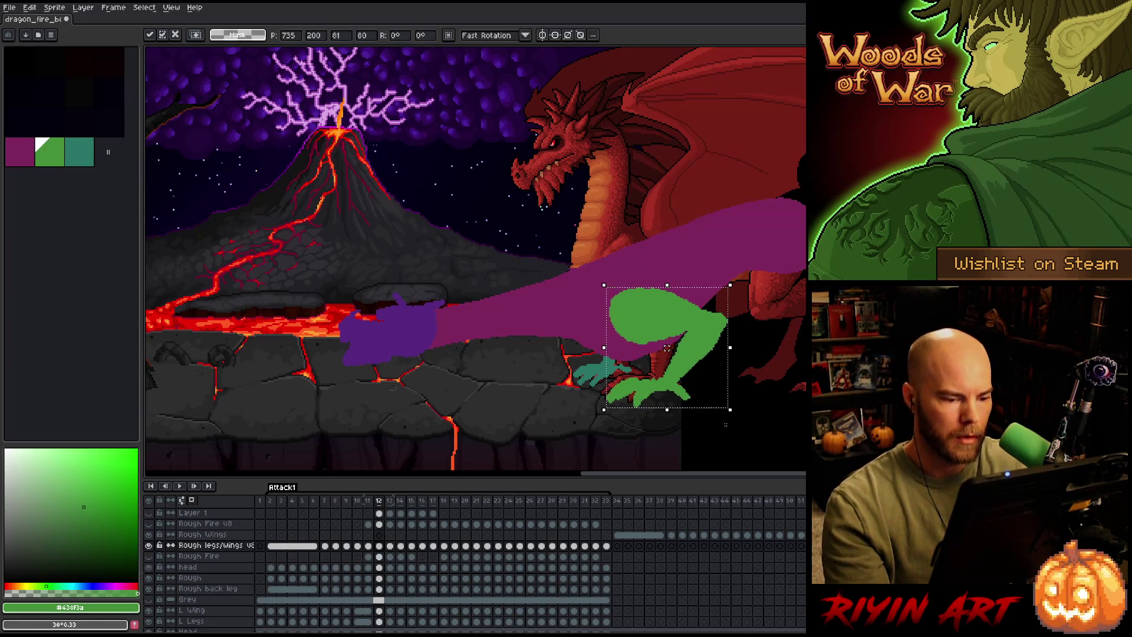
drag(667, 348, 670, 349)
key(period)
key(period)
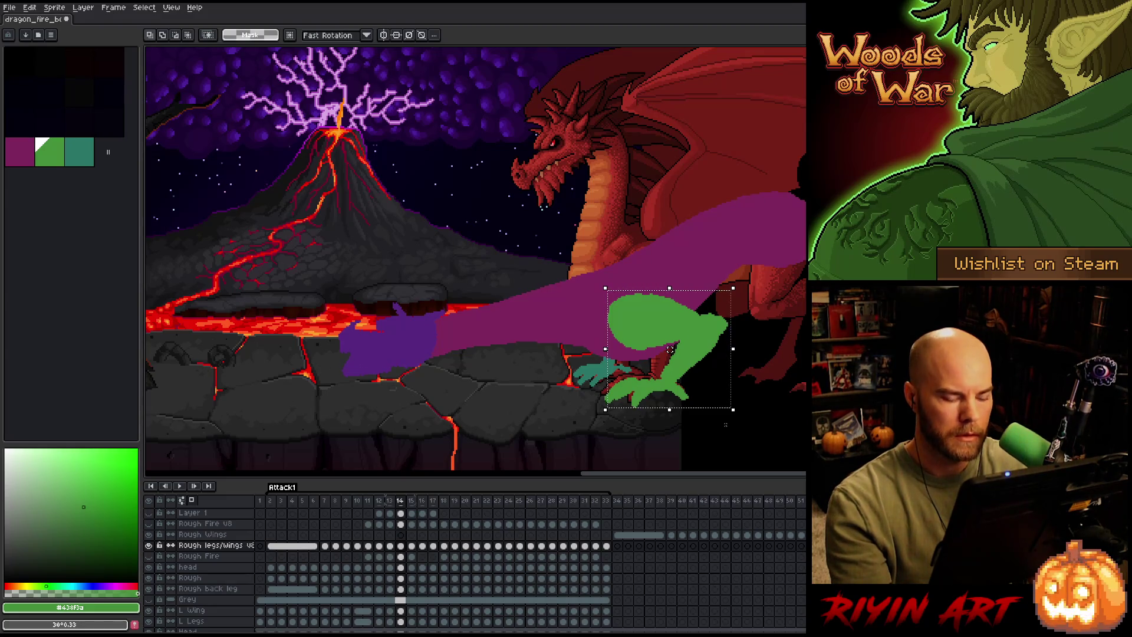